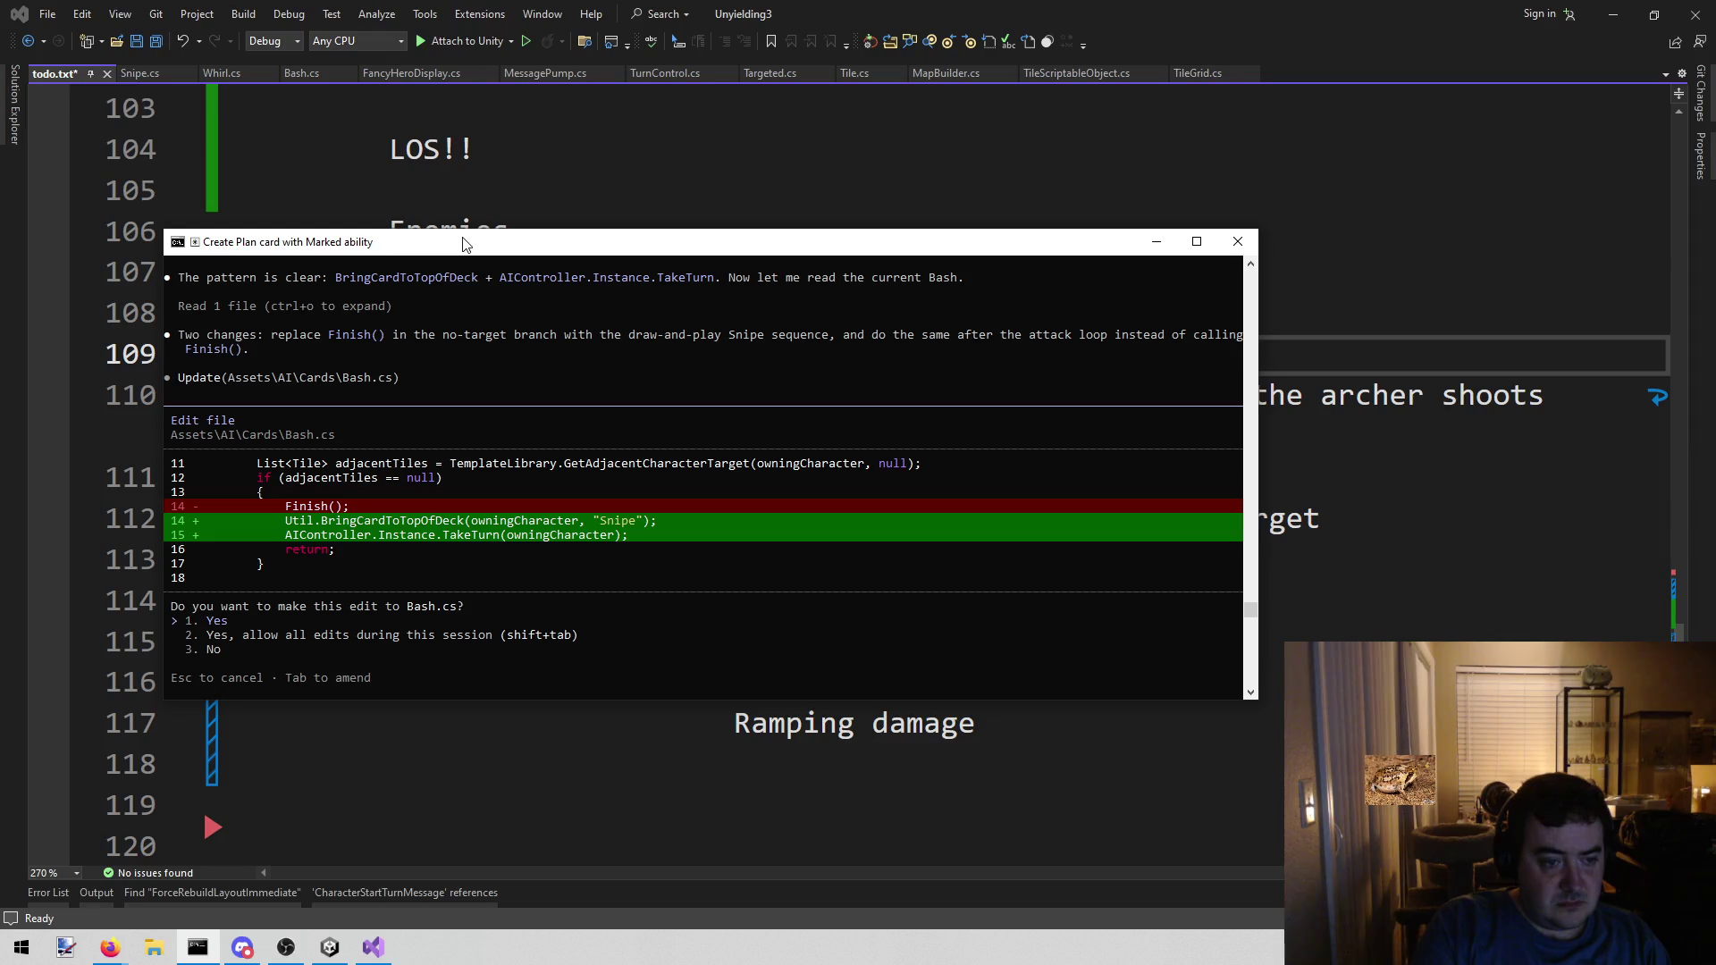
# - Approve both Claude Code edits to Bash.cs, then save todo.txt in Visual Studio
pyautogui.press('Return')
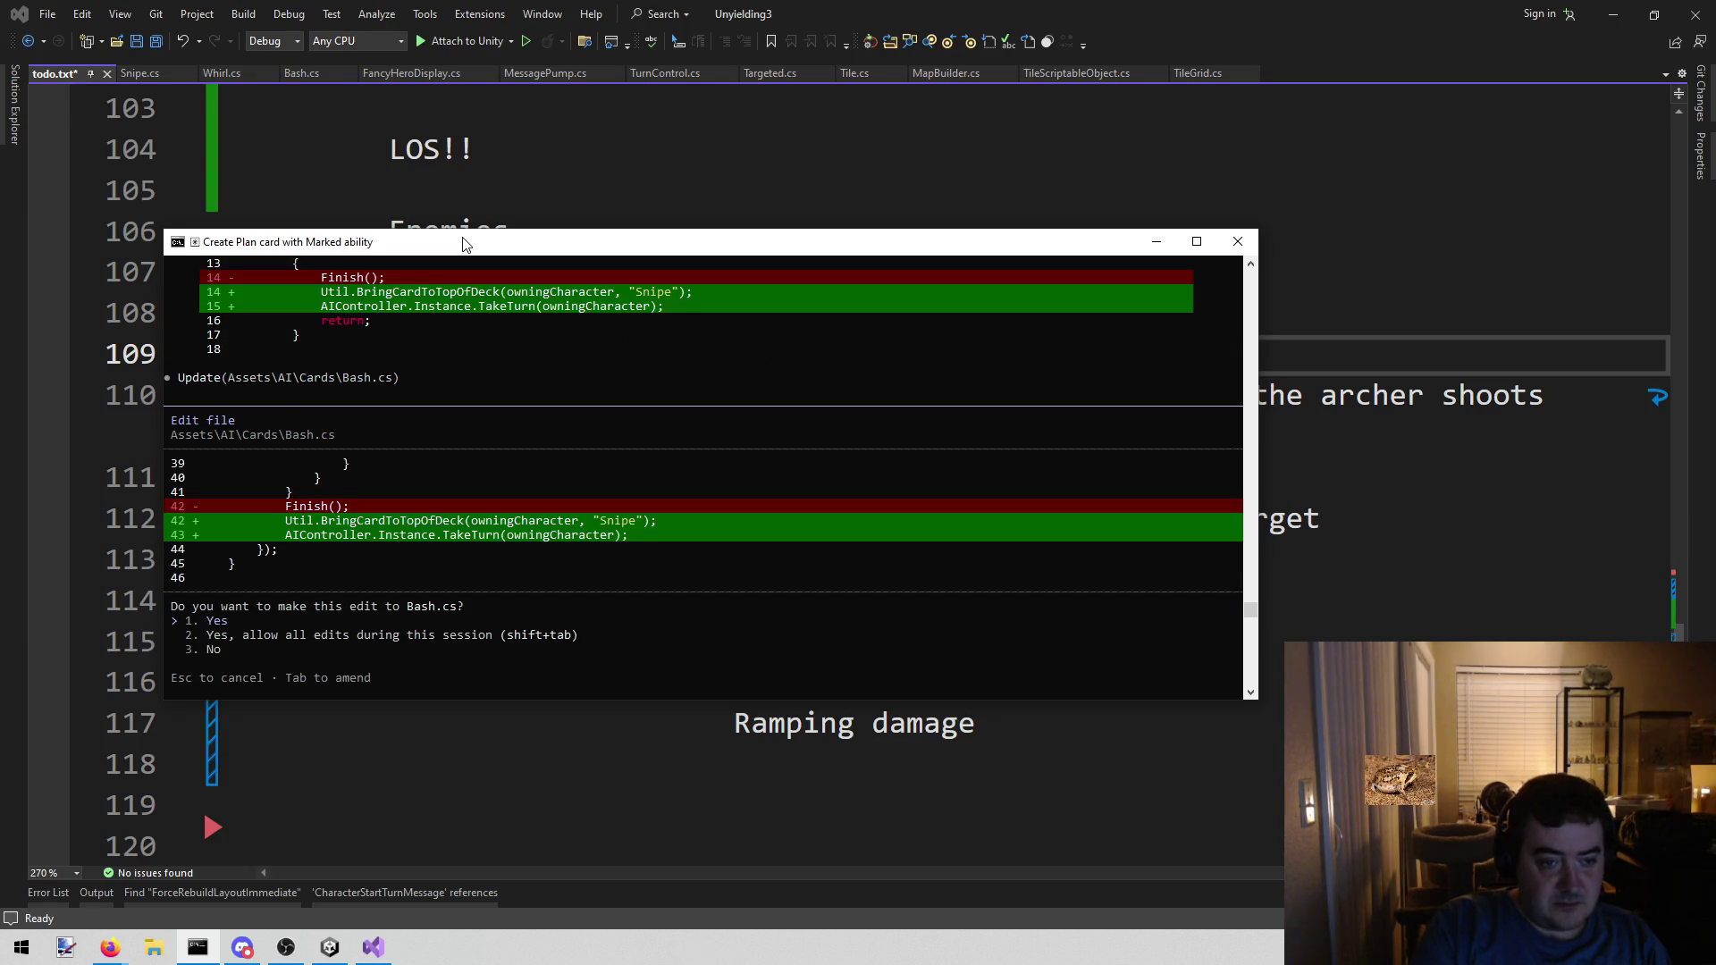
pyautogui.press('Return')
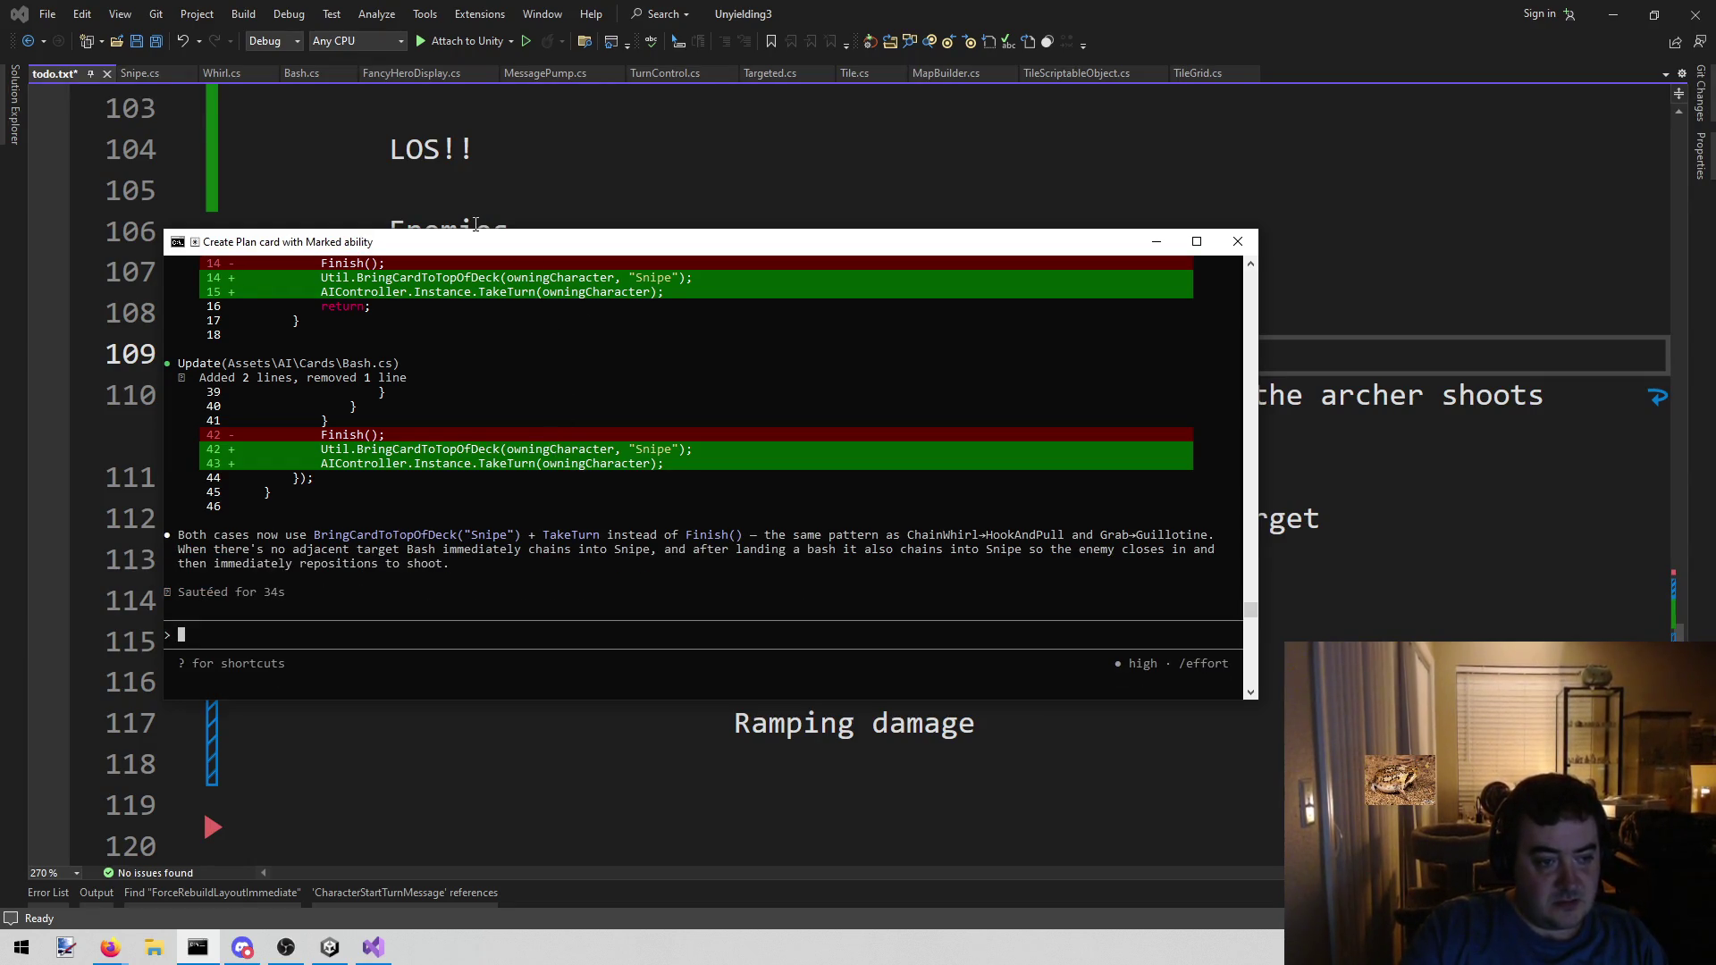
pyautogui.click(541, 155)
pyautogui.hotkey('ctrl', 's')
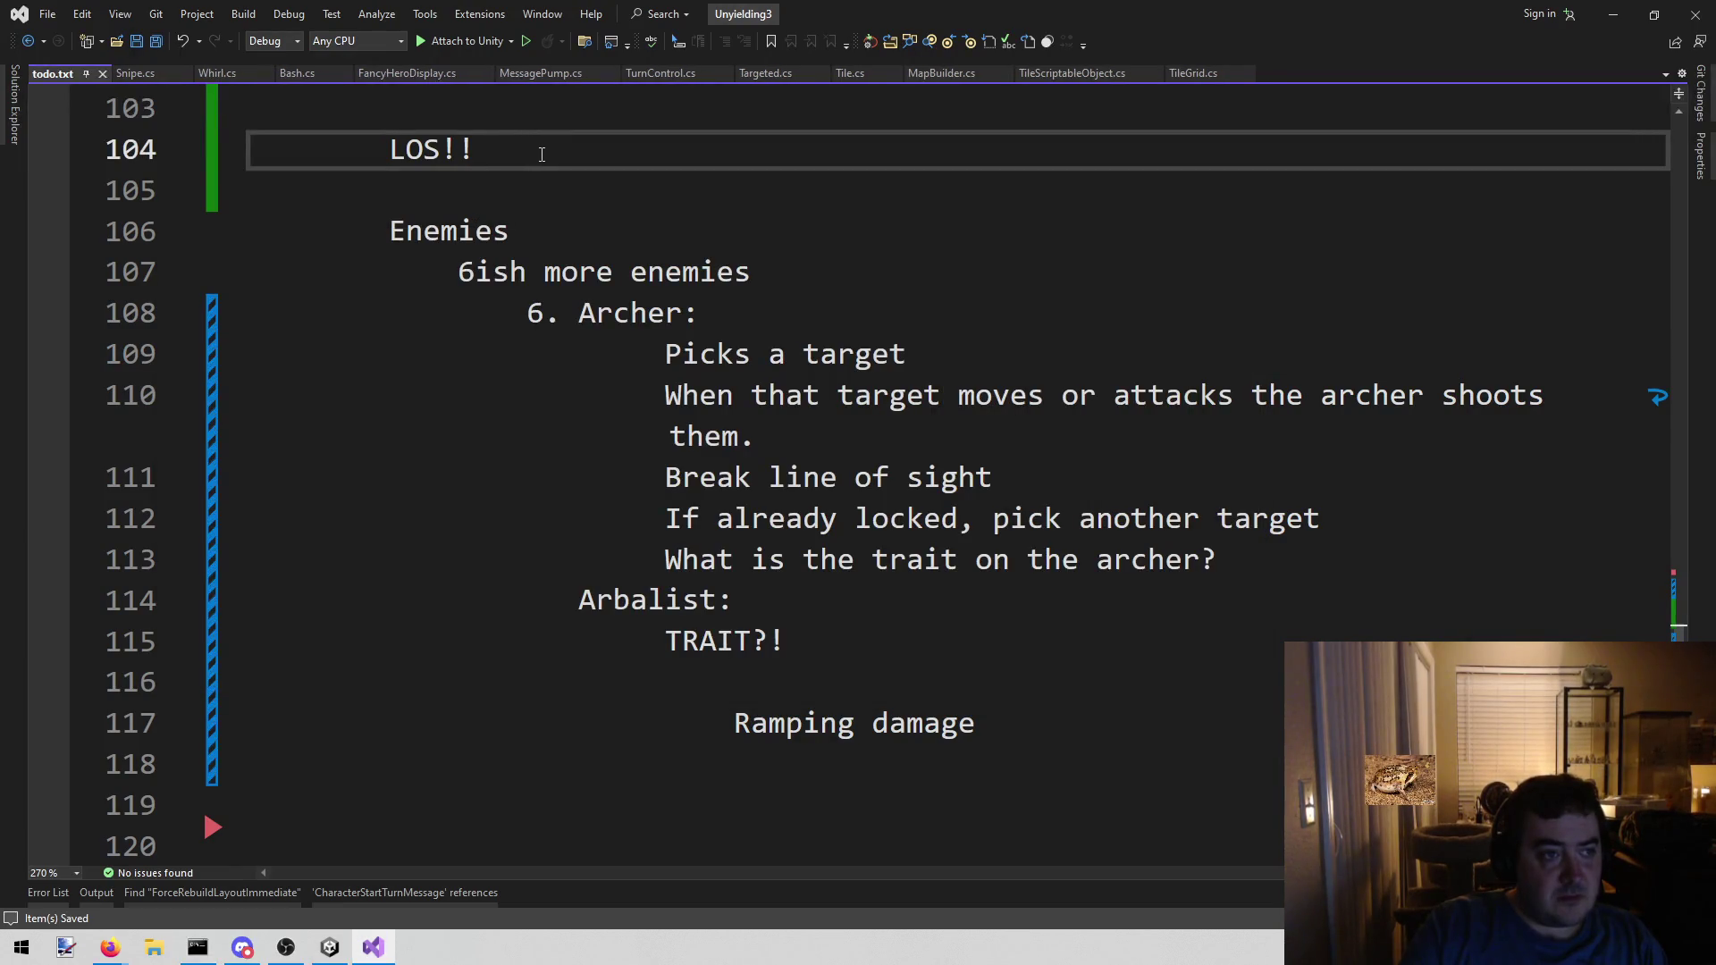
# - Switch to Unity and open the Assets > AI > Cards > Arbalist folder
pyautogui.click(327, 947)
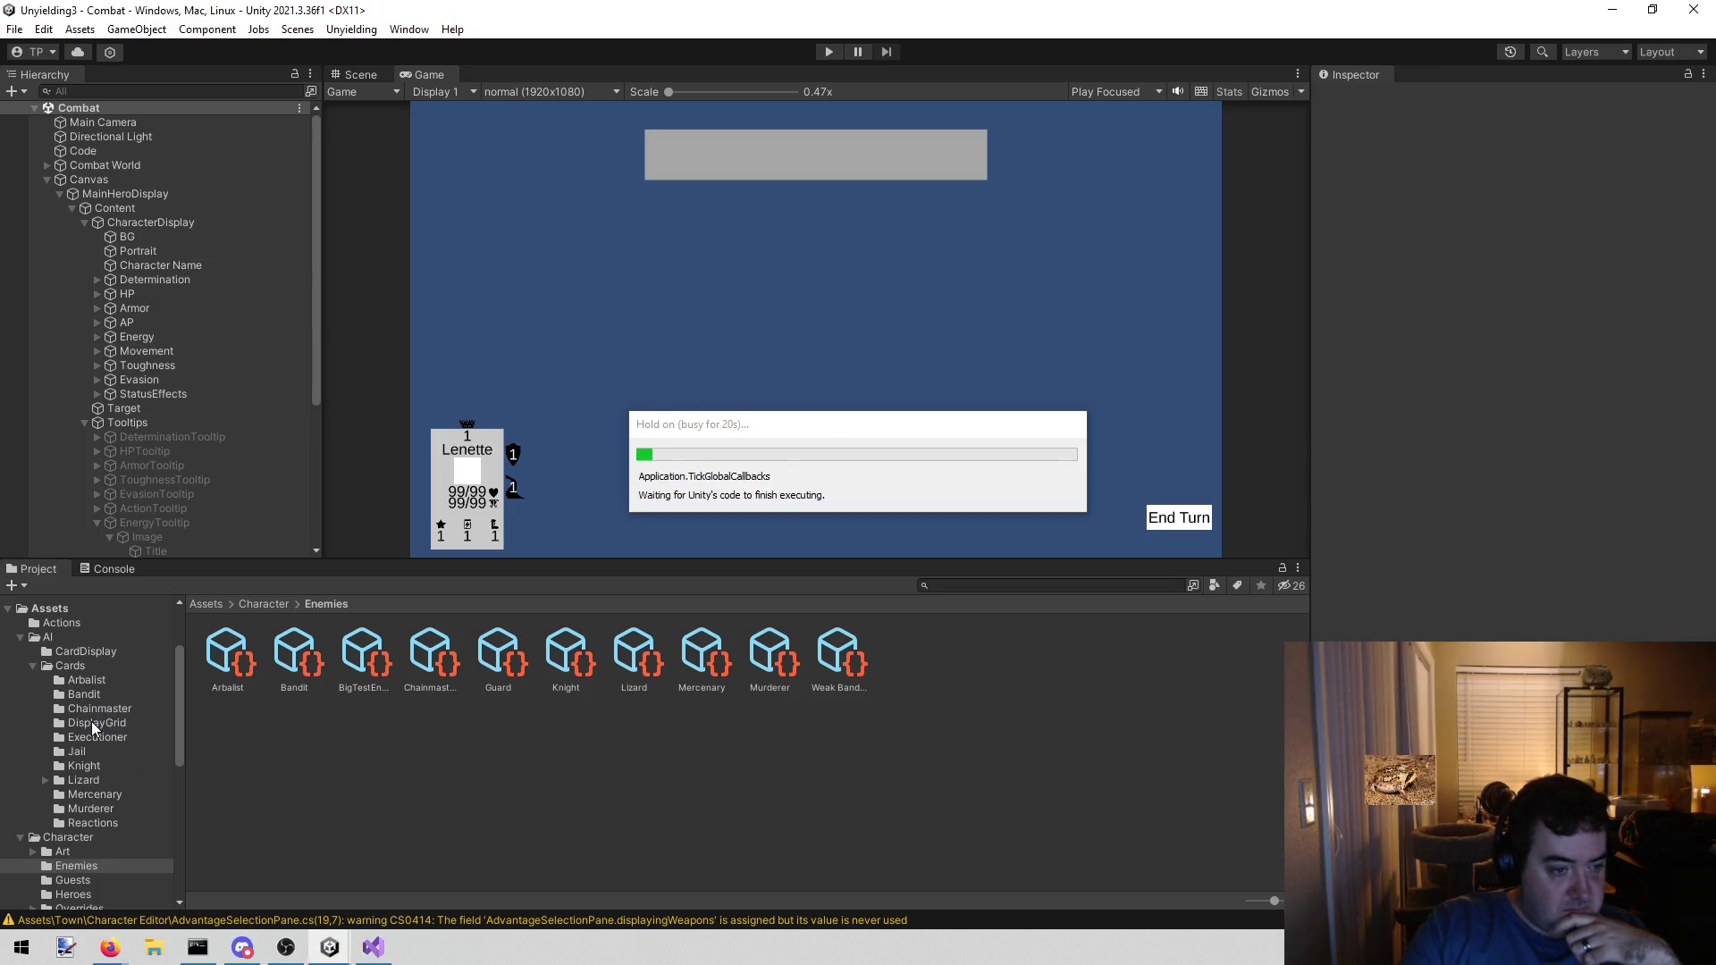
pyautogui.click(105, 677)
pyautogui.click(90, 663)
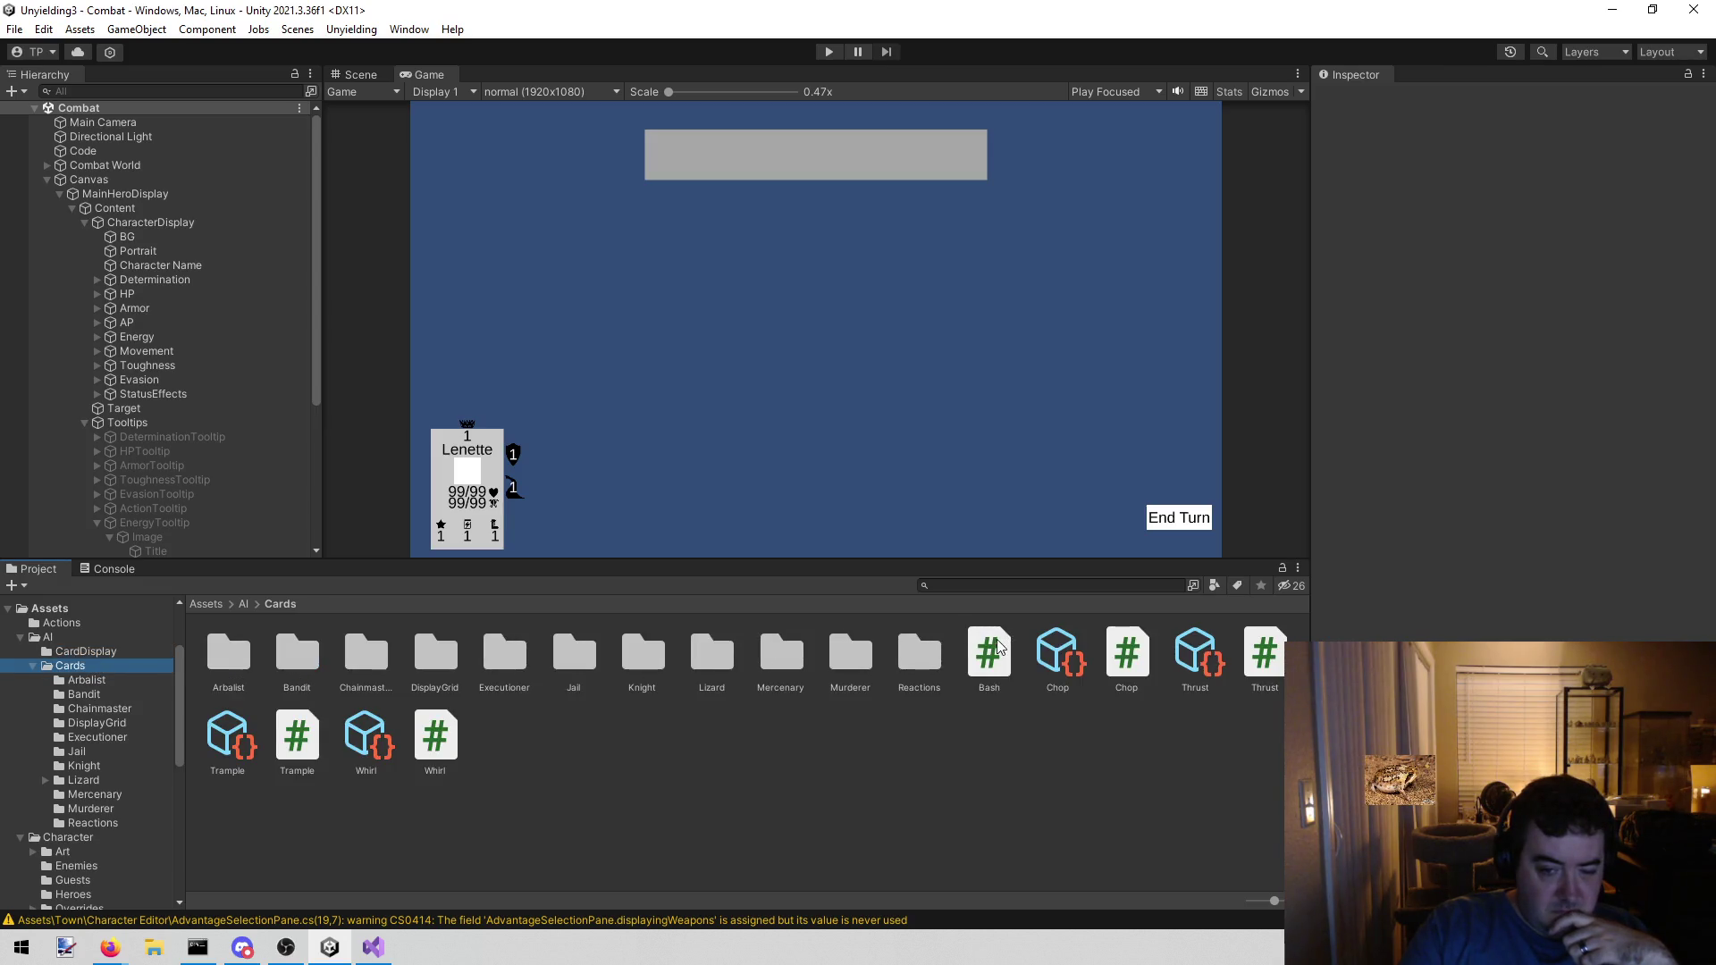
pyautogui.click(105, 679)
# - Duplicate the Snipe card asset and rename the copy to Bash
pyautogui.click(297, 668)
pyautogui.hotkey('ctrl', 'd')
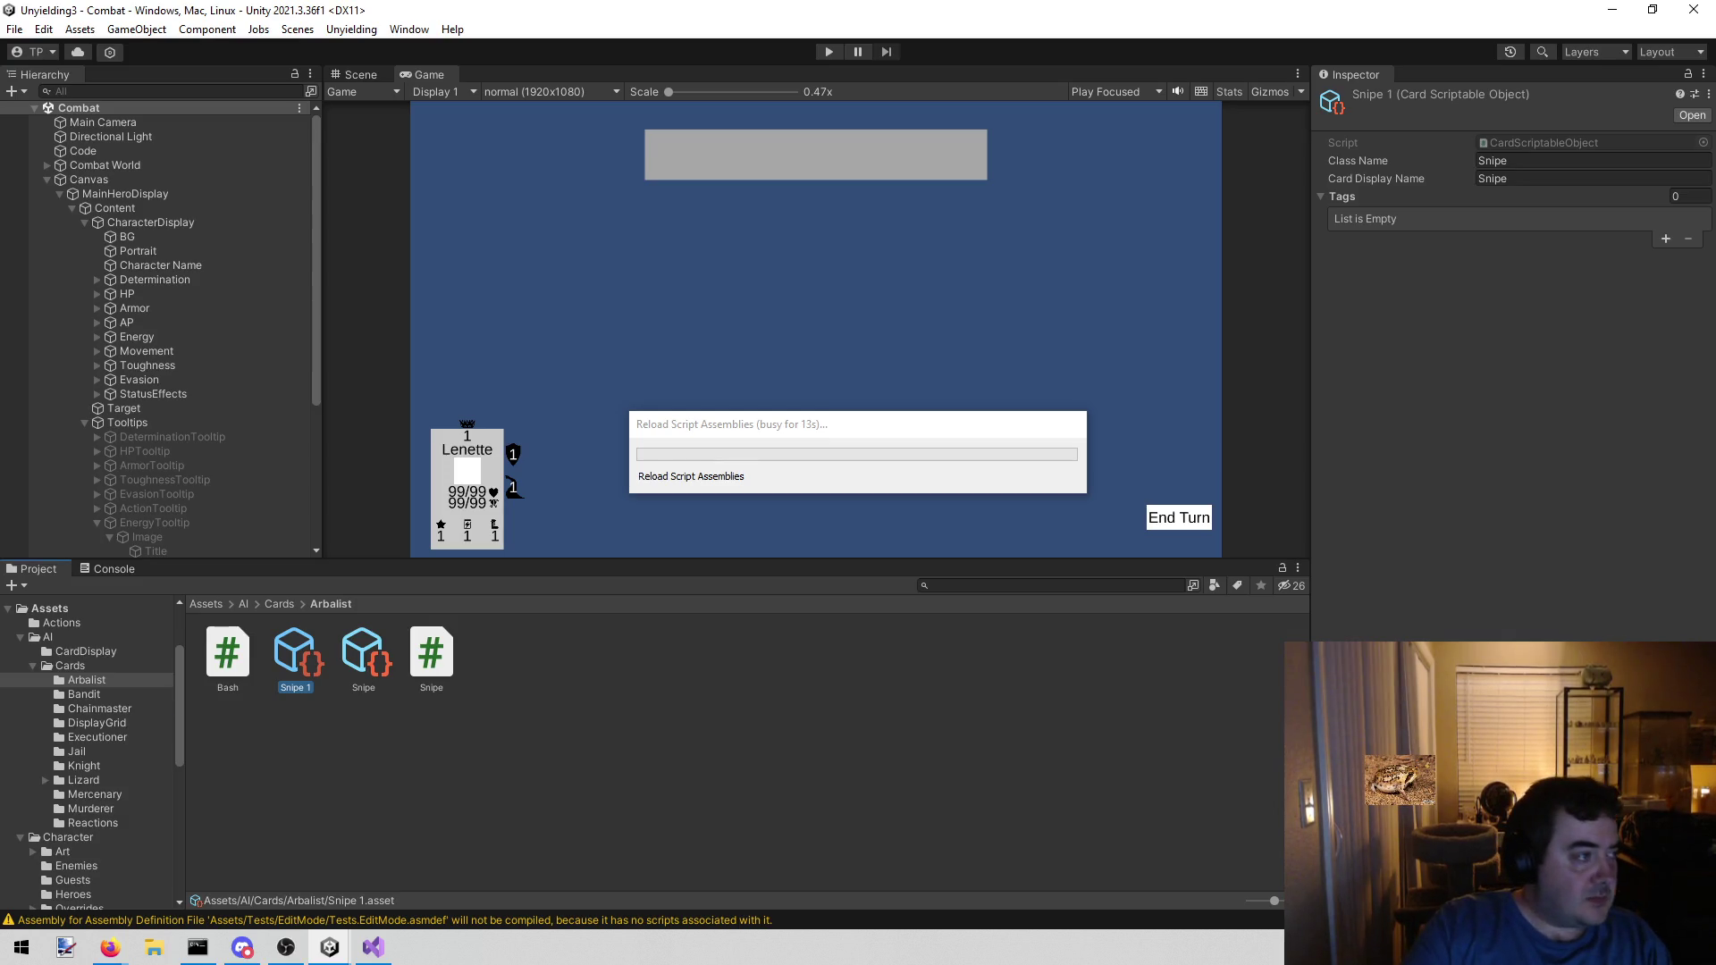
pyautogui.hotkey('alt', 'Tab')
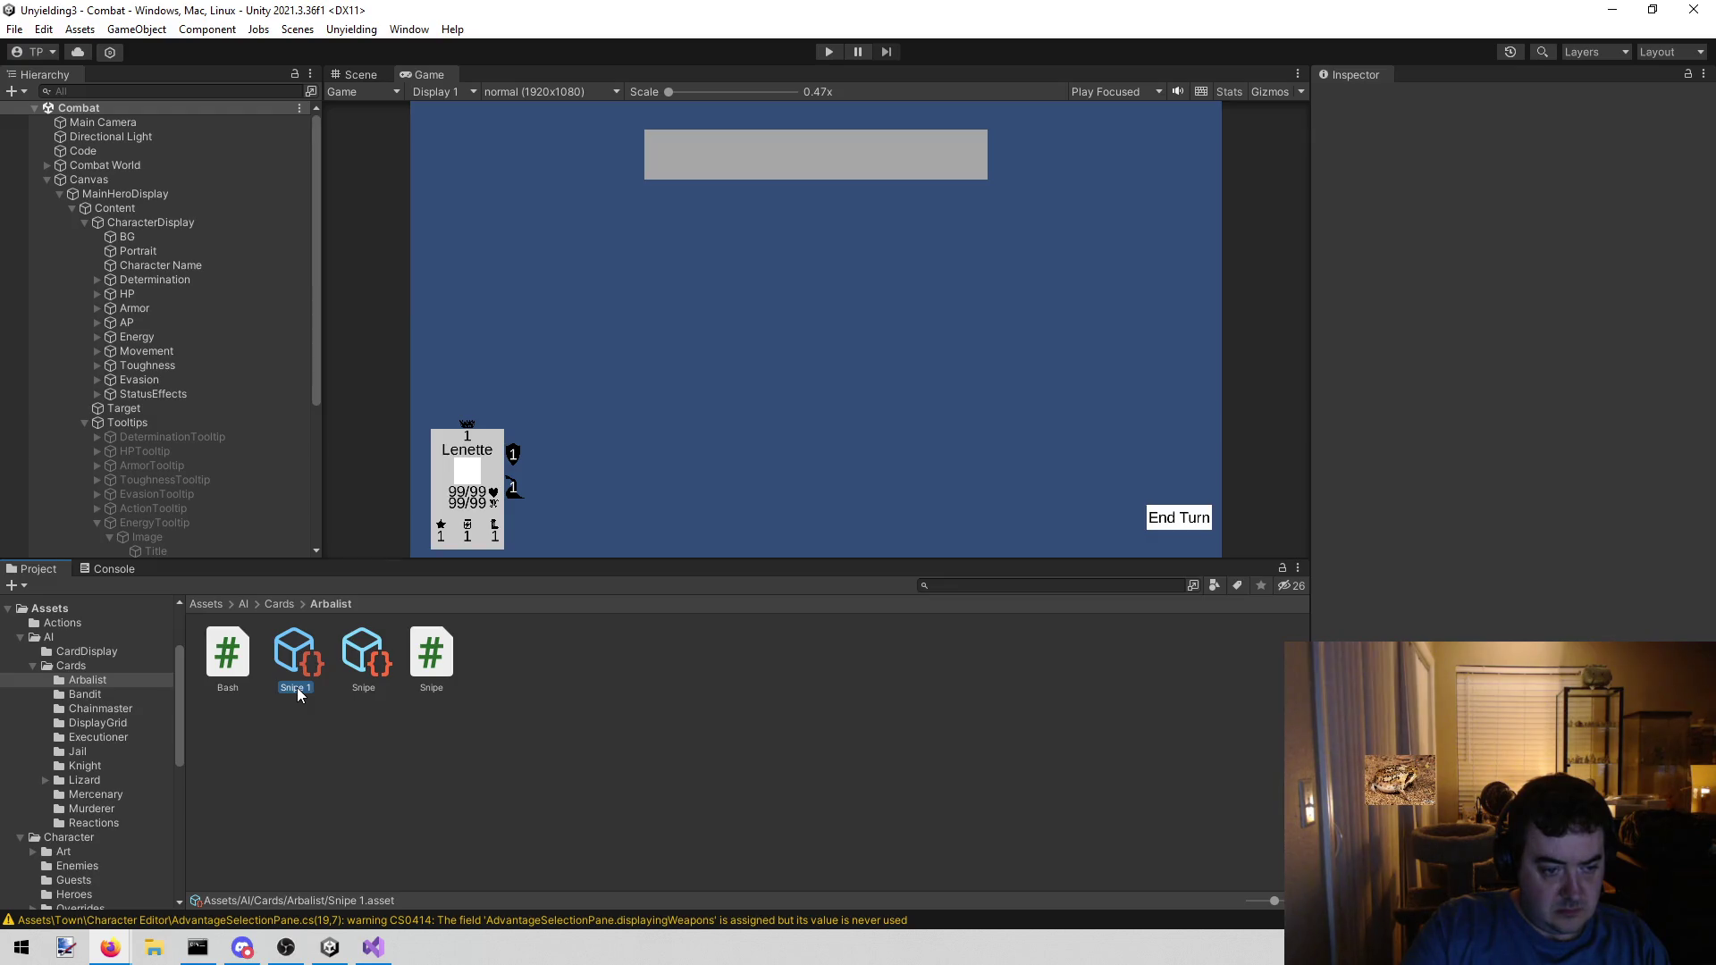
pyautogui.write('Bash')
pyautogui.press('Return')
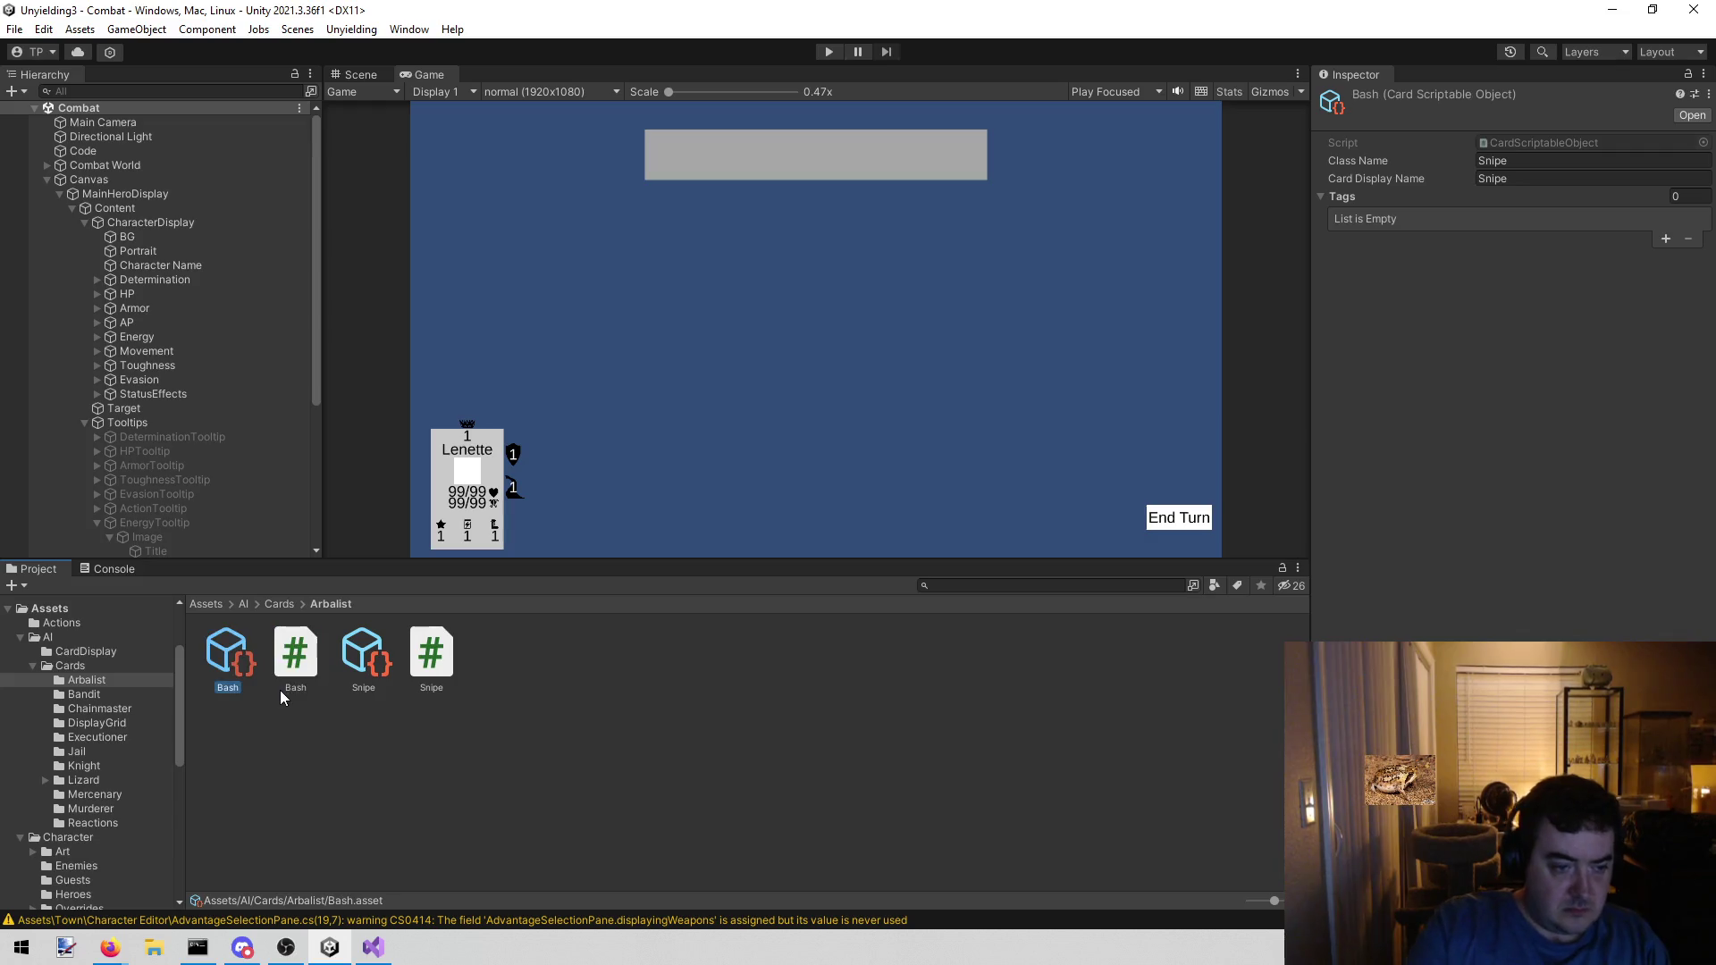
# - Set the new card's Class Name and Card Display Name to Bash, then enter Play mode
pyautogui.click(1563, 158)
pyautogui.write('Bash')
pyautogui.press('Tab')
pyautogui.write('Bash')
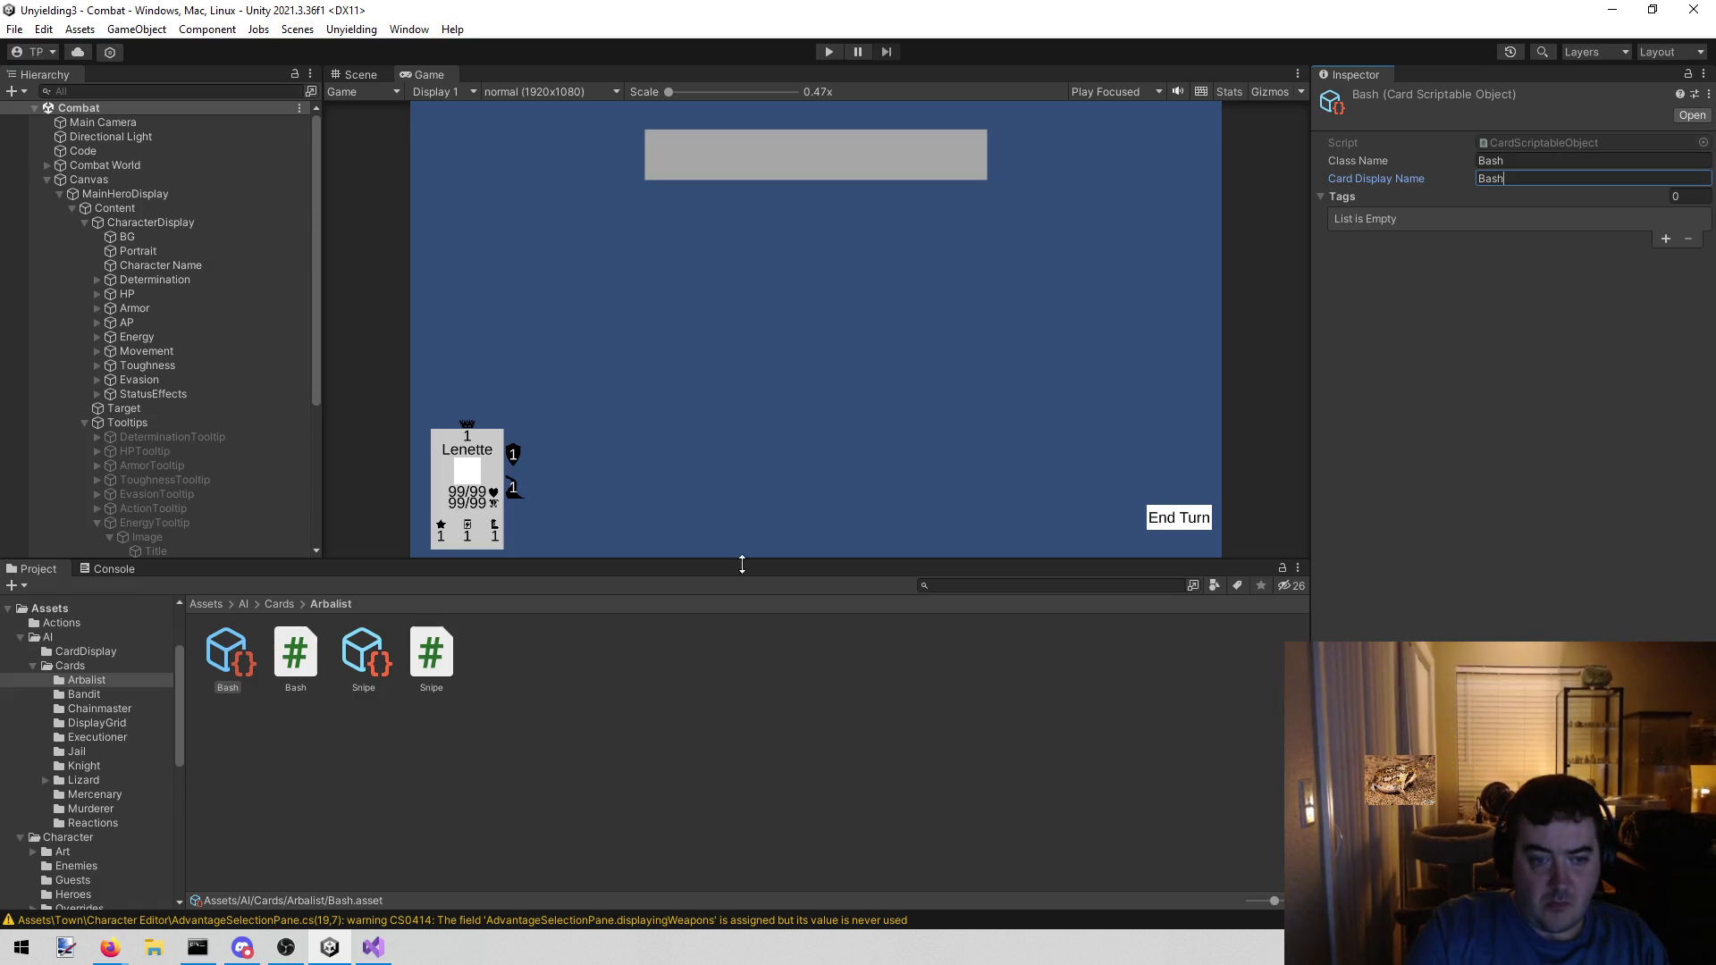
pyautogui.click(548, 733)
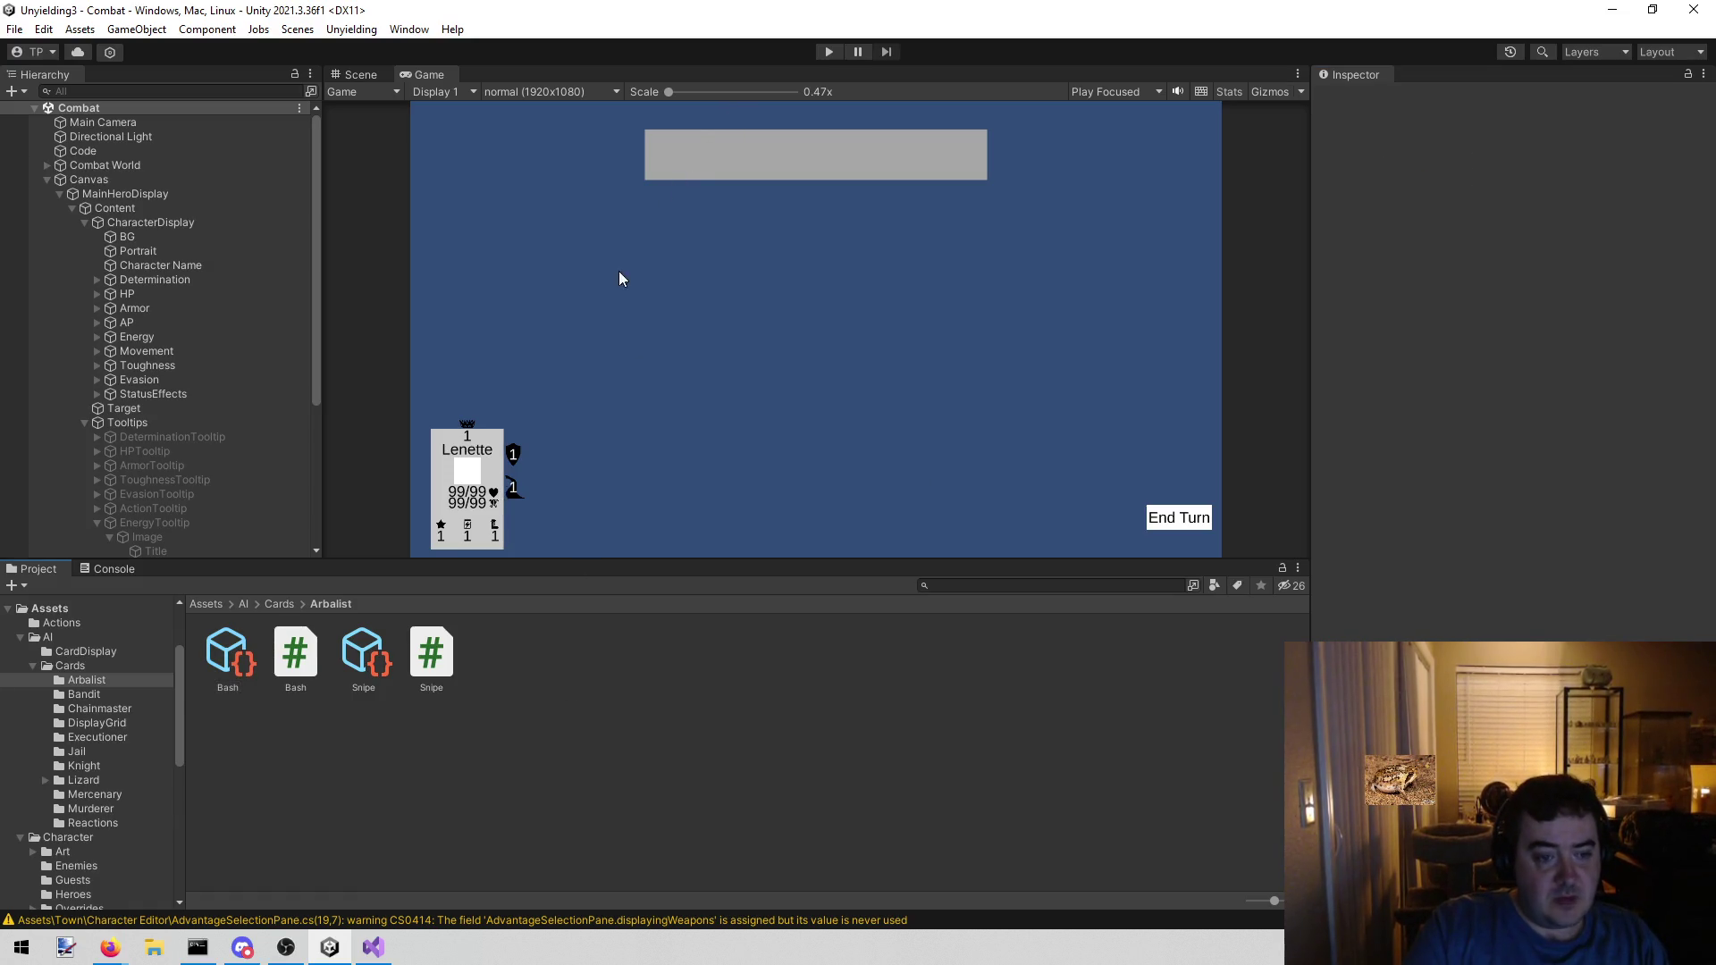
pyautogui.click(827, 51)
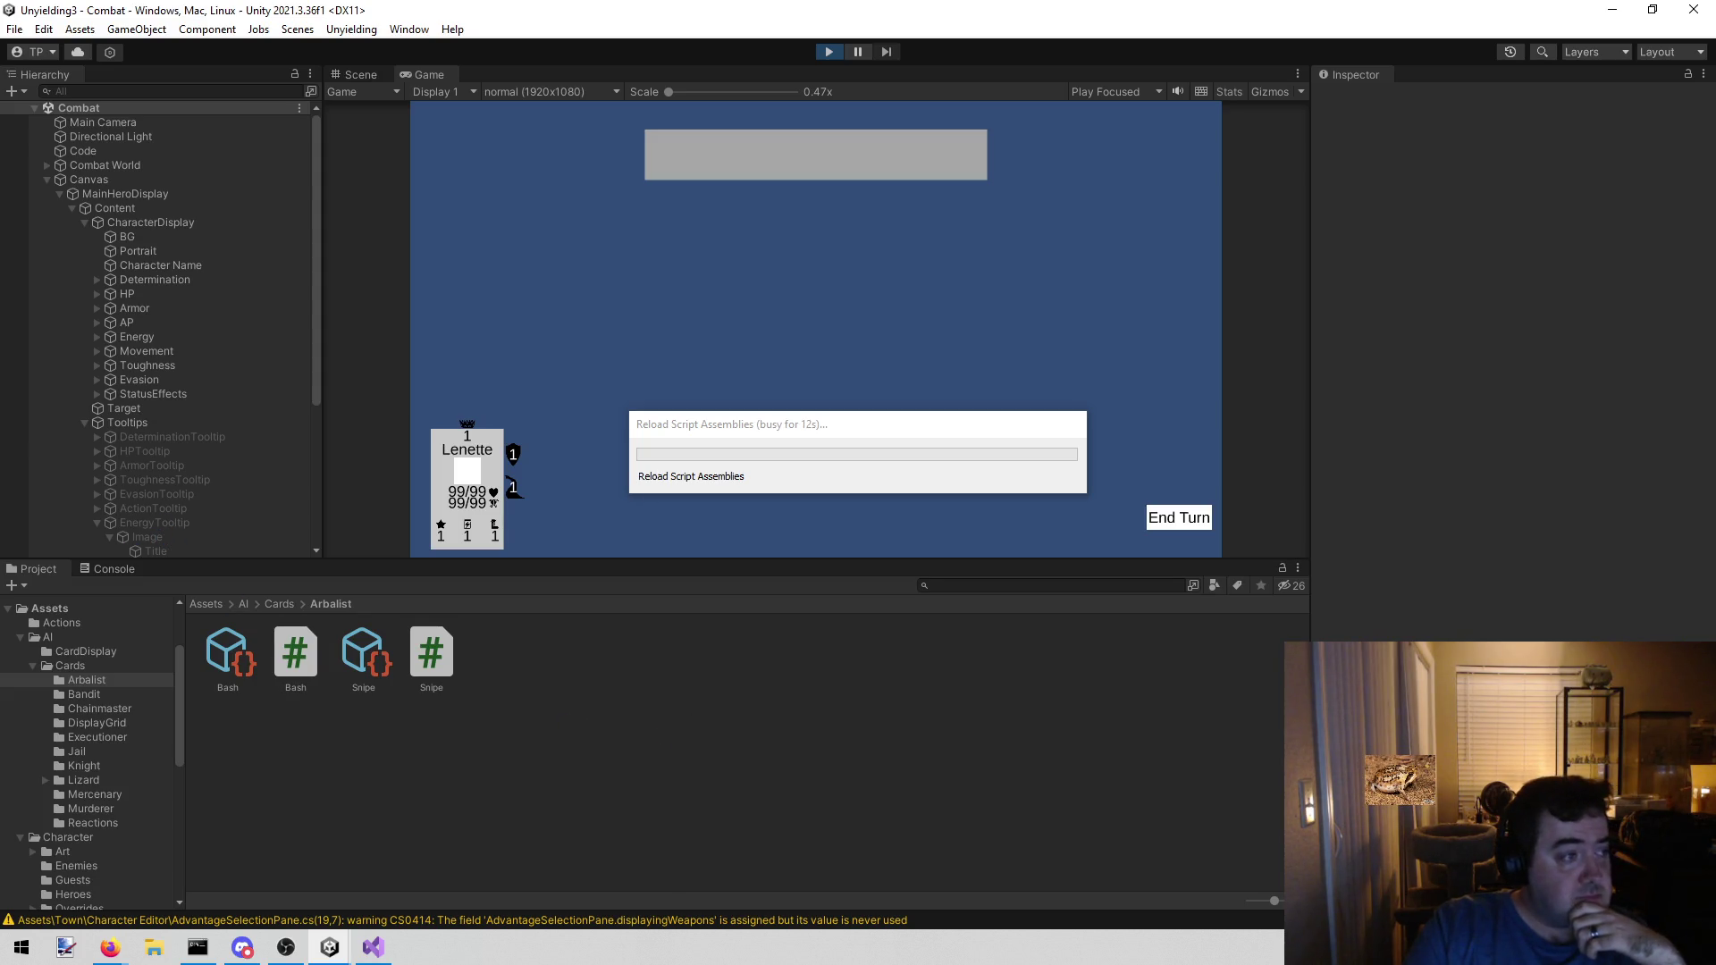
# - Stop Play mode and select the Big Test Enemy definition in Character > Enemies
pyautogui.hotkey('alt', 'Tab')
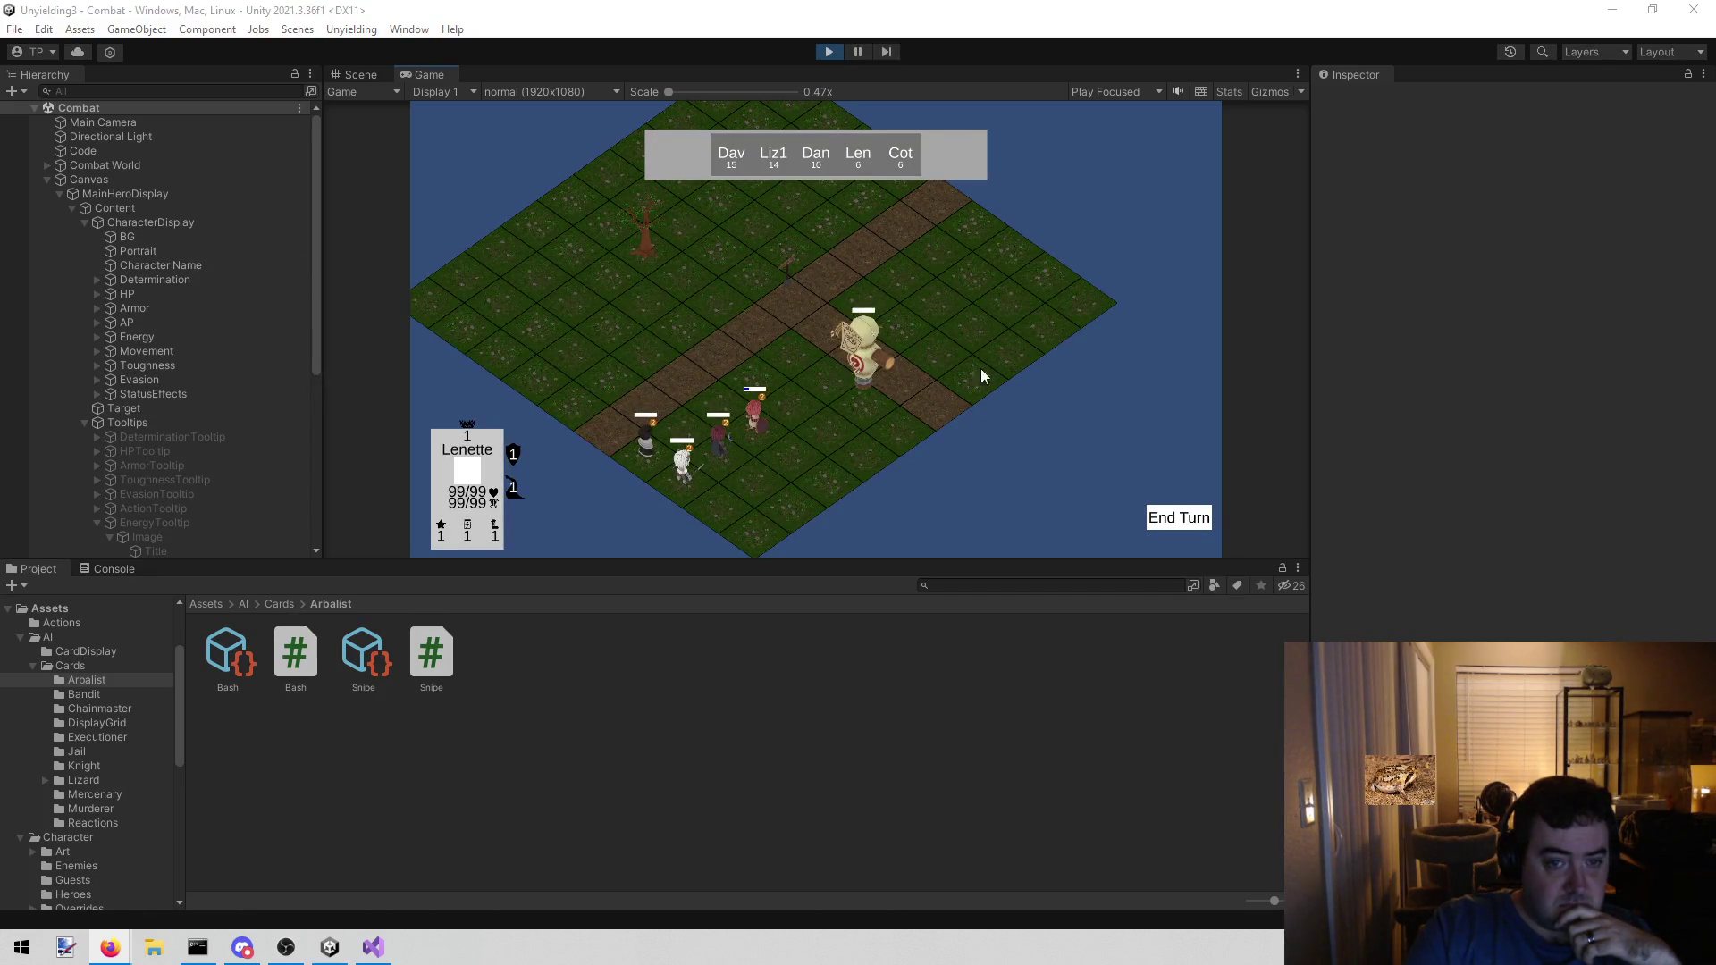
pyautogui.click(831, 54)
pyautogui.scroll(-5, 117, 832)
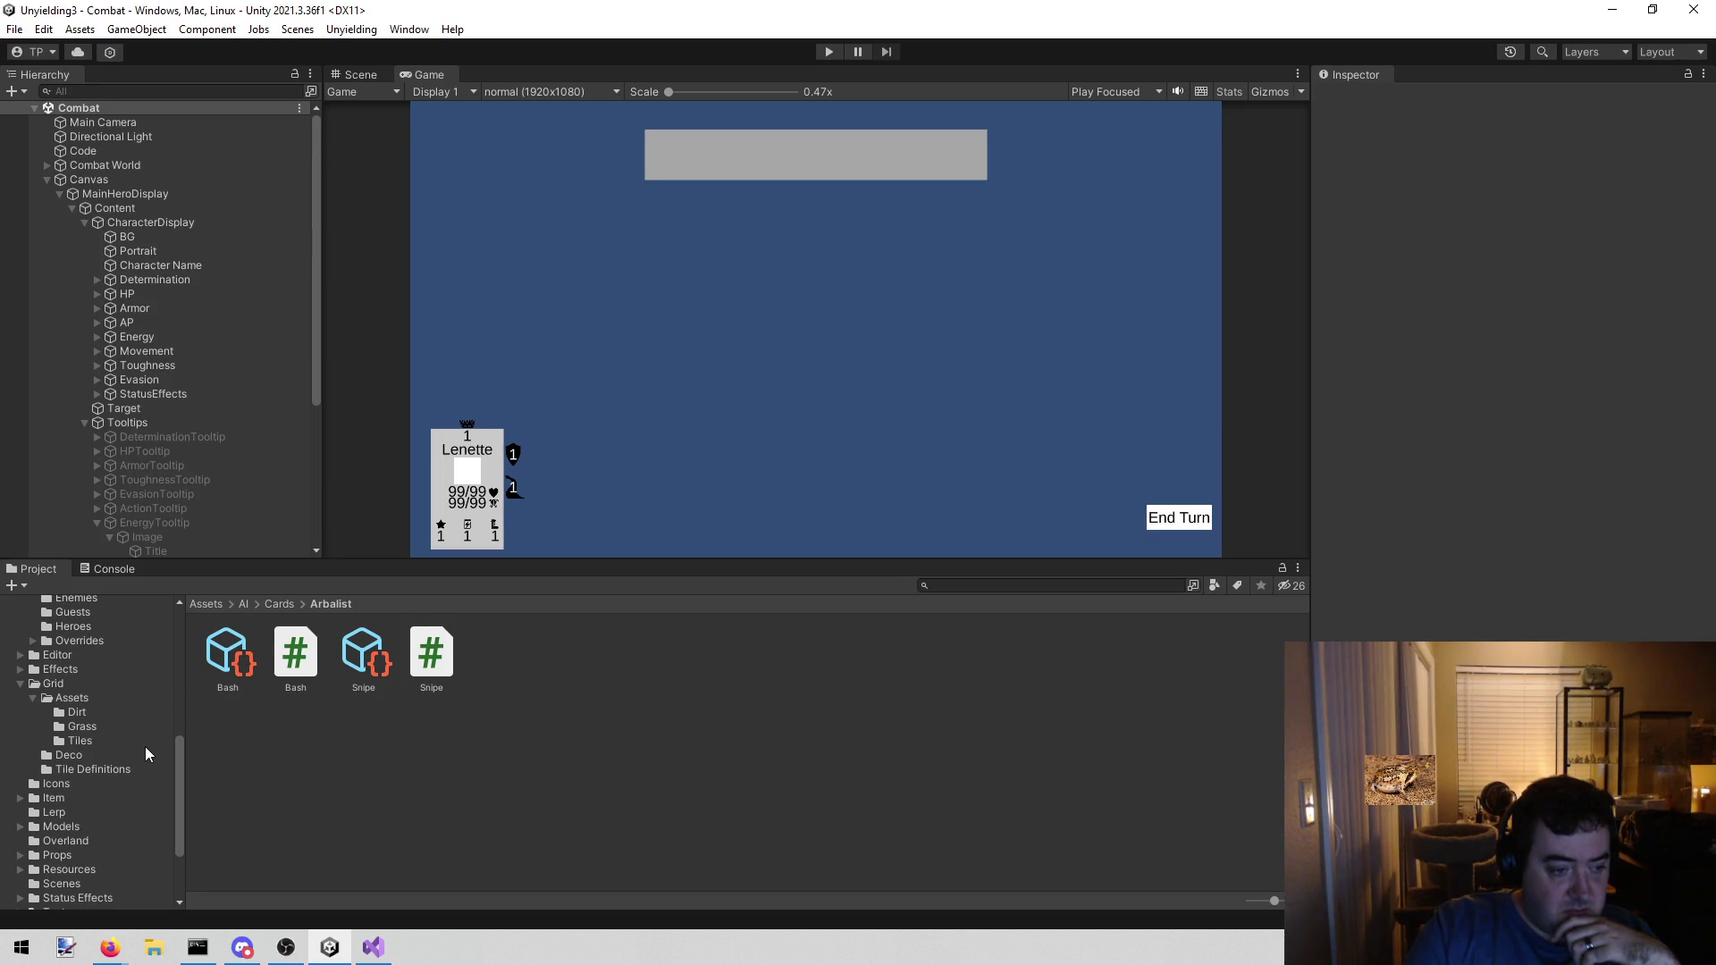
pyautogui.scroll(5, 125, 717)
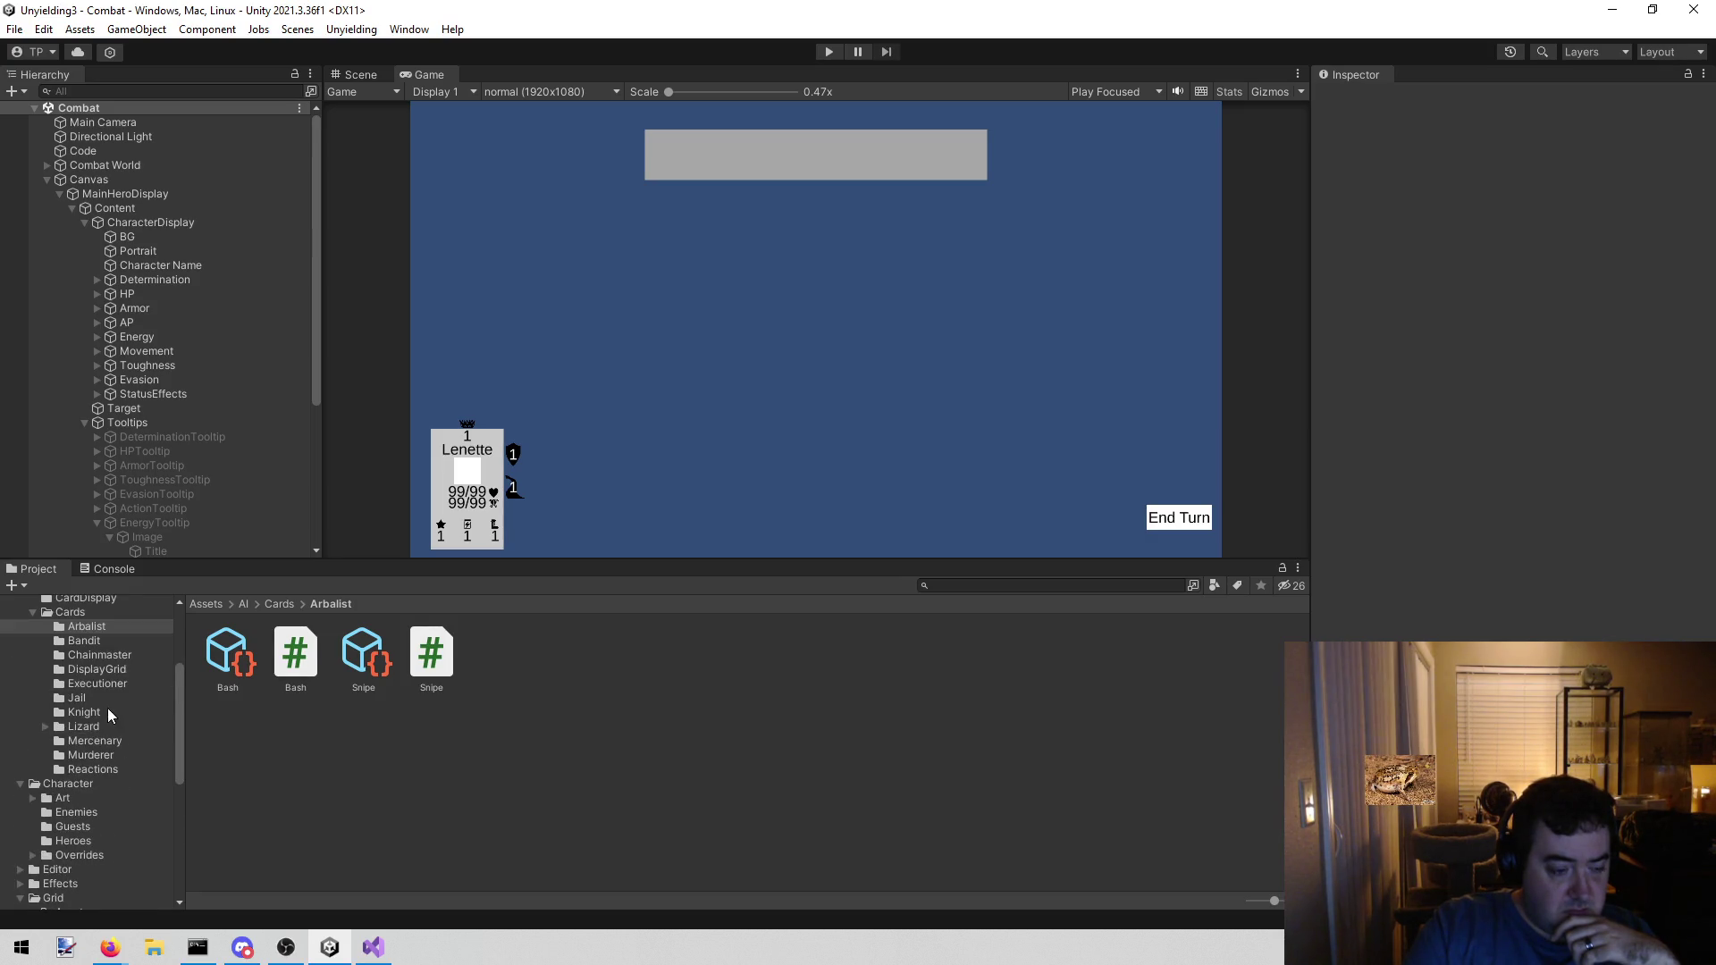
pyautogui.click(89, 811)
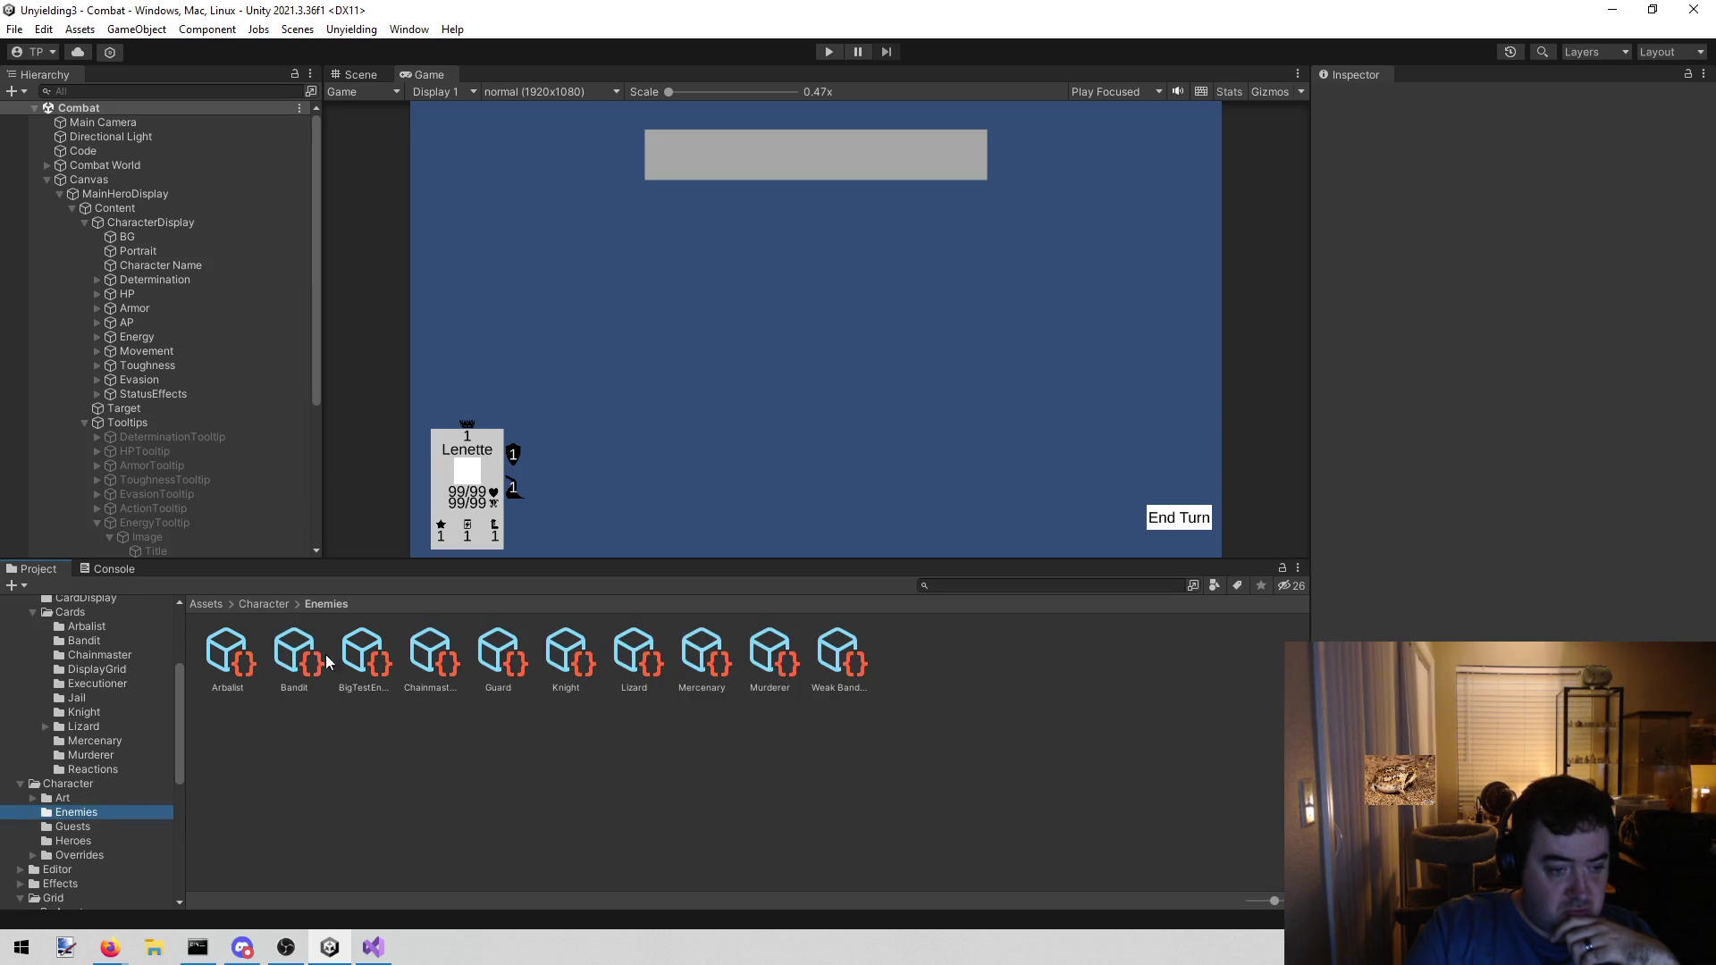
pyautogui.click(223, 647)
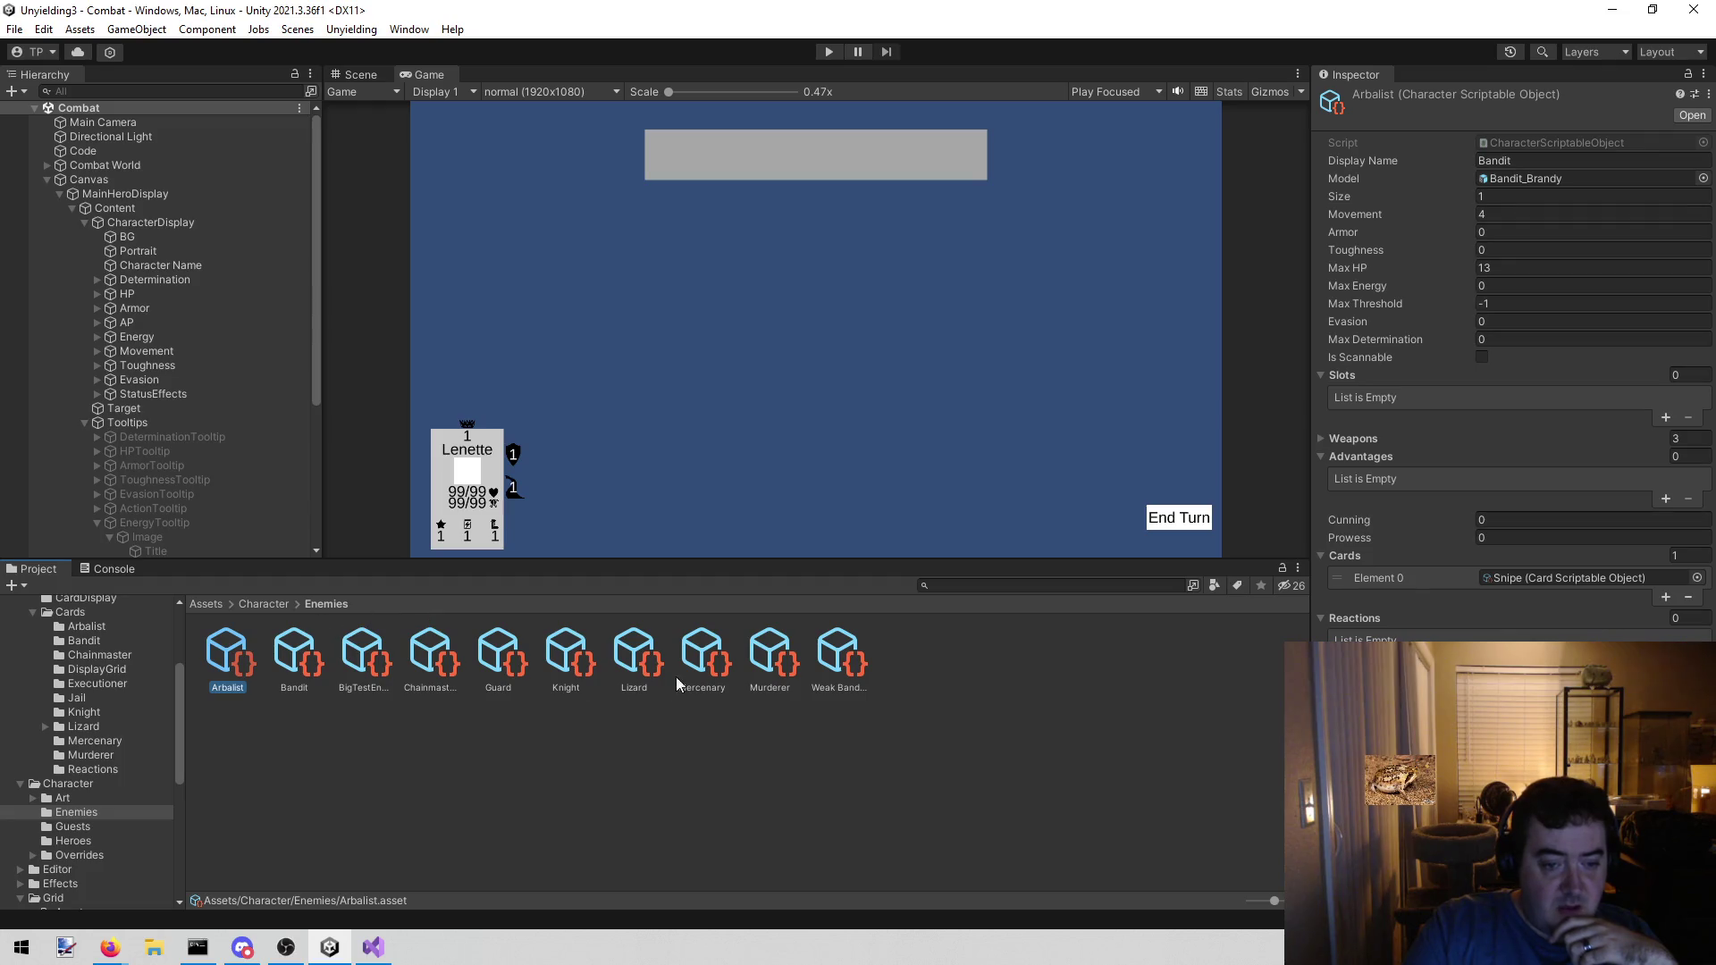
pyautogui.click(368, 644)
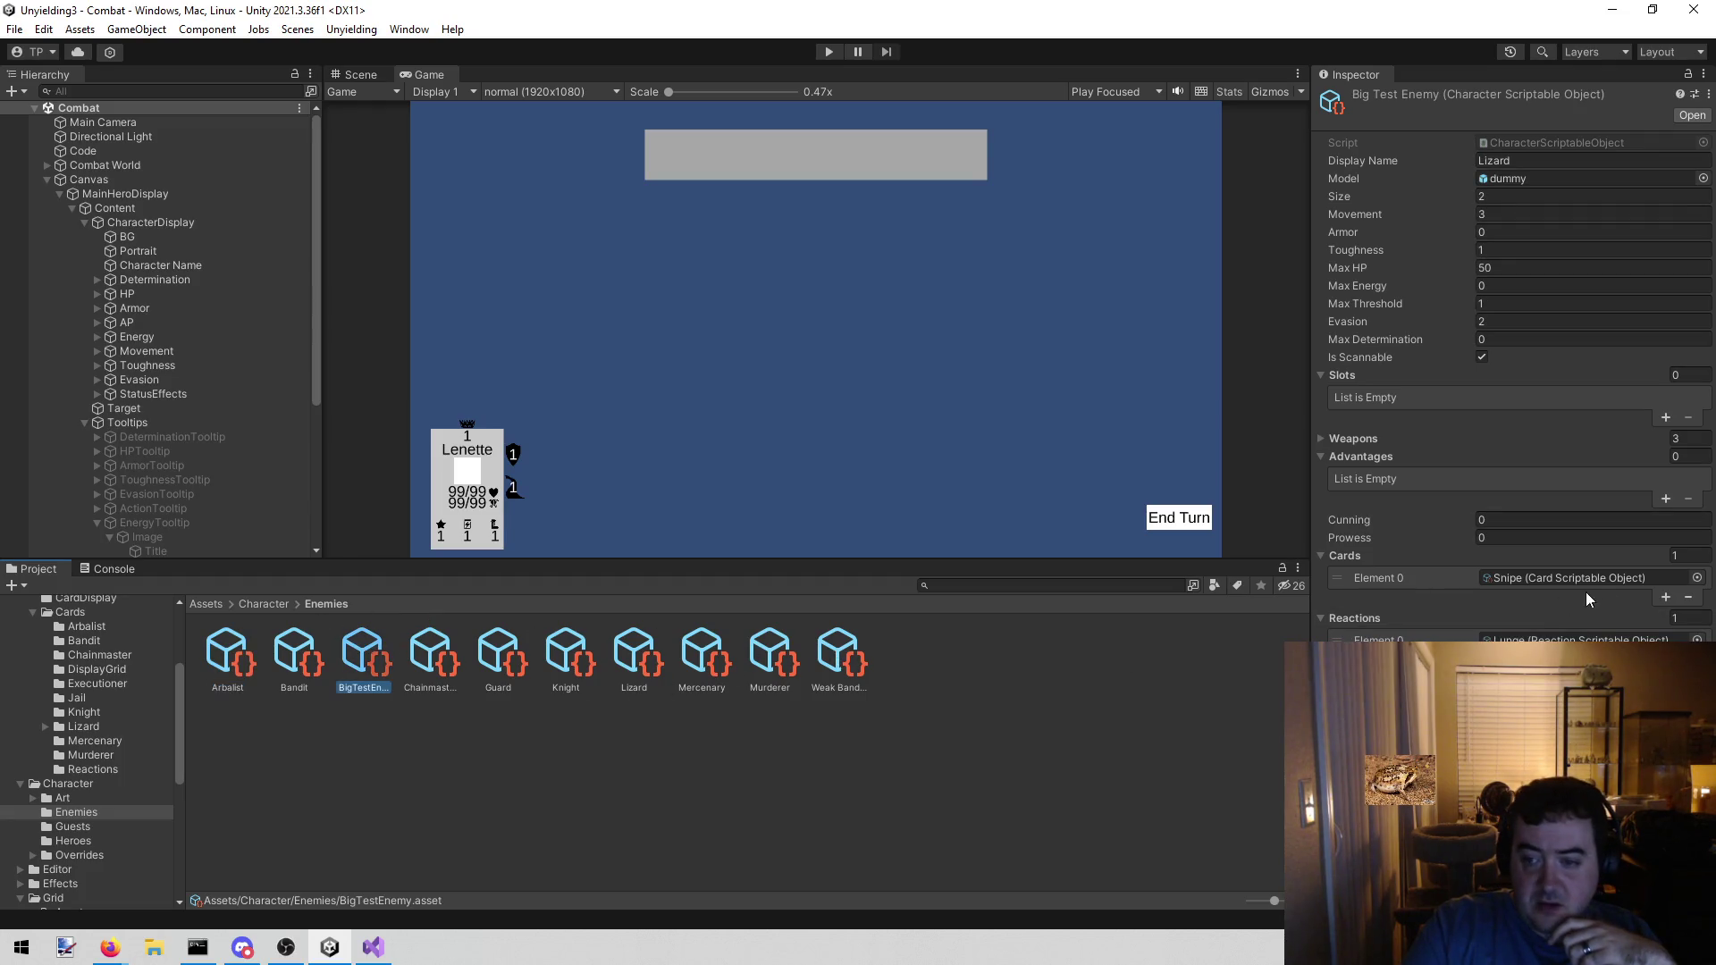
# - Add a second card slot to Big Test Enemy, assign Bash, and start a playtest
pyautogui.click(1665, 597)
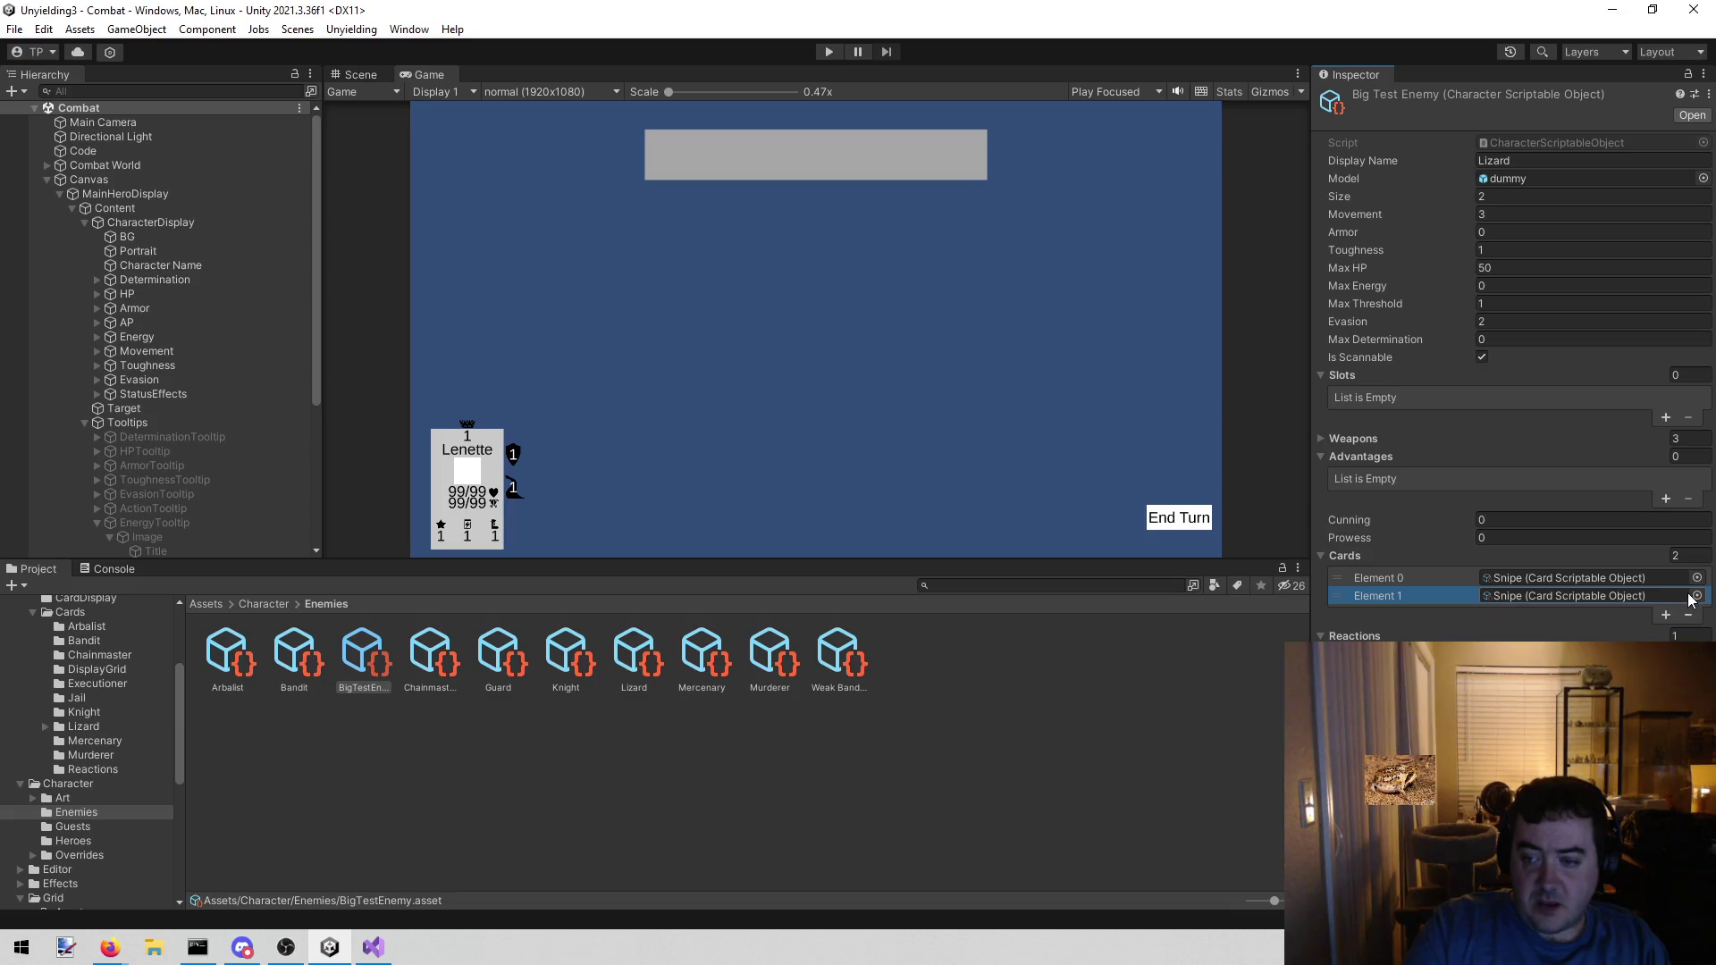
pyautogui.click(1698, 596)
pyautogui.write('bash')
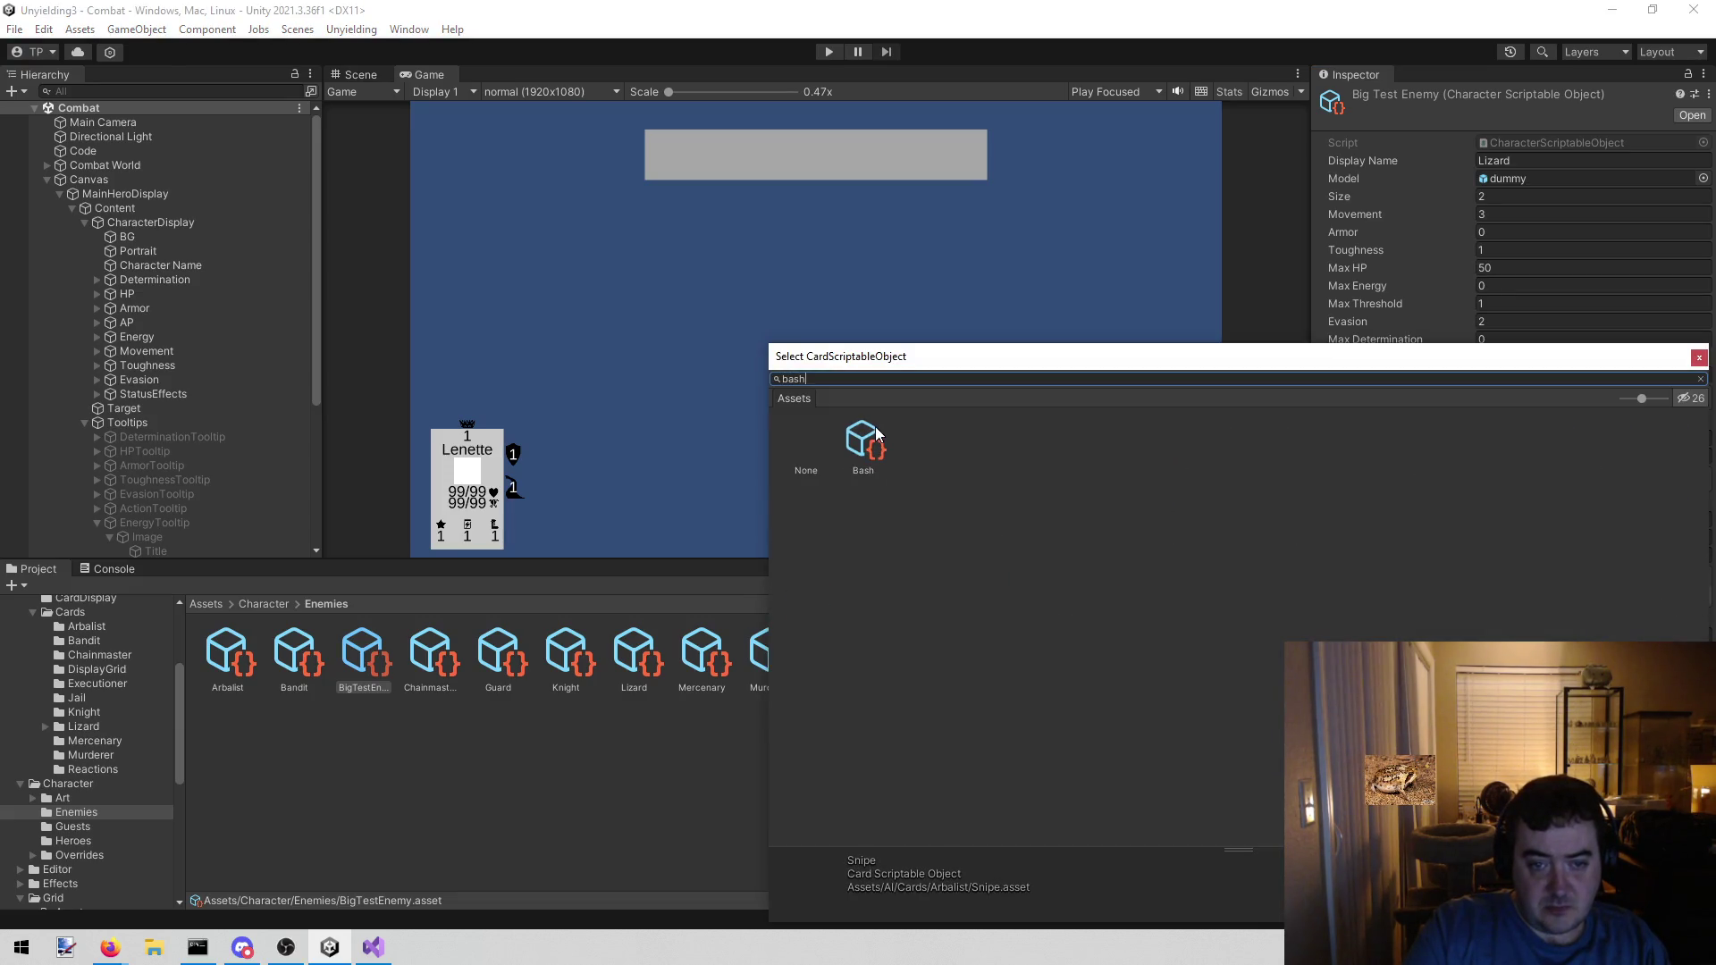
pyautogui.doubleClick(877, 431)
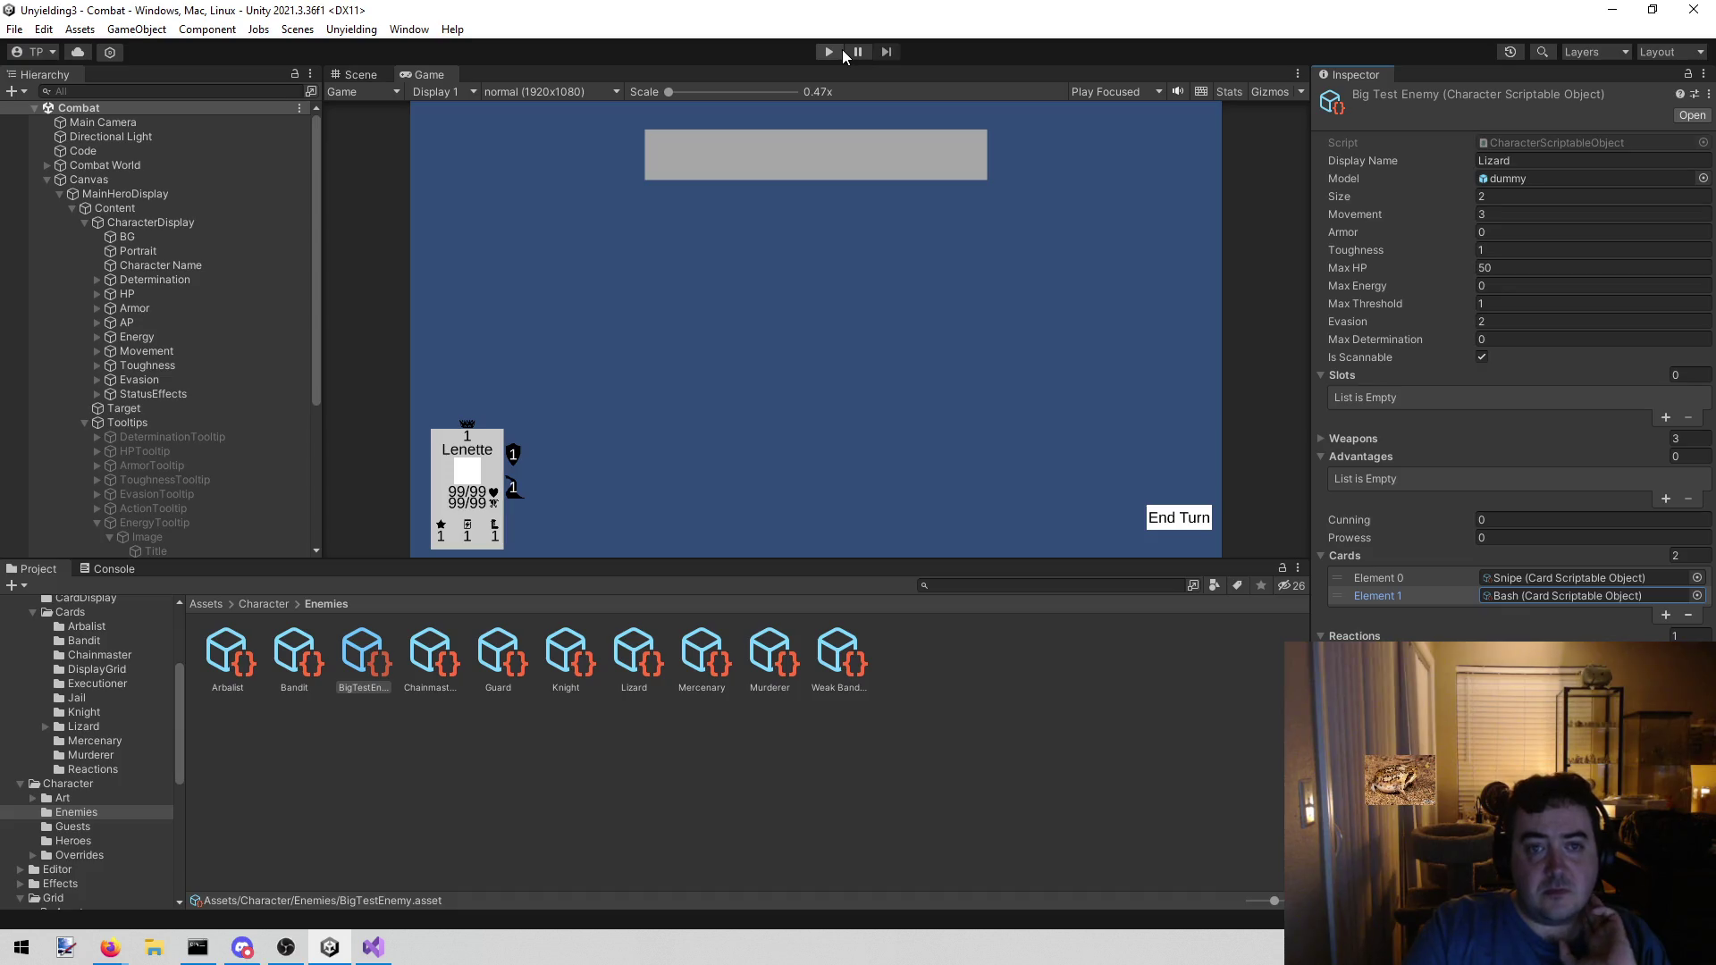
pyautogui.click(837, 52)
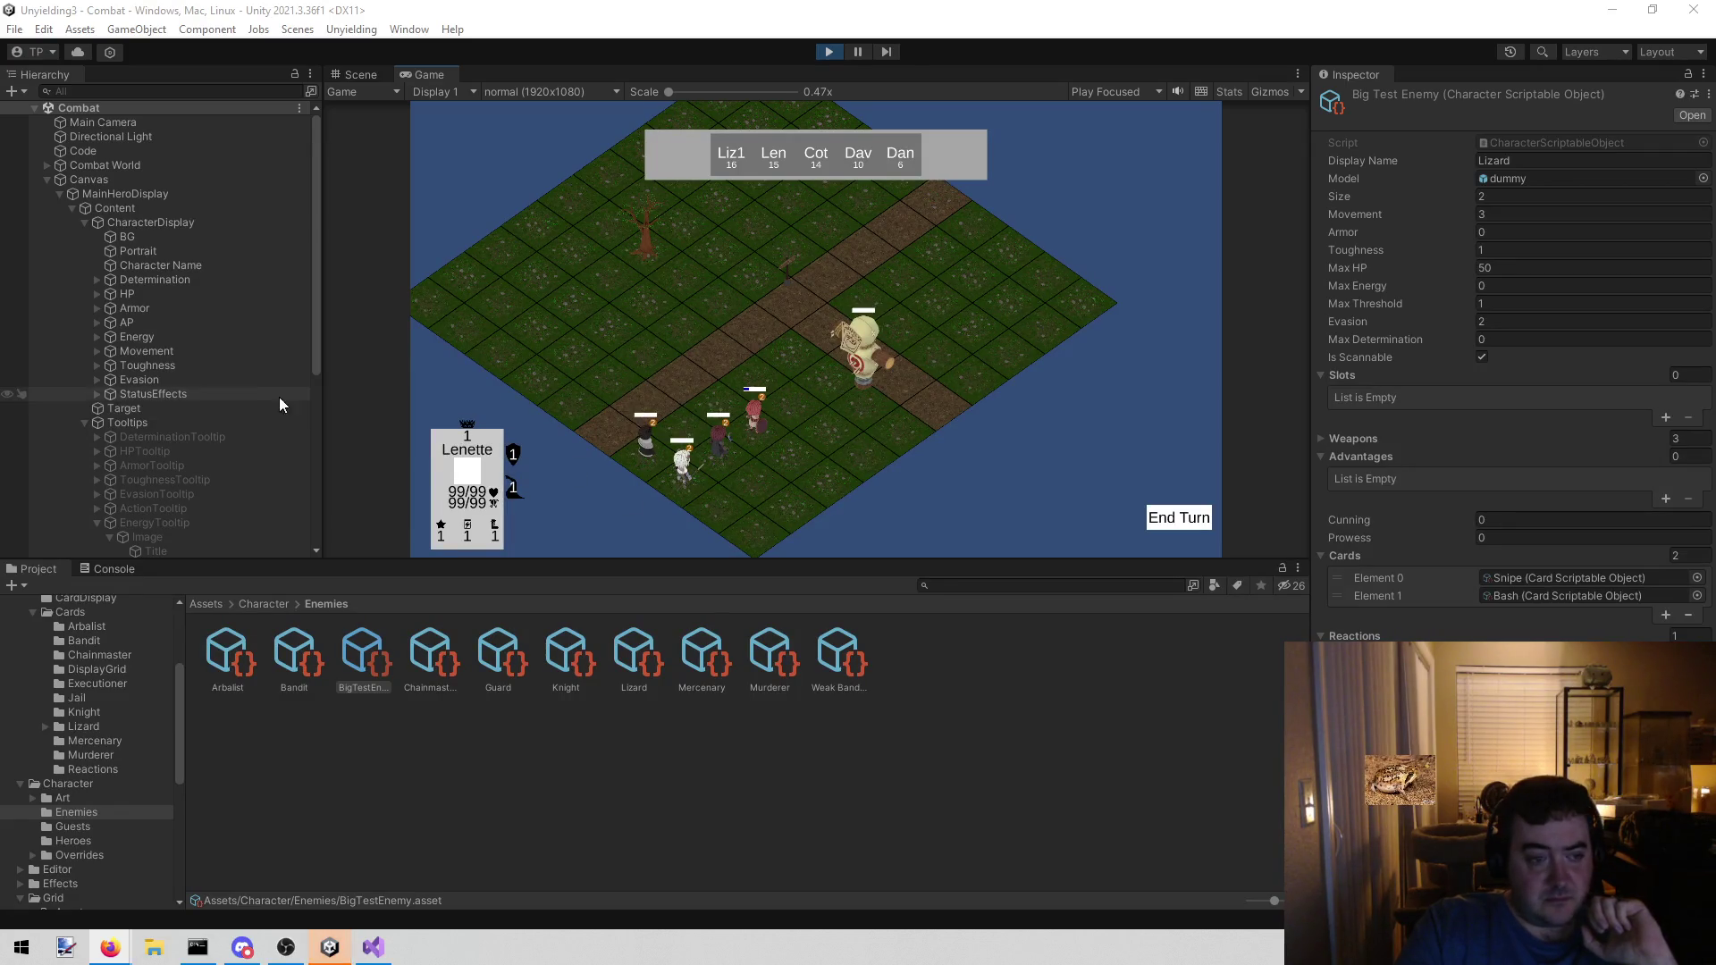
# - Select Lizard 1 in the Hierarchy and dismiss the Snipe card popup
pyautogui.click(46, 179)
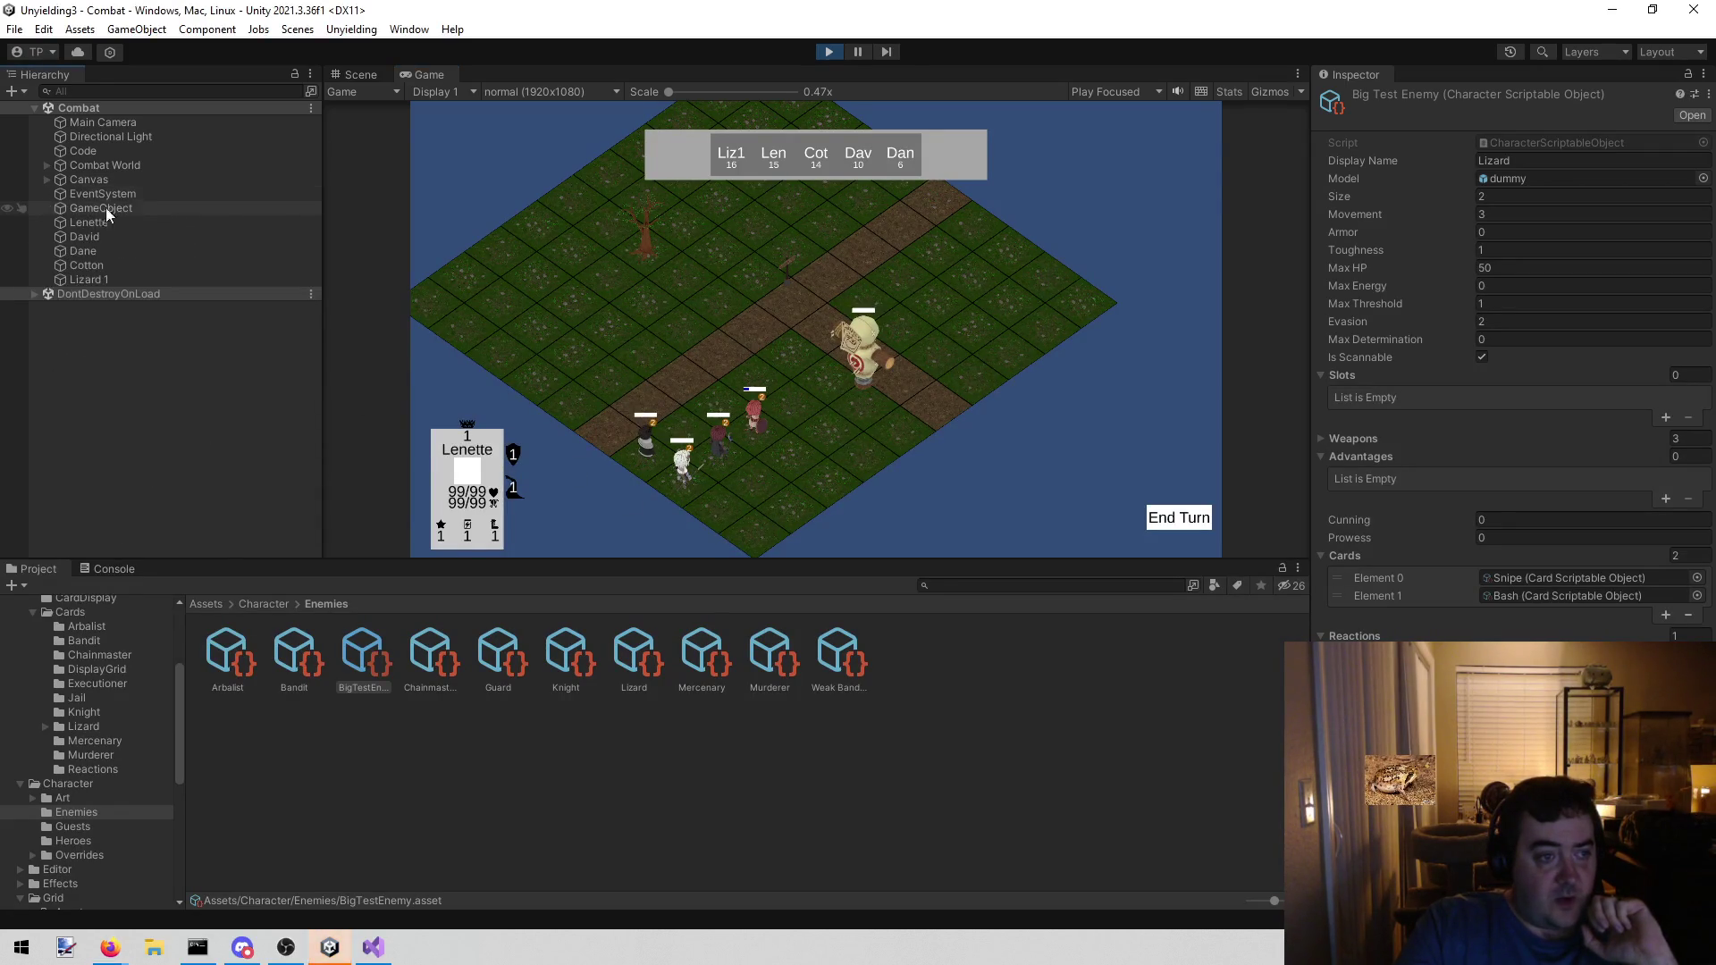
pyautogui.click(98, 280)
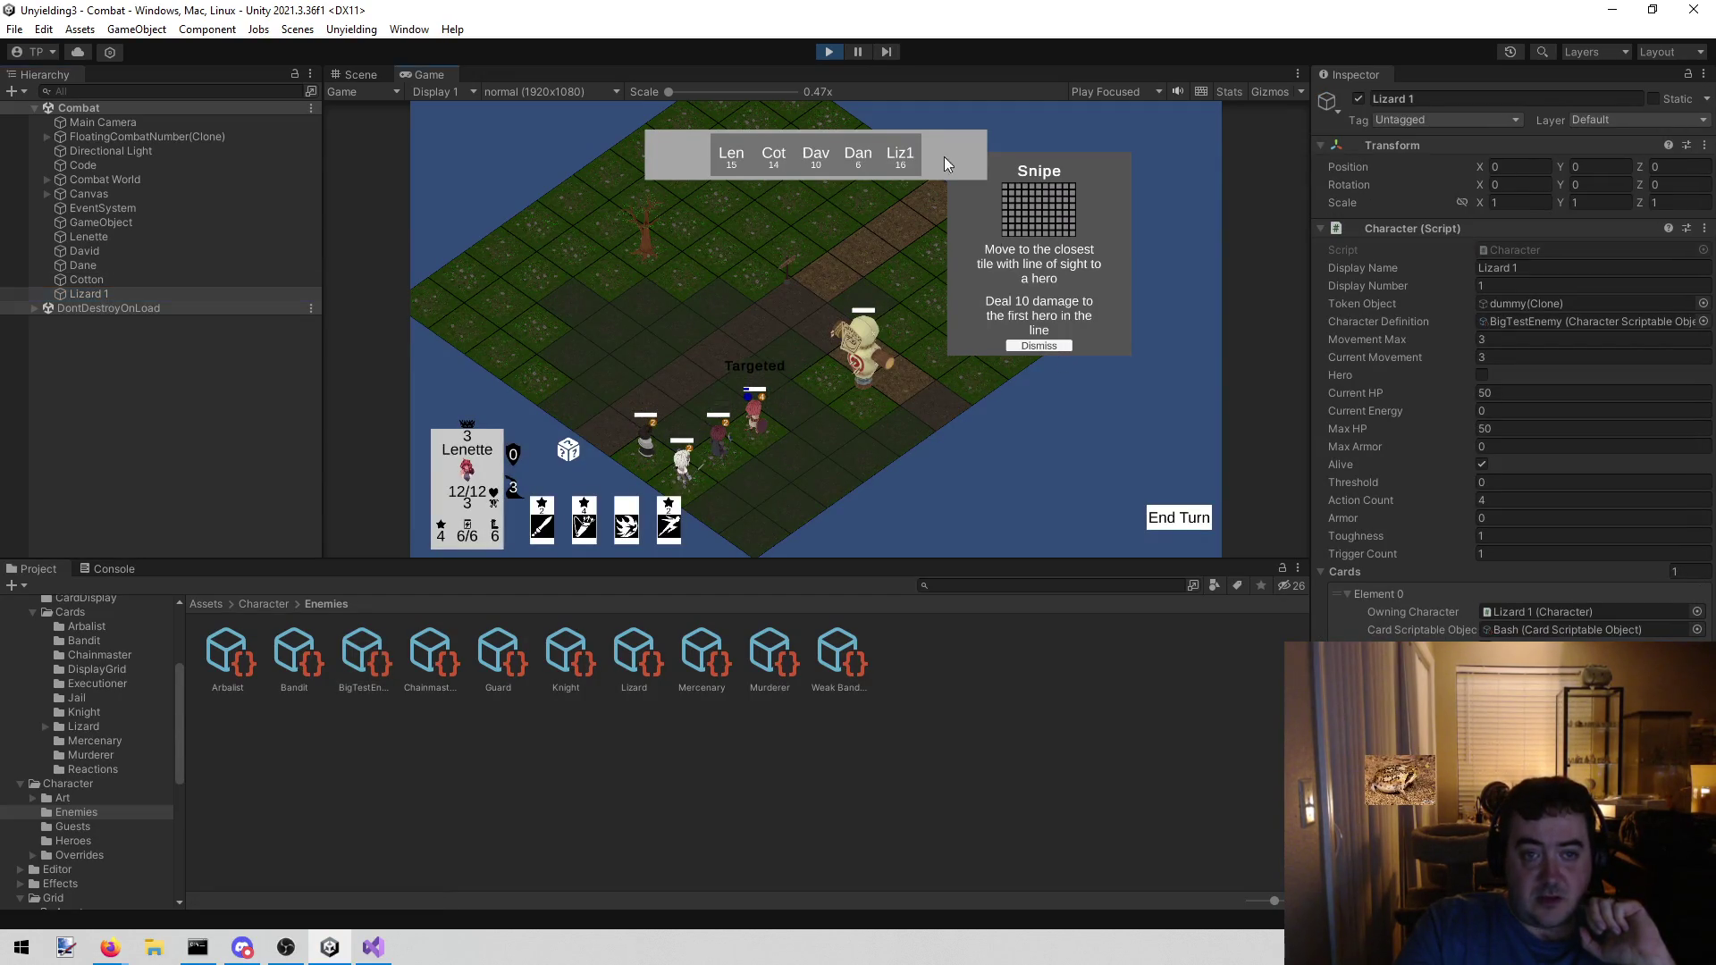
pyautogui.click(1032, 345)
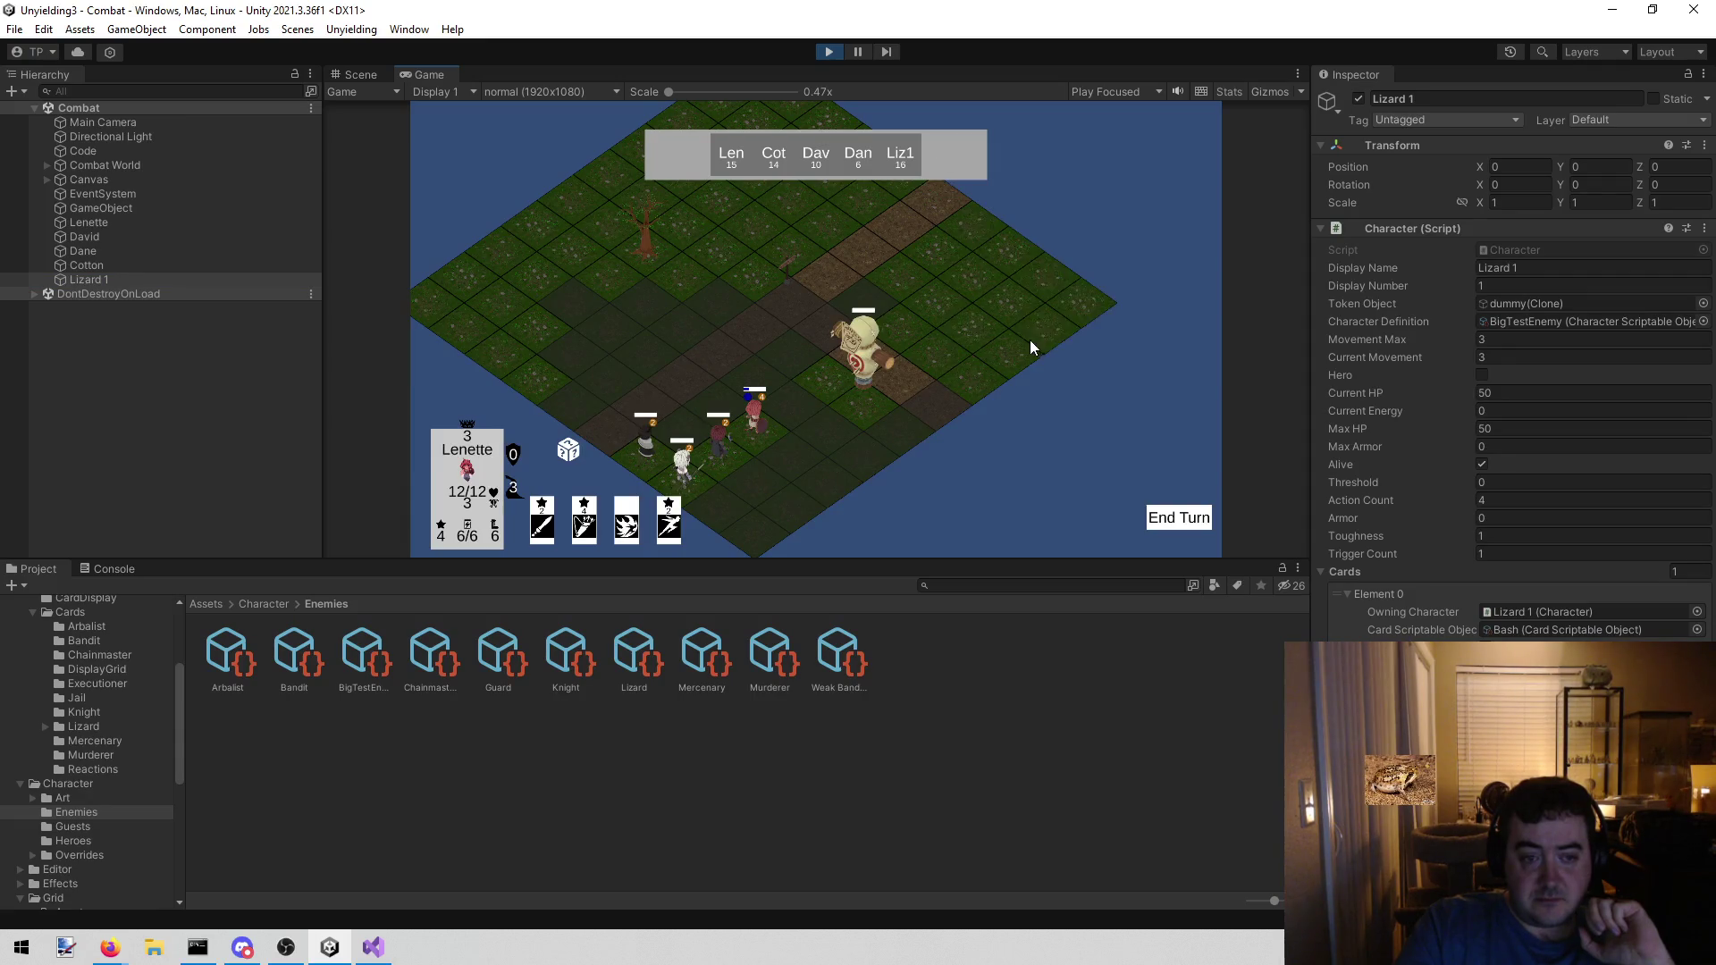
# - Move Lenette to the highlighted tile and end hero turns until the enemy plays Snipe
pyautogui.click(808, 398)
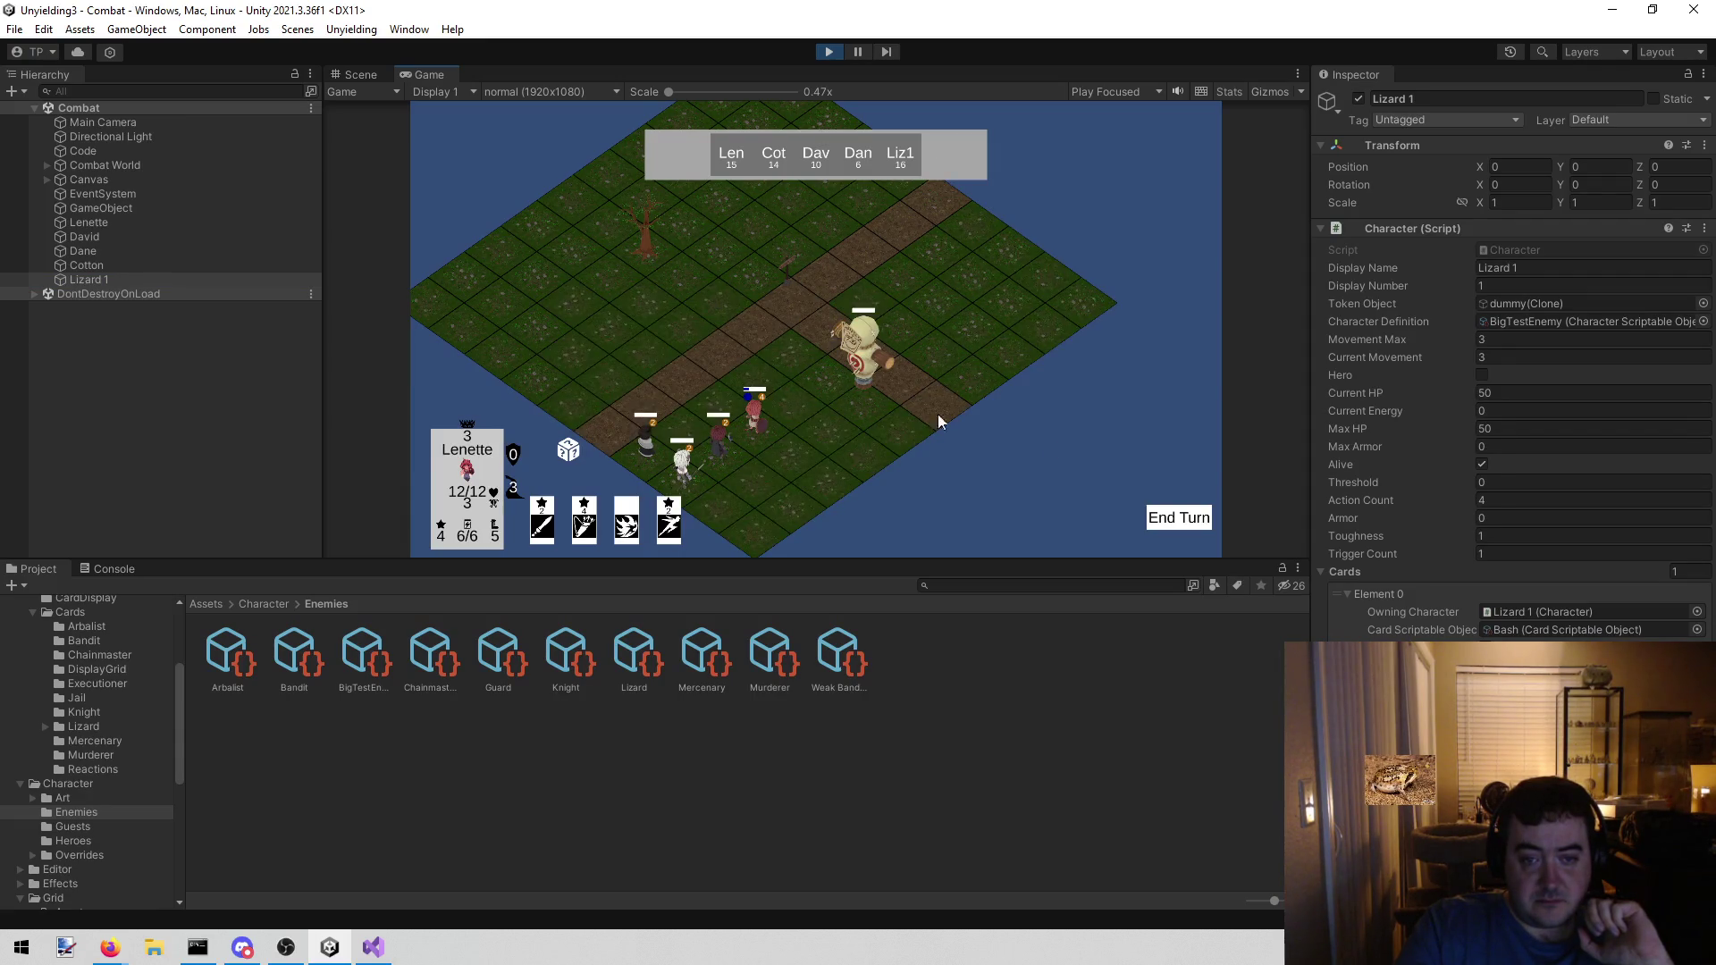
pyautogui.click(1176, 522)
pyautogui.click(1176, 521)
pyautogui.click(1176, 522)
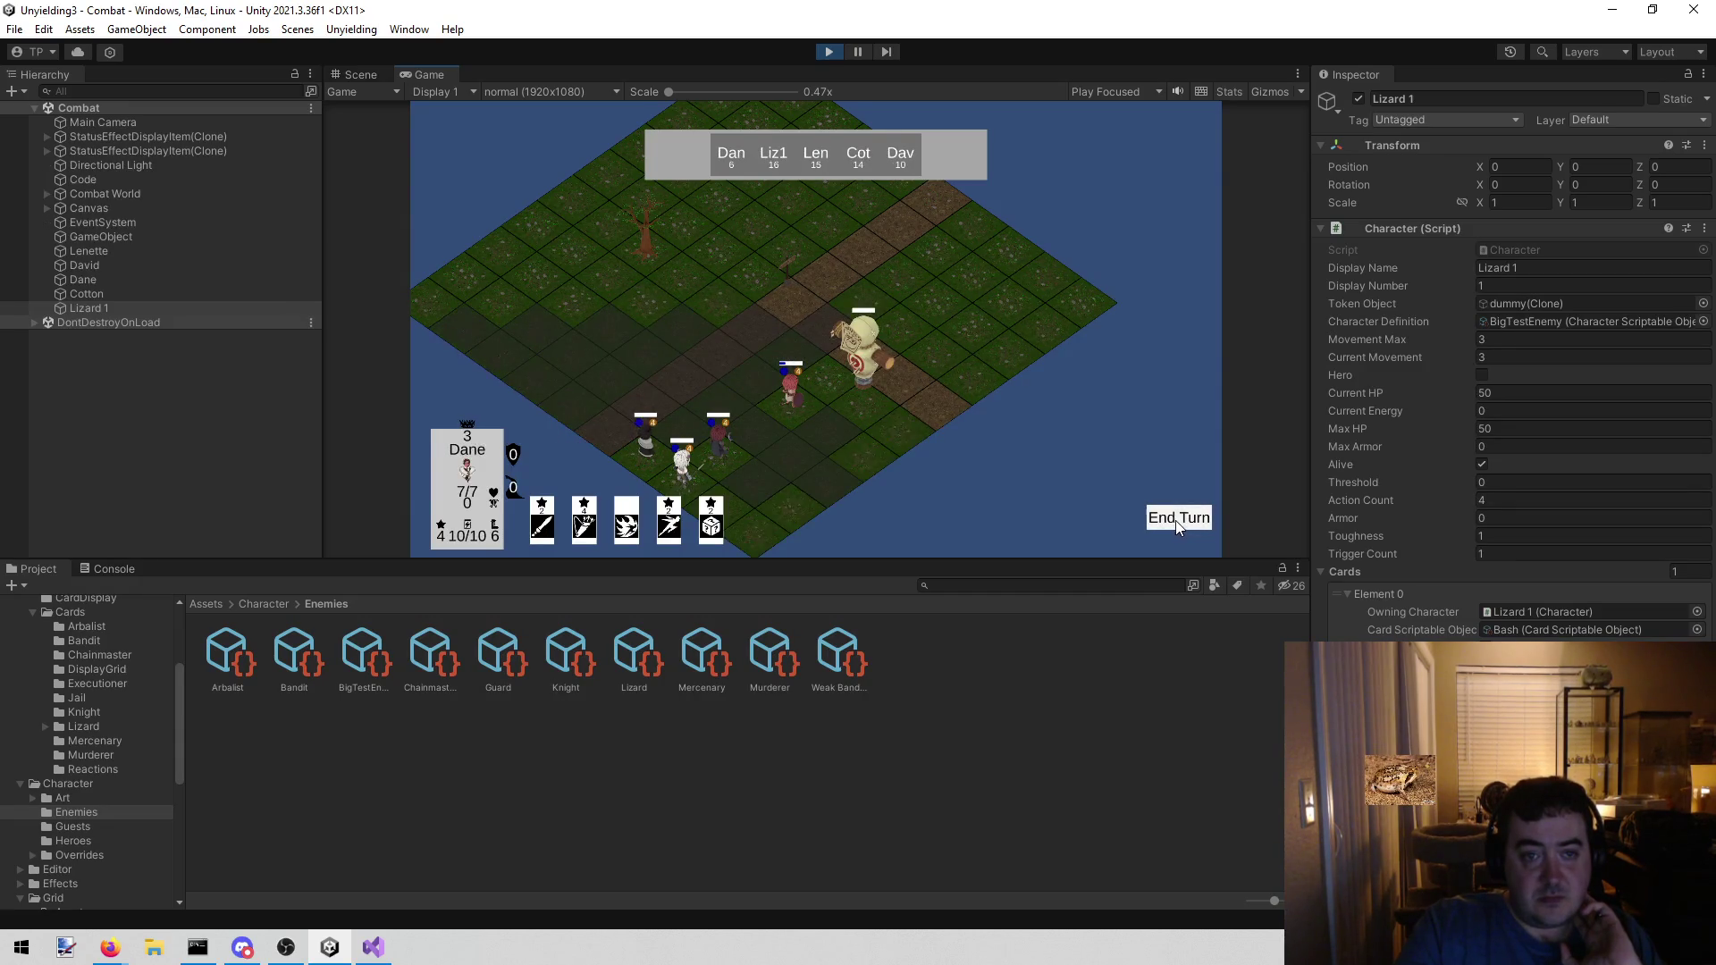
pyautogui.click(1176, 520)
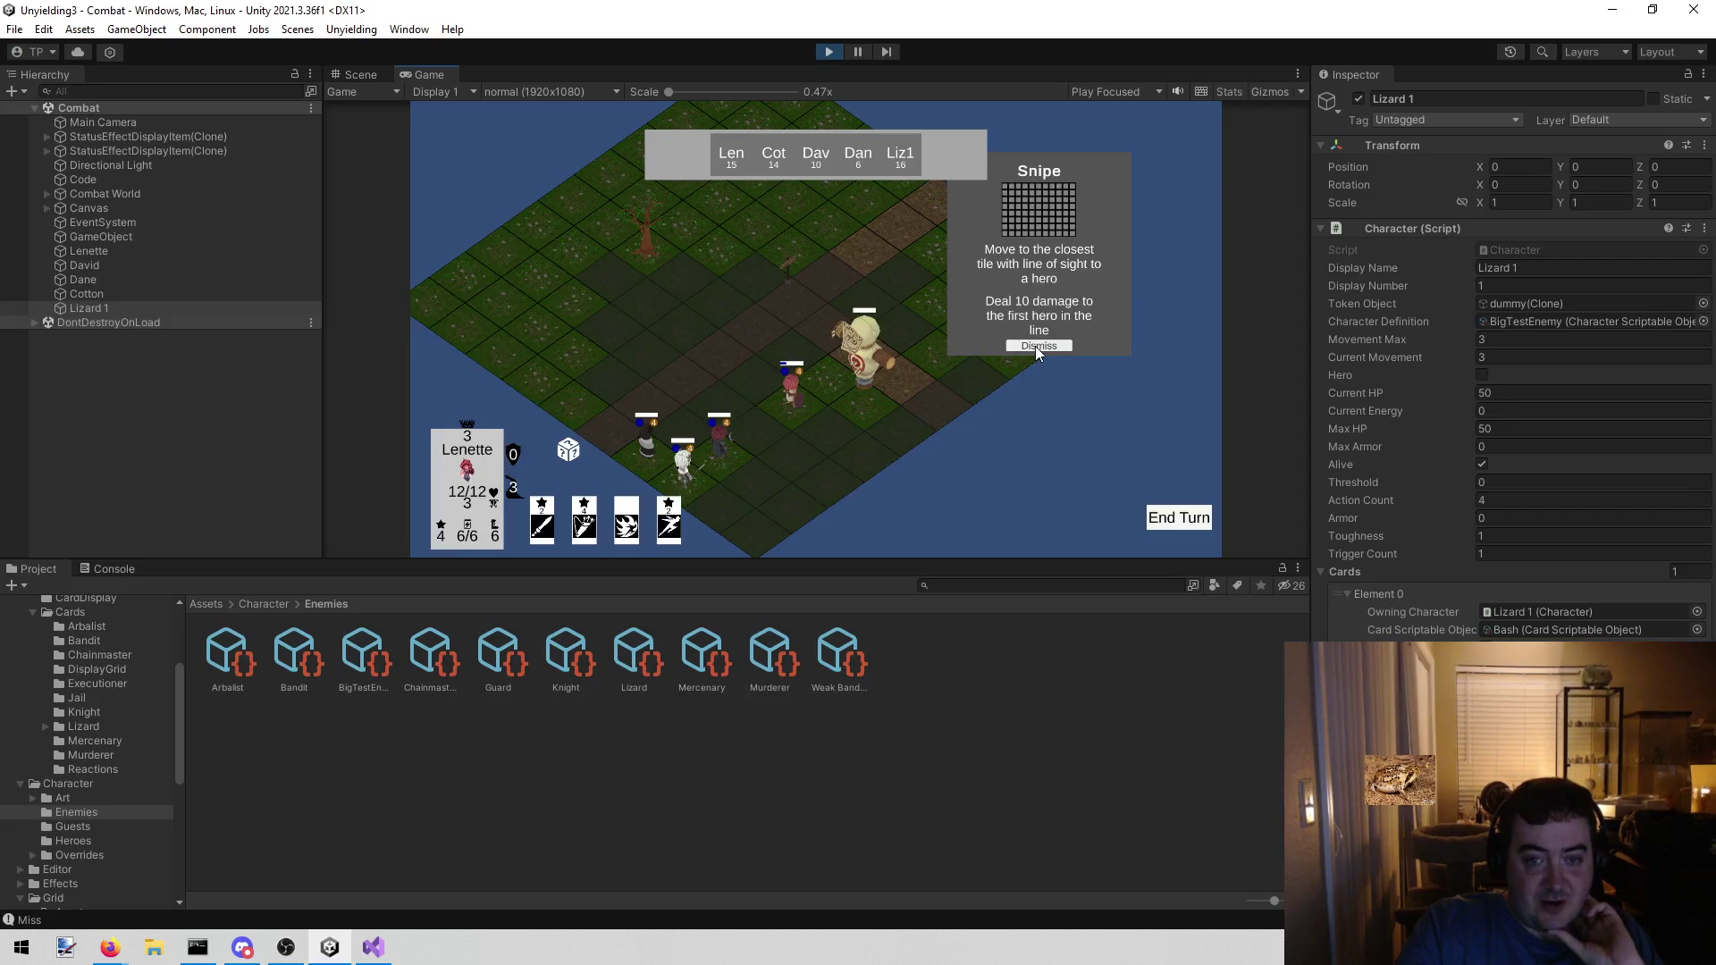
# - Open the Console, view the Miss log's stack trace, and inspect the Code object
pyautogui.click(94, 573)
pyautogui.click(148, 615)
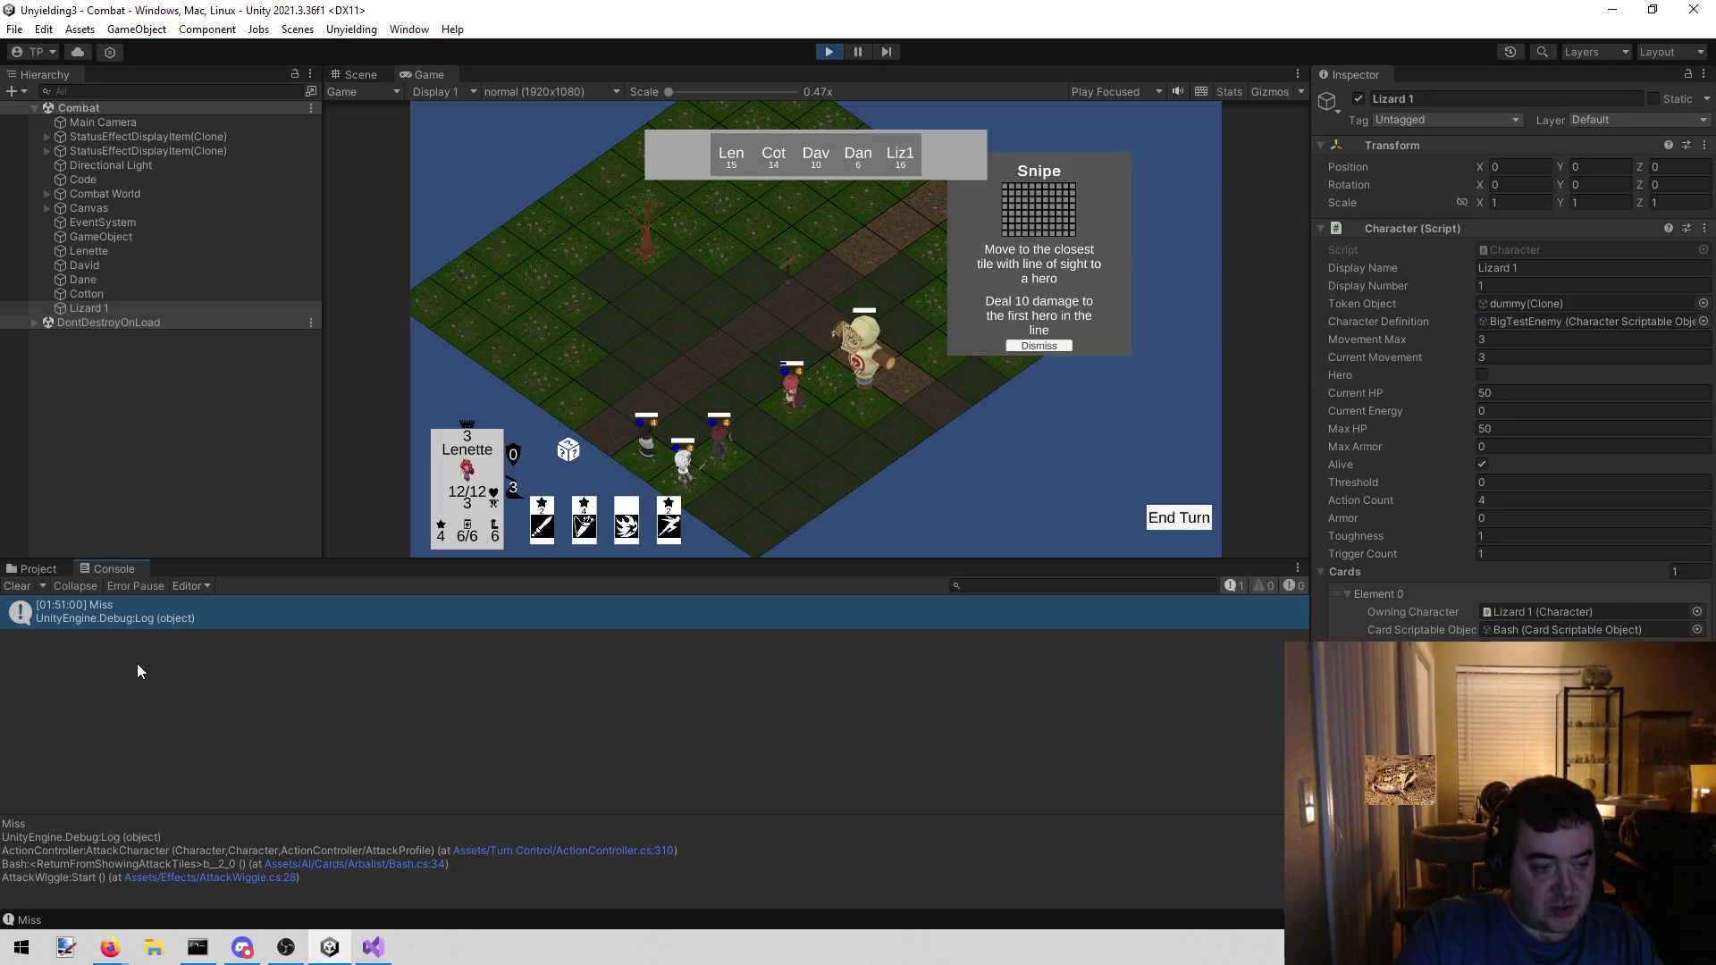
pyautogui.click(98, 169)
pyautogui.click(103, 179)
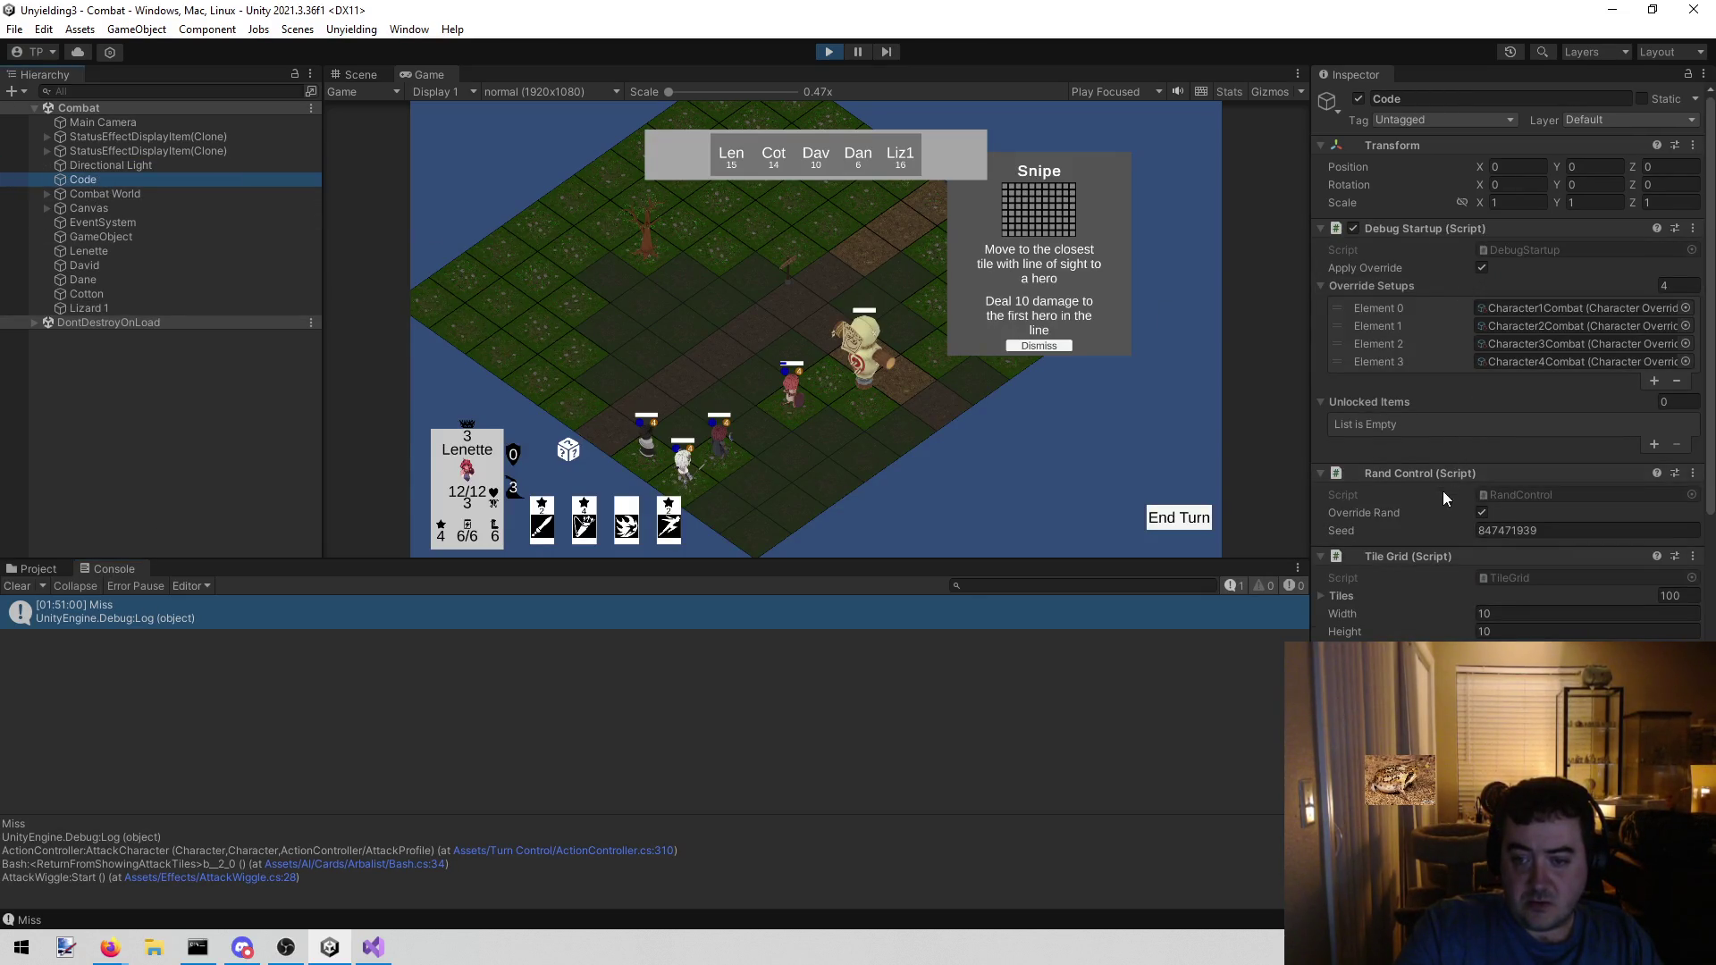
# - Stop Play mode and open StatusEffectDisplayGroup from the MissingReferenceException's stack trace
pyautogui.click(832, 51)
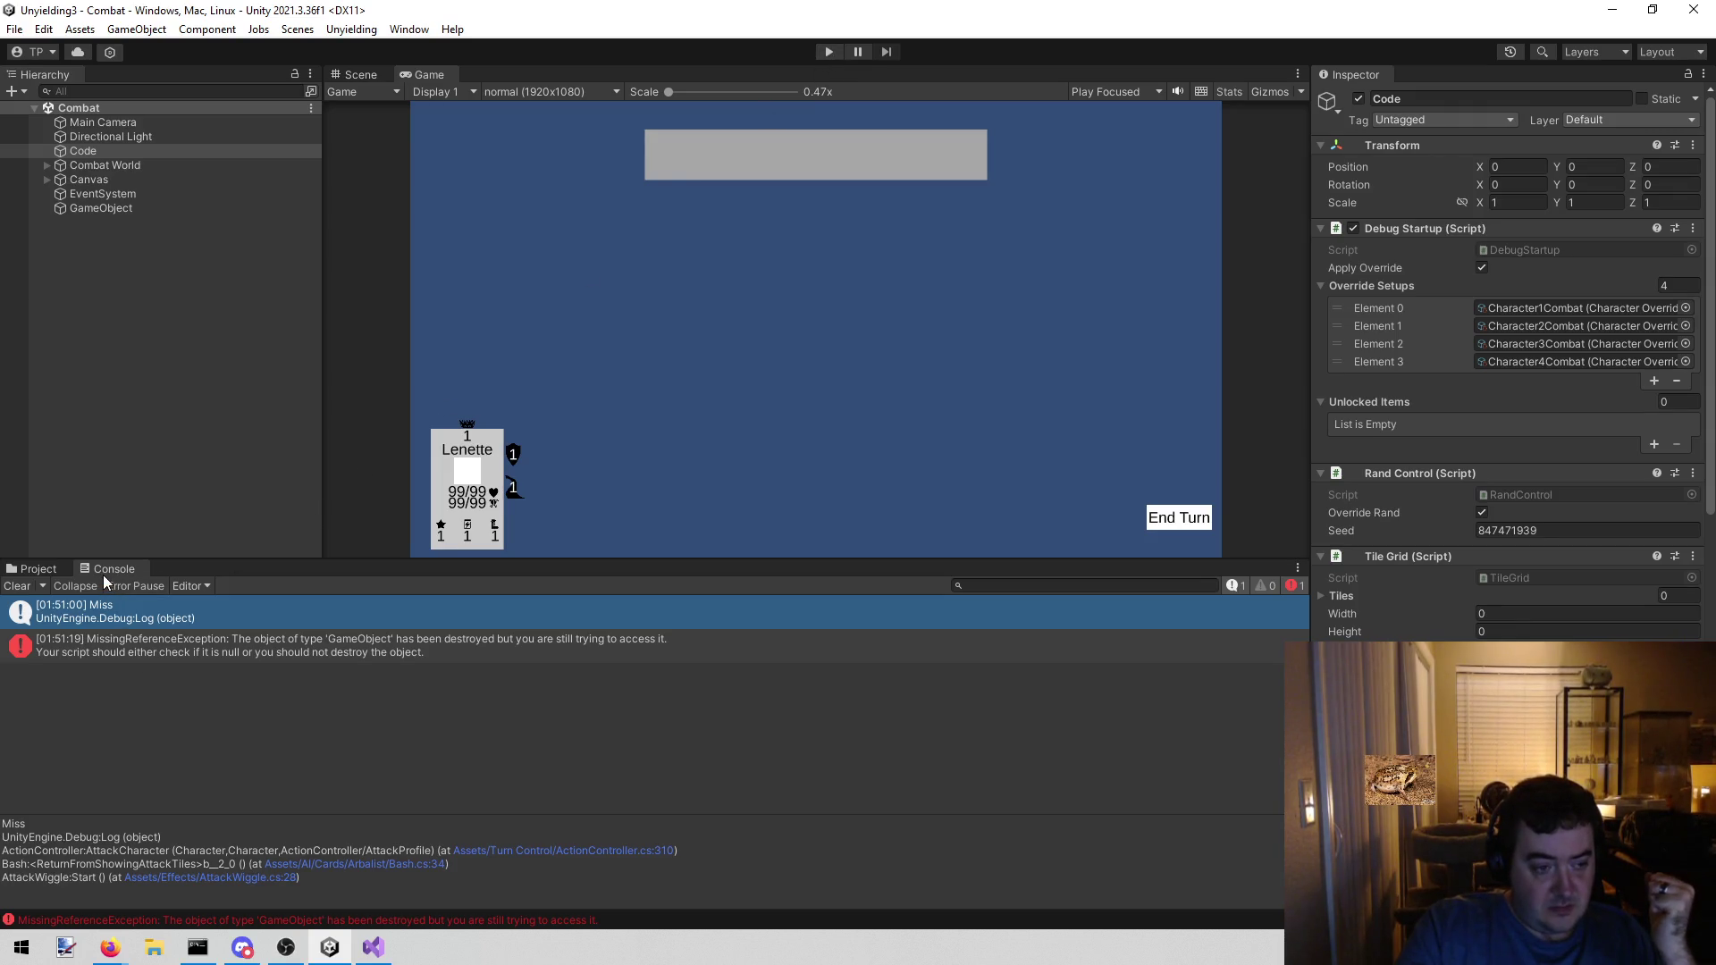
pyautogui.click(126, 649)
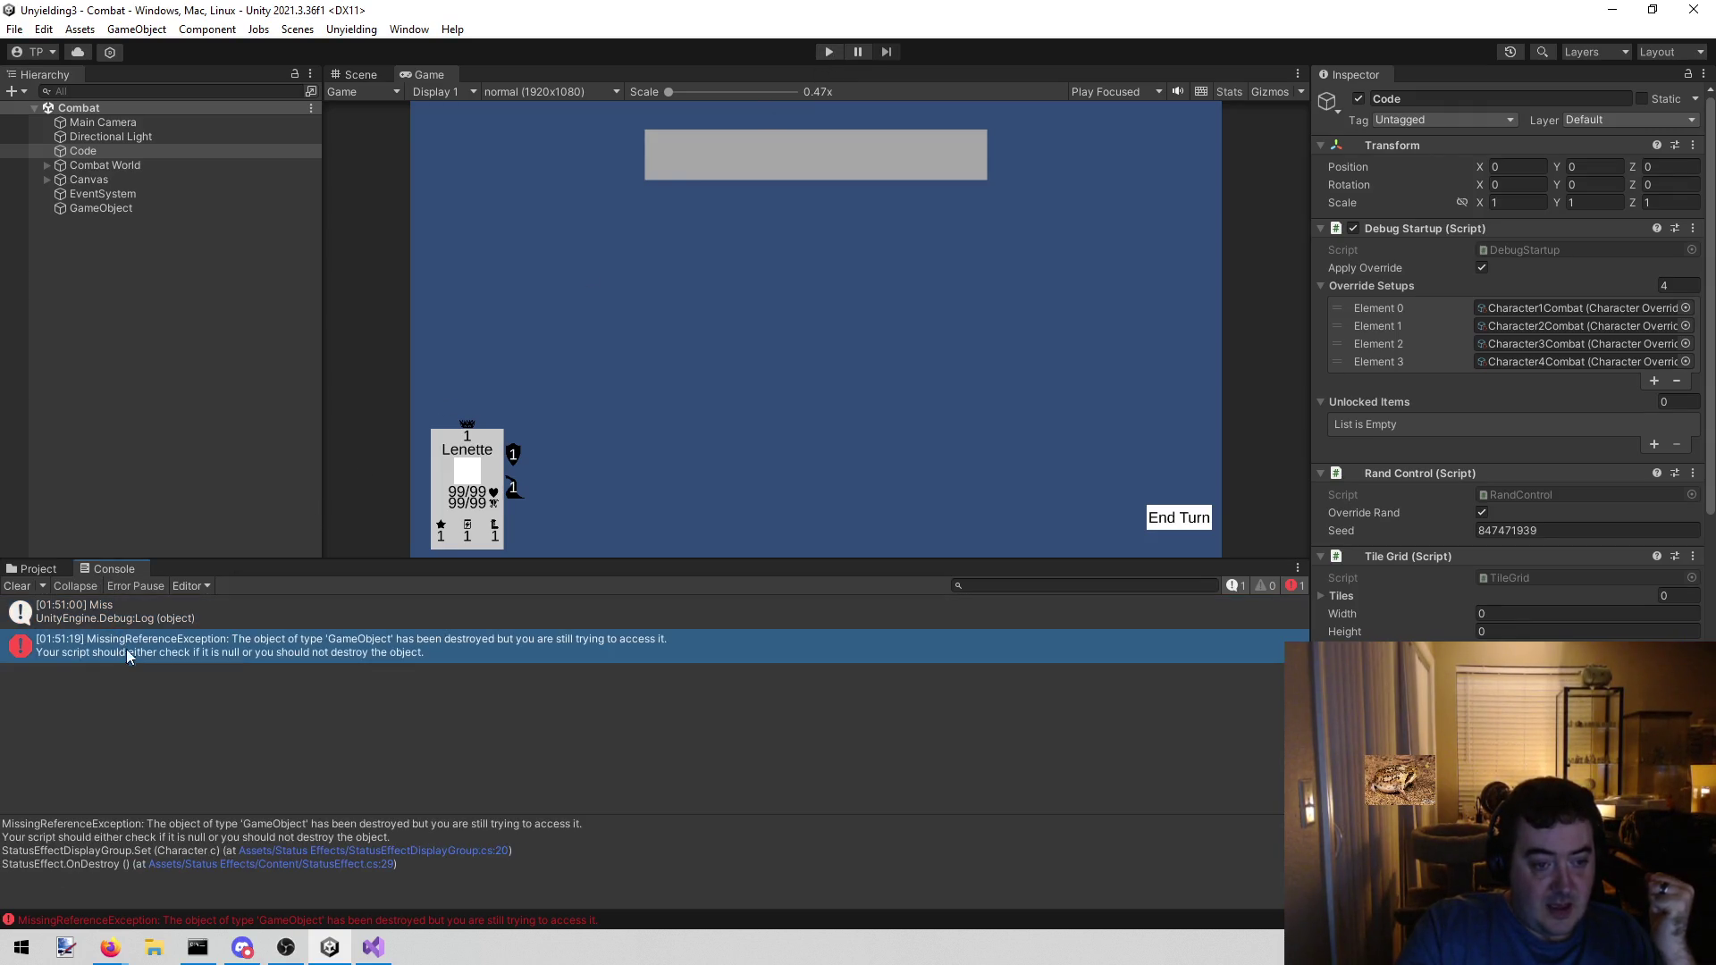
pyautogui.doubleClick(459, 851)
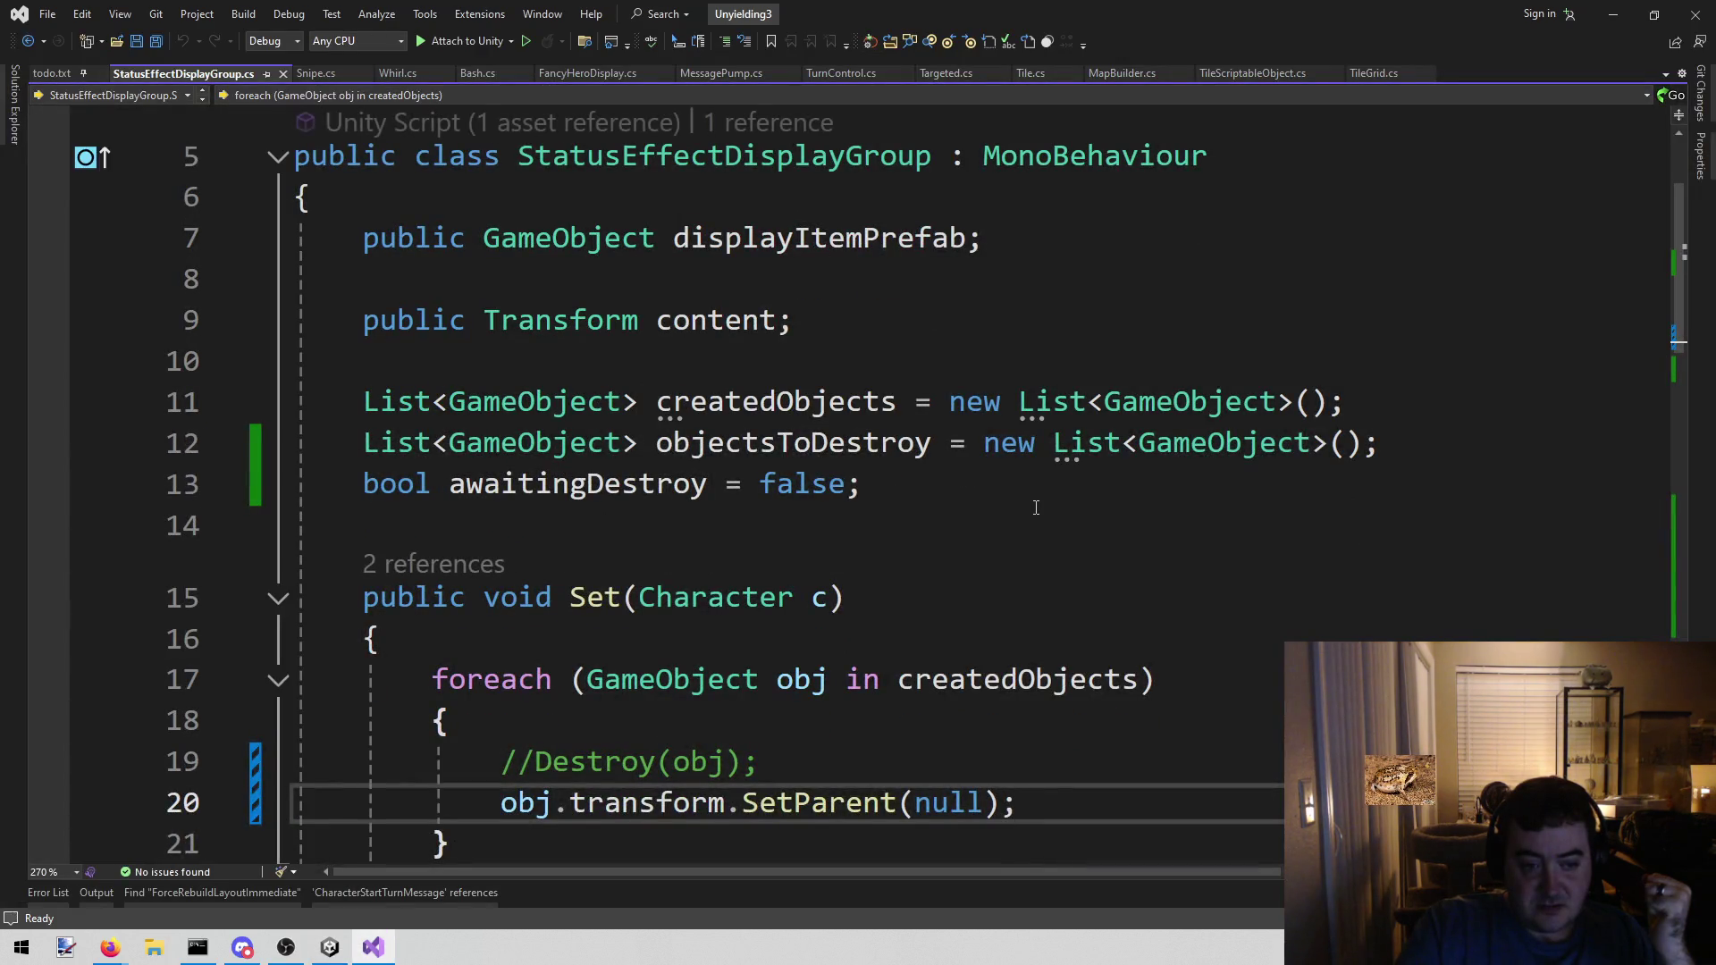
# - Show the Output pane, then follow the StatusEffect.cs:29 Console link to OnDestroy
pyautogui.scroll(-2, 1036, 508)
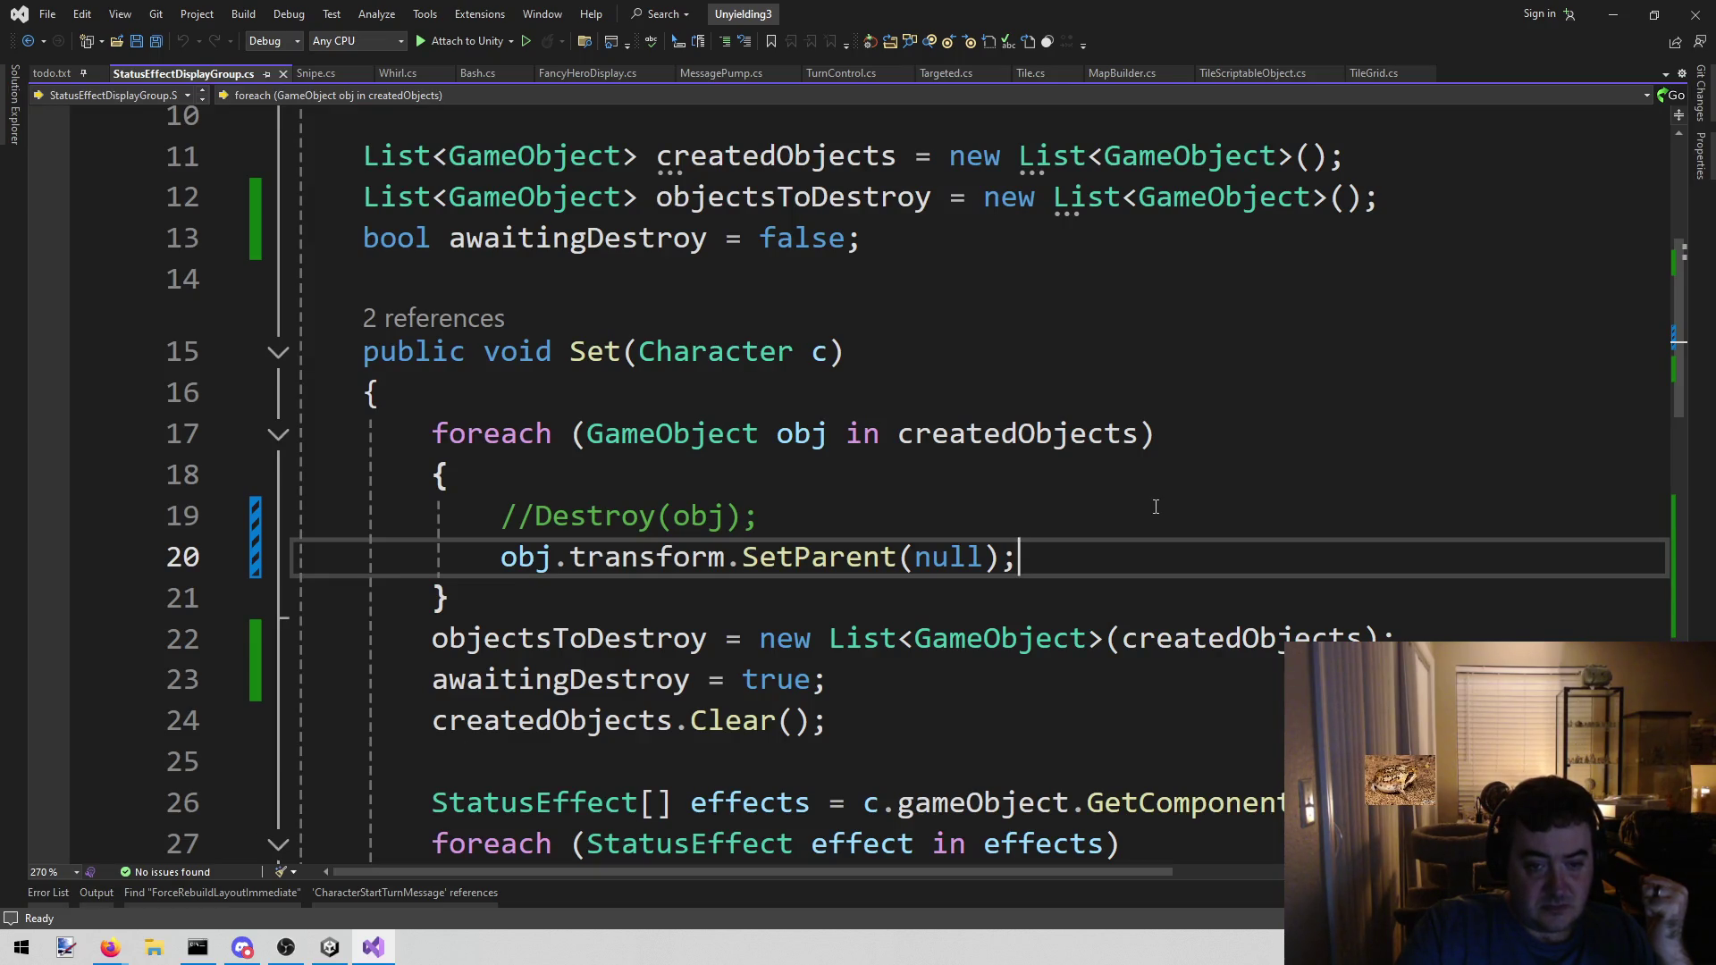
pyautogui.click(96, 894)
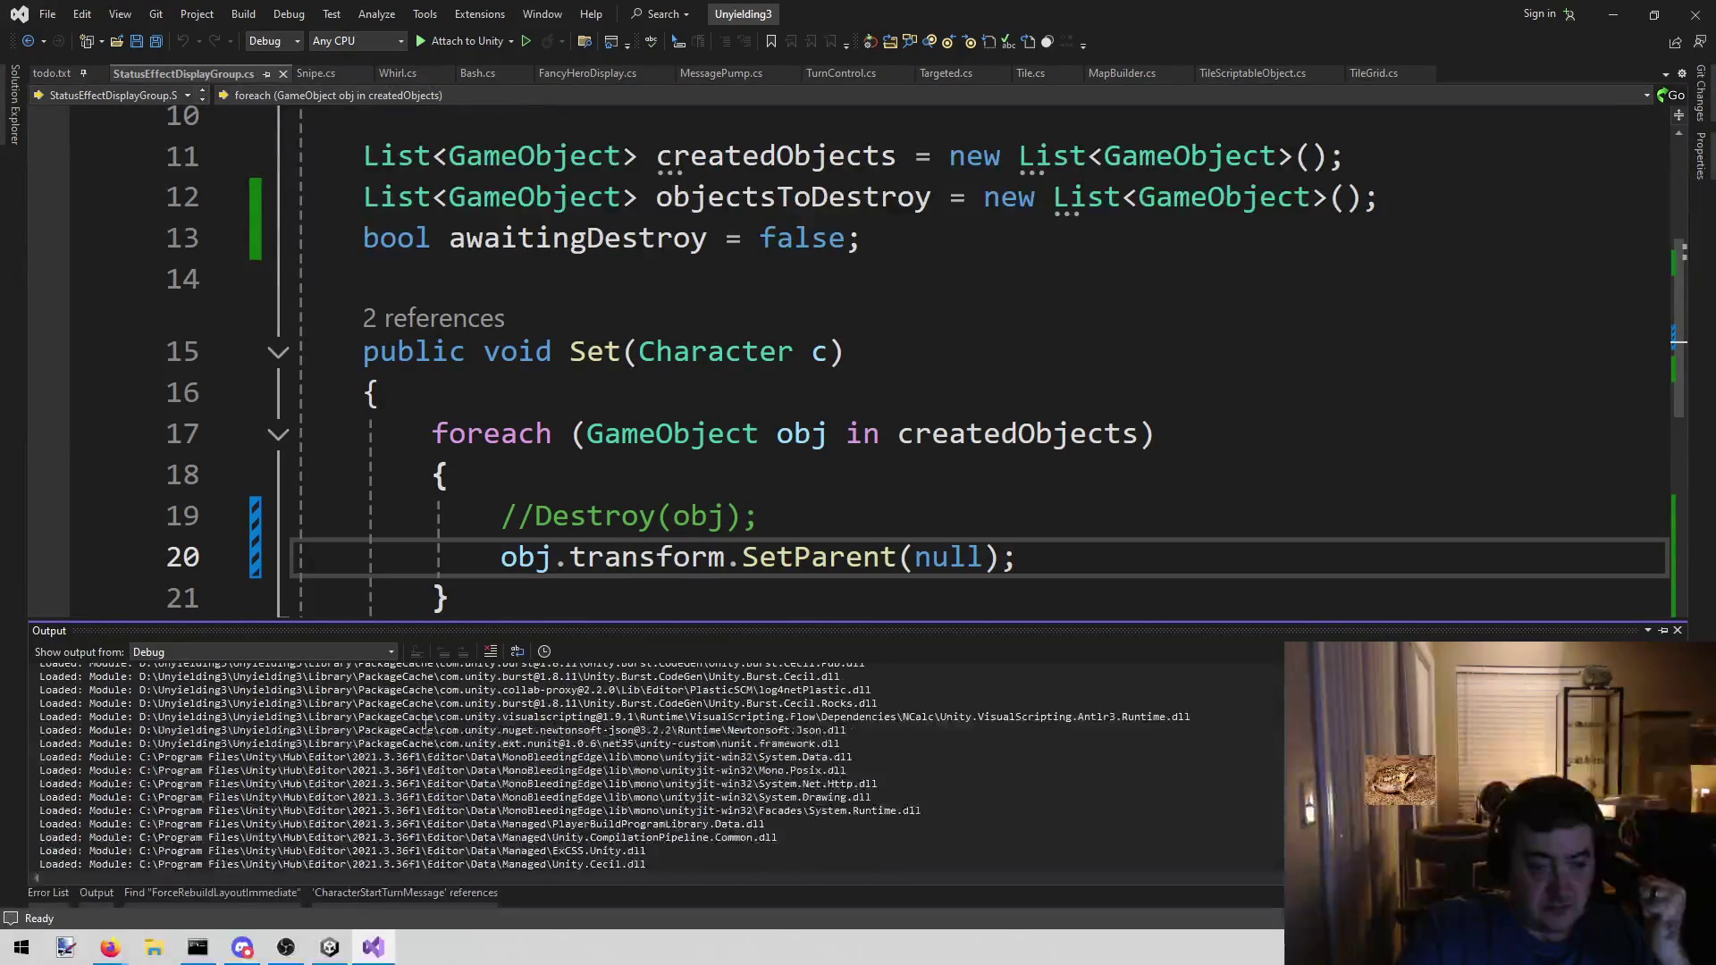
pyautogui.click(329, 947)
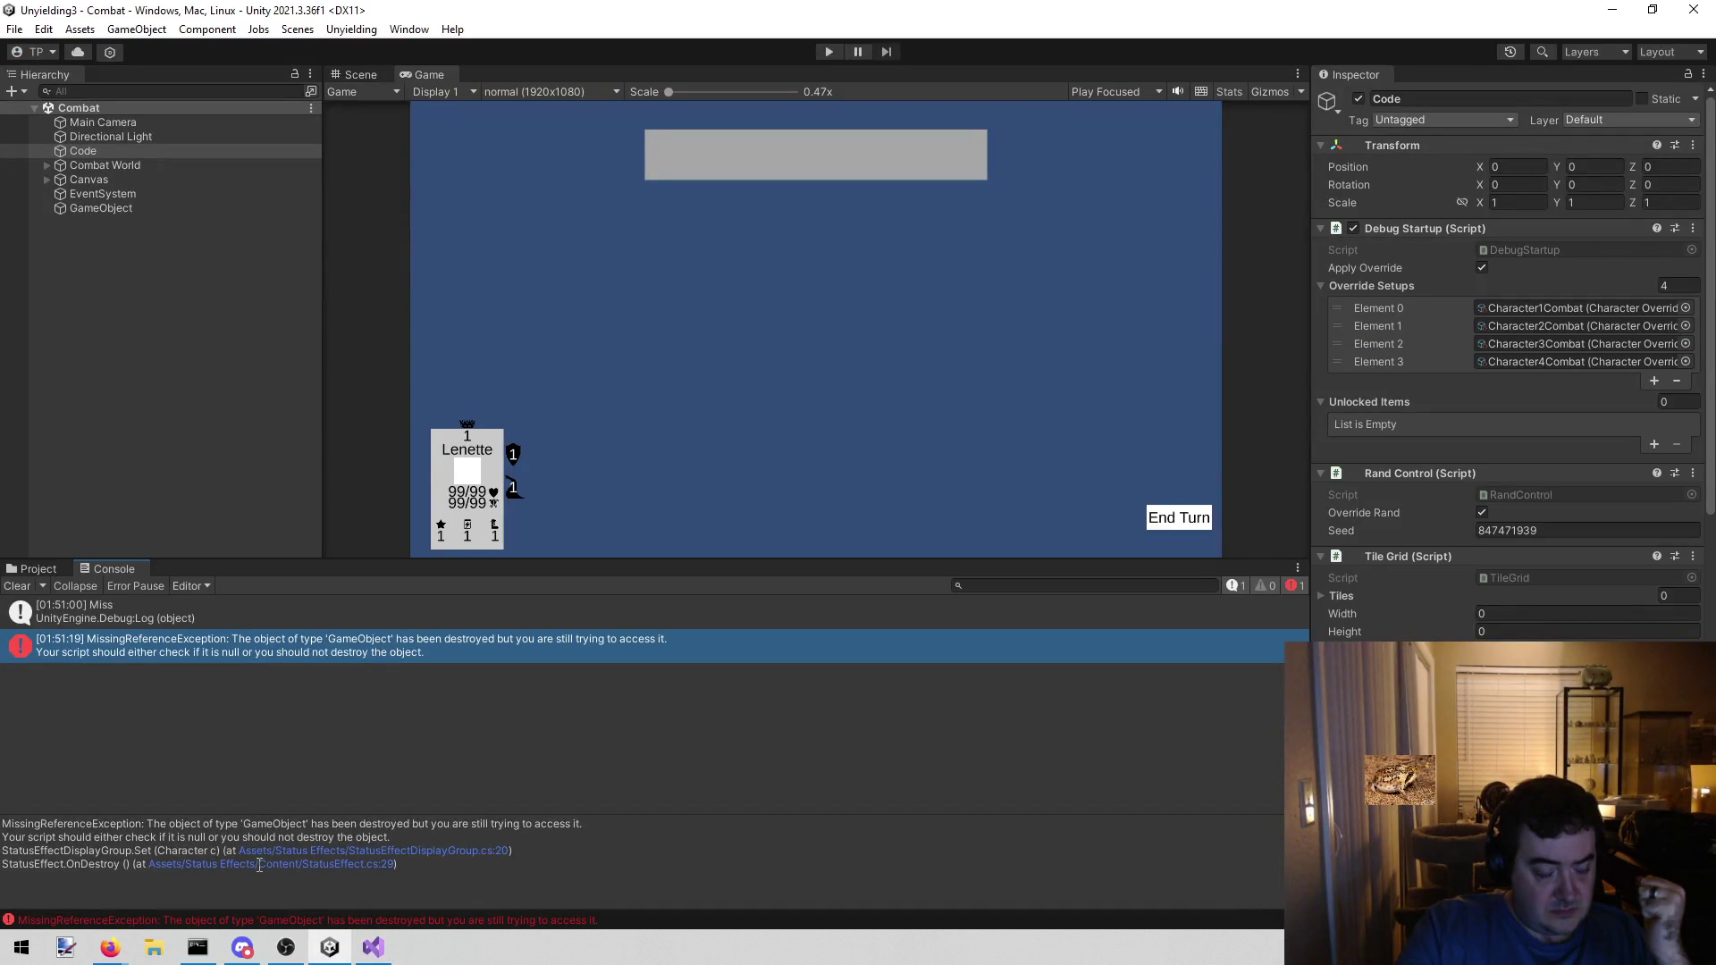
pyautogui.click(312, 863)
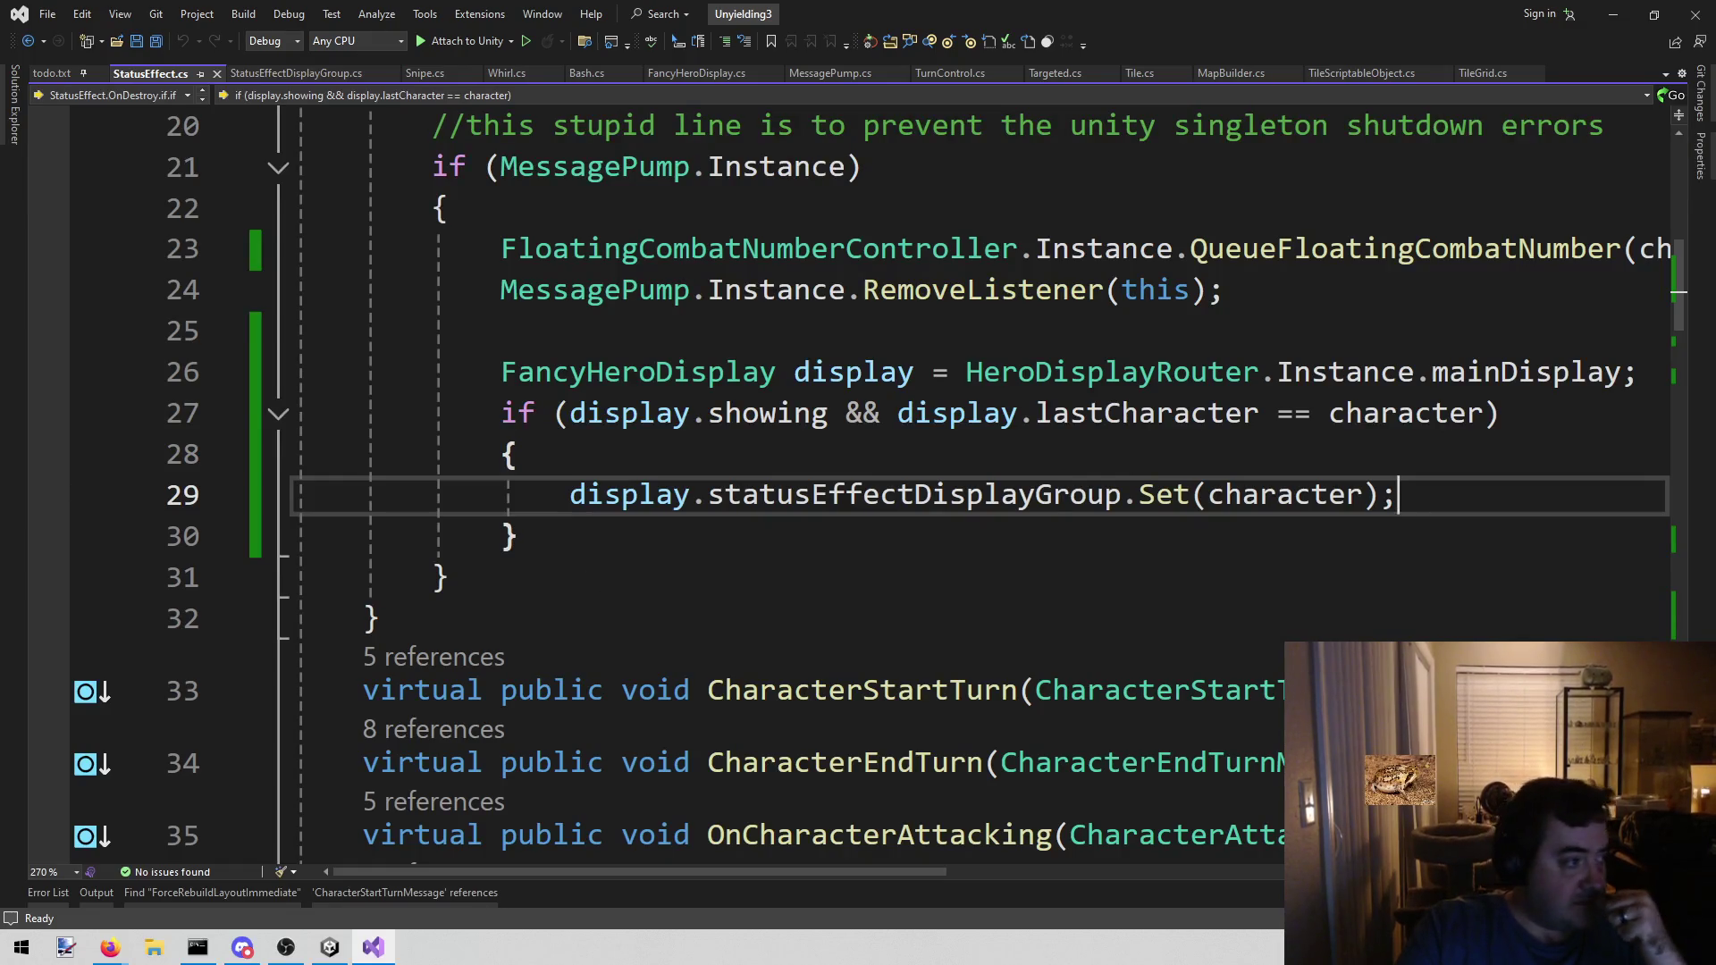
# - Review StatusEffect.cs's OnDestroy code, then return to the Unity editor
pyautogui.hotkey('alt', 'Tab')
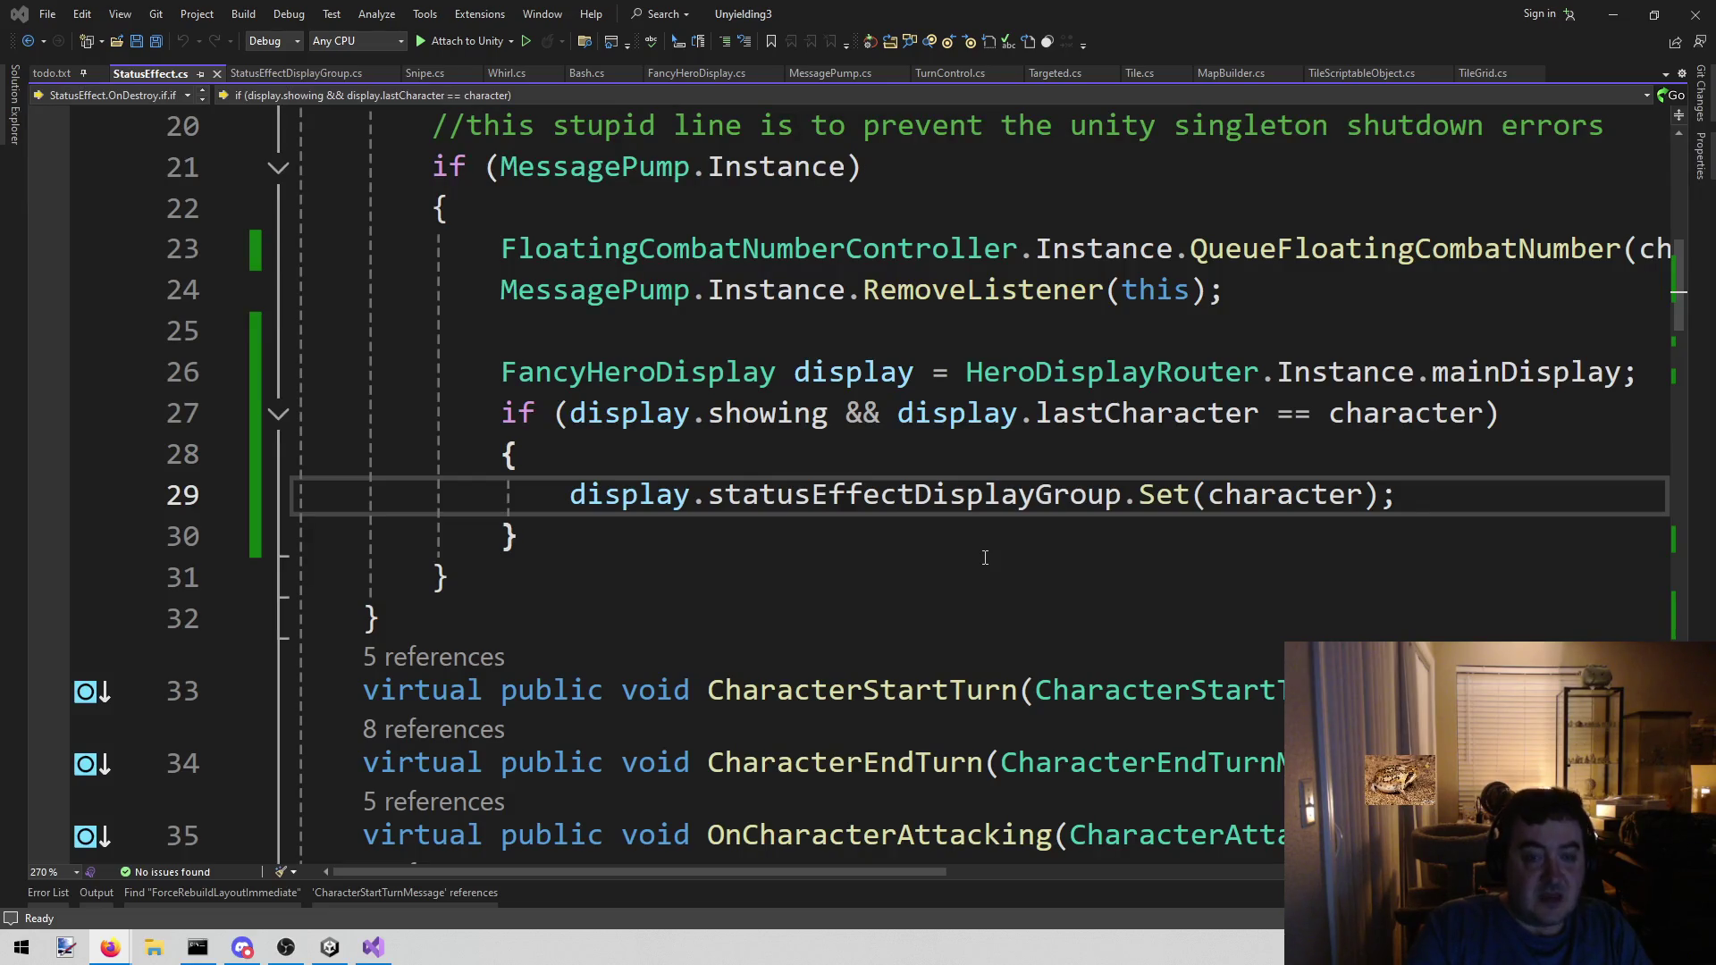
pyautogui.scroll(3, 985, 557)
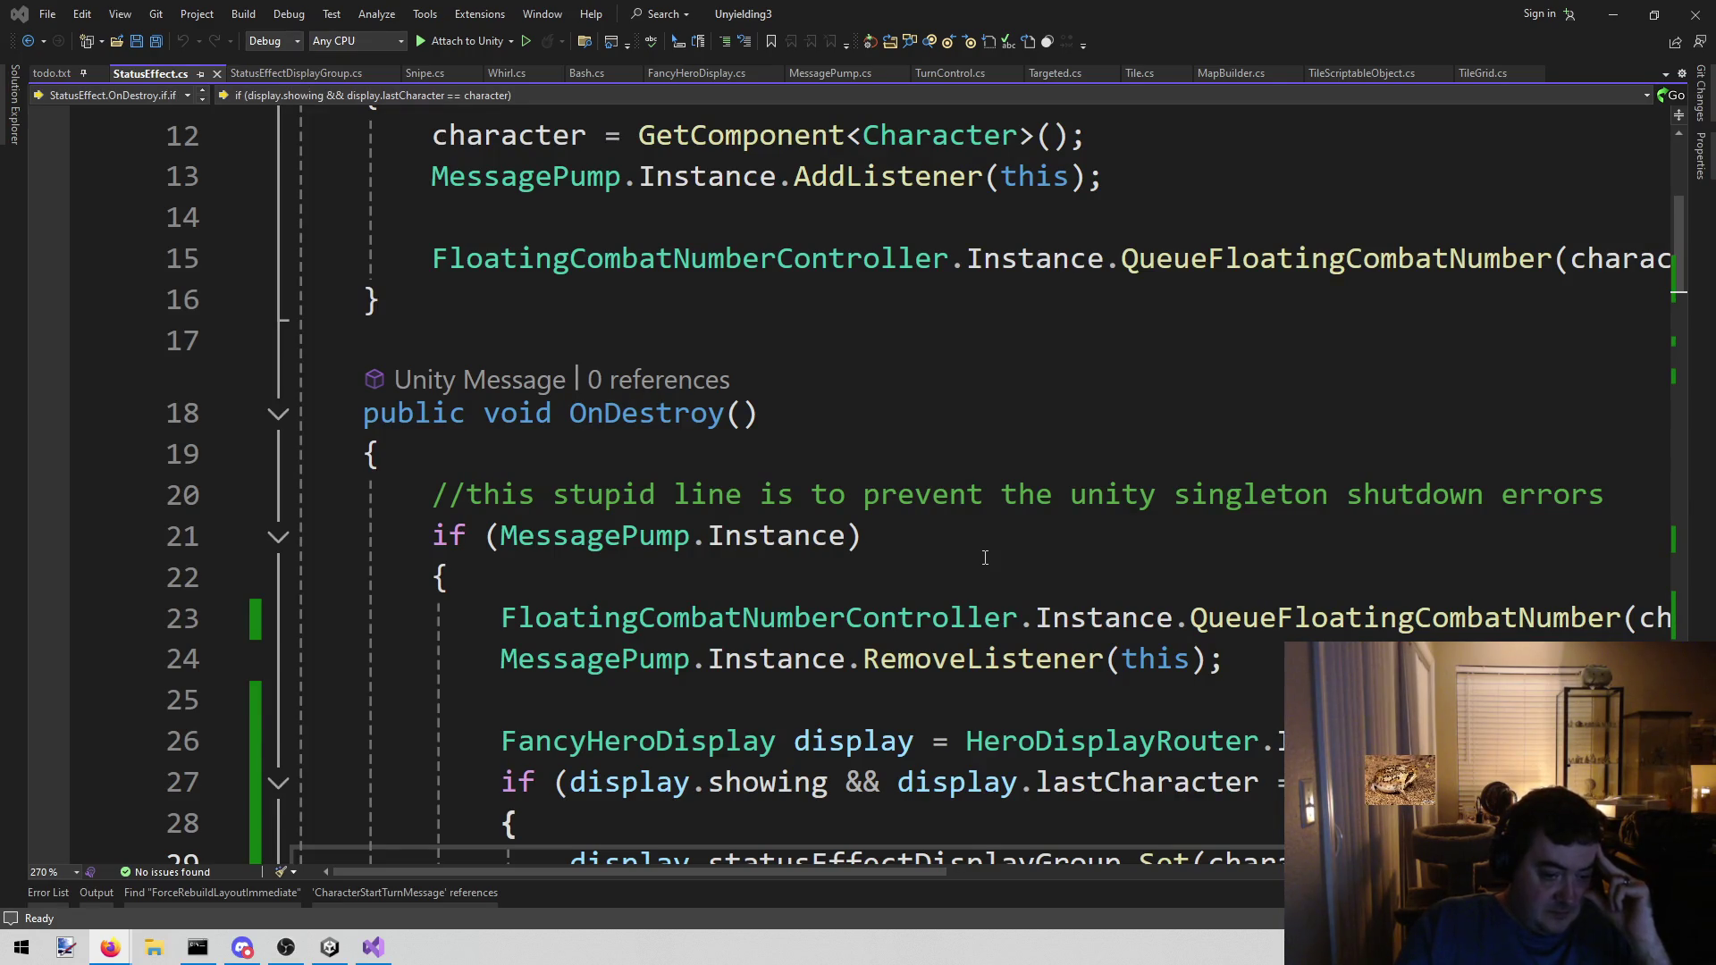
pyautogui.click(330, 947)
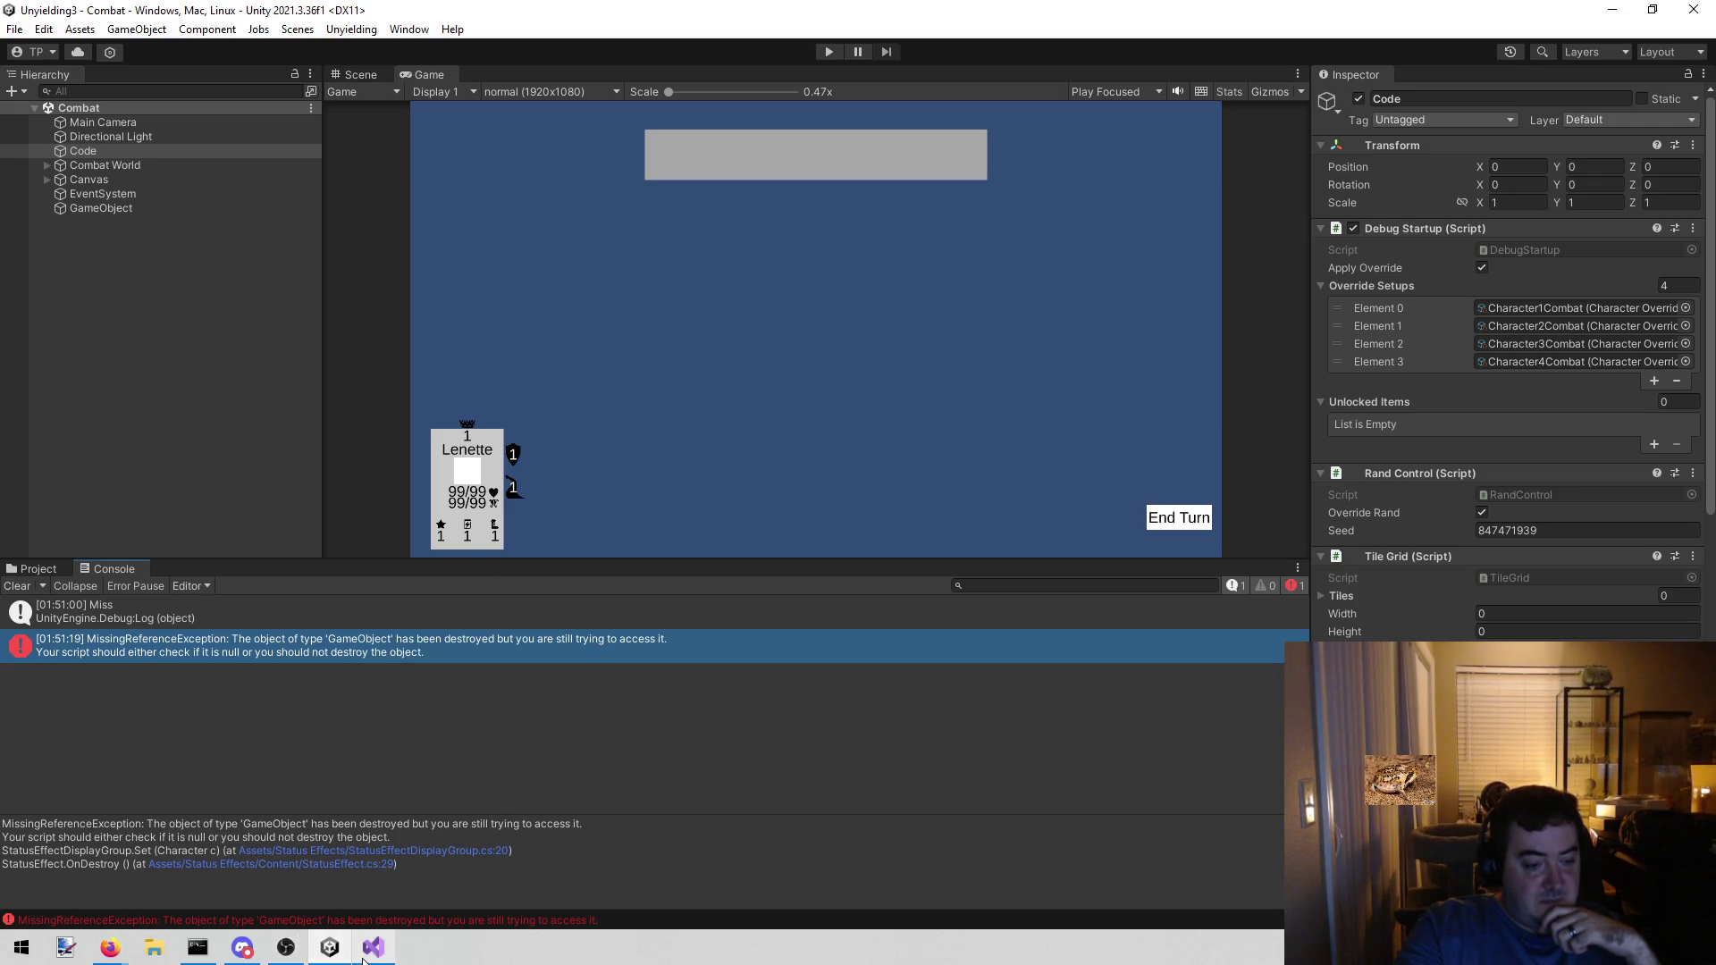
# - Bring Visual Studio back to the front with StatusEffect.cs showing
pyautogui.moveTo(370, 958)
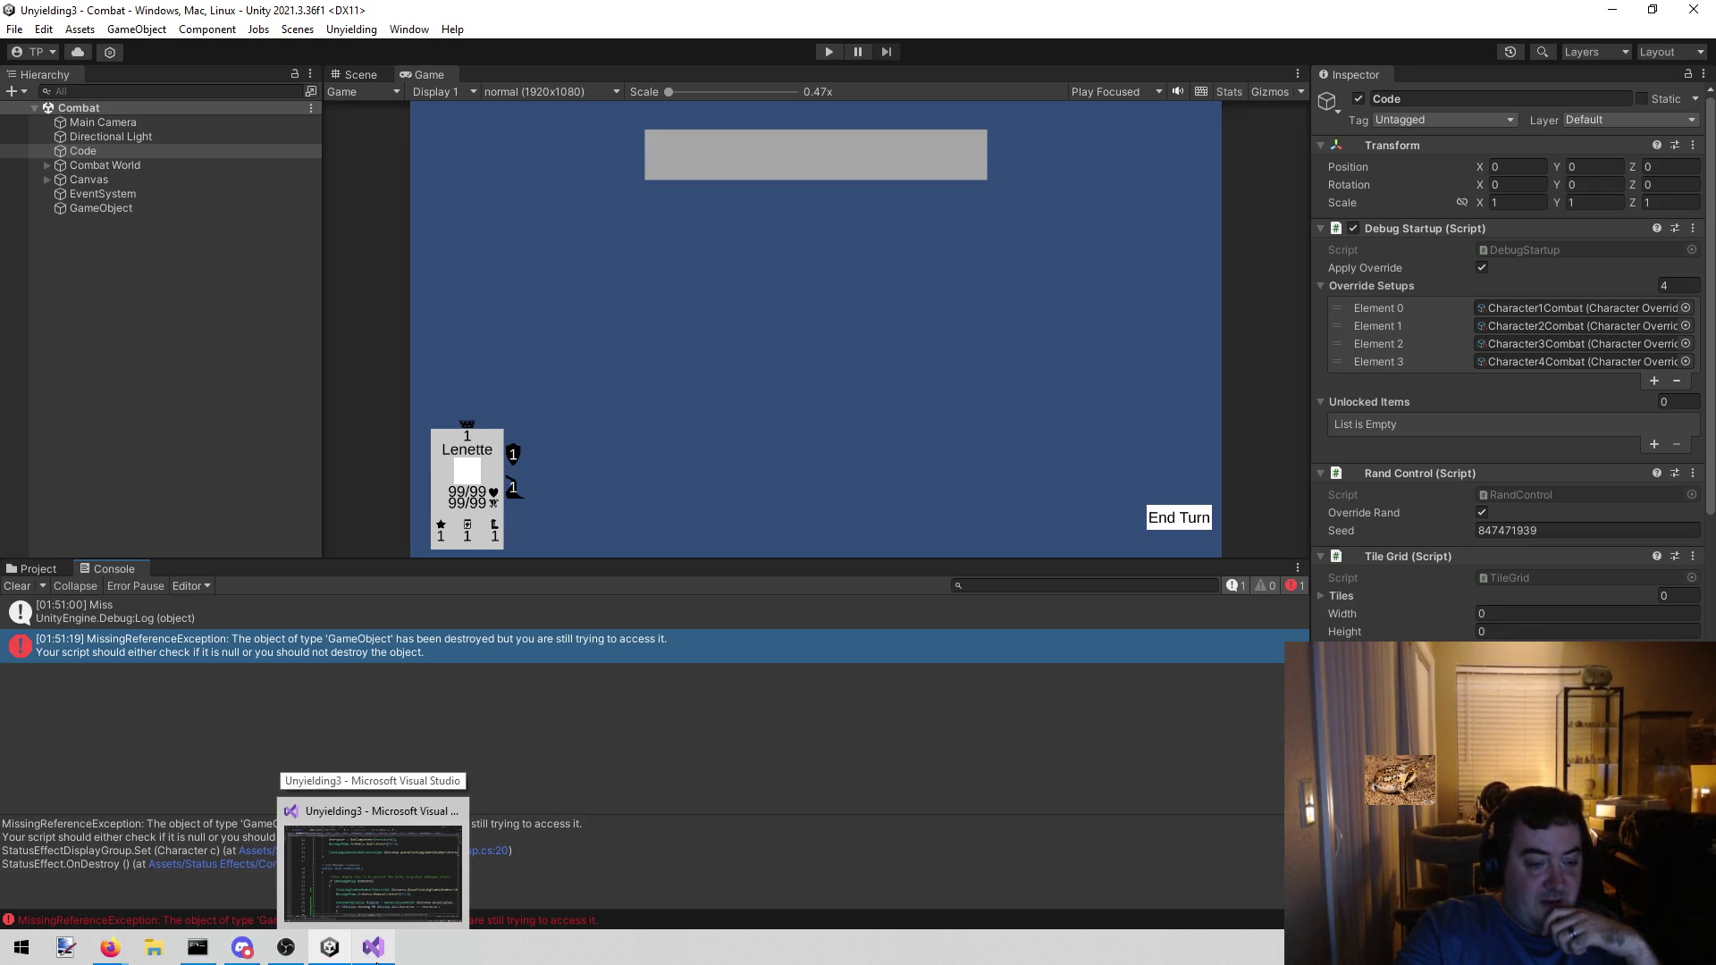
pyautogui.click(375, 959)
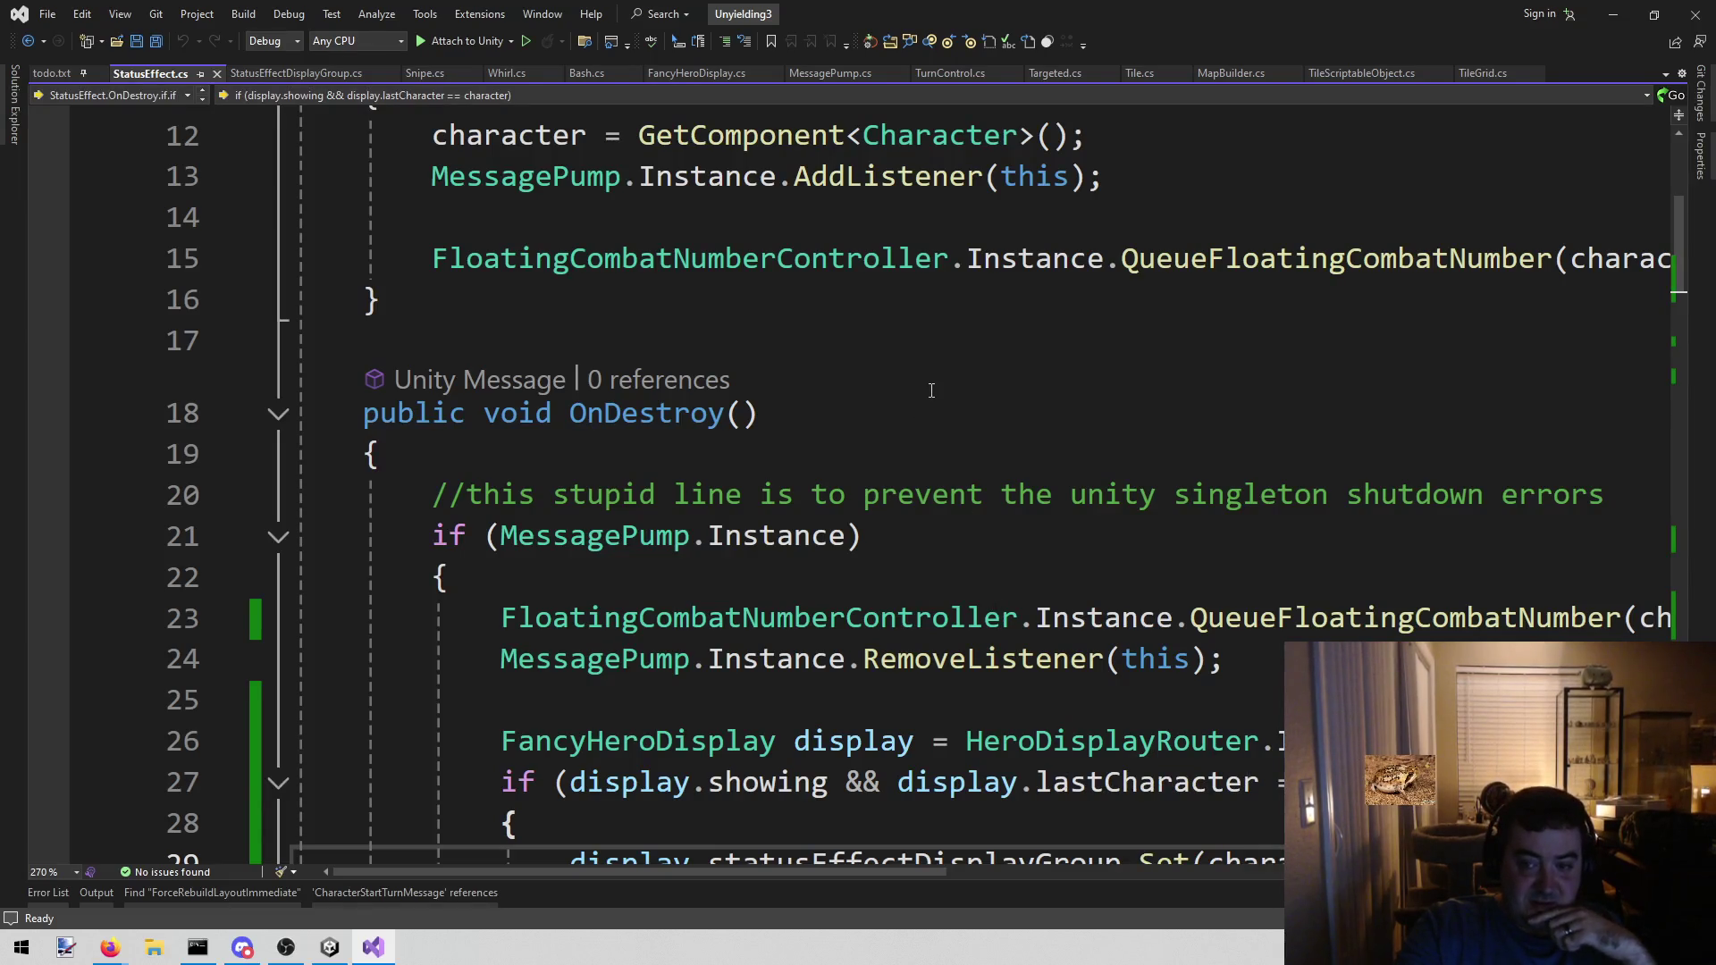
pyautogui.scroll(-1, 932, 391)
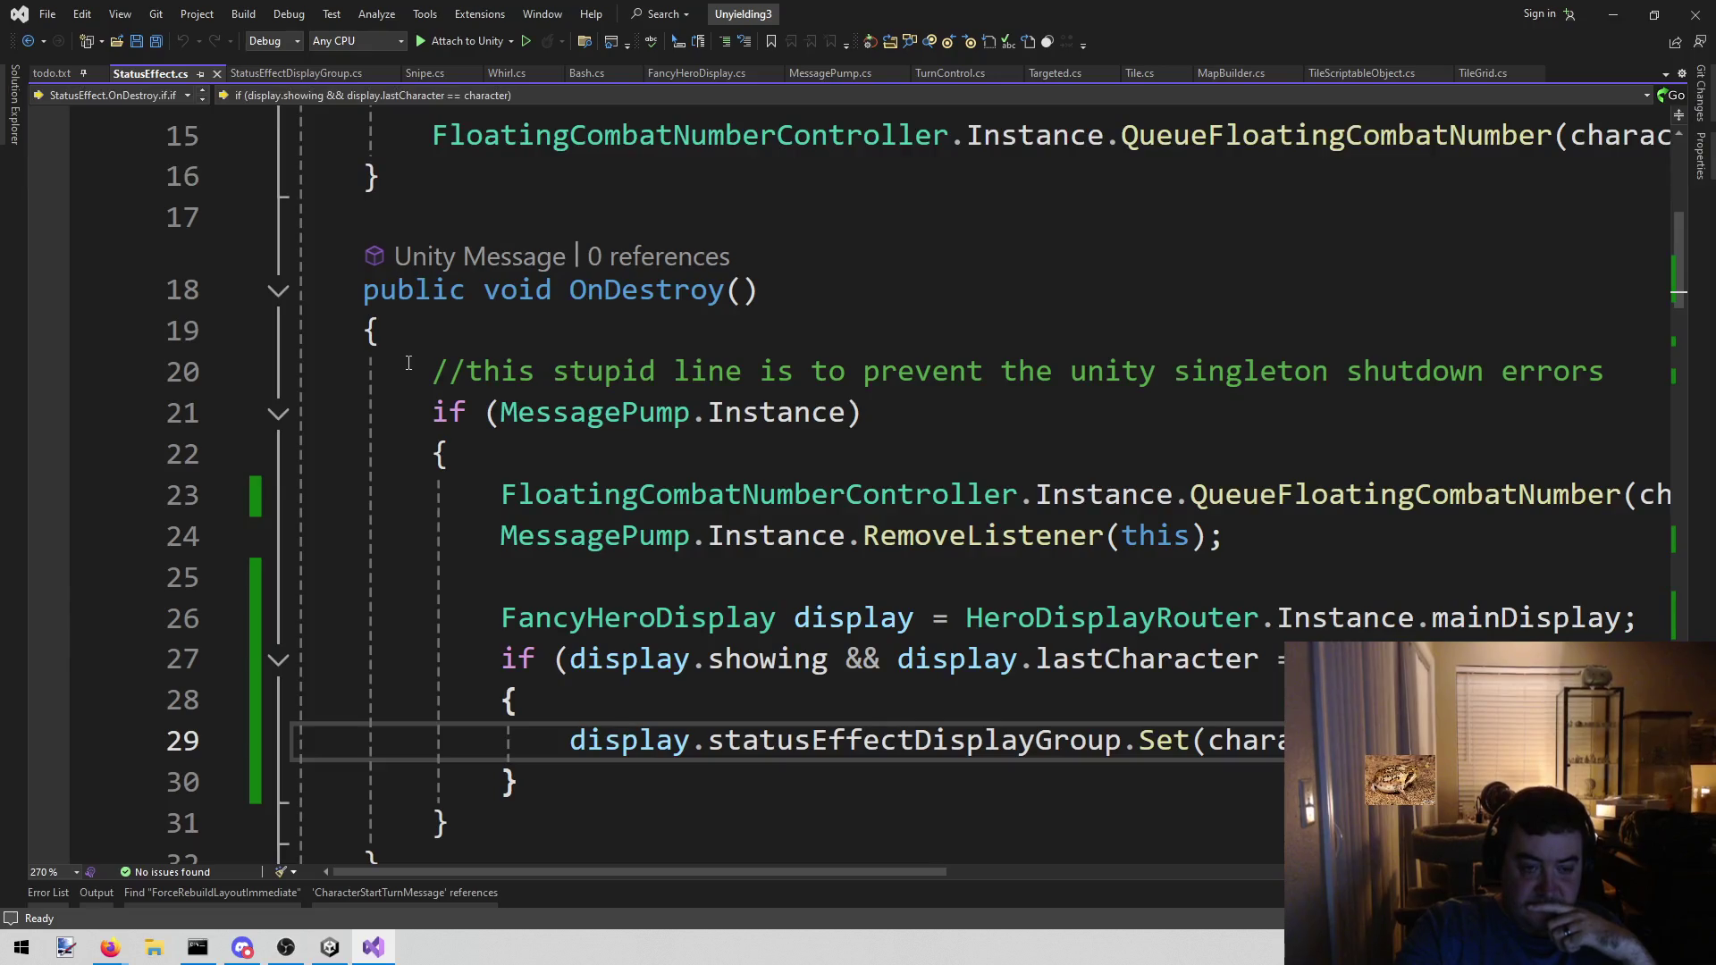
pyautogui.moveTo(429, 366); pyautogui.dragTo(1635, 373)
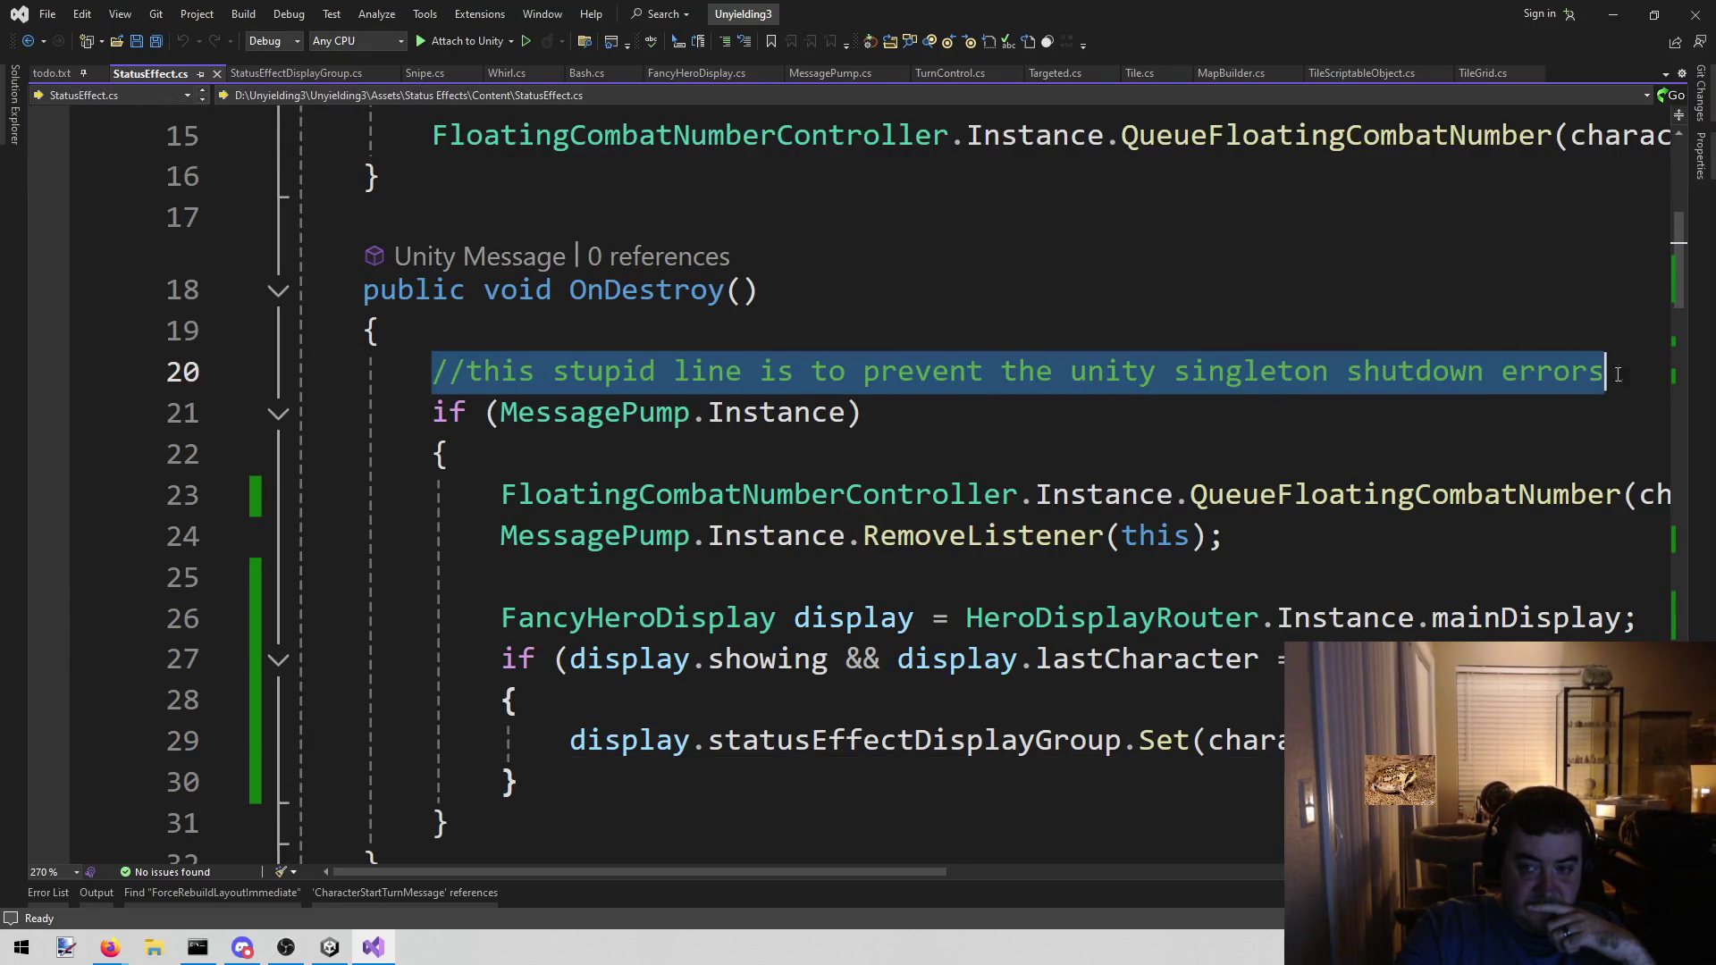
pyautogui.click(1635, 373)
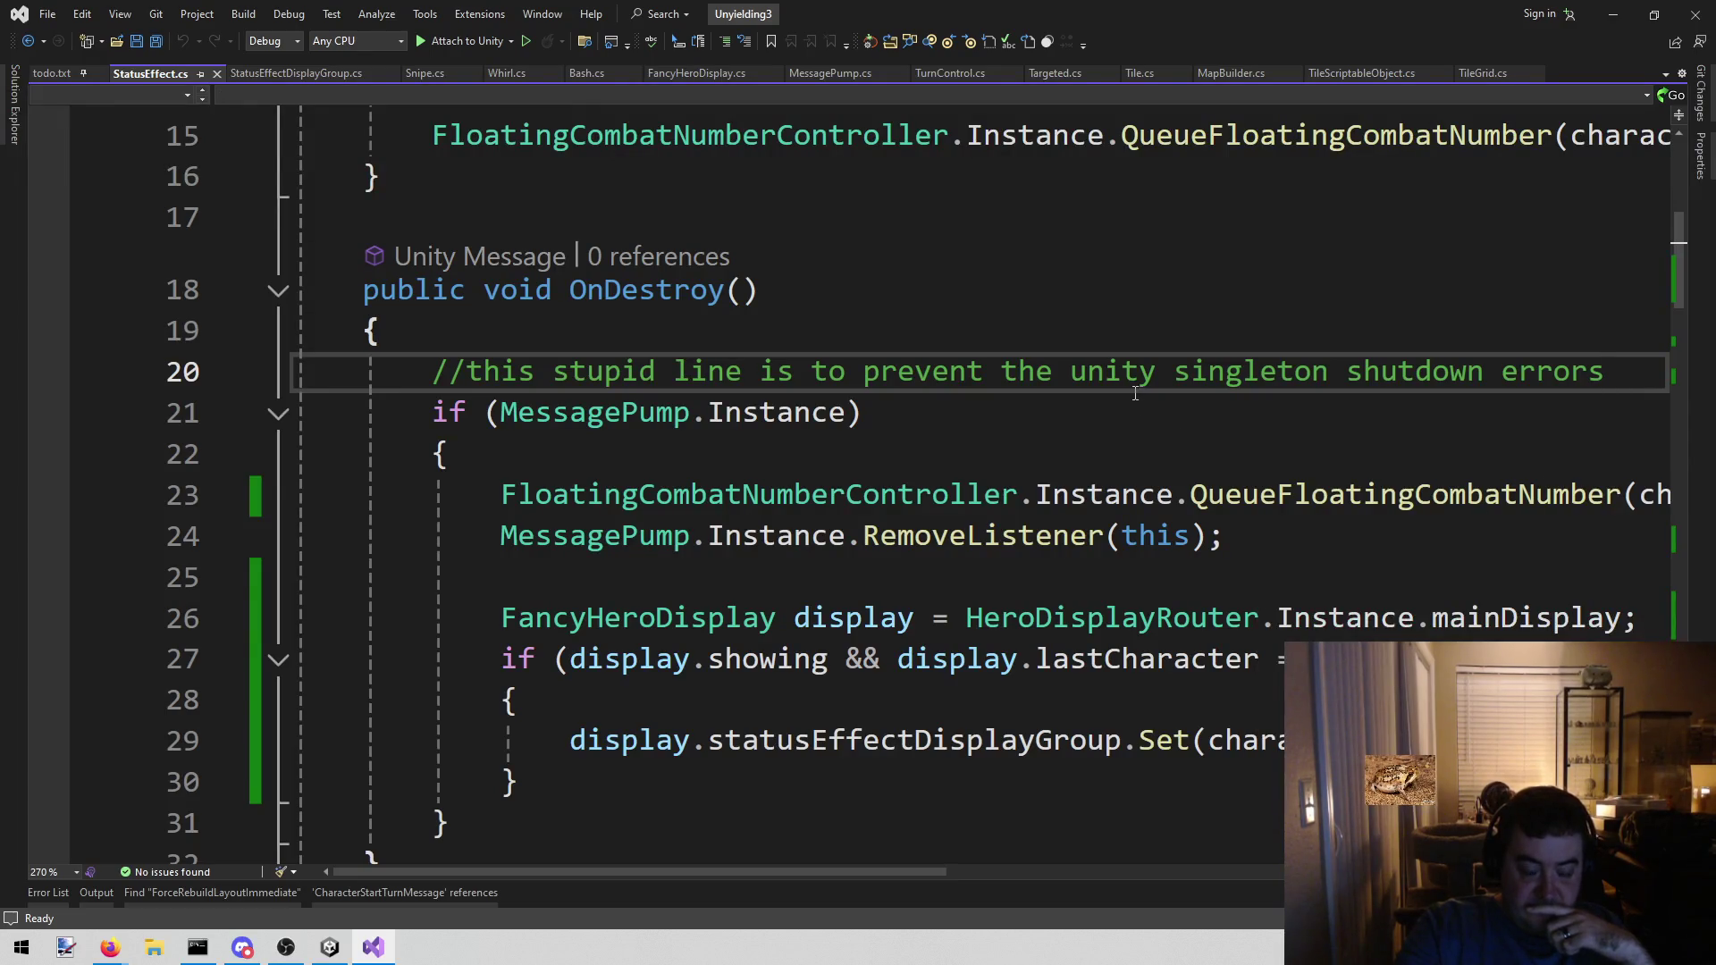
pyautogui.click(464, 460)
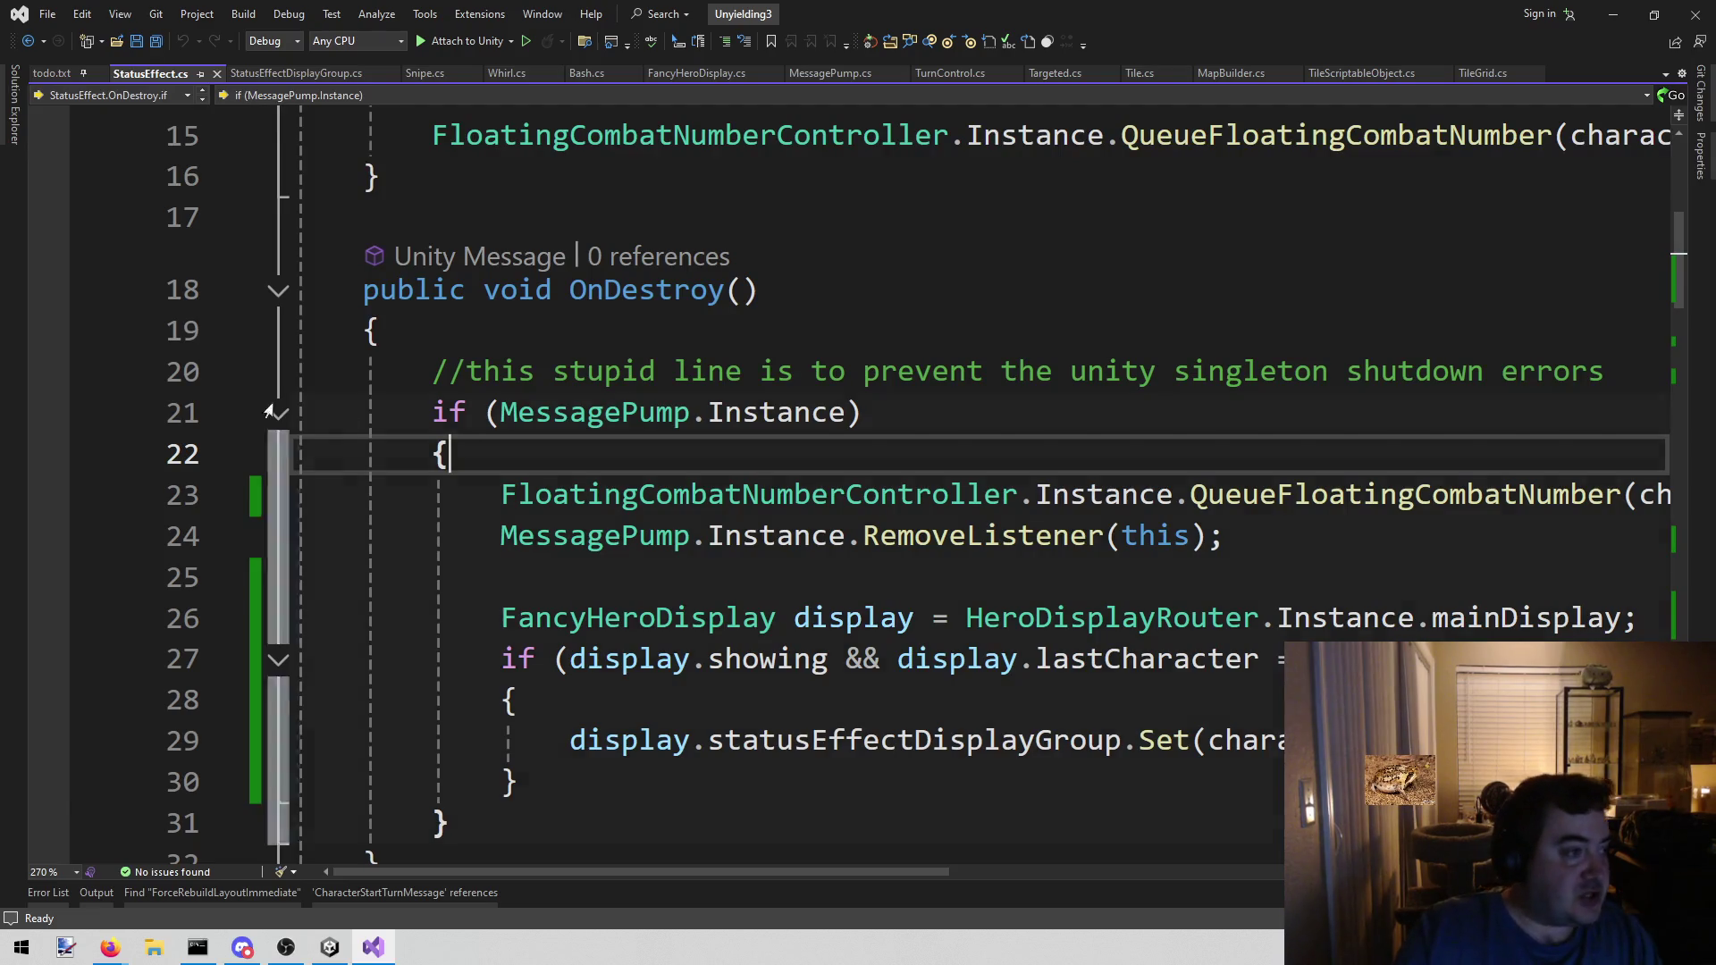
pyautogui.hotkey('alt', 'Tab')
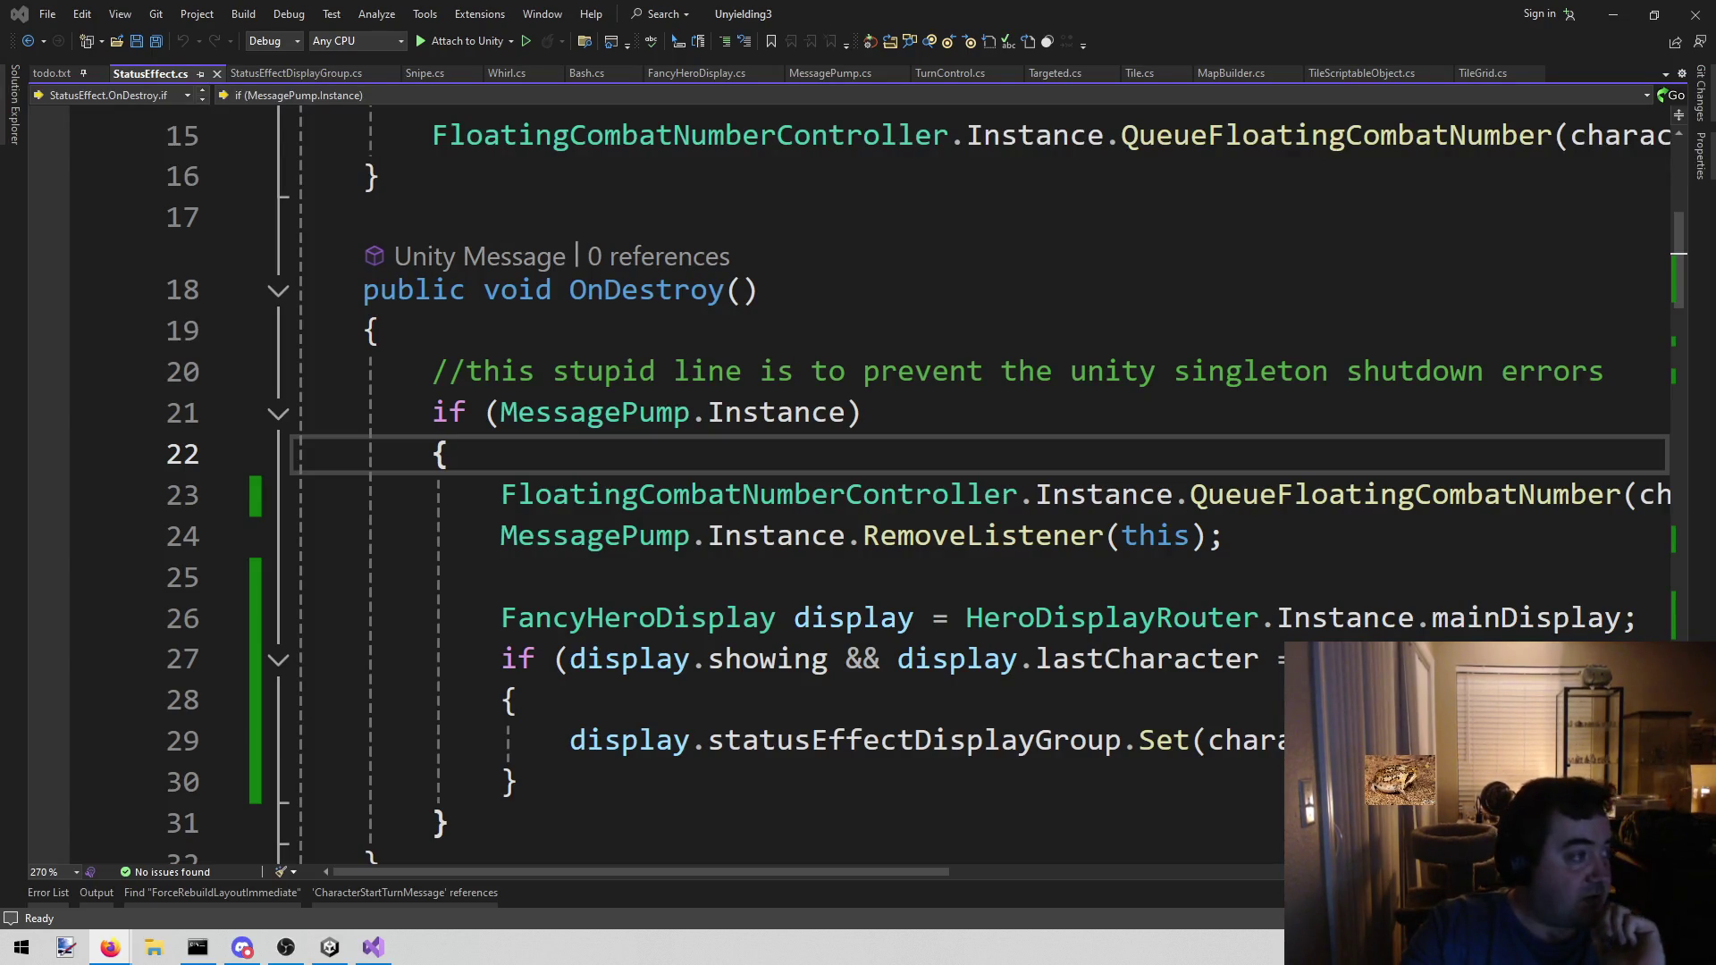
pyautogui.click(1238, 495)
pyautogui.rightClick(1267, 494)
pyautogui.click(1172, 451)
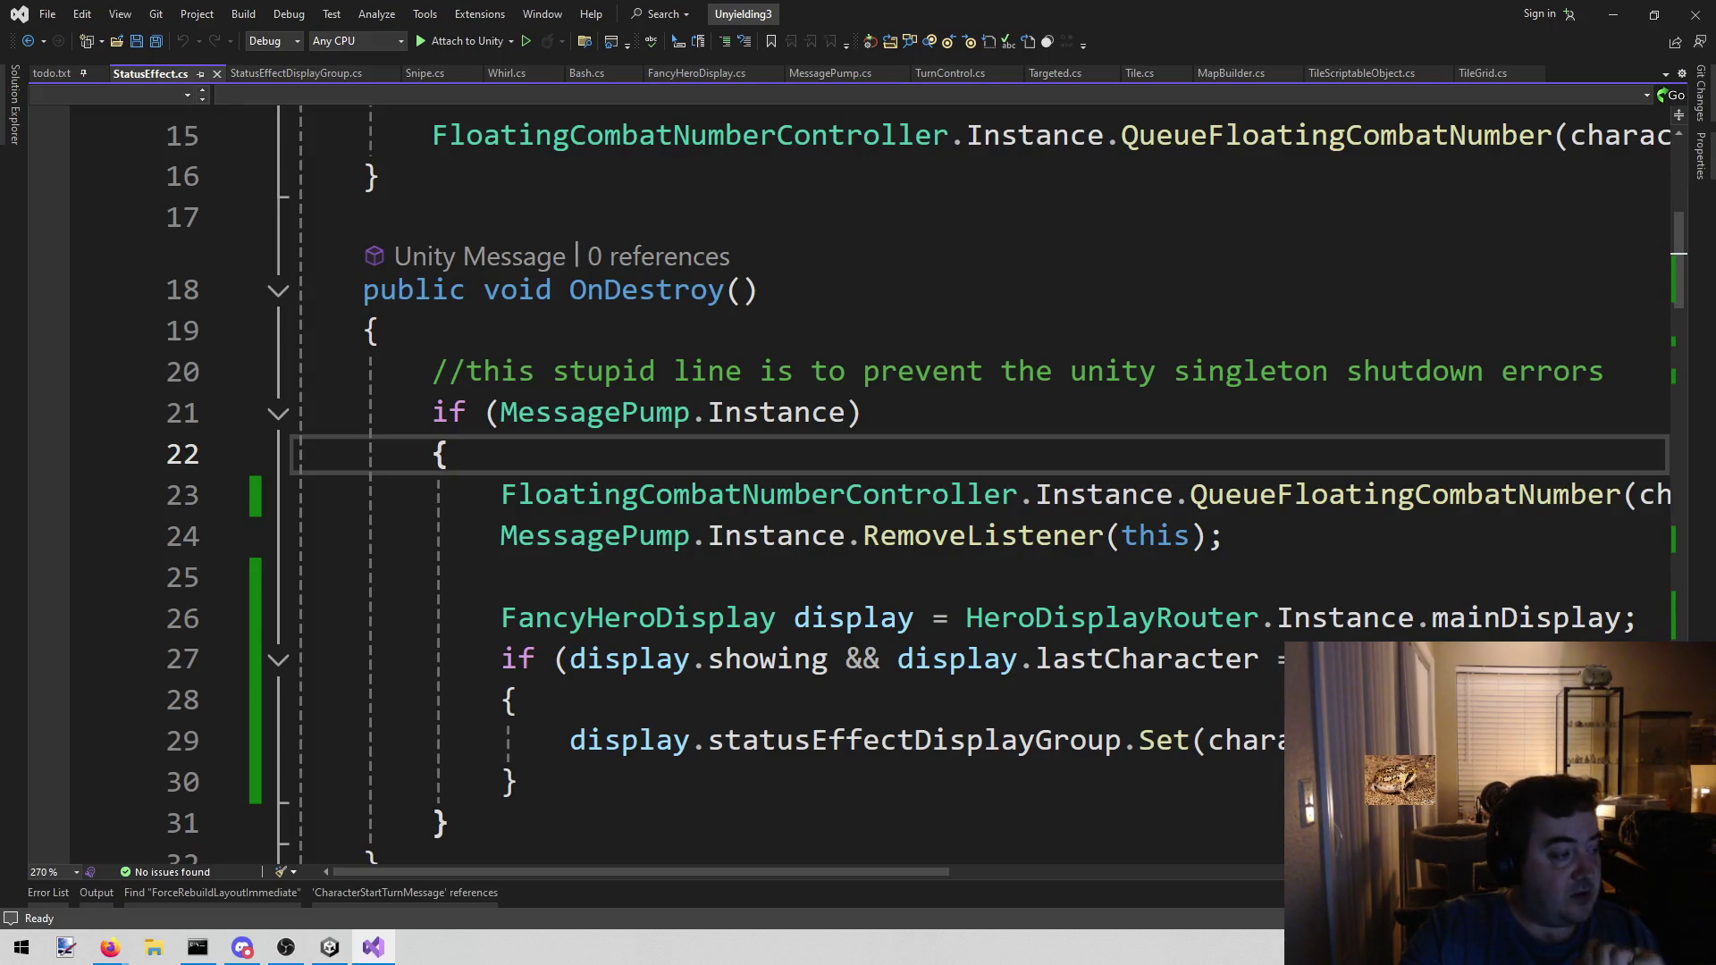
pyautogui.hotkey('alt', 'Tab')
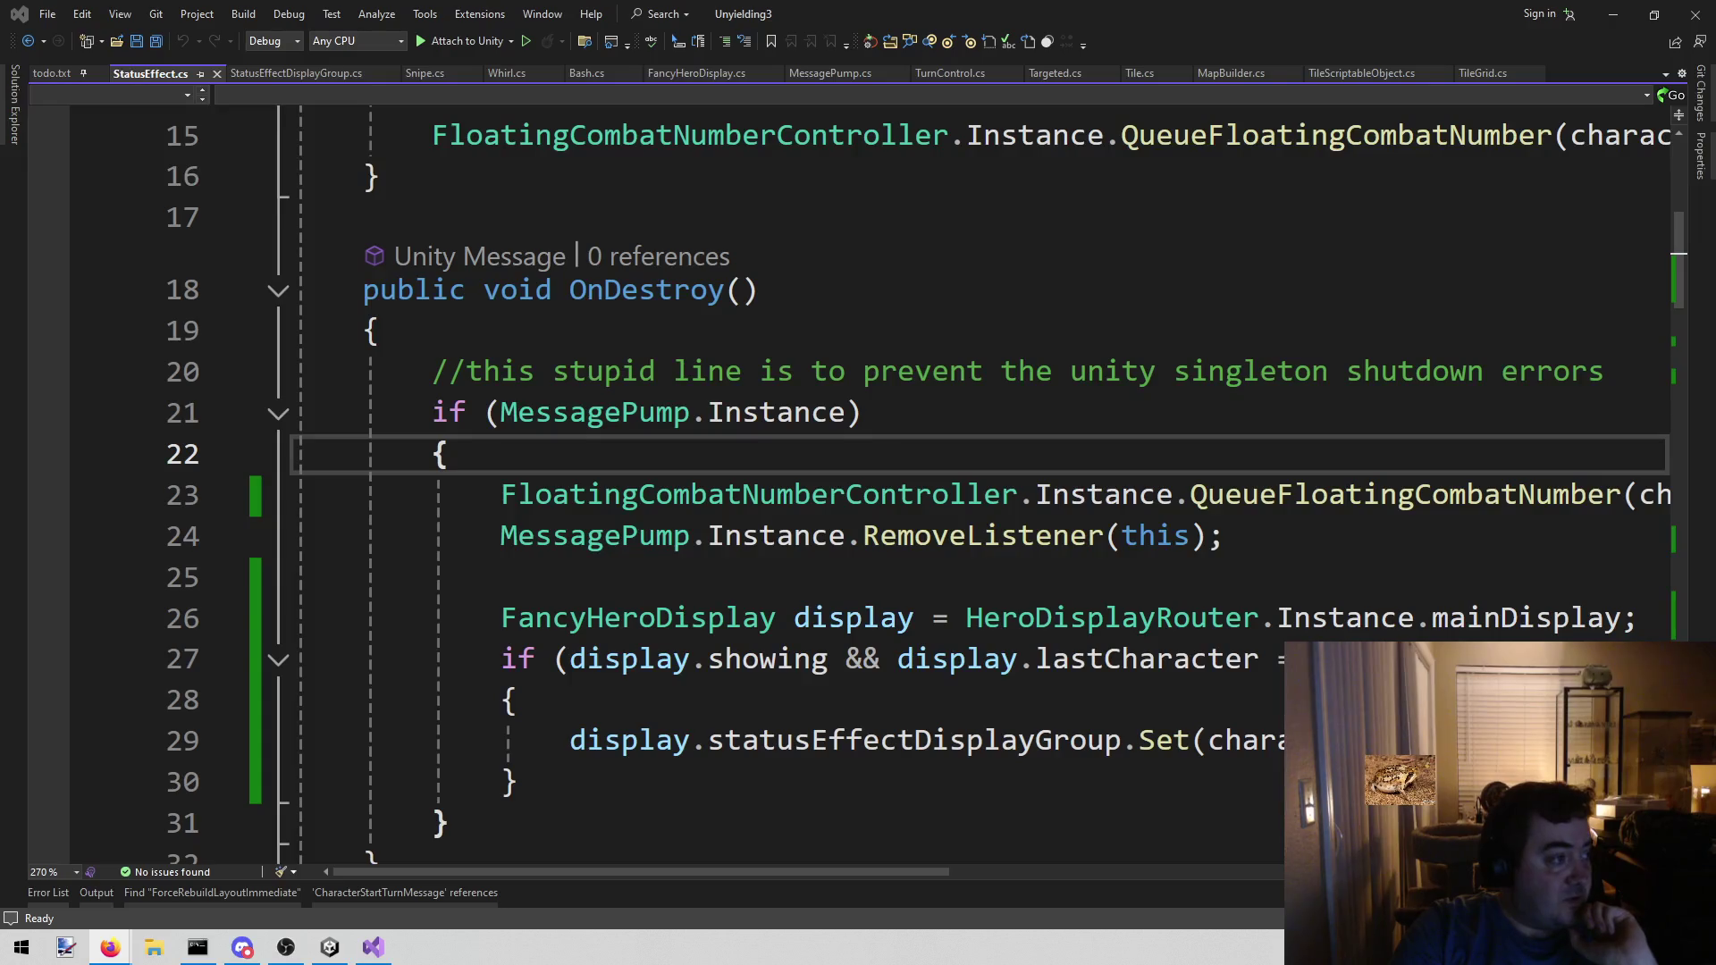
pyautogui.scroll(5, 718, 413)
pyautogui.scroll(-5, 679, 438)
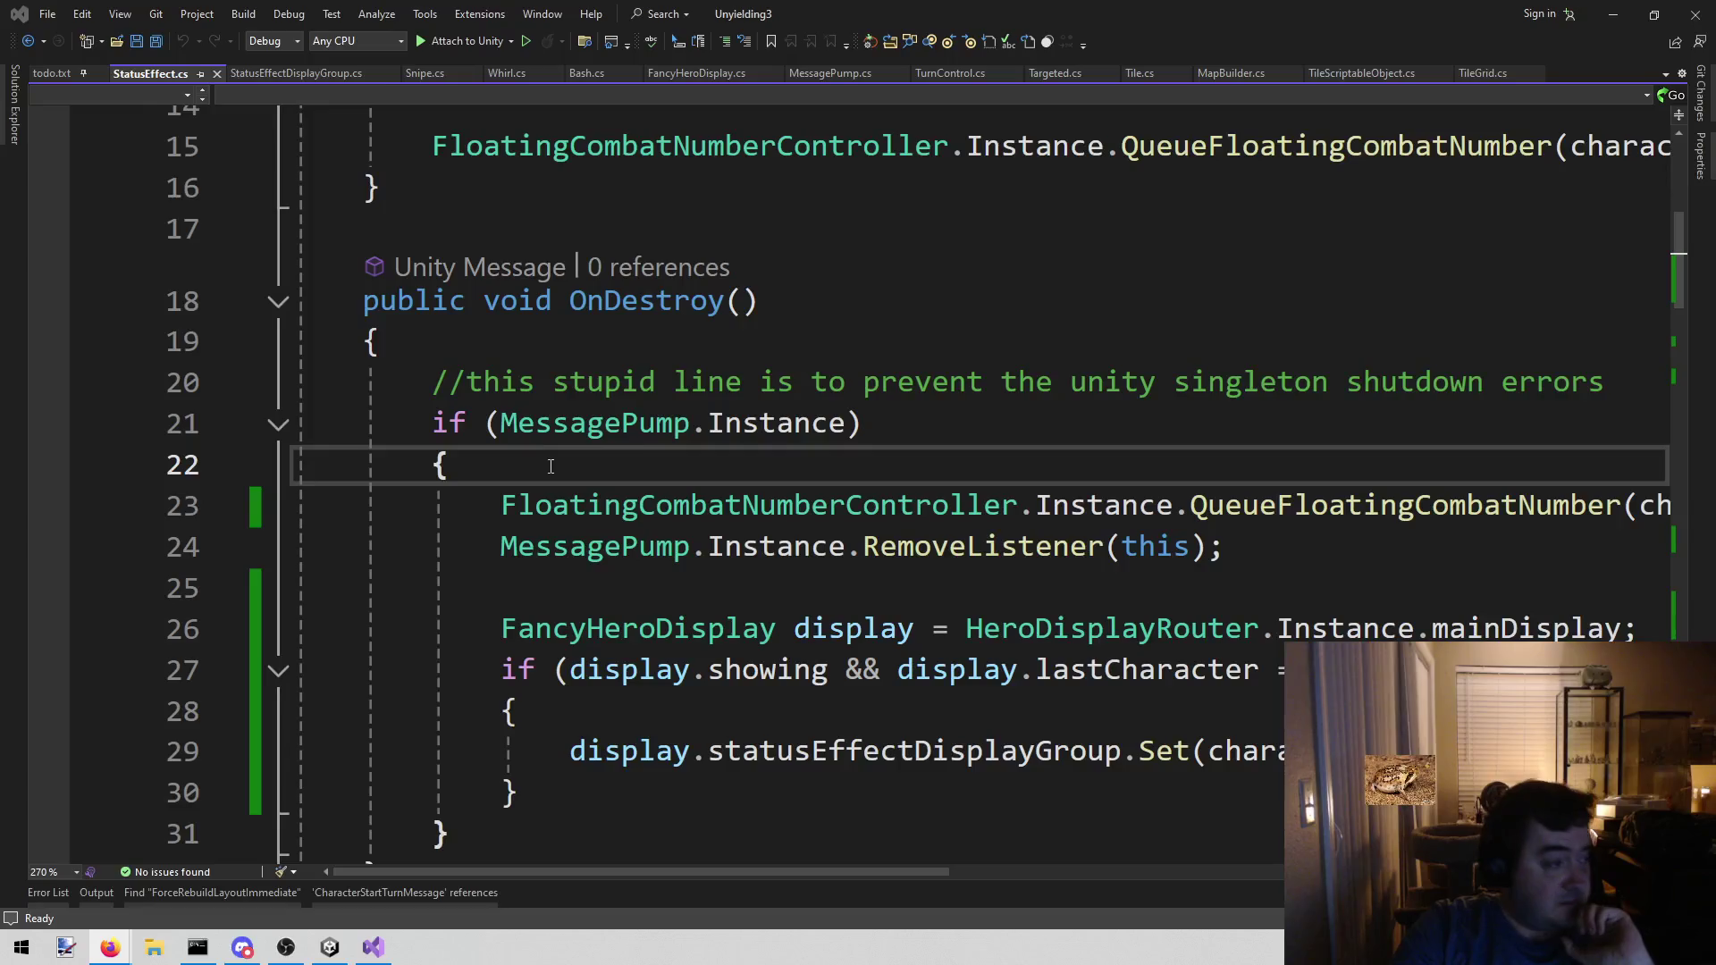
pyautogui.scroll(5, 686, 435)
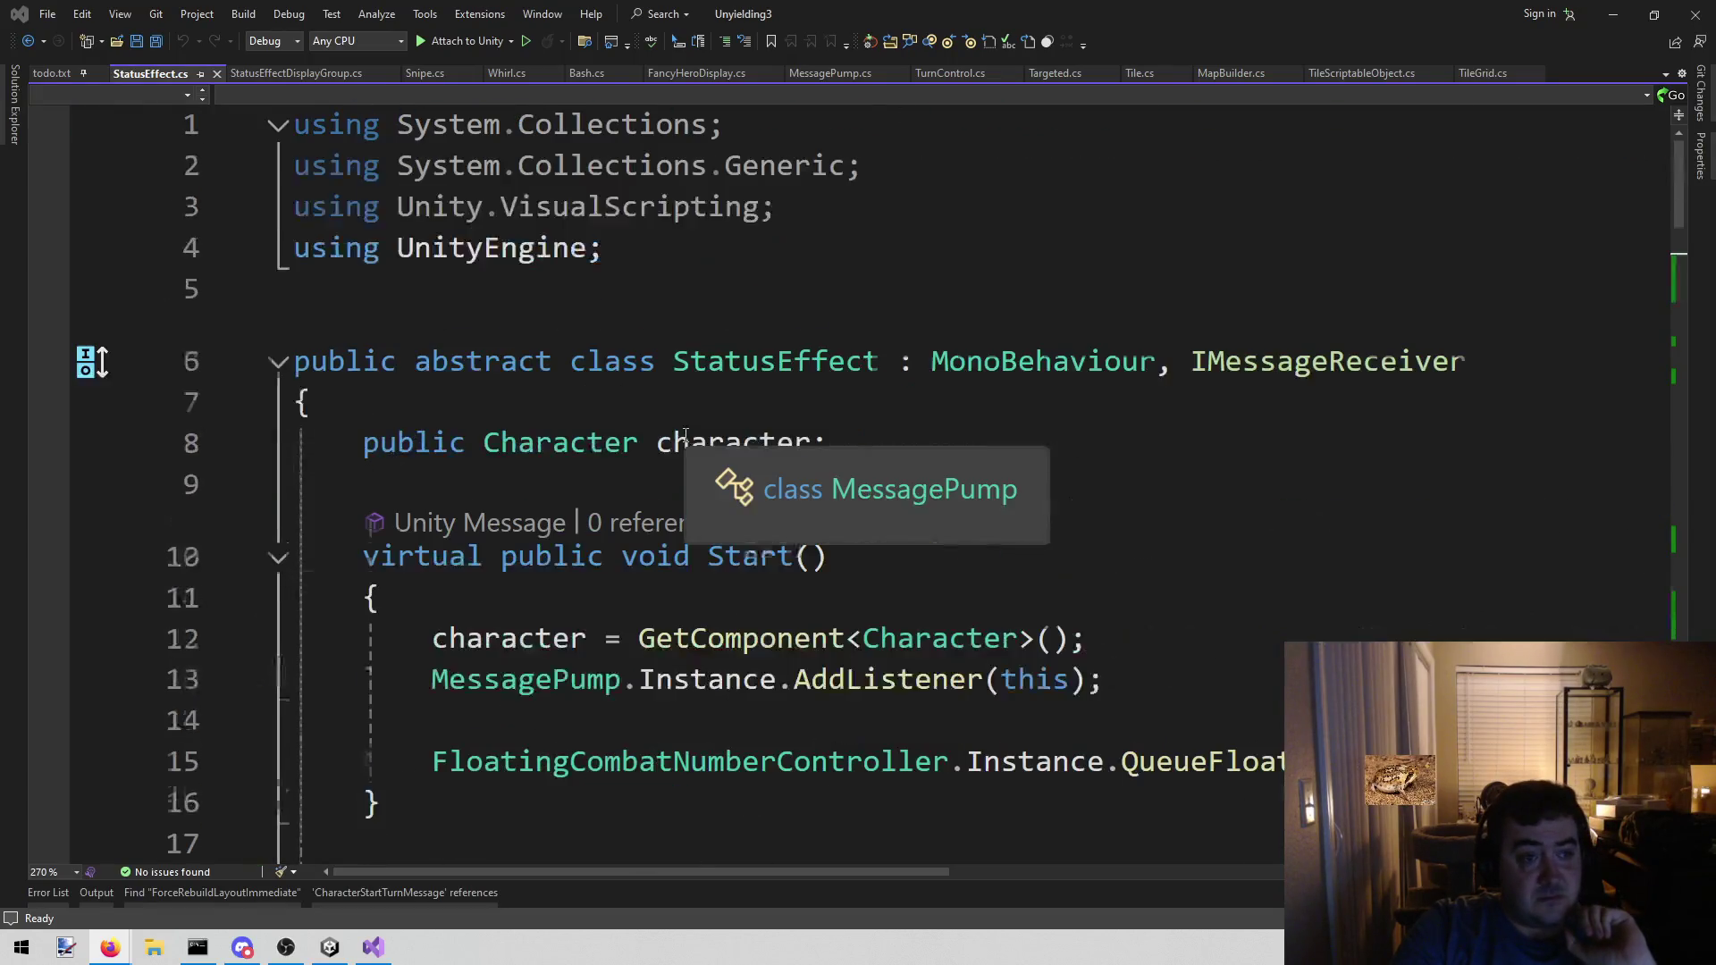
pyautogui.scroll(-4, 780, 308)
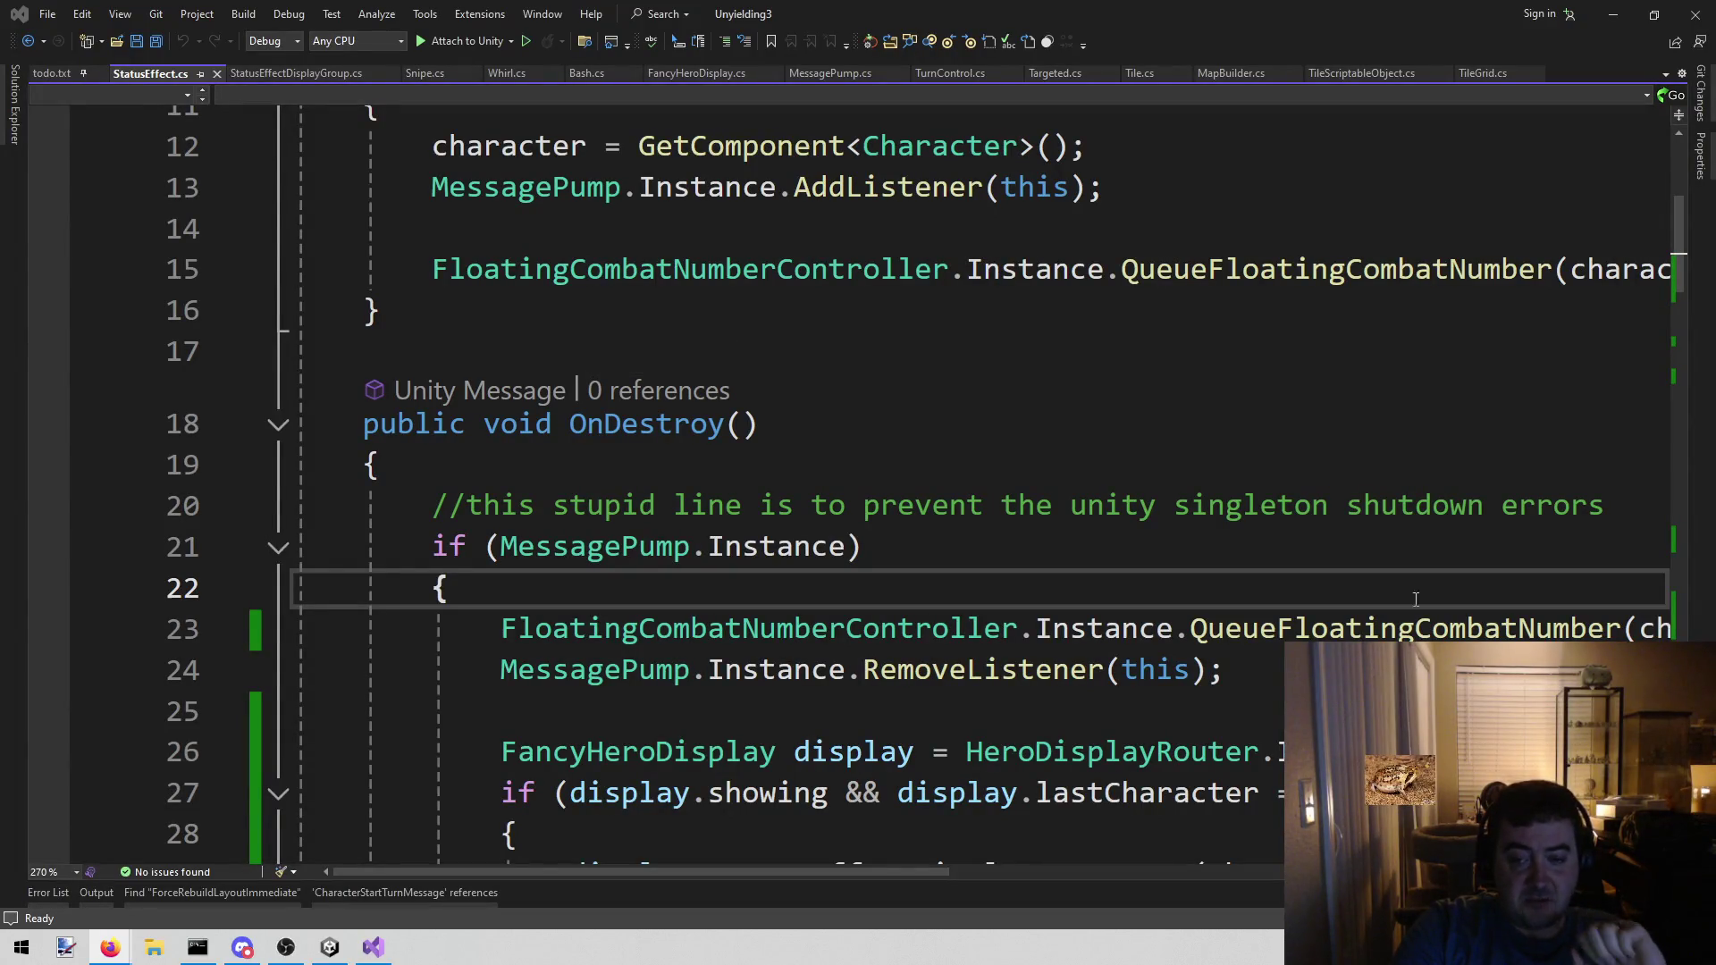
pyautogui.rightClick(1395, 626)
# - Go to the QueueFloatingCombatNumber definition in FloatingCombatNumberController.cs
pyautogui.click(1543, 514)
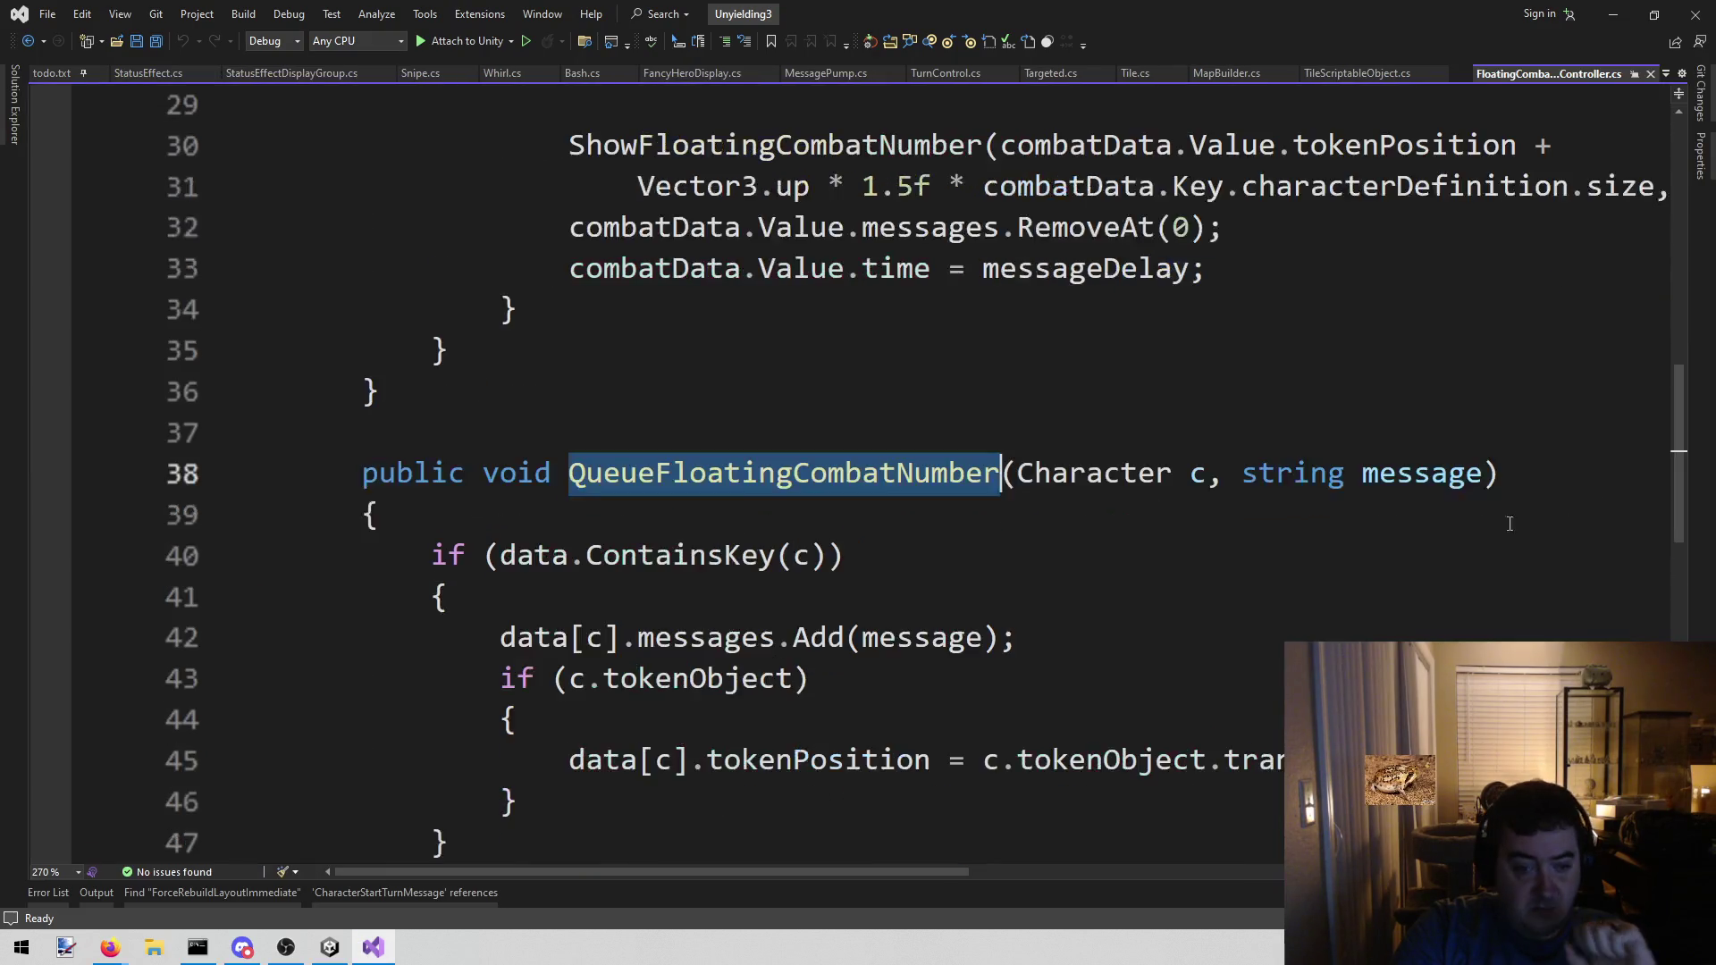
pyautogui.scroll(-6, 1013, 532)
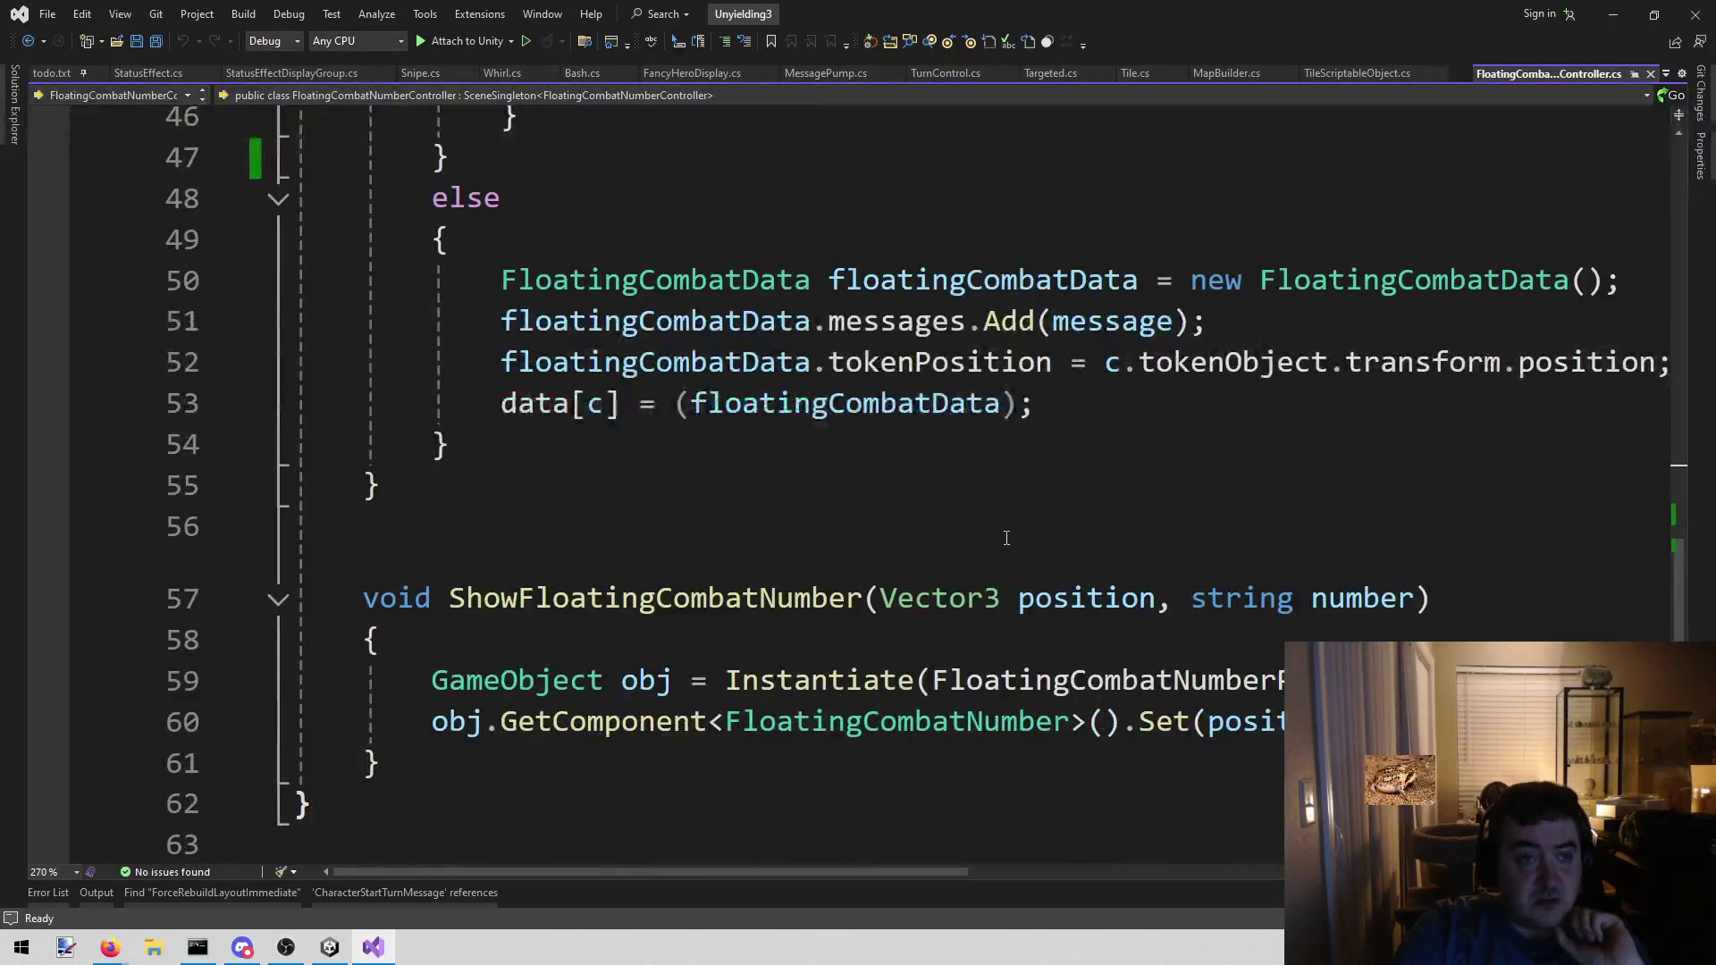
pyautogui.scroll(13, 1001, 546)
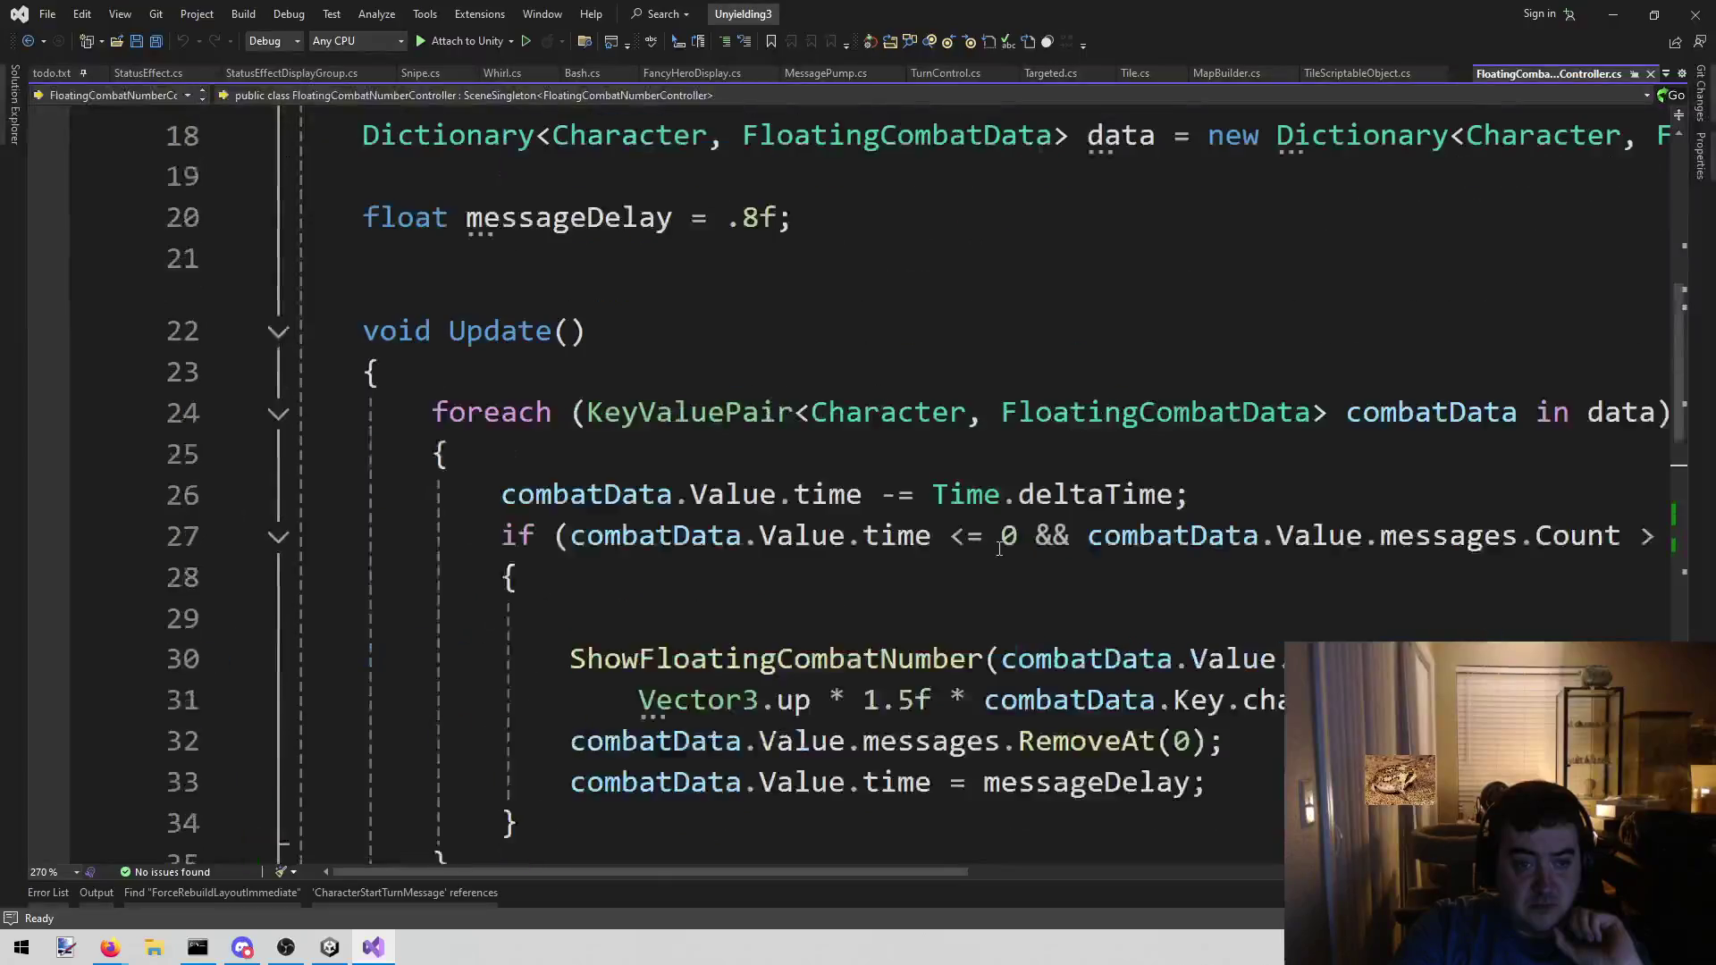
pyautogui.scroll(-2, 998, 548)
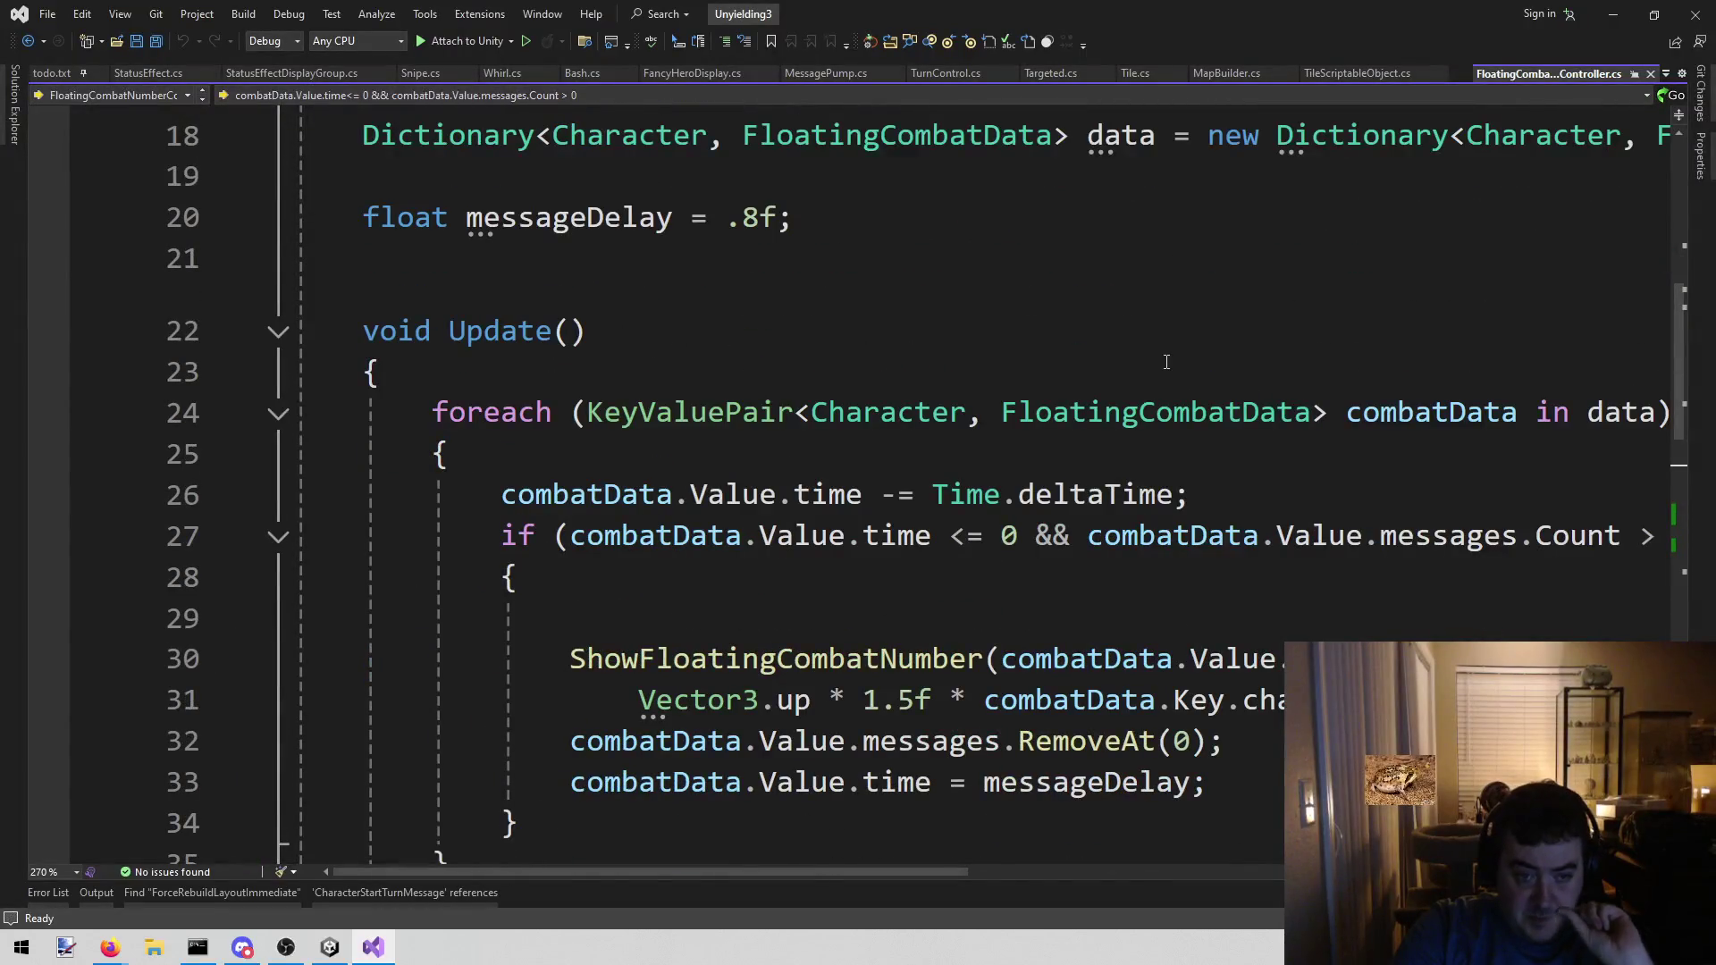
pyautogui.scroll(6, 1073, 447)
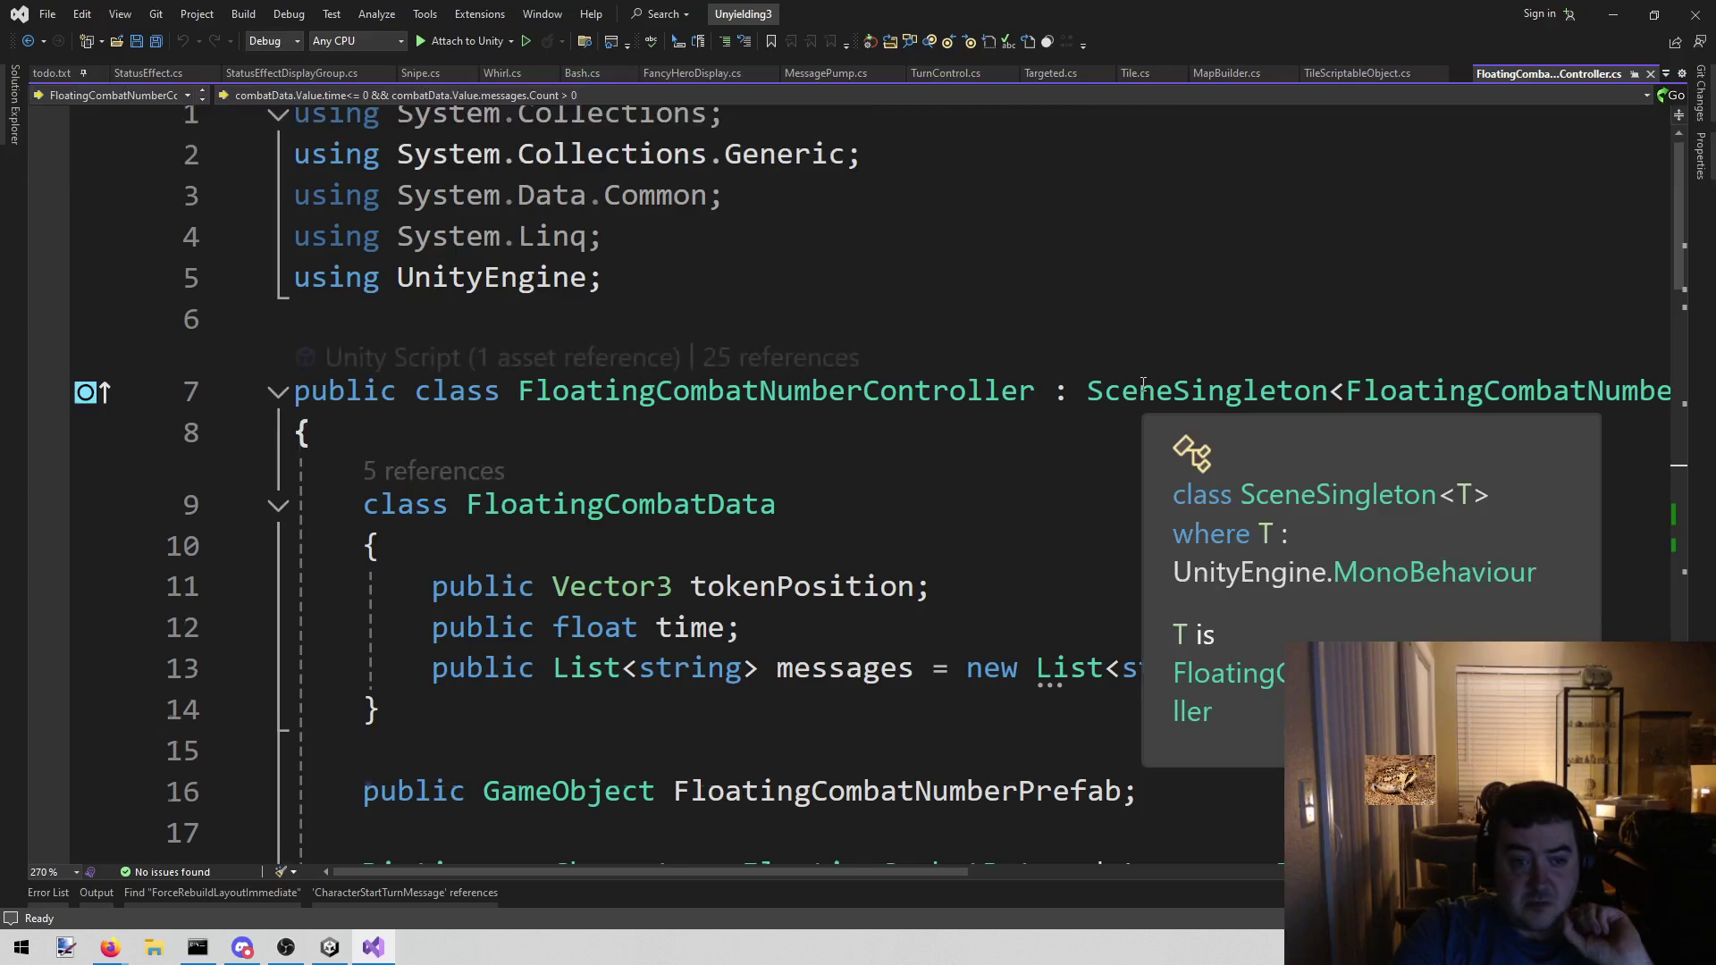
pyautogui.scroll(-5, 1144, 379)
pyautogui.scroll(-5, 1144, 375)
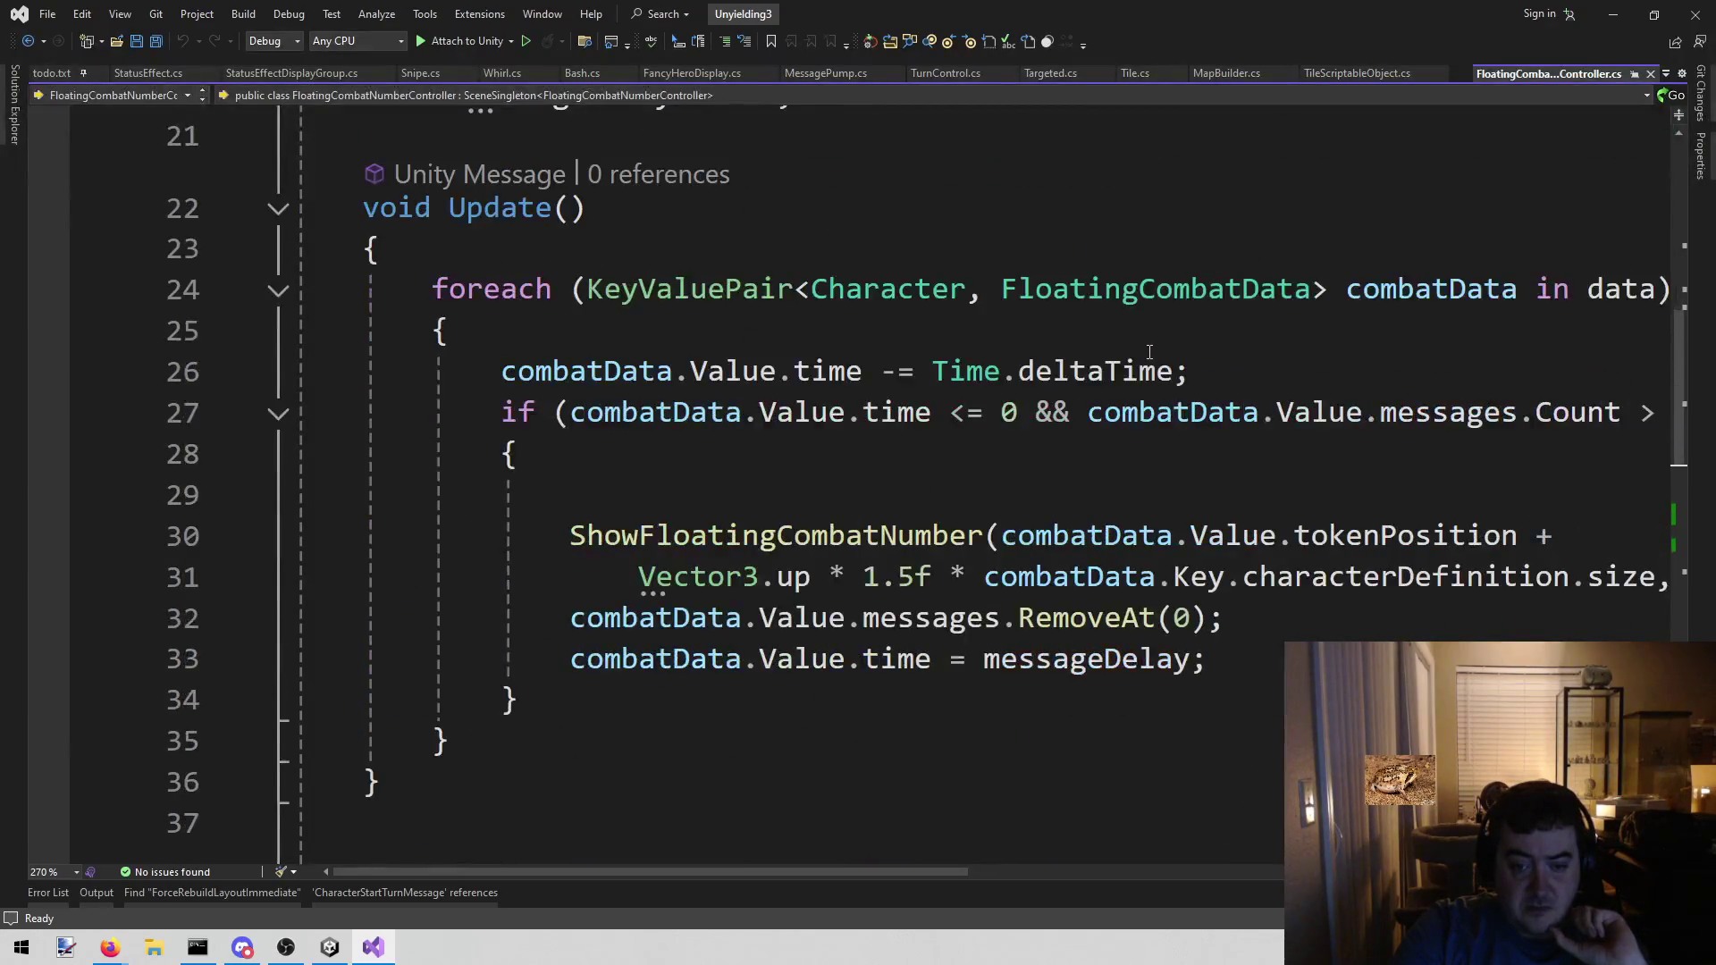
pyautogui.scroll(-1, 1150, 352)
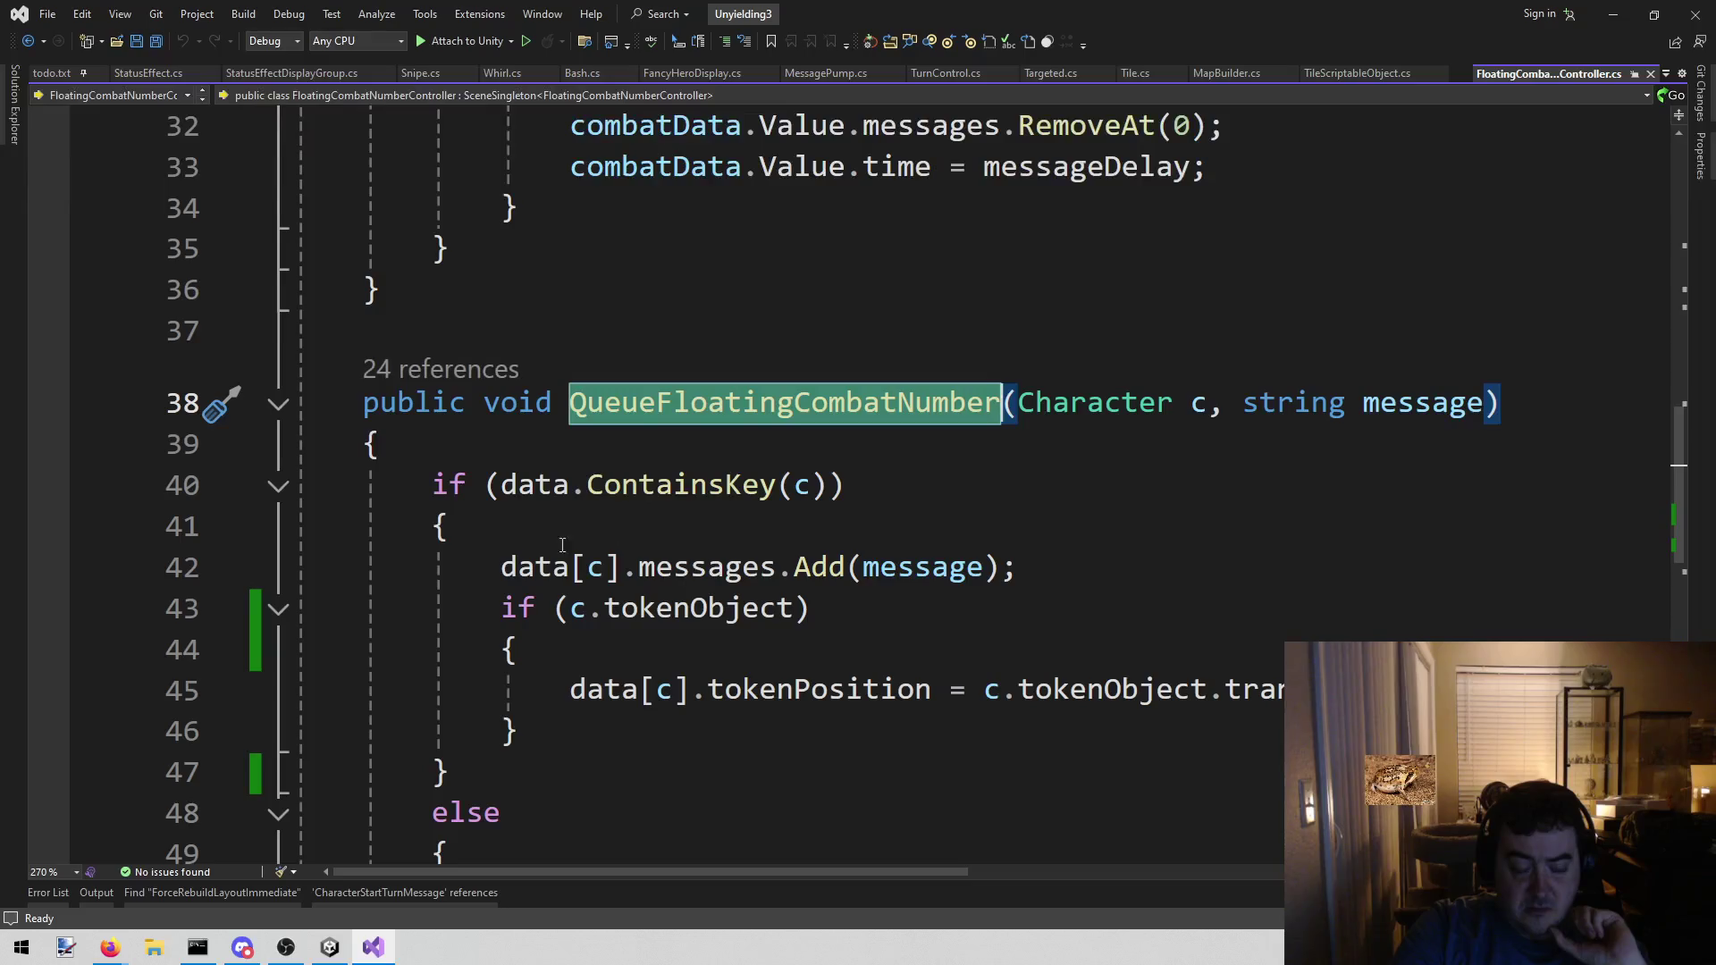
# - Delete the if (c.tokenObject) wrapper and its braces around the tokenPosition update
pyautogui.moveTo(577, 649); pyautogui.dragTo(359, 626)
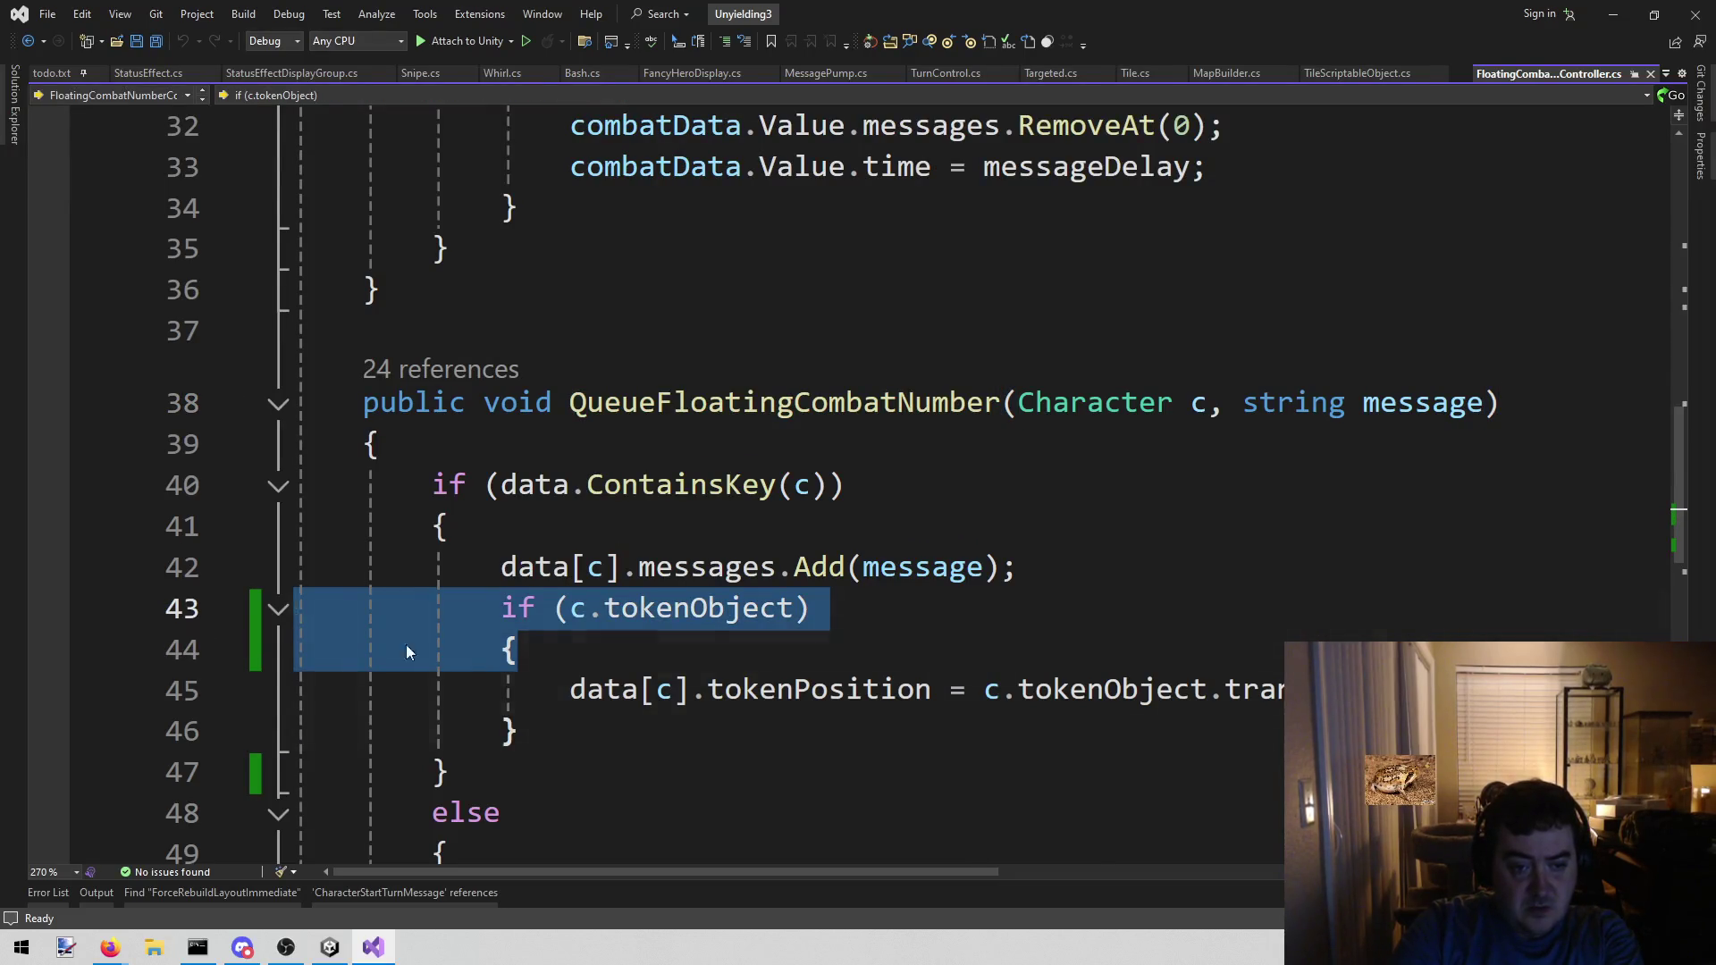
pyautogui.press('Delete')
pyautogui.moveTo(581, 650); pyautogui.dragTo(279, 652)
pyautogui.press('Delete')
pyautogui.press('BackSpace')
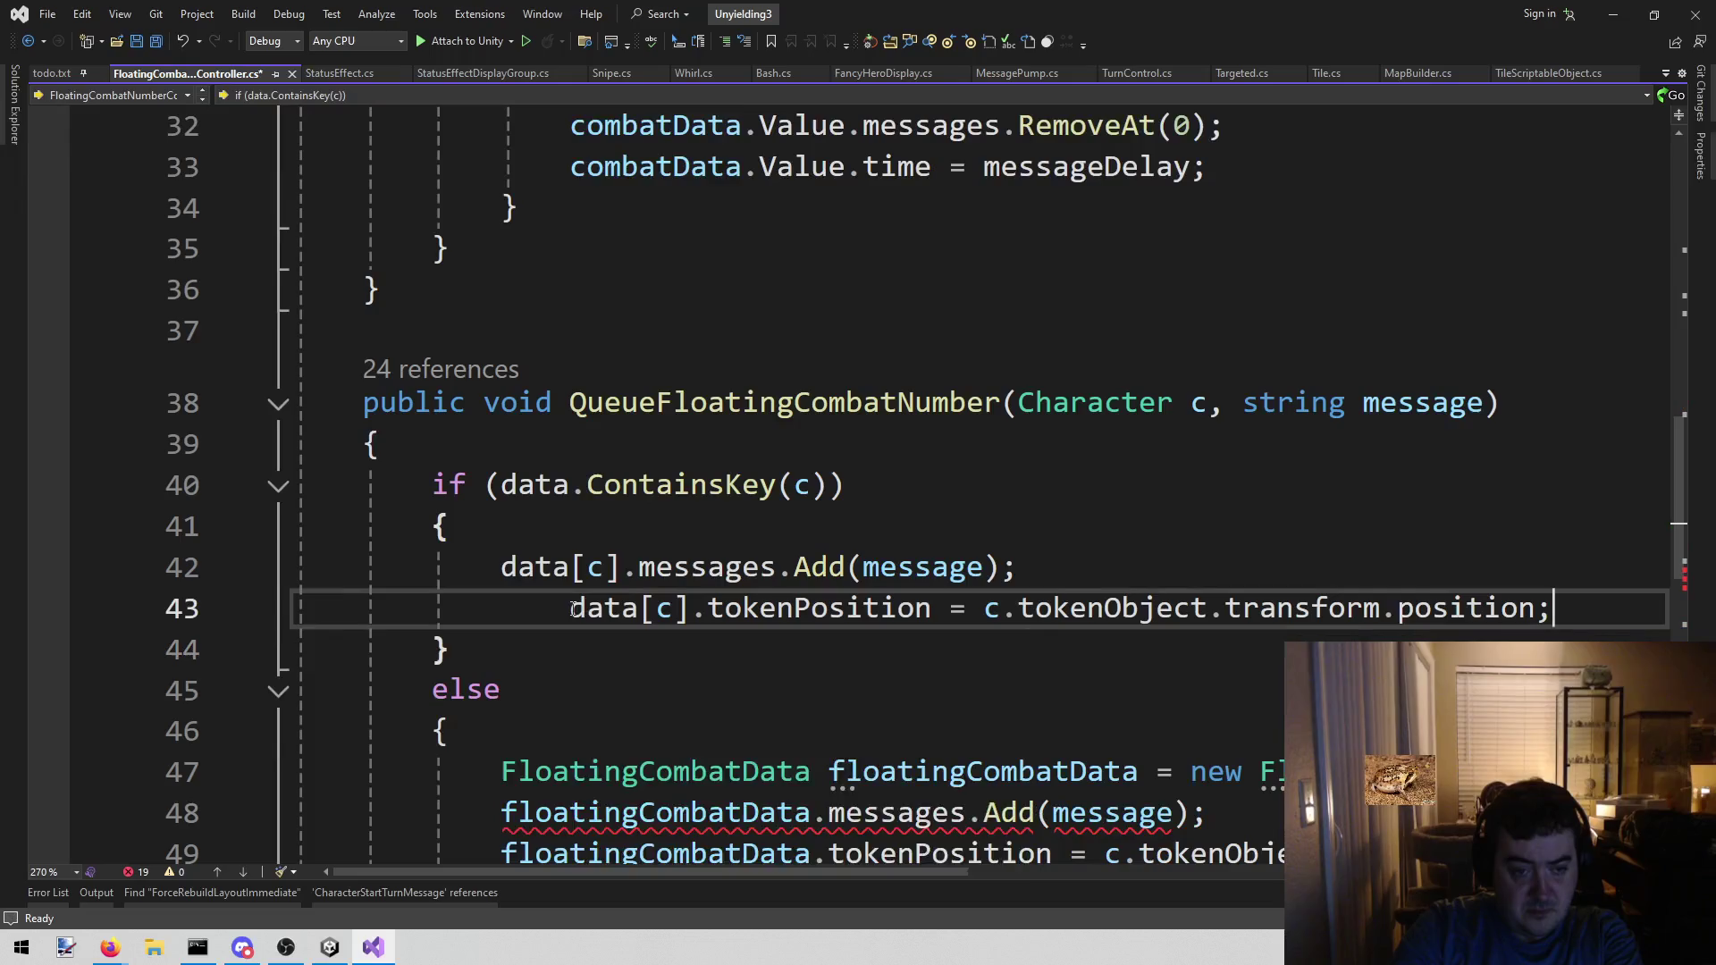
pyautogui.press('Home')
# - Save and close FloatingCombatNumberController.cs, returning to OnDestroy in StatusEffect.cs
pyautogui.hotkey('ctrl', 's')
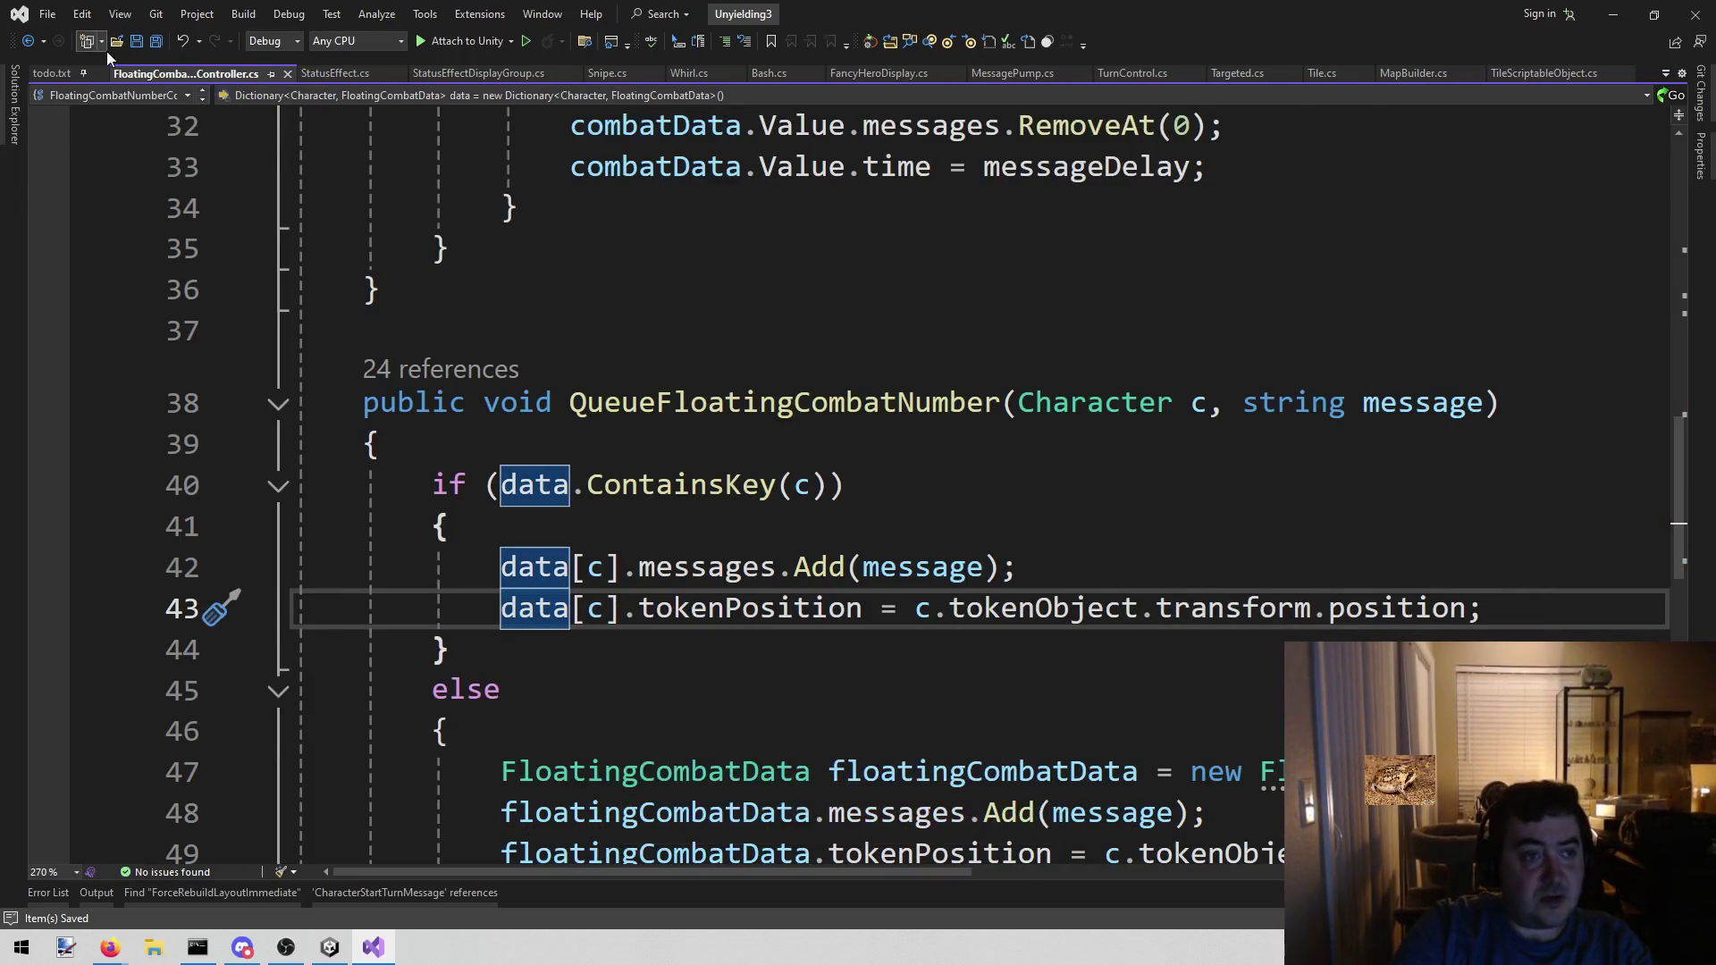
pyautogui.middleClick(177, 75)
pyautogui.click(824, 456)
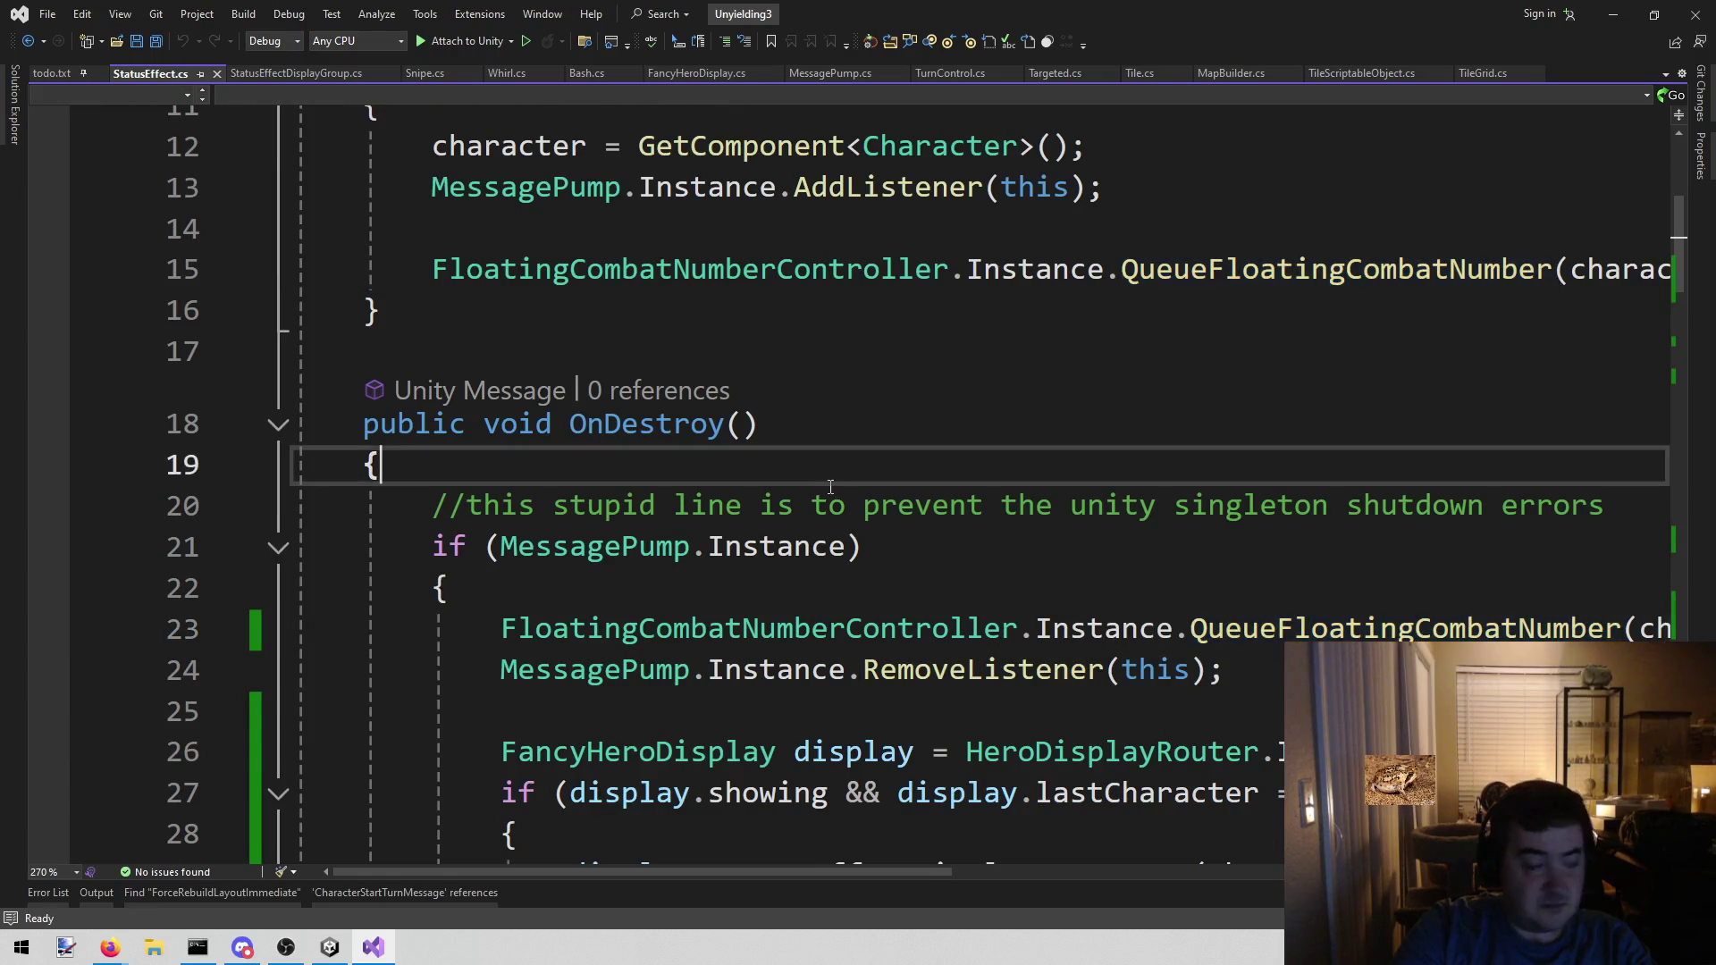
# - Add an #if UNITY_EDITOR … #endif pair below the using statements
pyautogui.scroll(4, 809, 457)
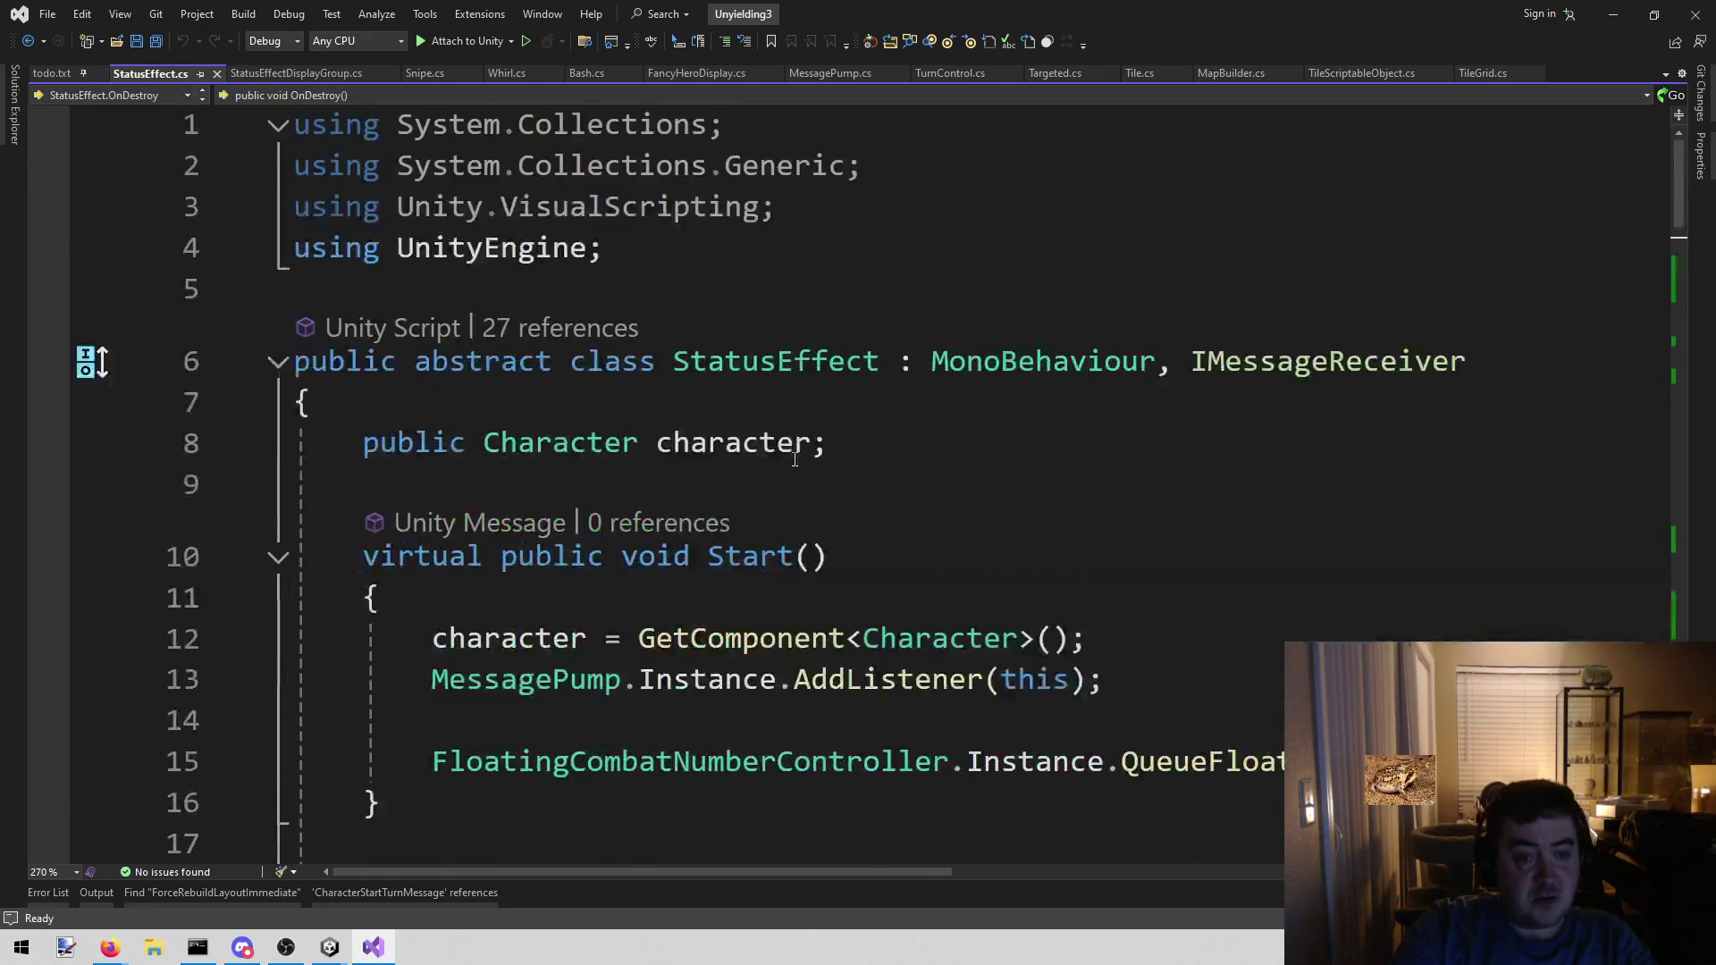
pyautogui.click(839, 287)
pyautogui.click(833, 264)
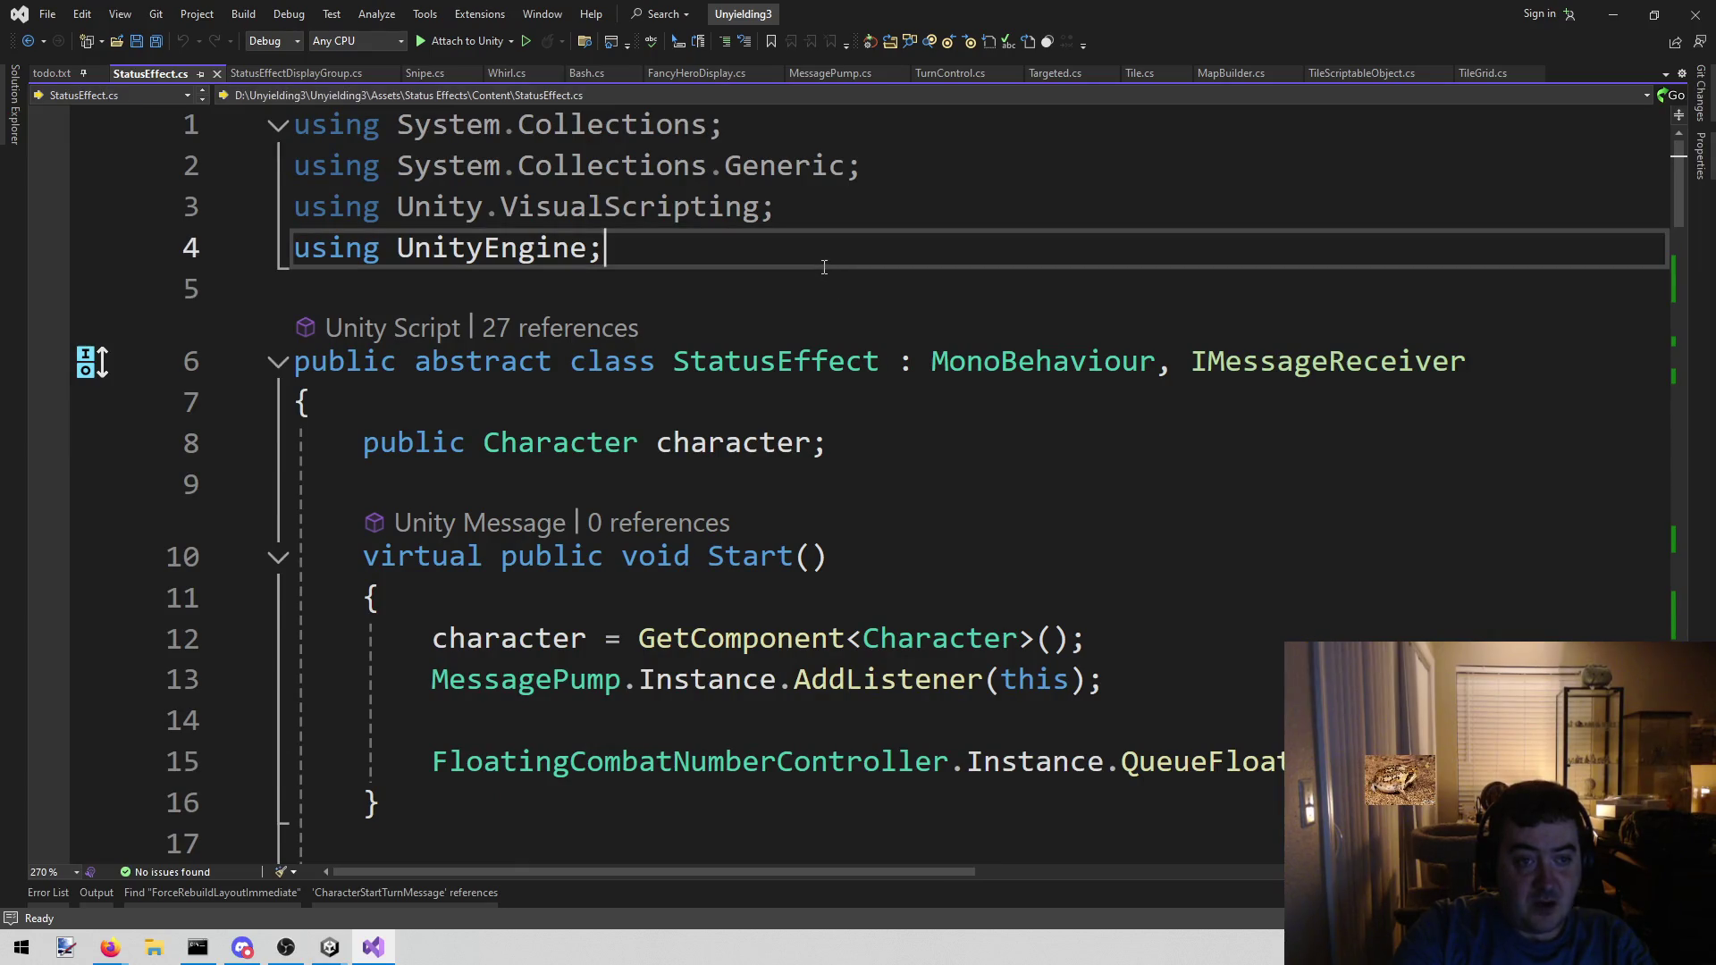
pyautogui.press('Return')
pyautogui.press('Return')
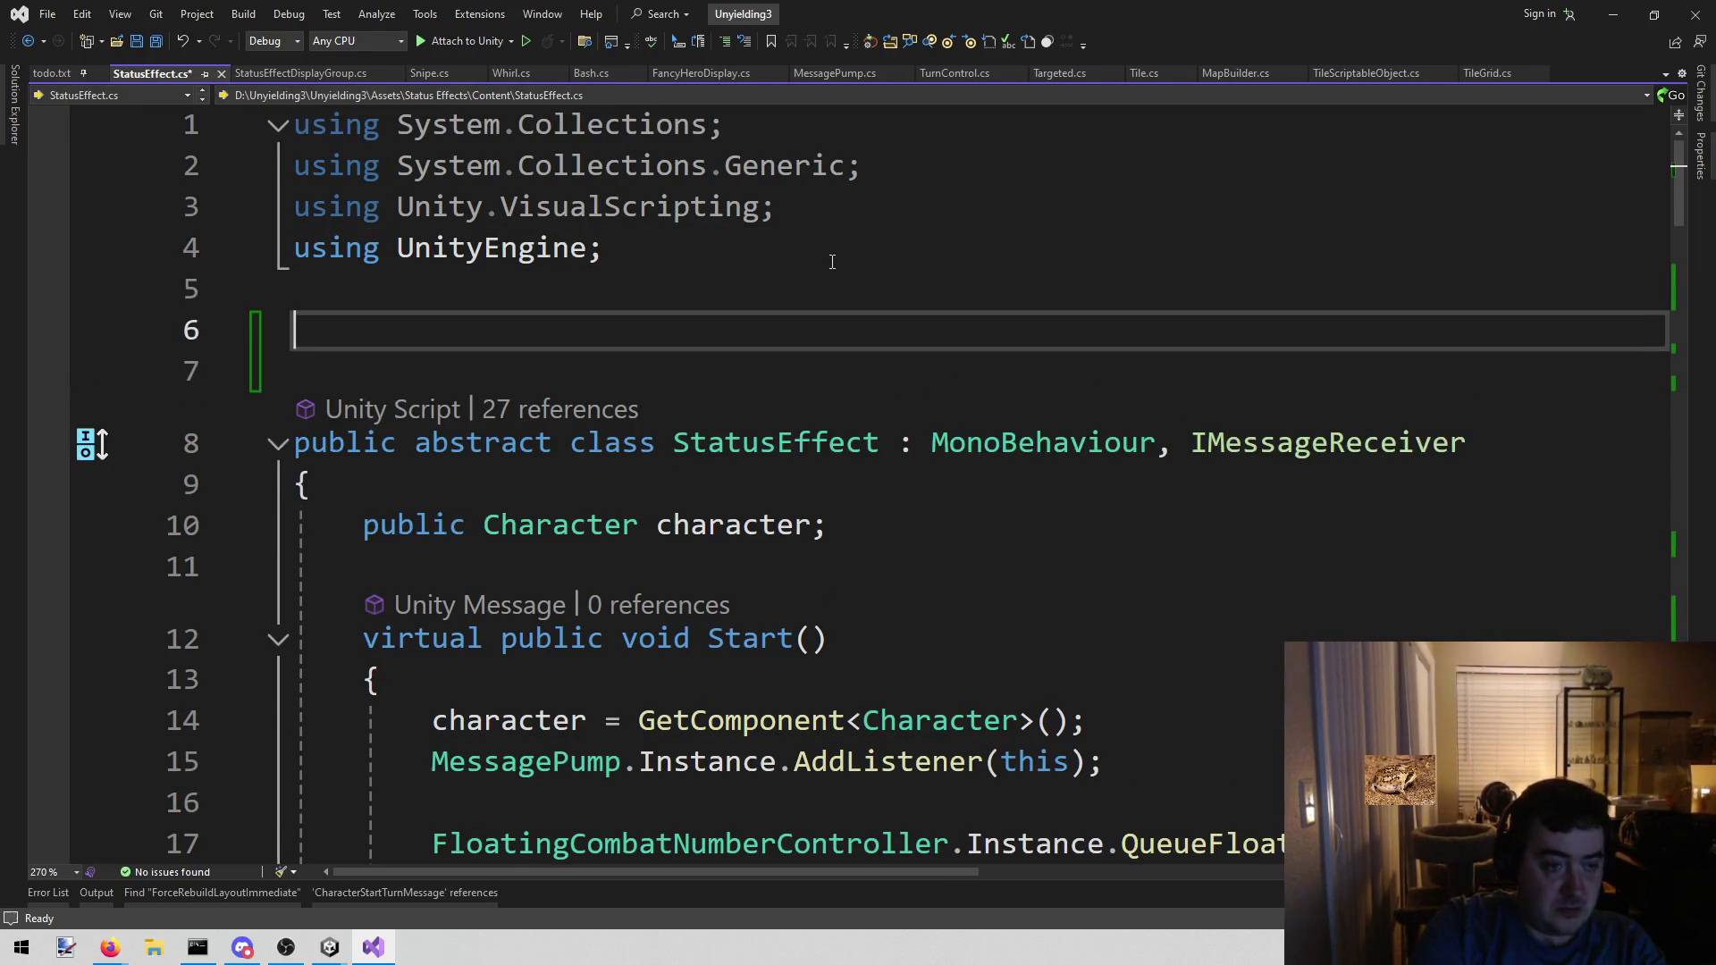
pyautogui.write('#if ')
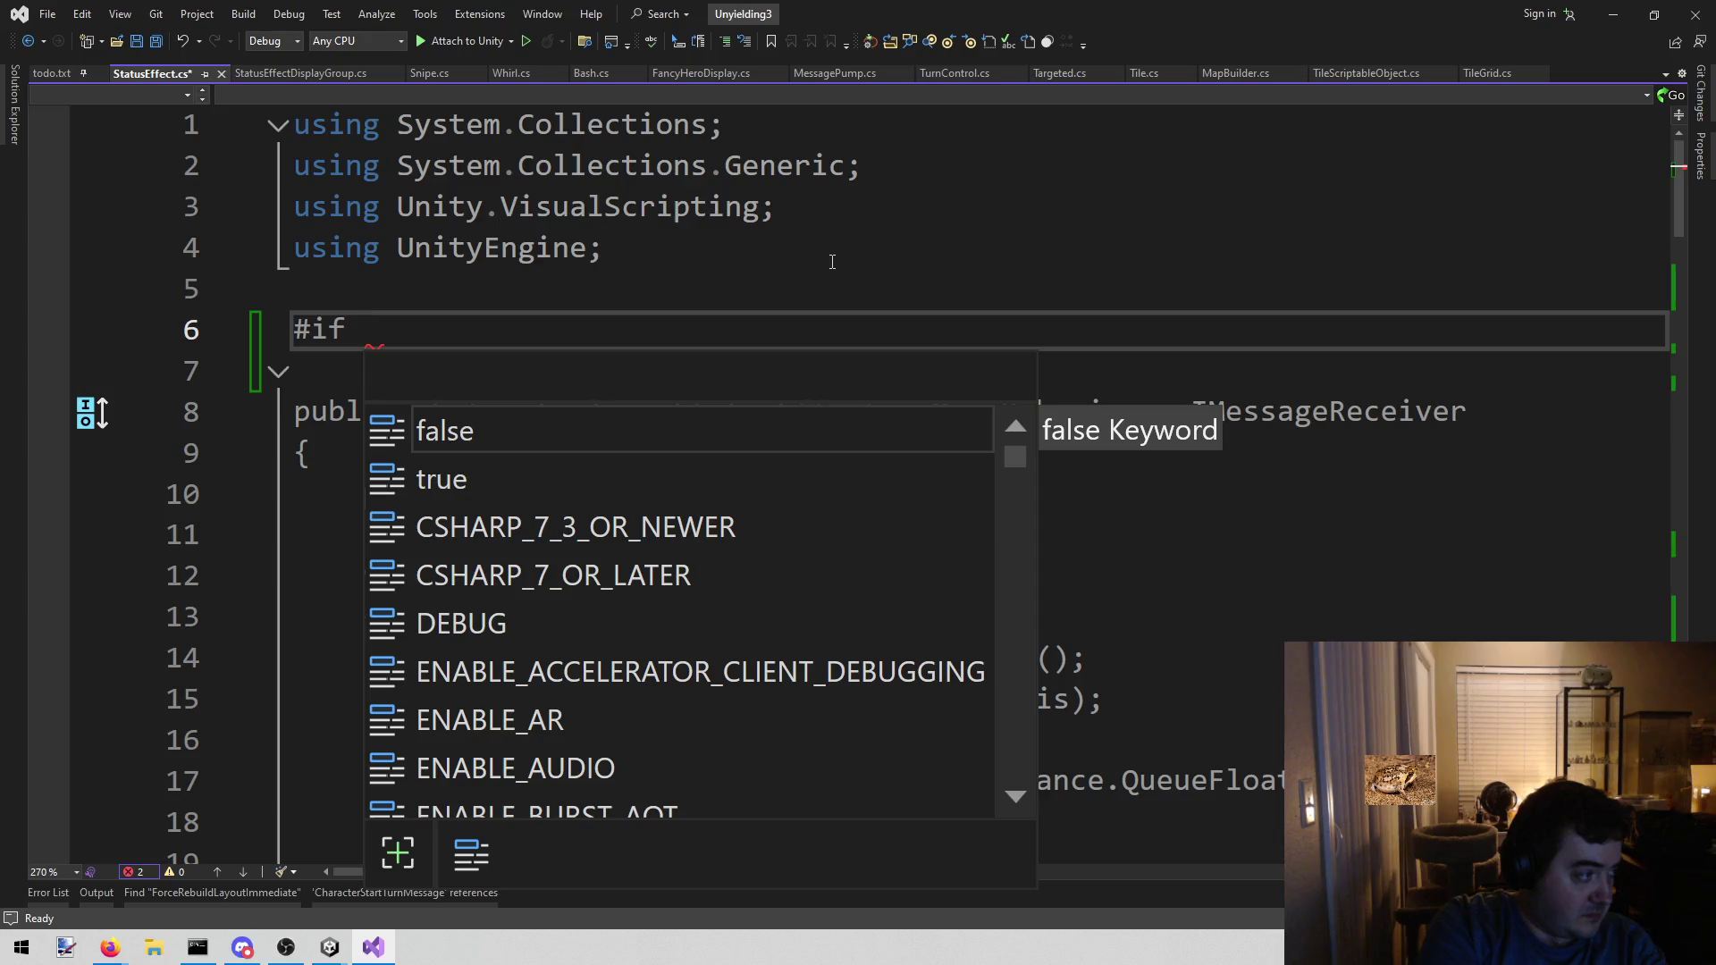
pyautogui.write('Is')
pyautogui.press('BackSpace')
pyautogui.write('S')
pyautogui.press('BackSpace')
pyautogui.press('BackSpace')
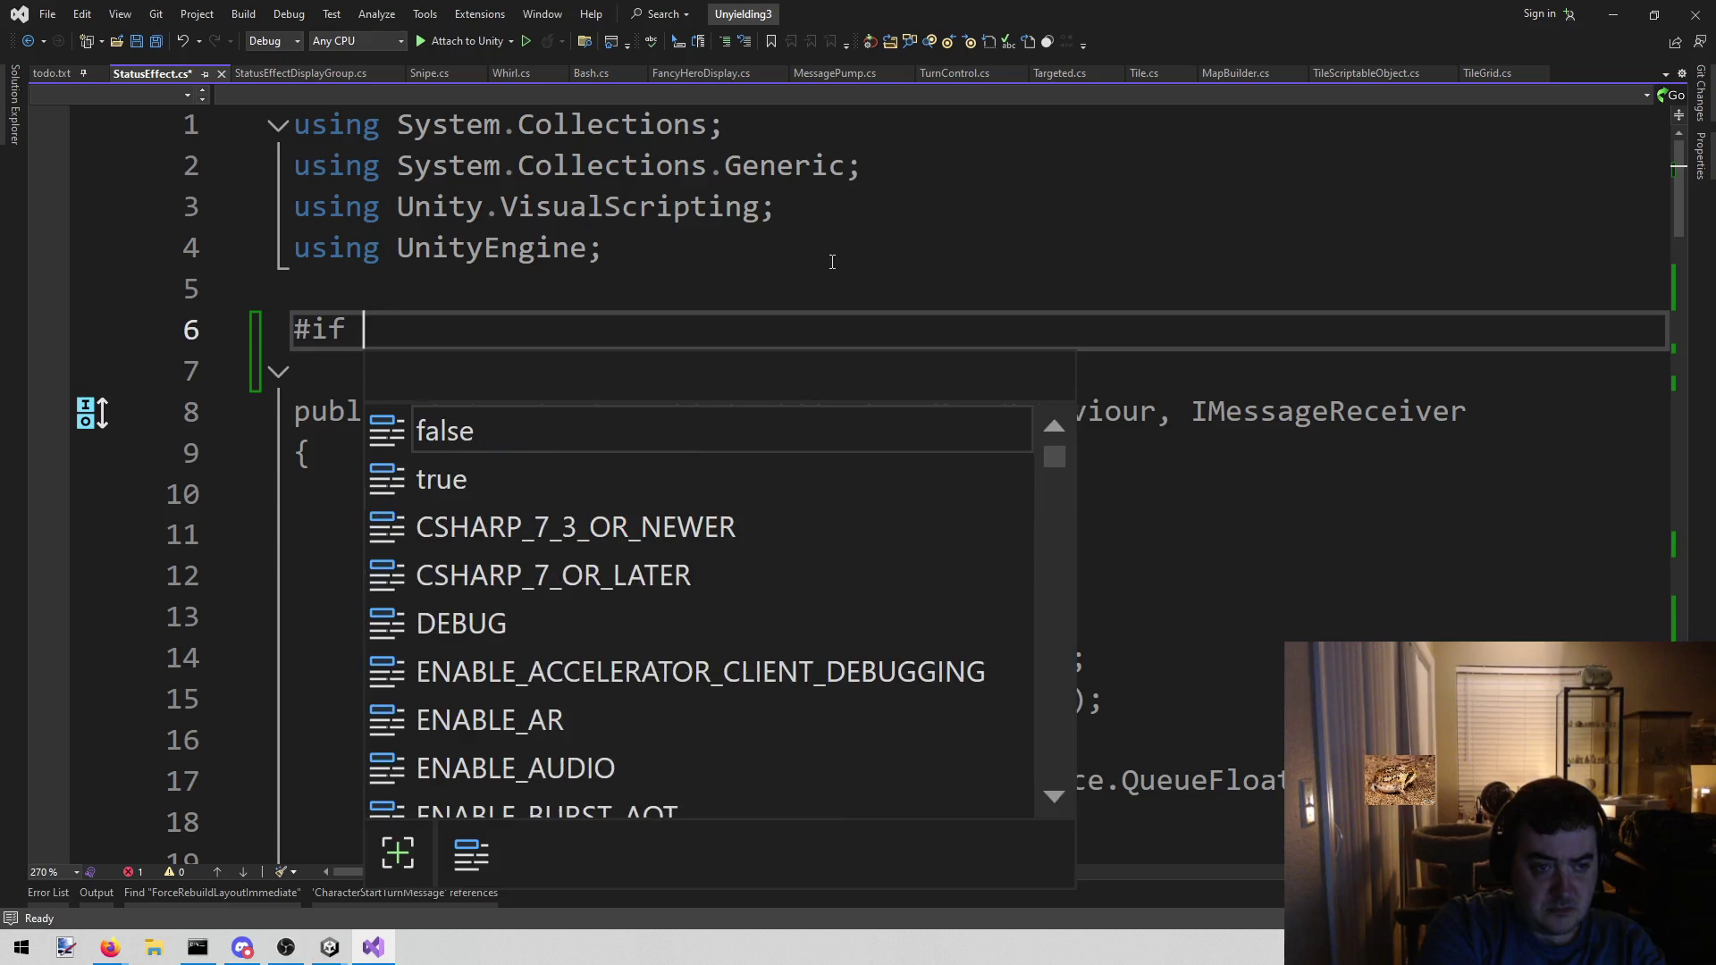
pyautogui.write('Edi')
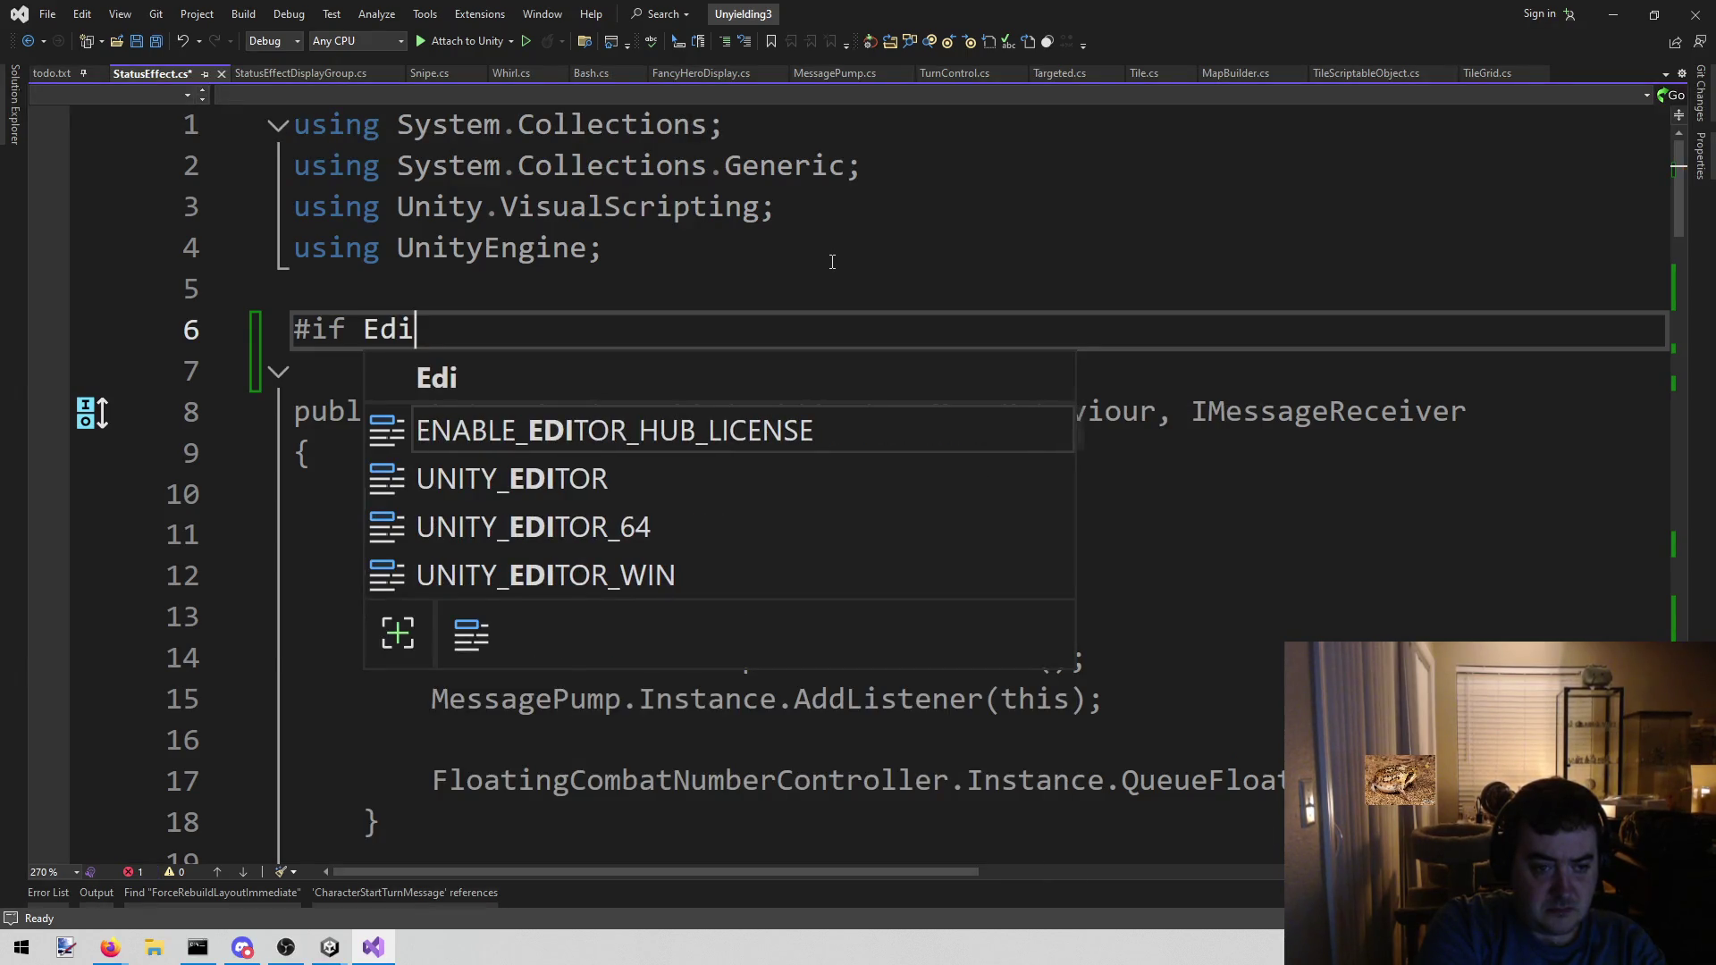
pyautogui.press('Down')
pyautogui.press('Tab')
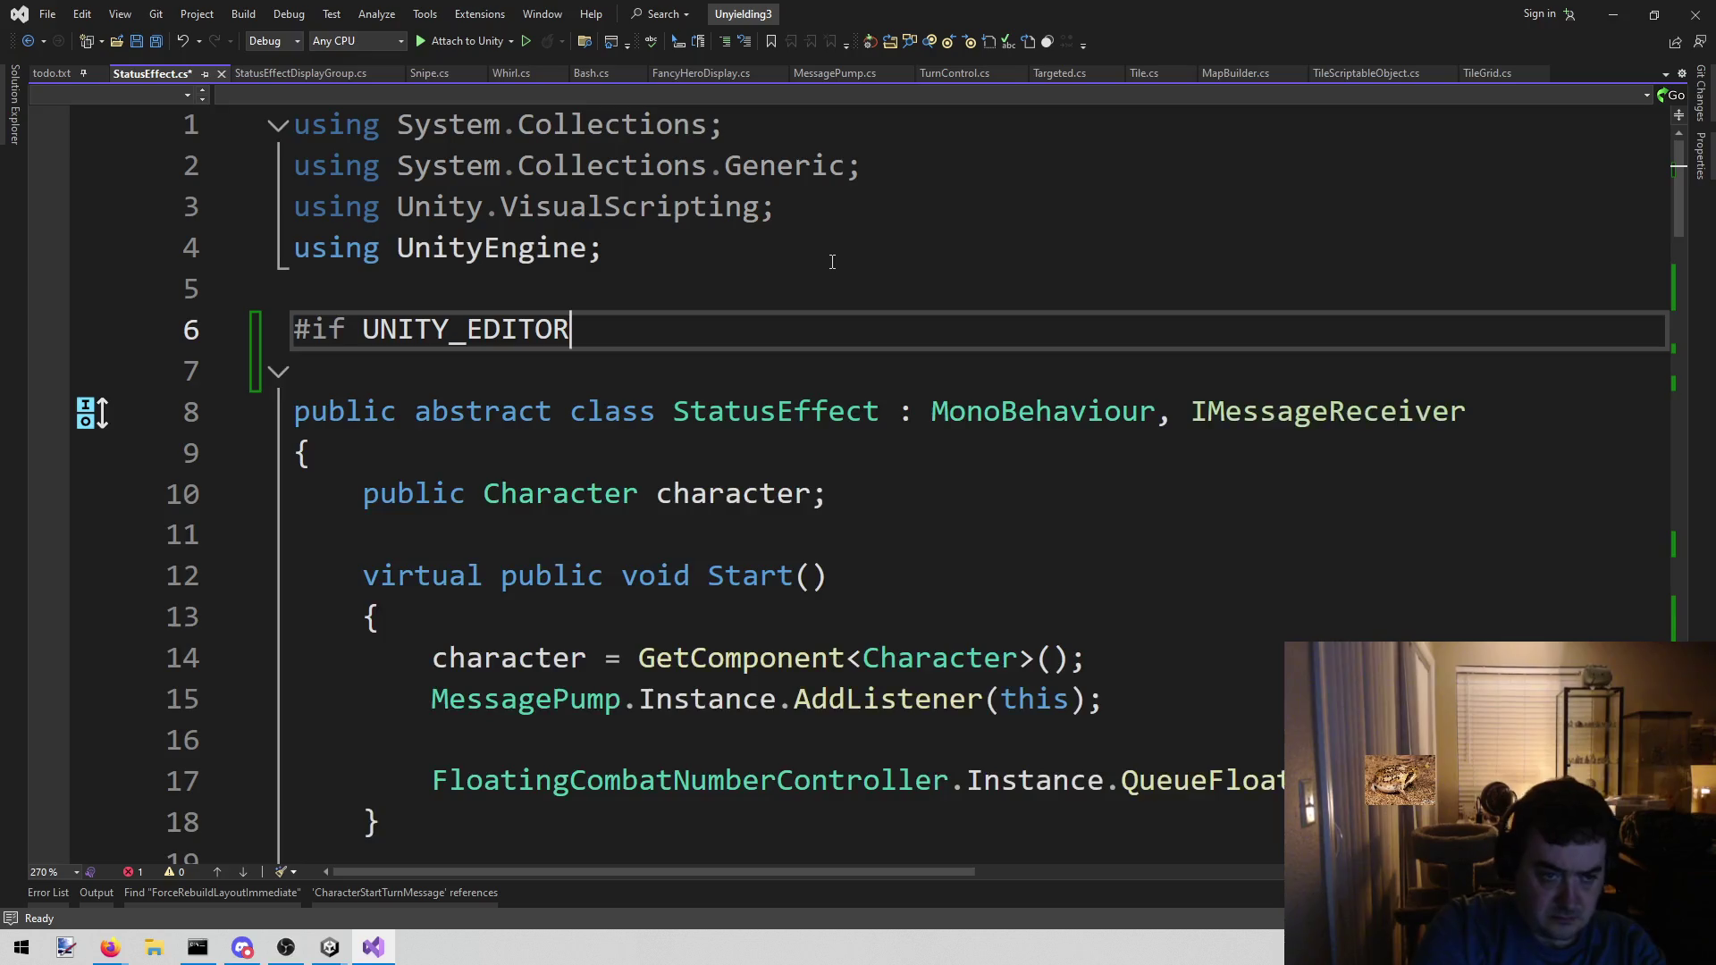
pyautogui.press('Return')
pyautogui.write('#endif')
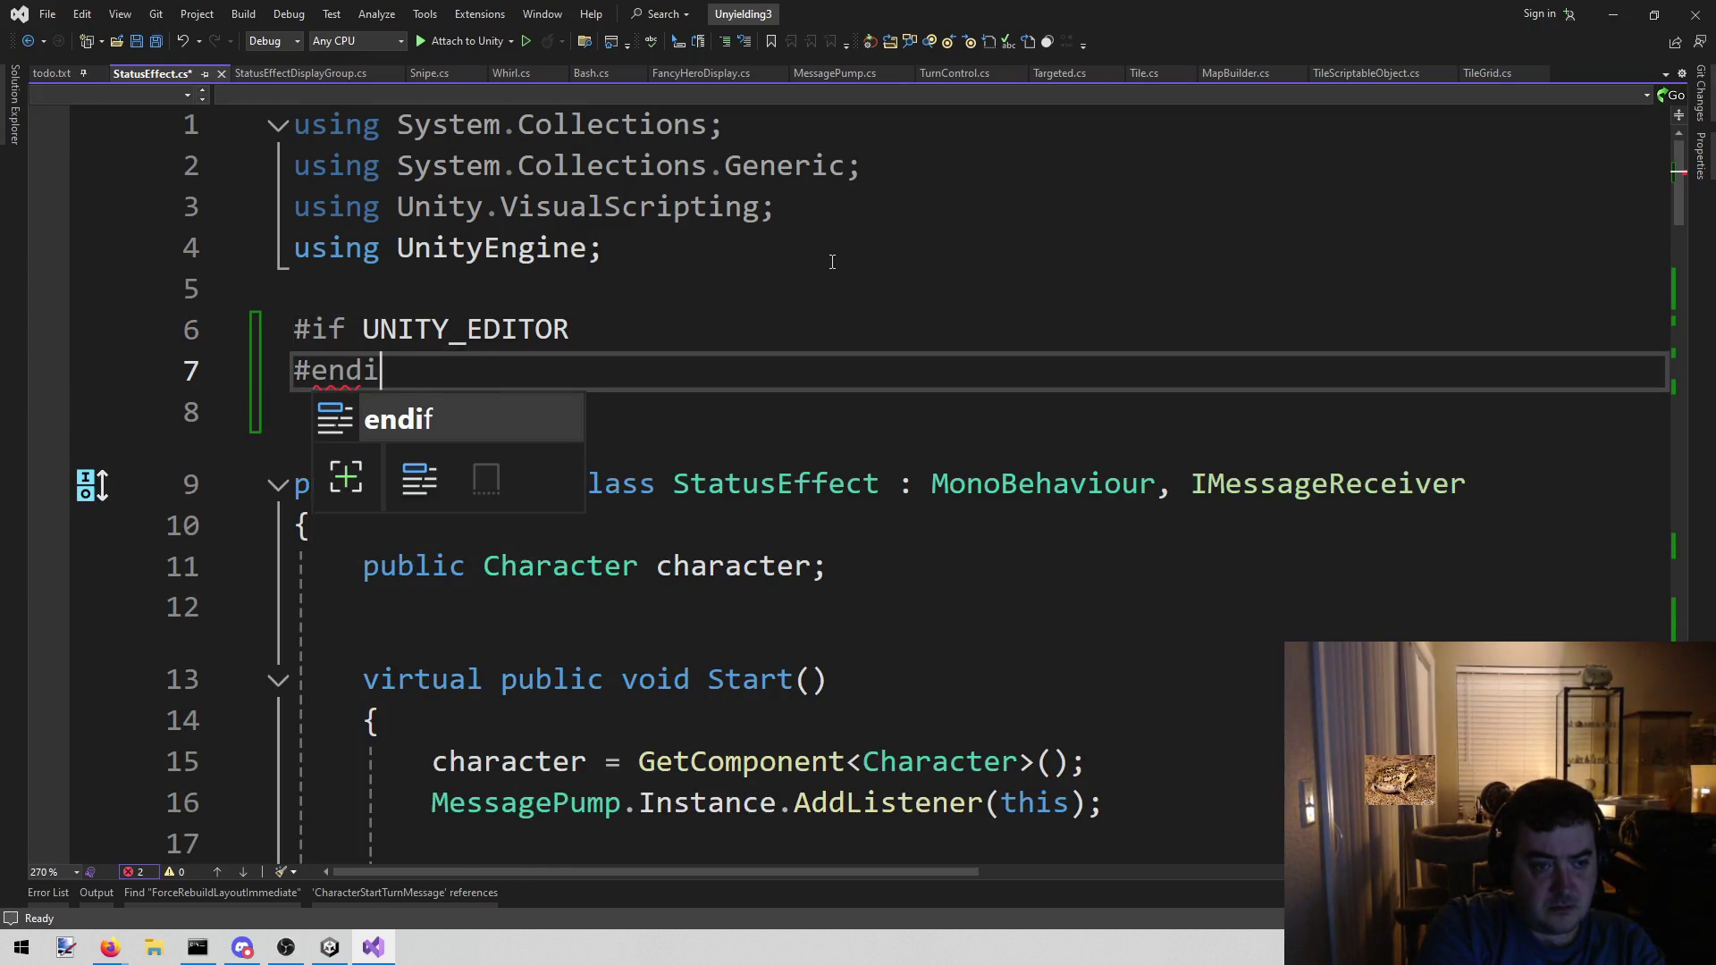
# - Put using UnityEditor; inside the conditional block and save StatusEffect.cs
pyautogui.press('Escape')
pyautogui.press('Up')
pyautogui.press('End')
pyautogui.press('Return')
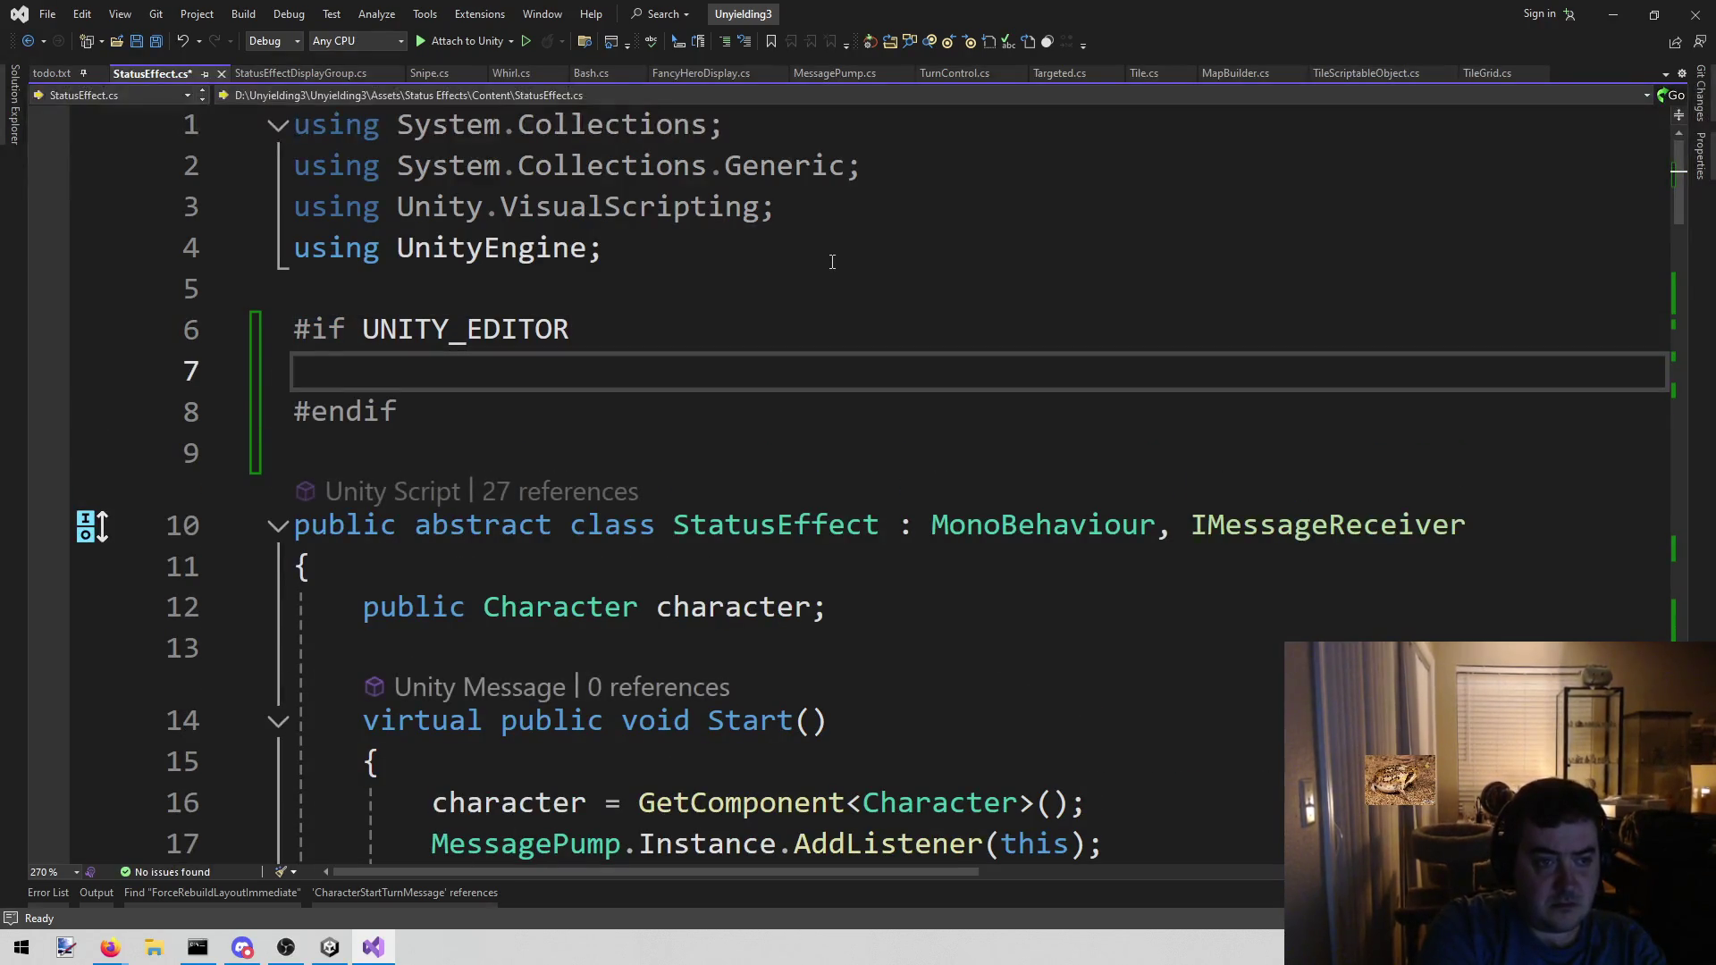
pyautogui.write('using ')
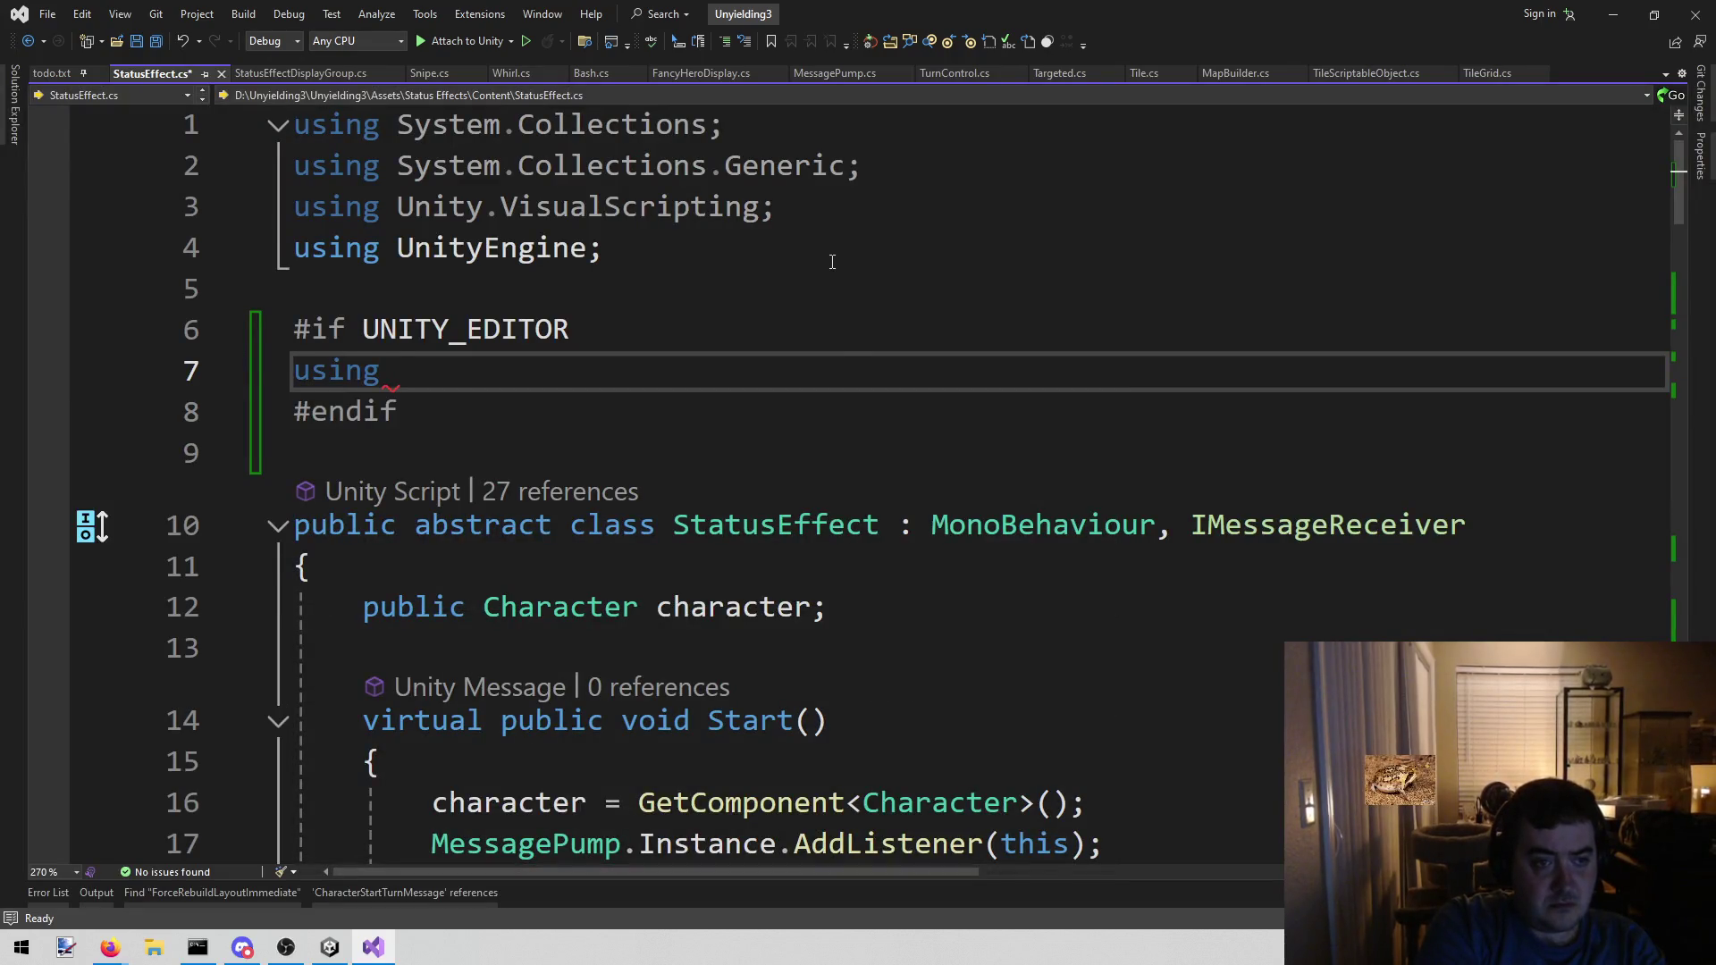
pyautogui.write('Unity')
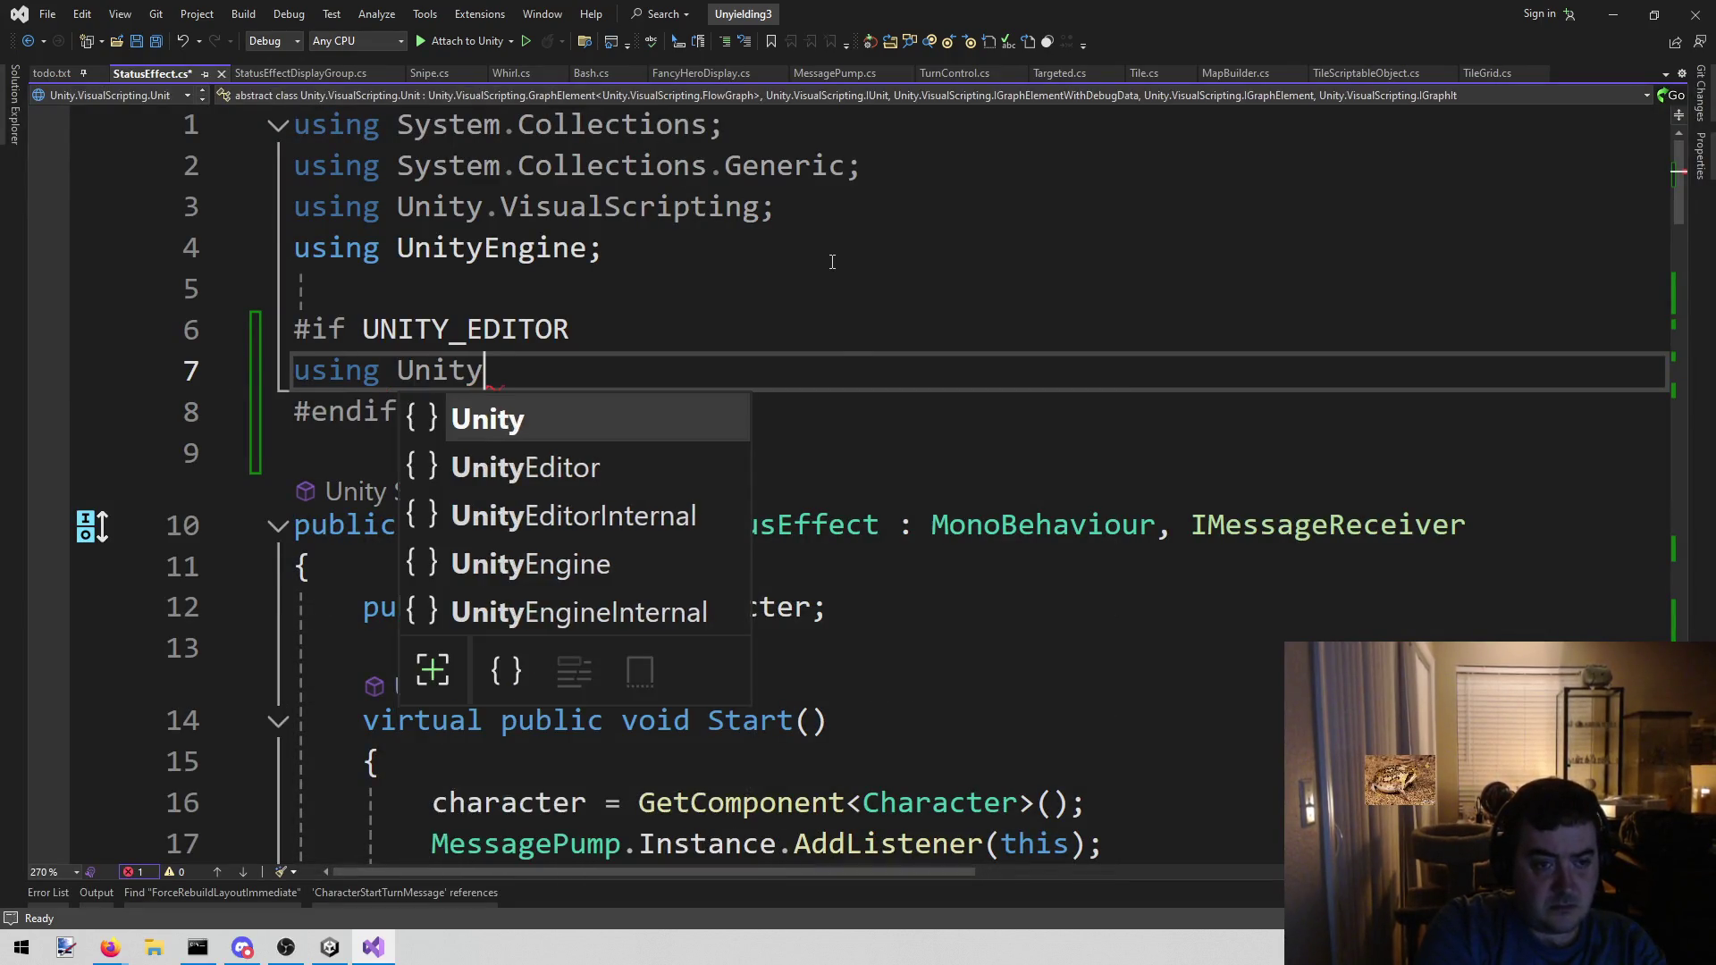
pyautogui.press('Down')
pyautogui.press('Tab')
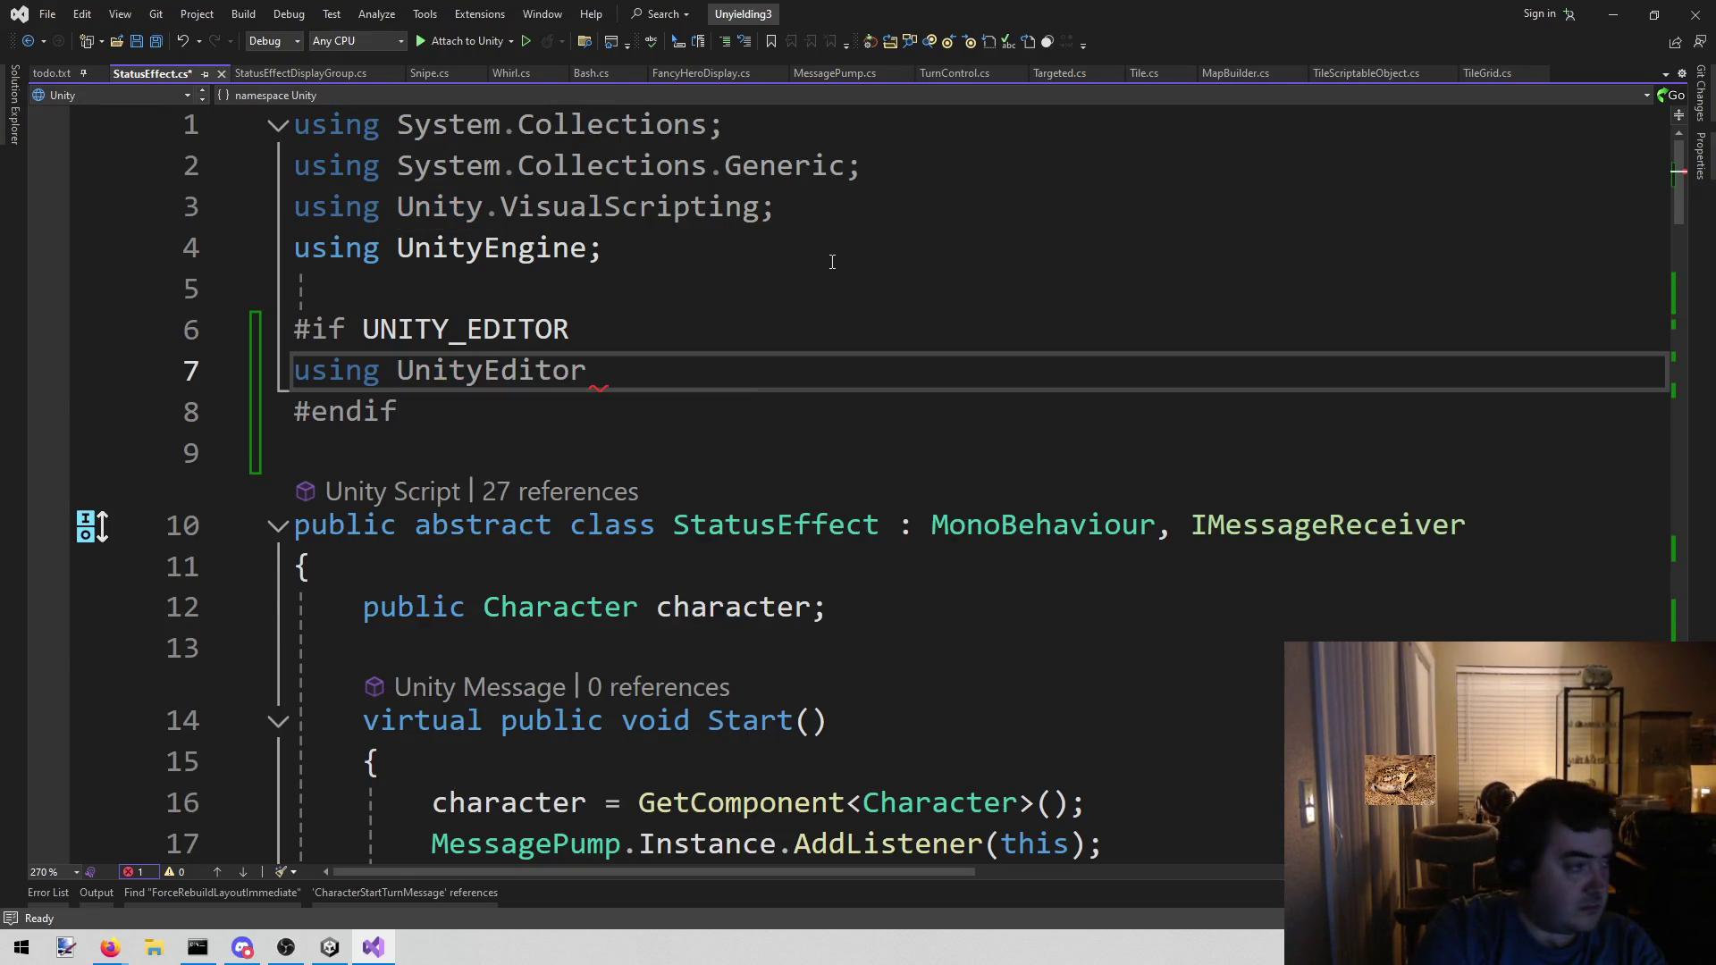
pyautogui.write(';')
pyautogui.hotkey('ctrl', 's')
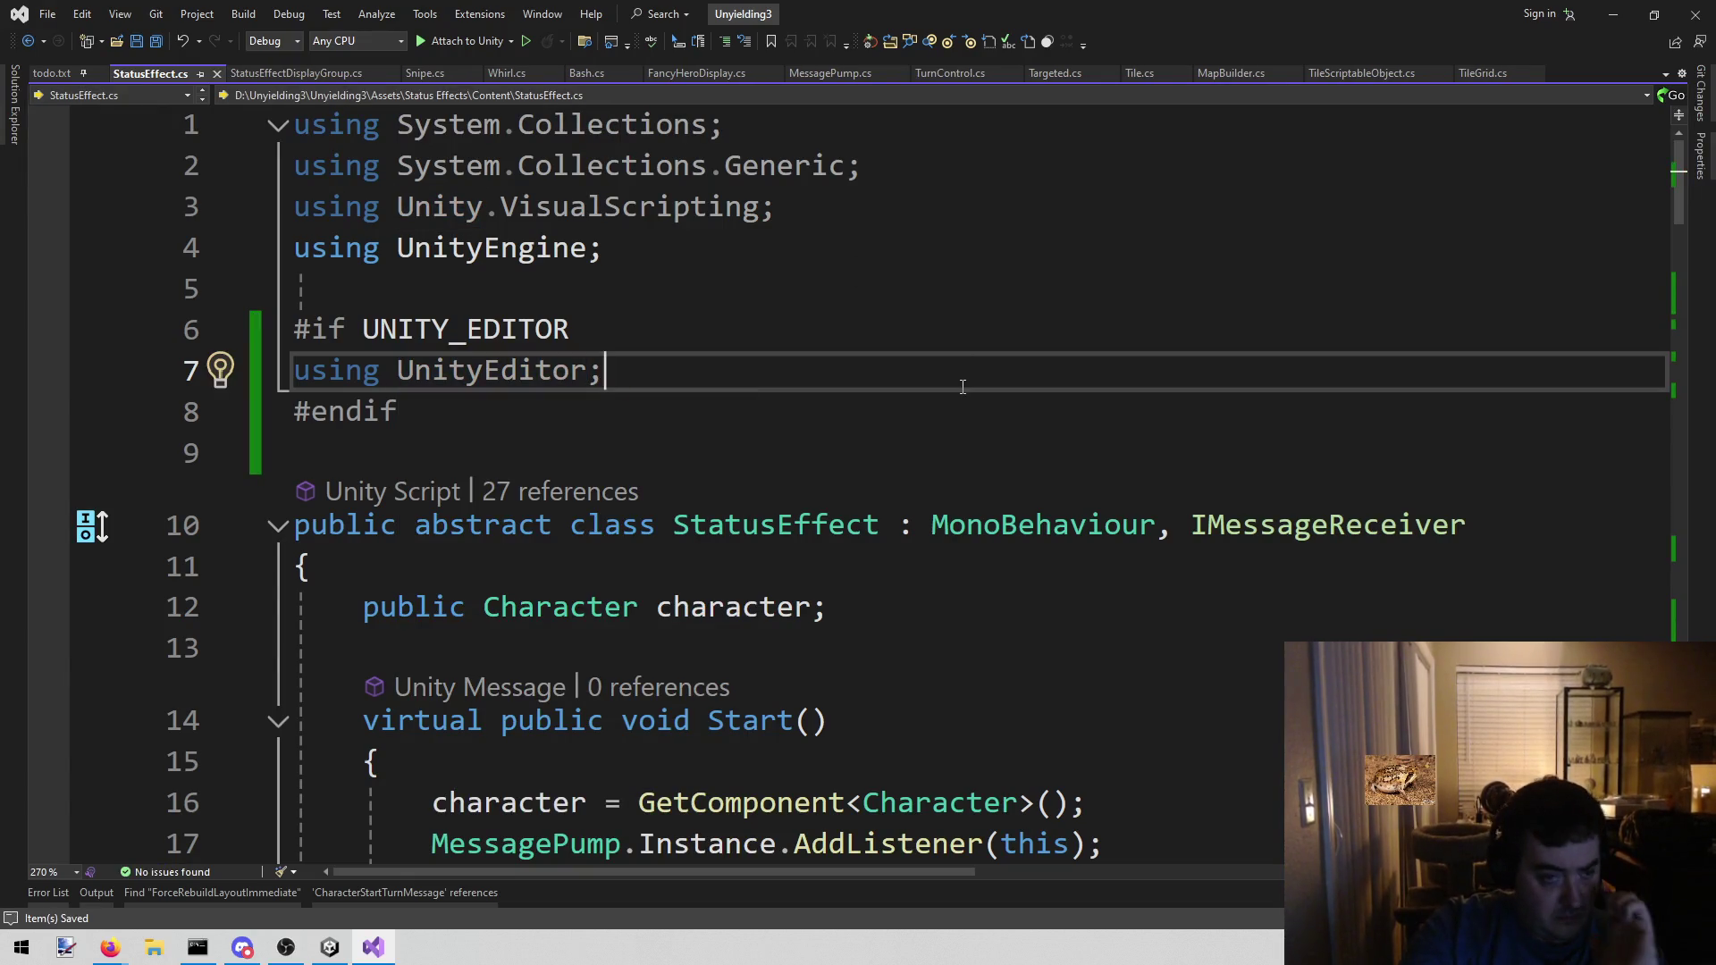
pyautogui.scroll(-4, 956, 397)
pyautogui.scroll(-2, 956, 398)
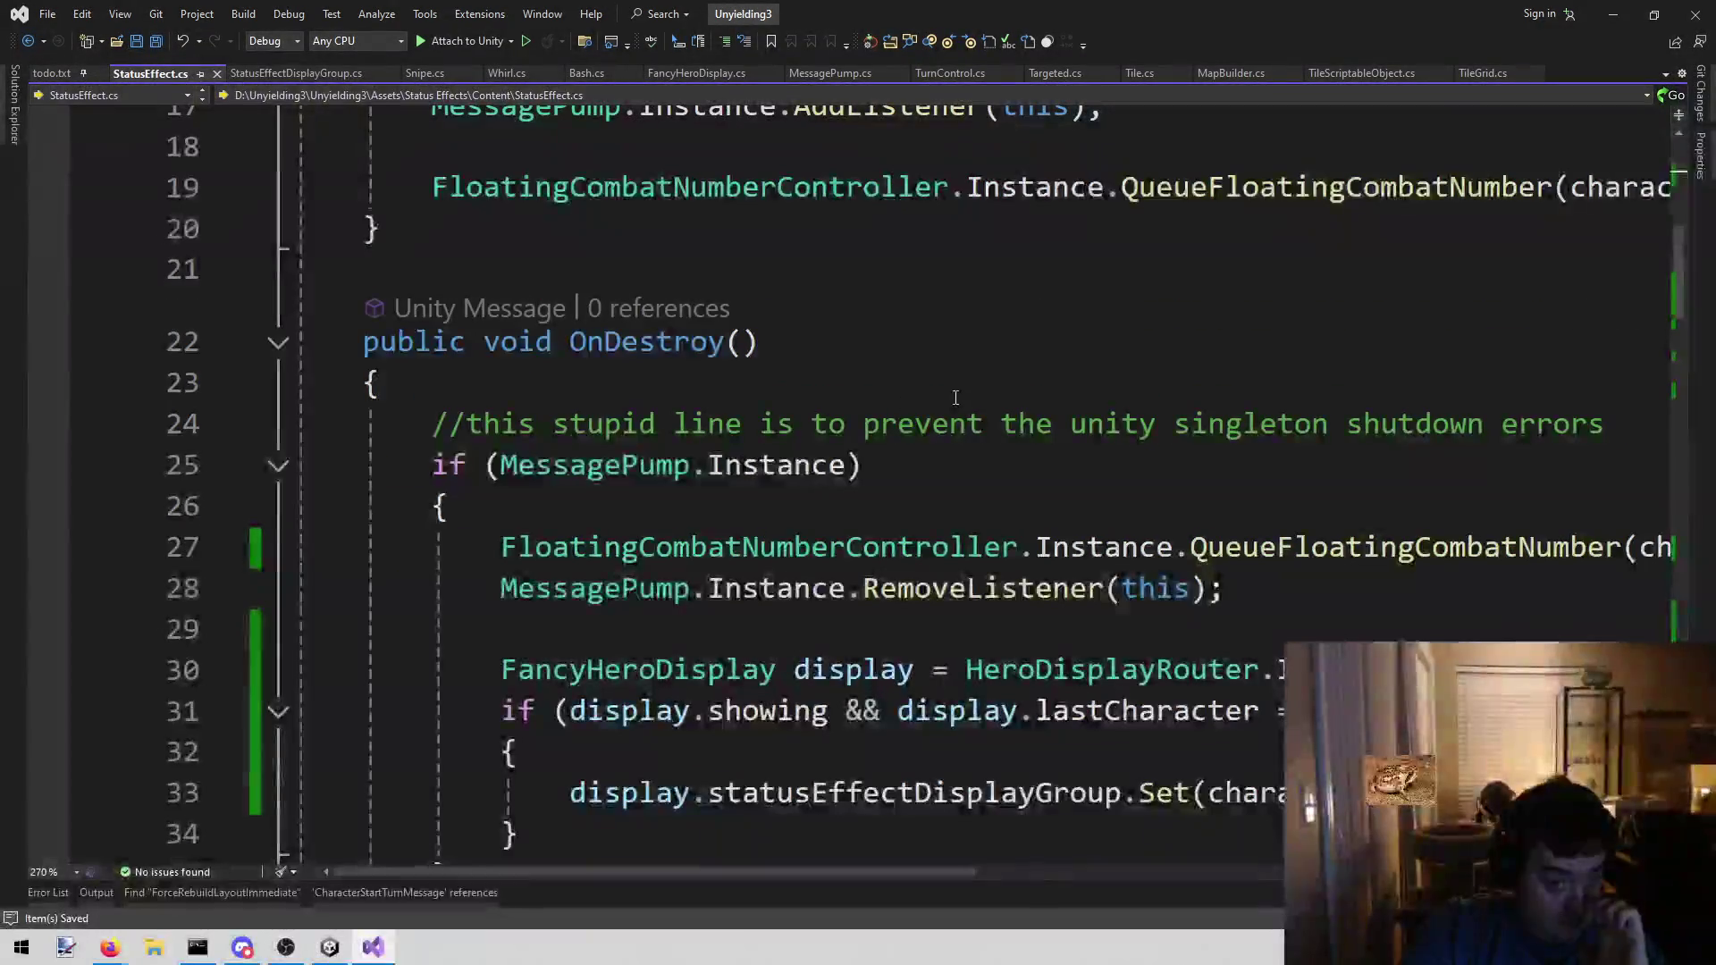
# - Insert blank lines right after the opening brace of Start()
pyautogui.scroll(3, 500, 447)
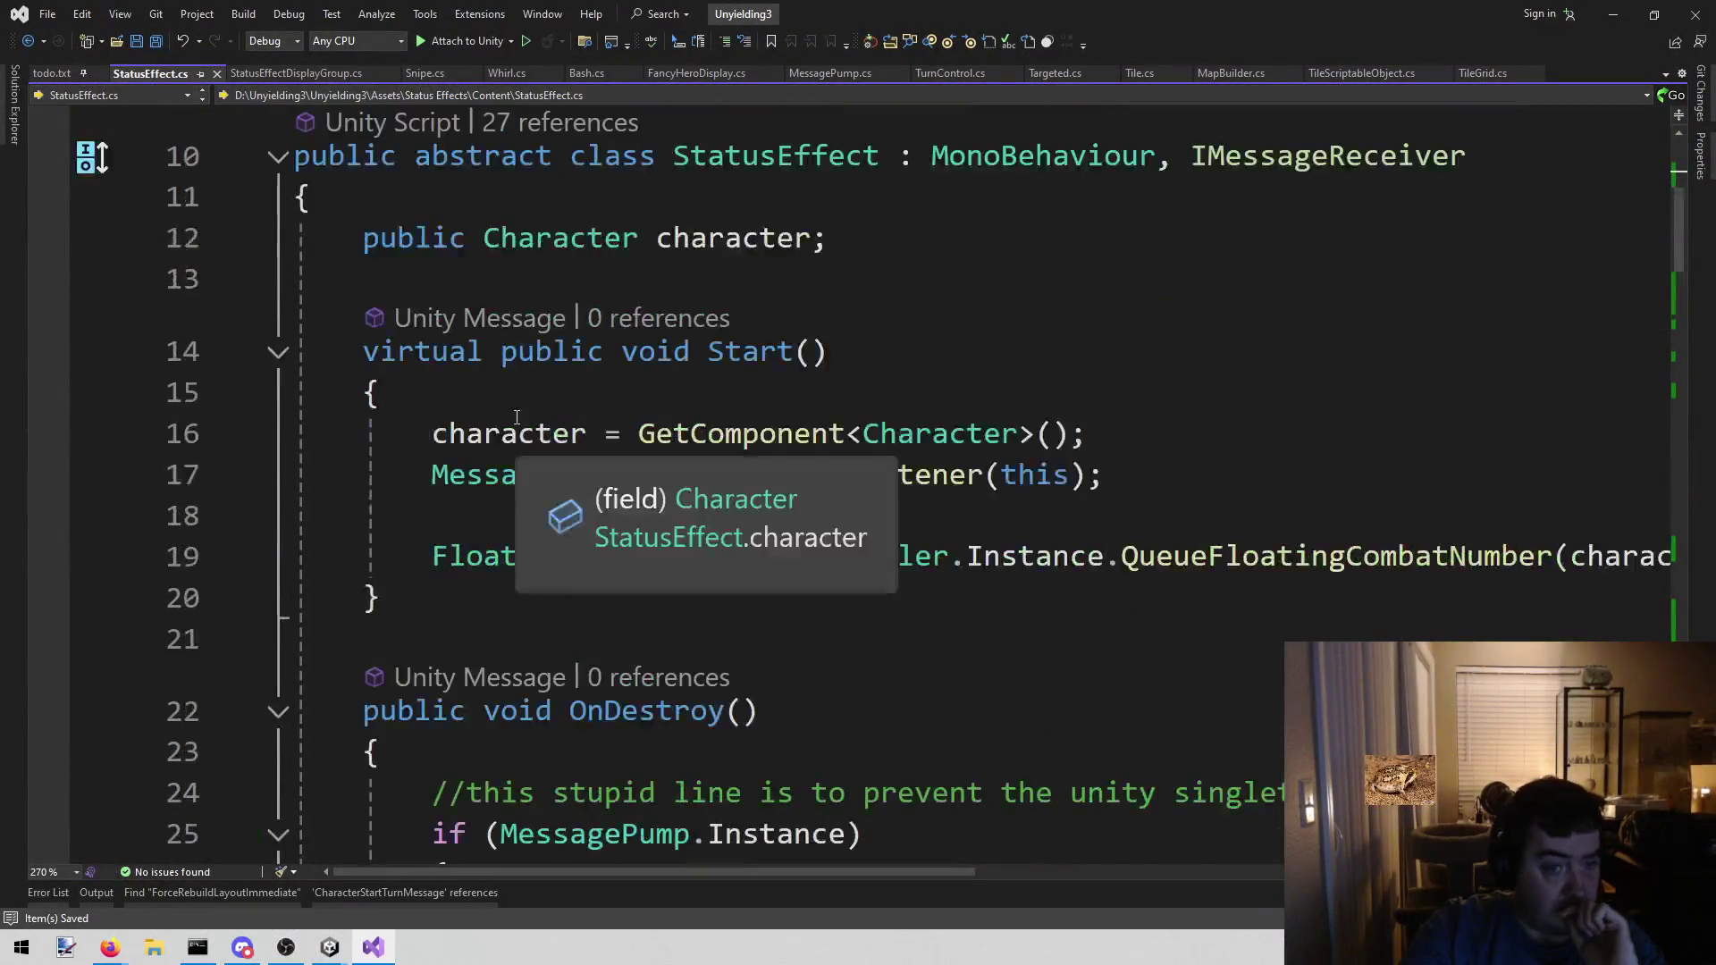
pyautogui.click(651, 373)
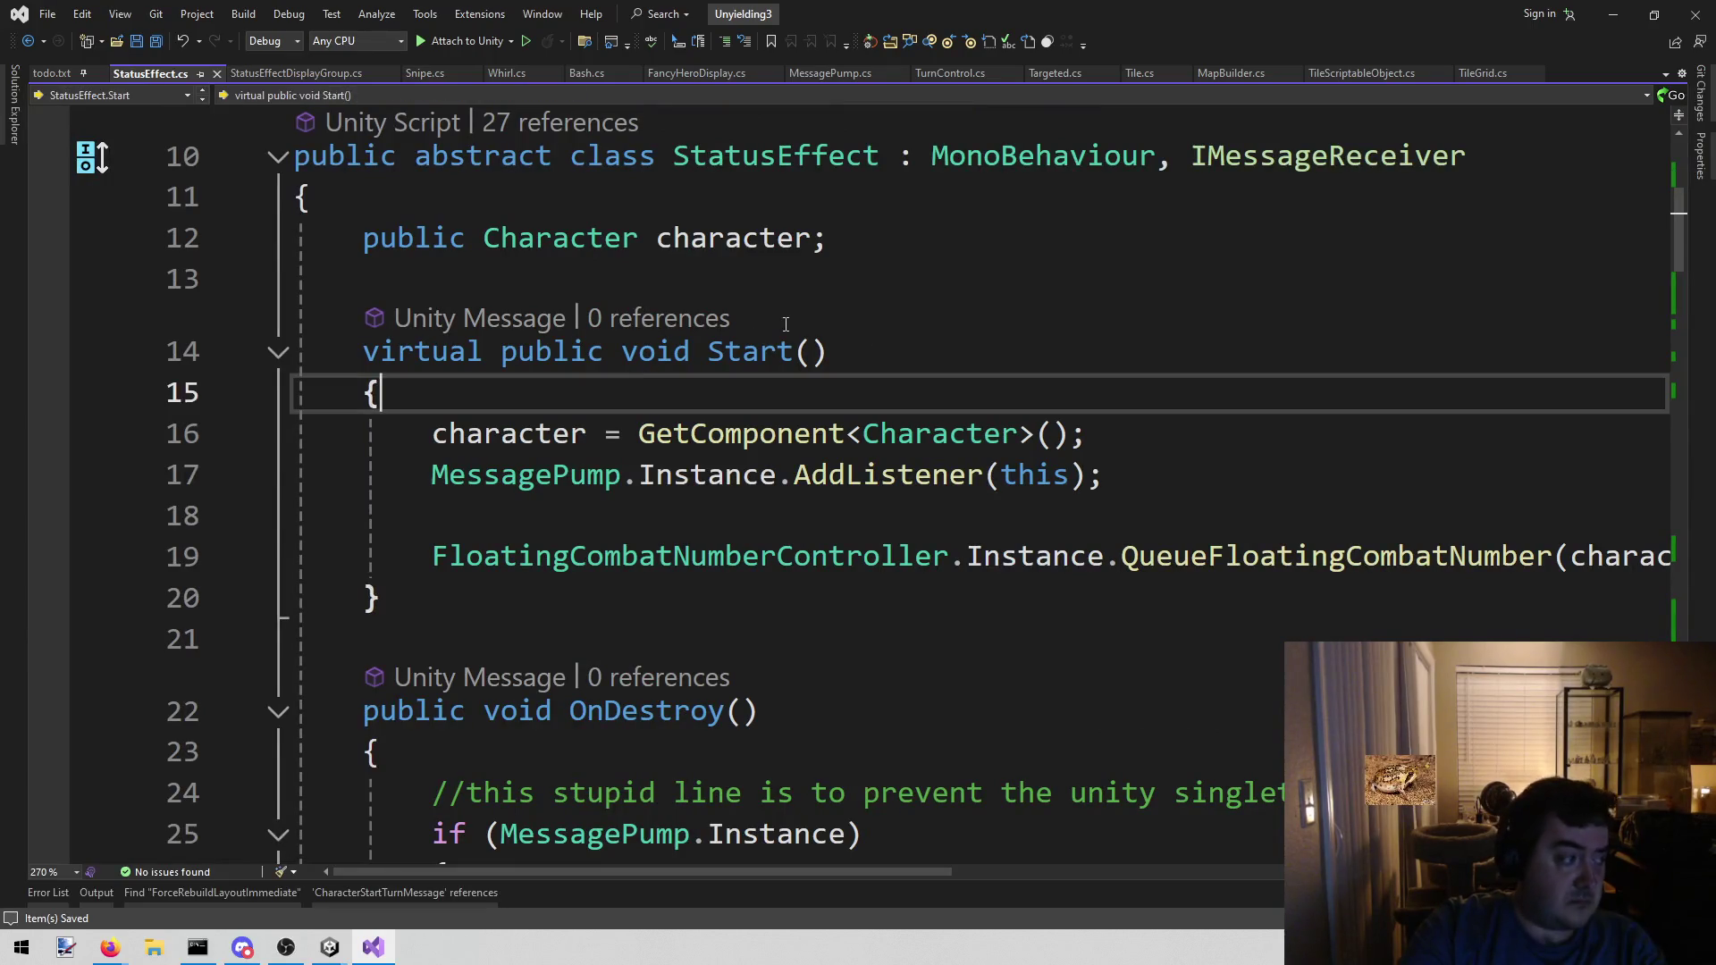
pyautogui.press('Return')
pyautogui.press('Return')
pyautogui.press('Up')
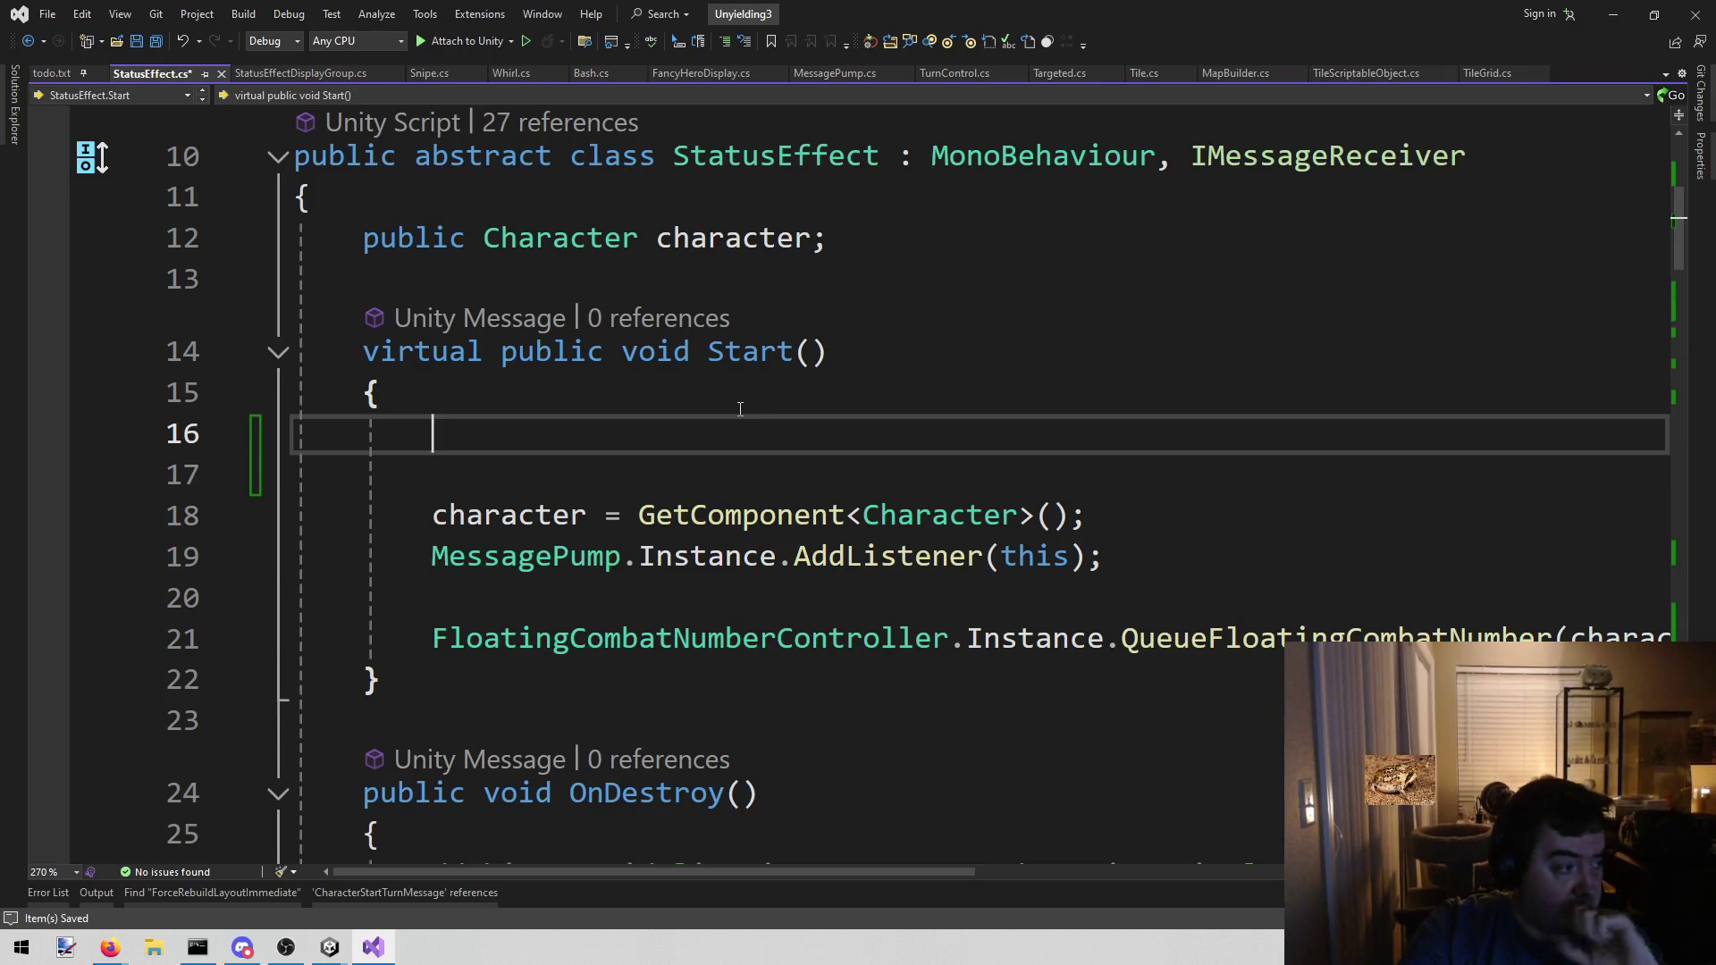
# - Copy the class name StatusEffect and return to the new blank line in Start()
pyautogui.scroll(2, 734, 423)
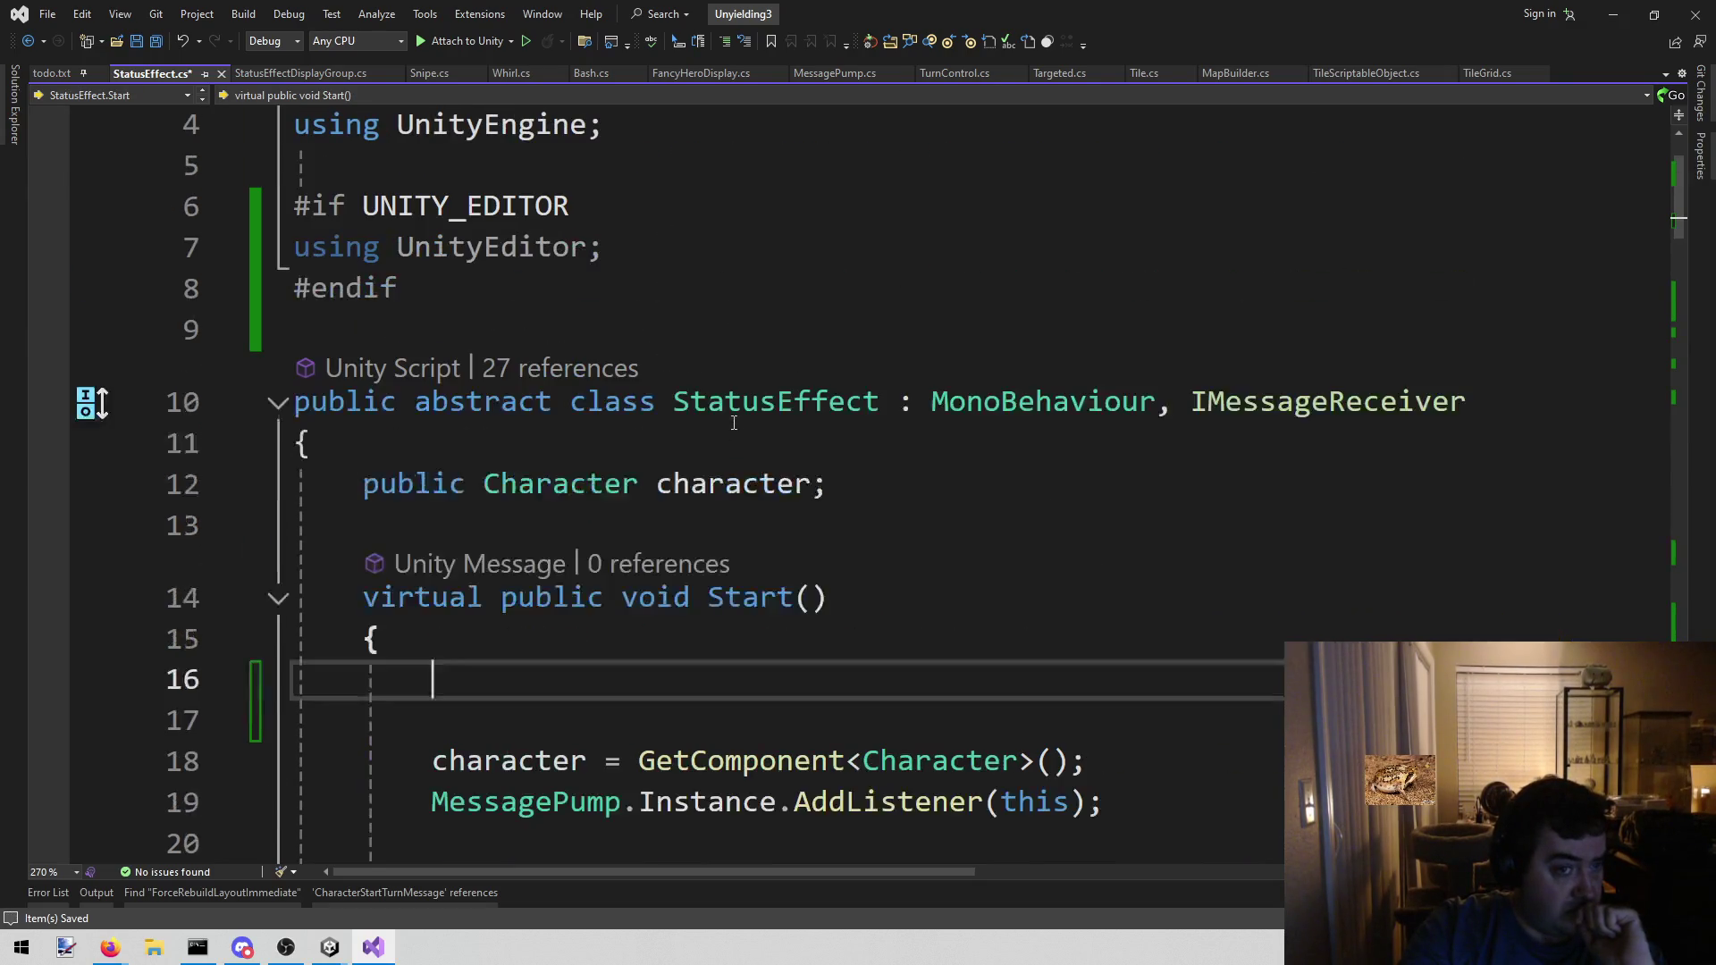
pyautogui.click(857, 510)
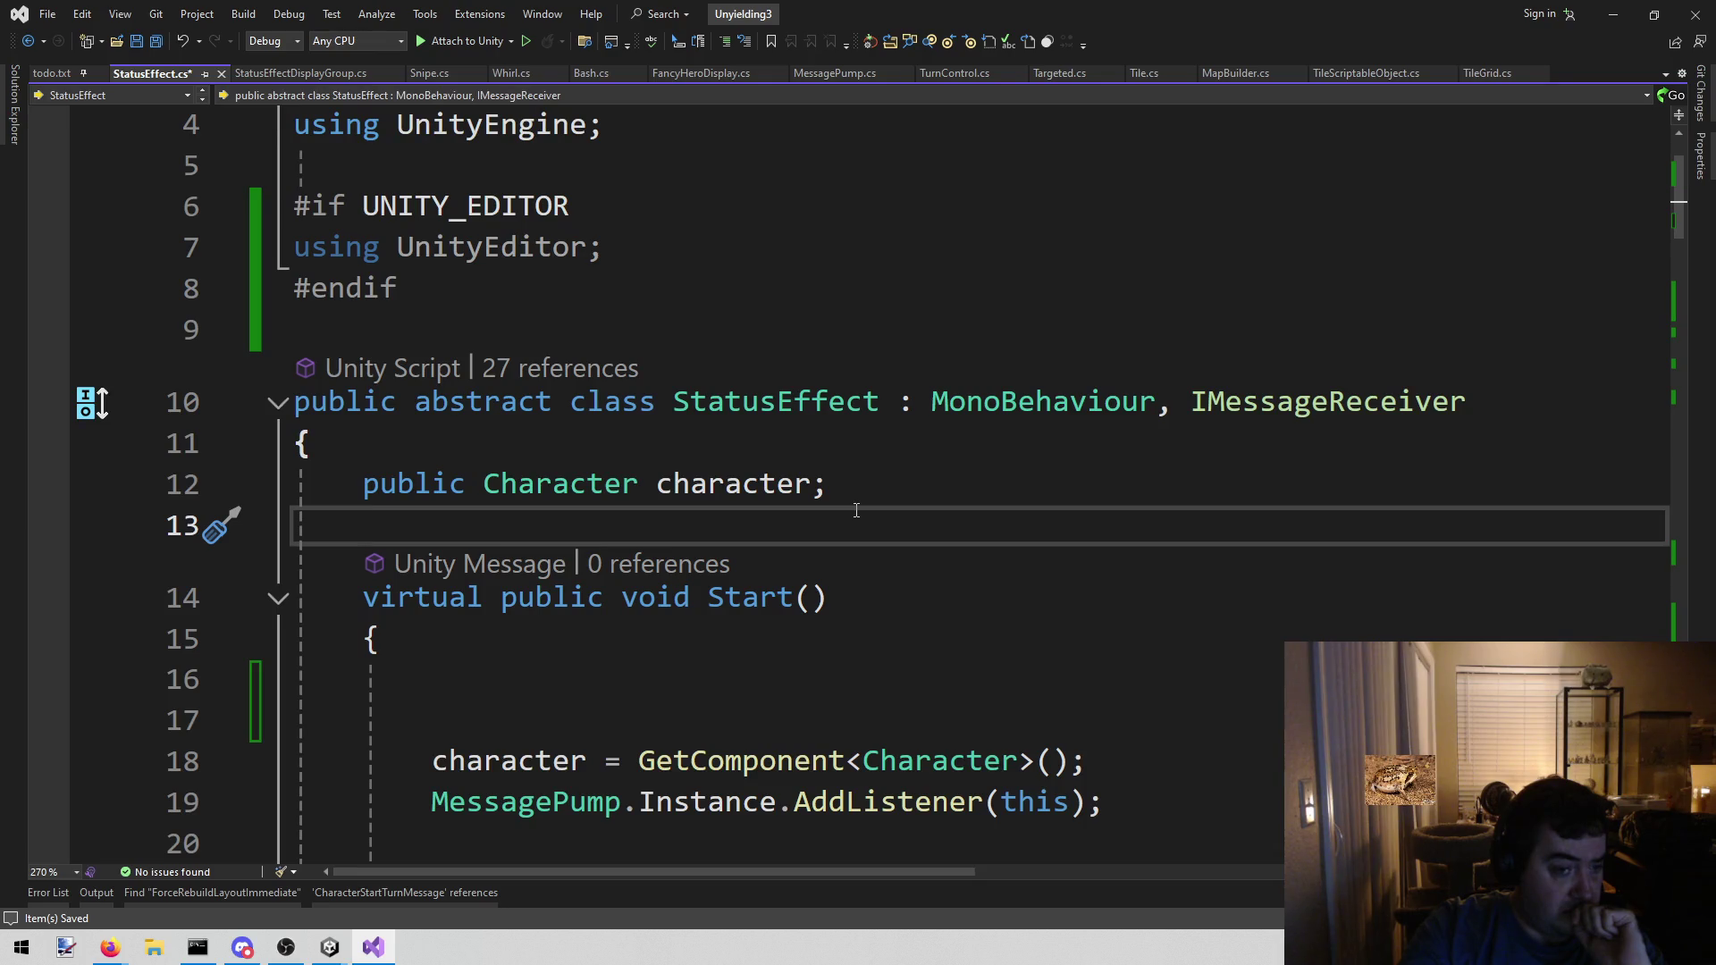
pyautogui.scroll(1, 856, 511)
pyautogui.scroll(-3, 856, 511)
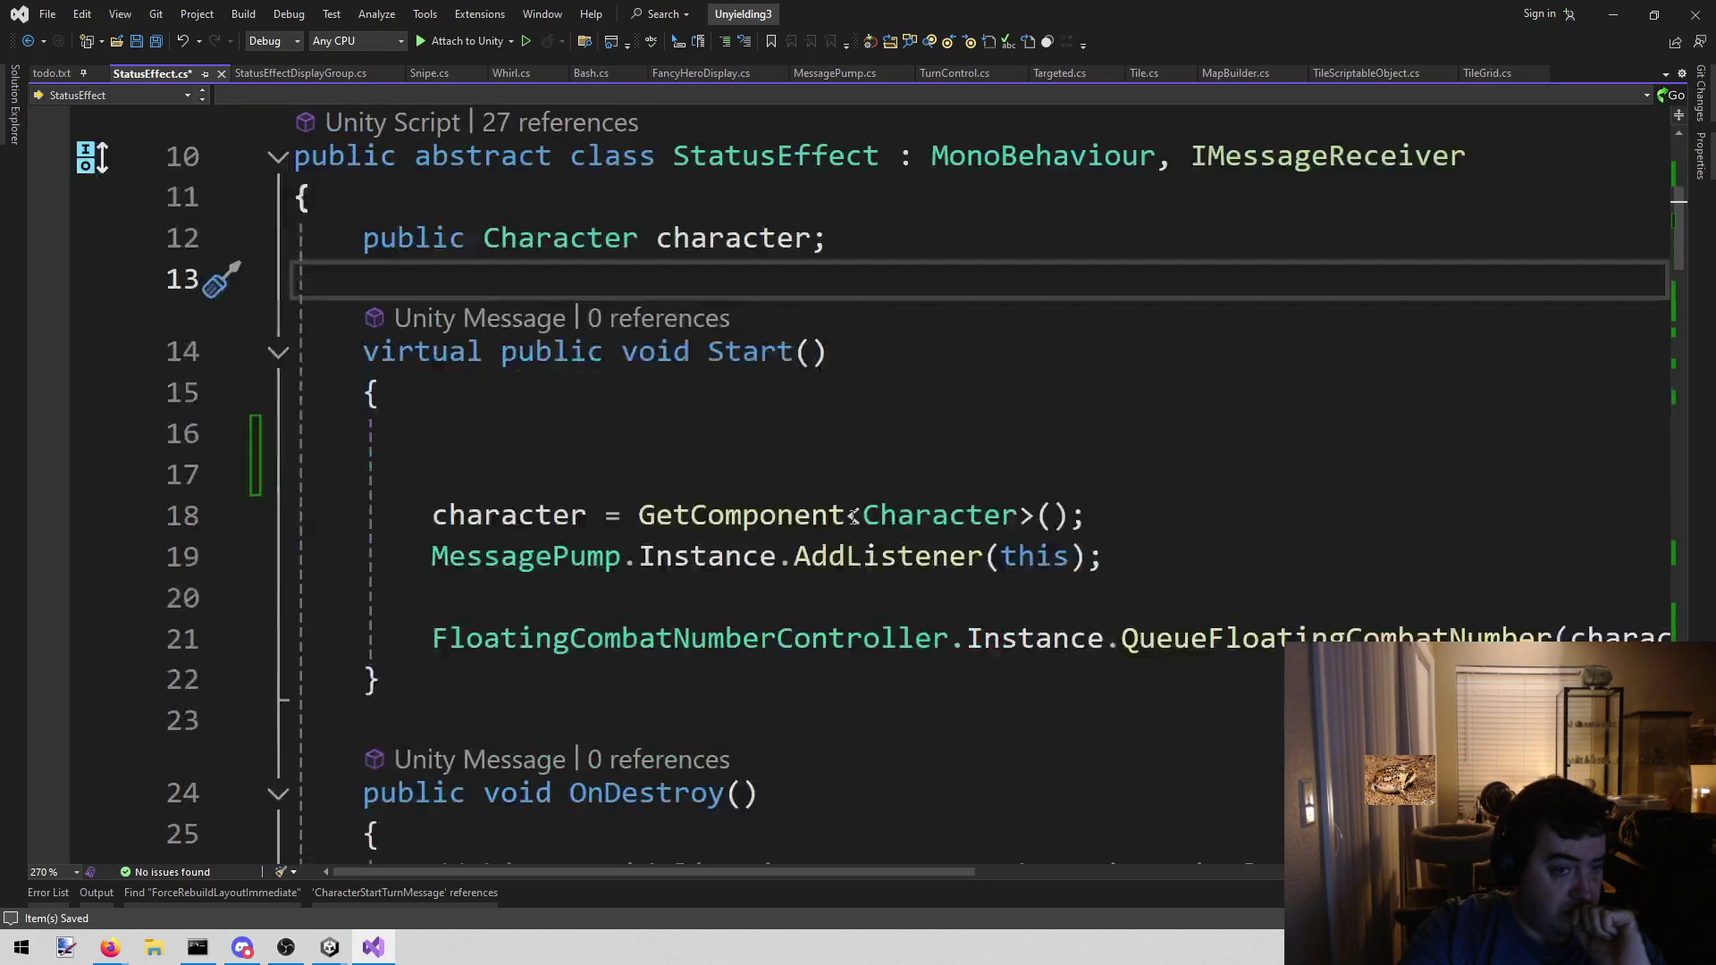
pyautogui.scroll(2, 819, 548)
pyautogui.click(636, 665)
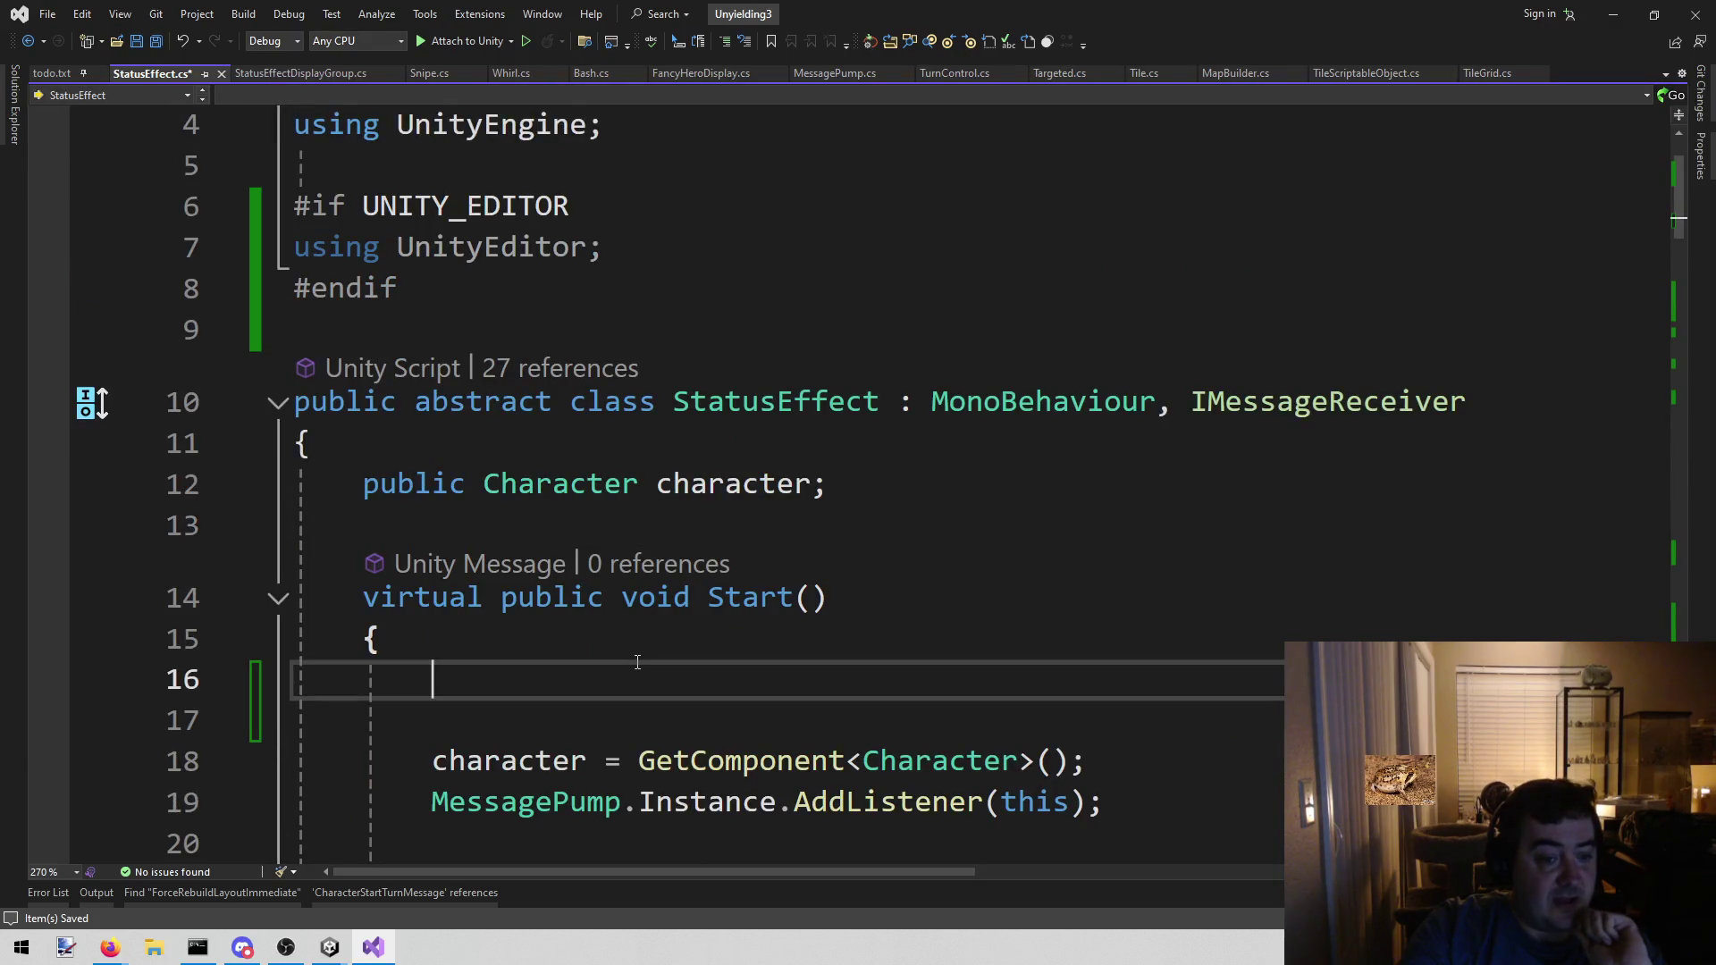
pyautogui.moveTo(673, 404); pyautogui.dragTo(881, 404)
pyautogui.hotkey('ctrl', 'c')
pyautogui.click(606, 662)
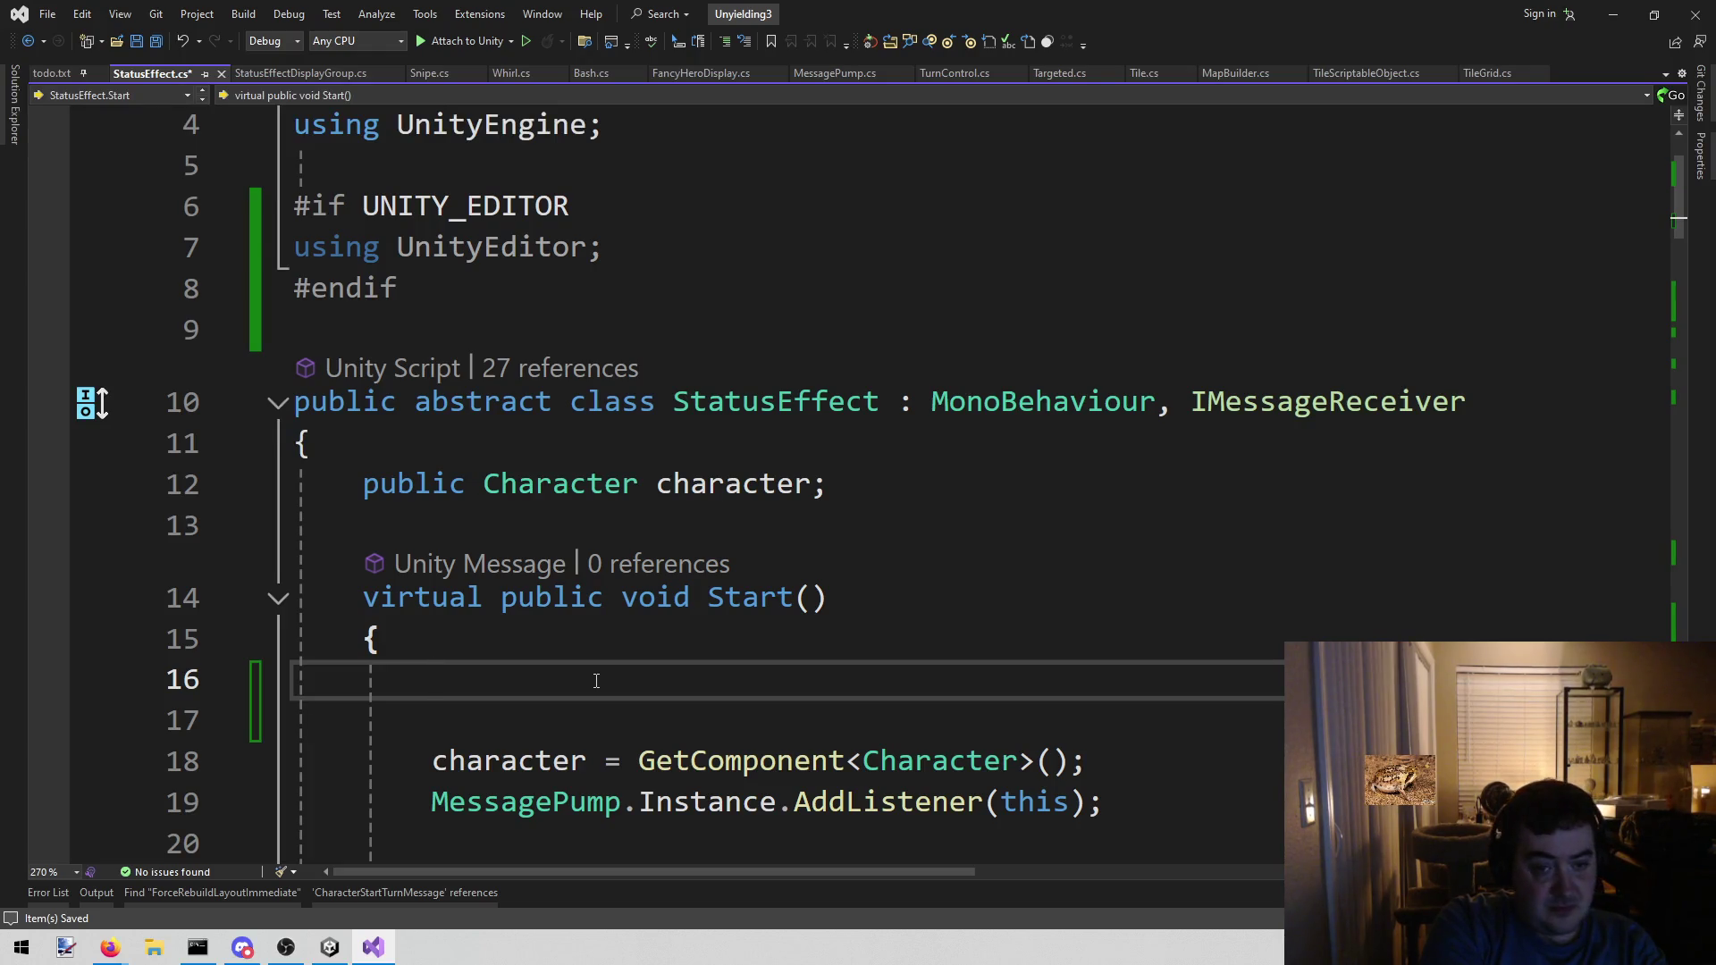
# - Write an #if UNITY_EDITOR … #endif block on the blank line at the top of Start()
pyautogui.write('#')
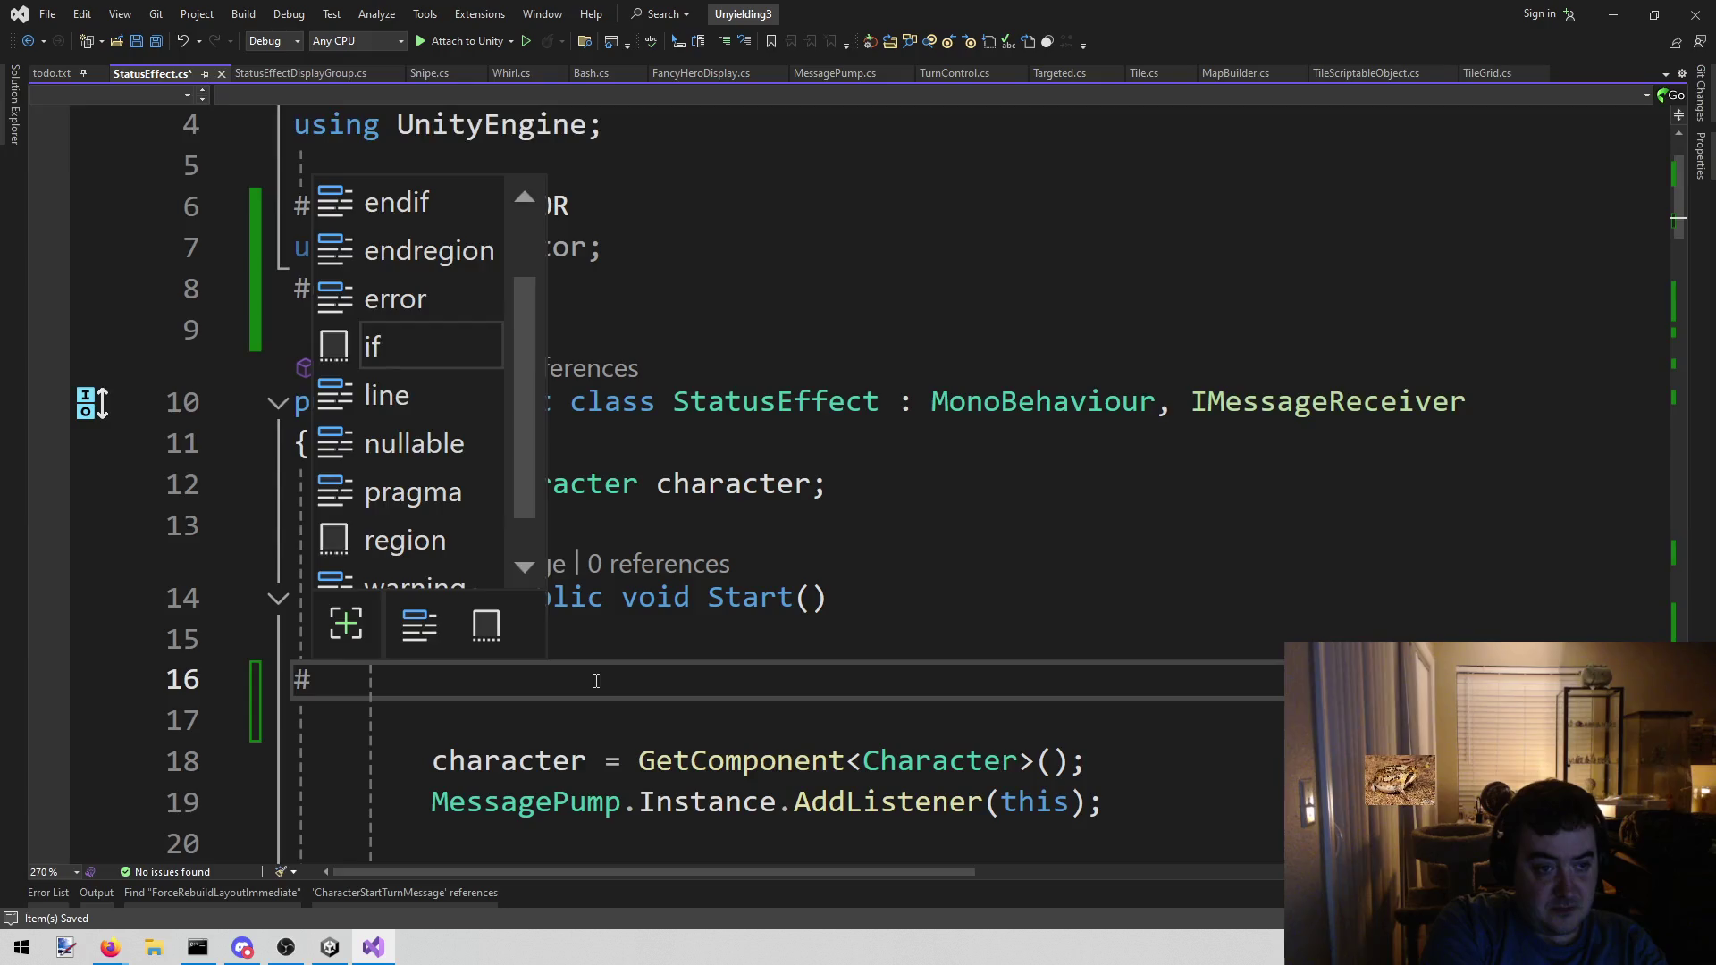
pyautogui.write('if')
pyautogui.press('Return')
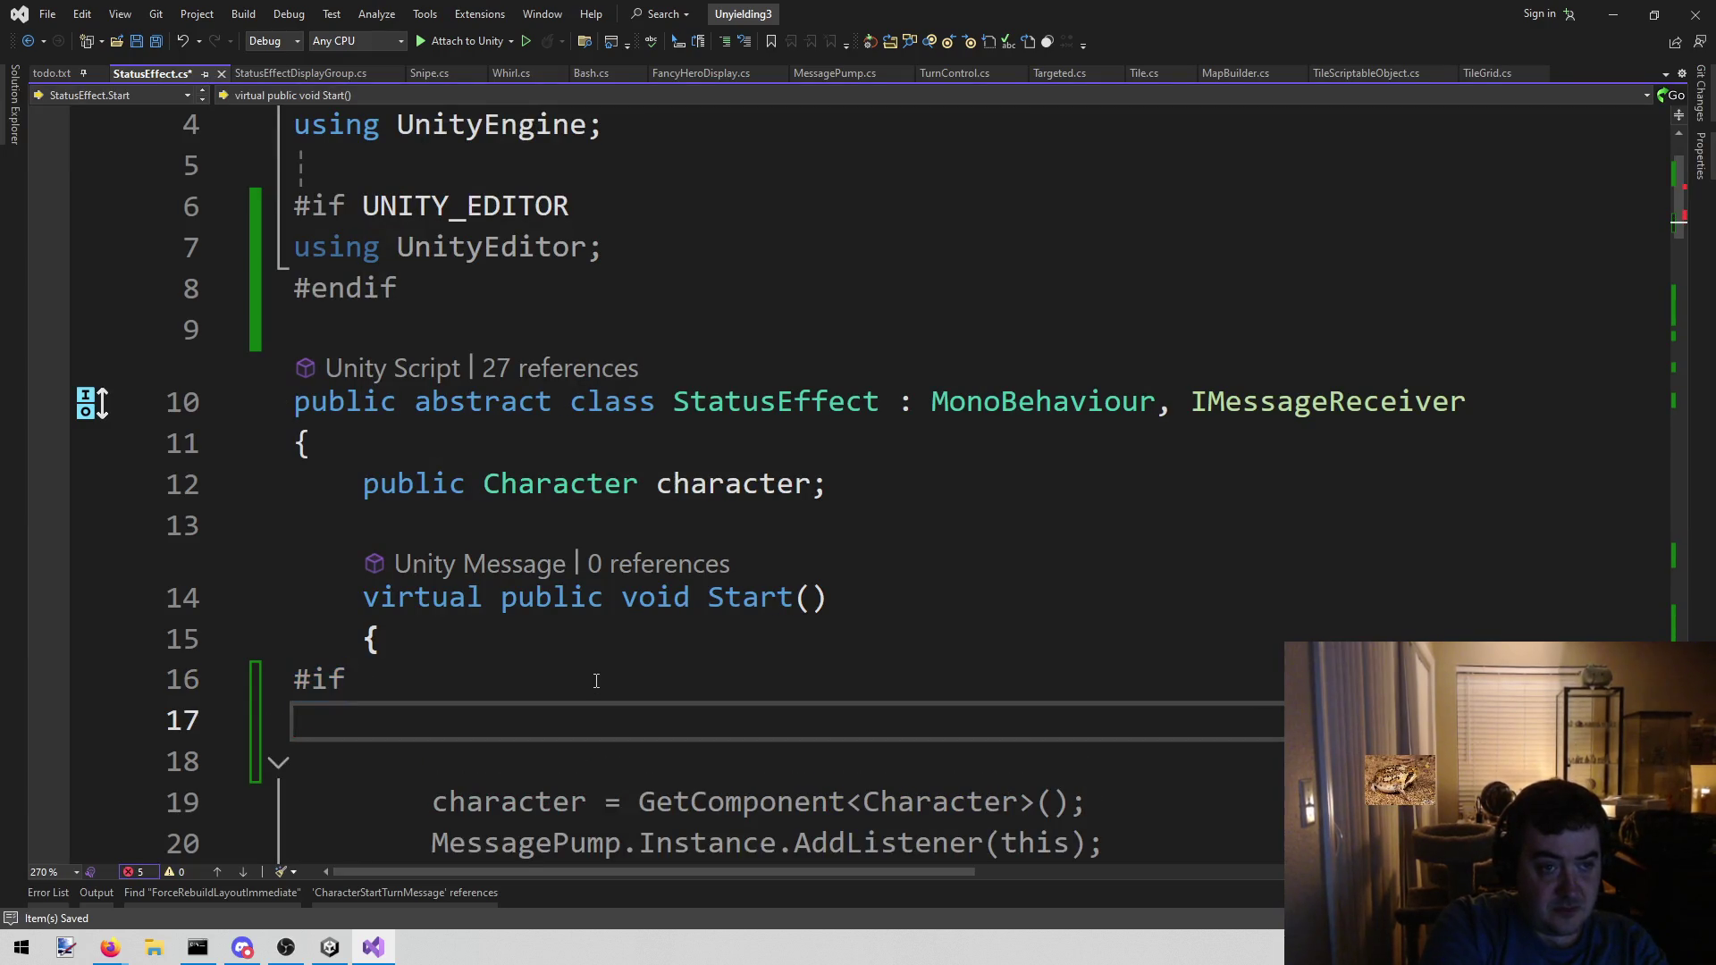
pyautogui.press('BackSpace')
pyautogui.write('E')
pyautogui.press('BackSpace')
pyautogui.write('Unj')
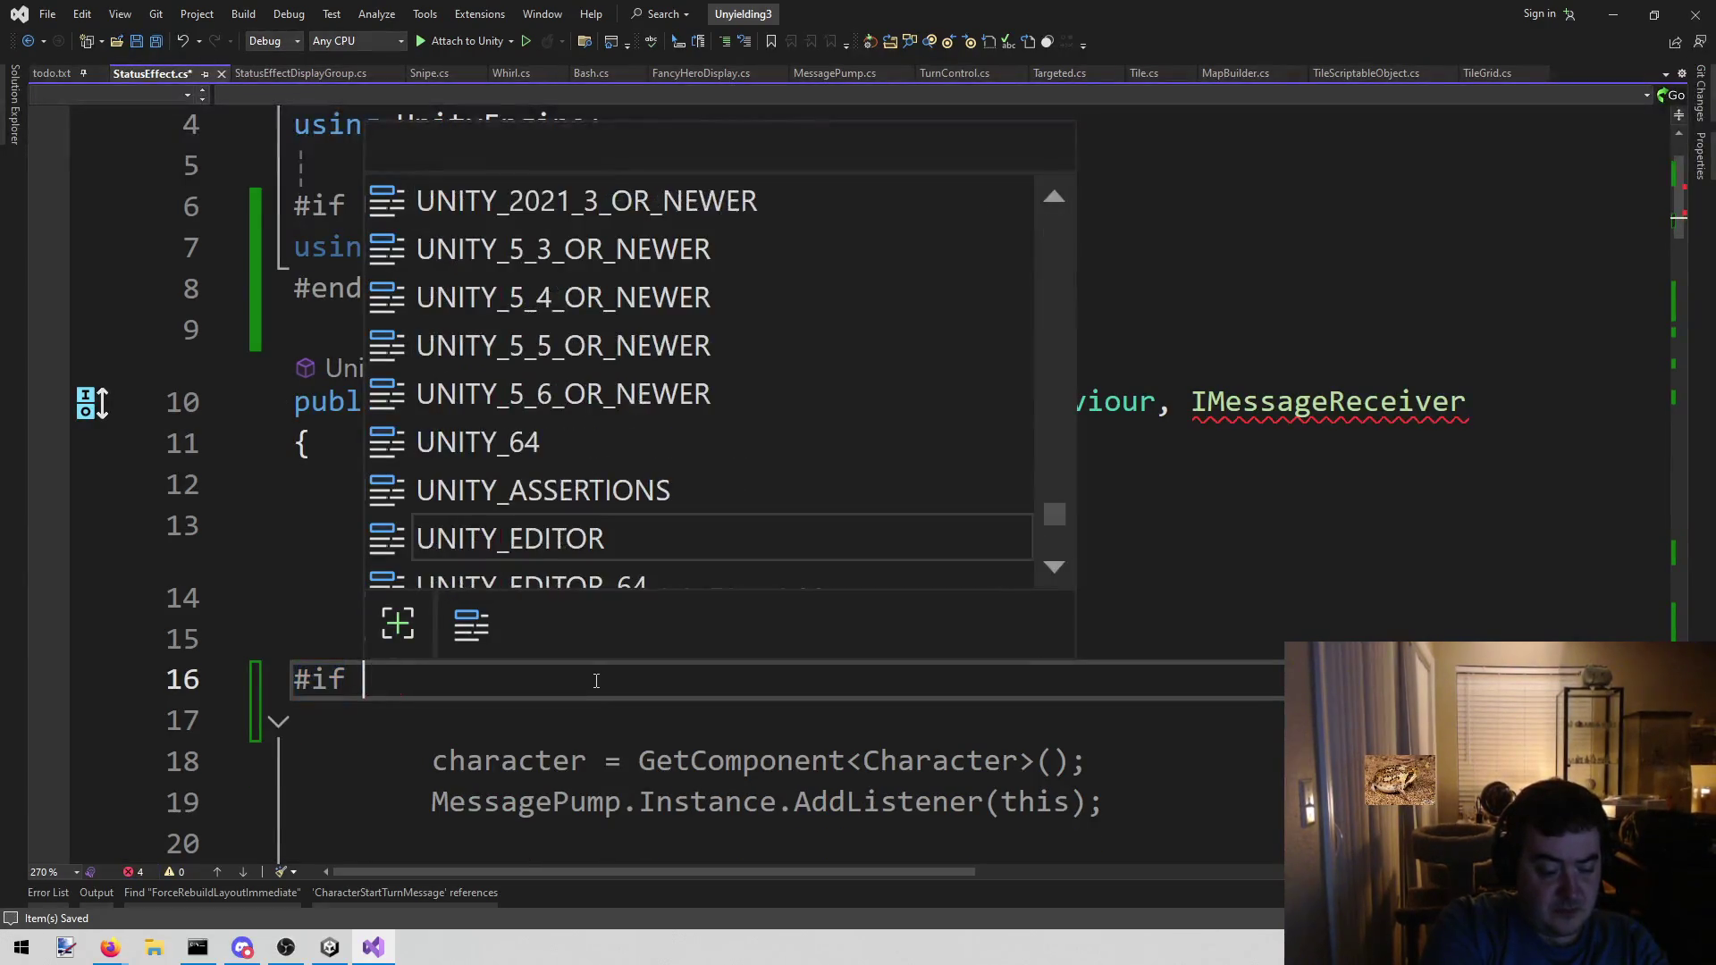
pyautogui.press('BackSpace')
pyautogui.press('BackSpace')
pyautogui.write('N')
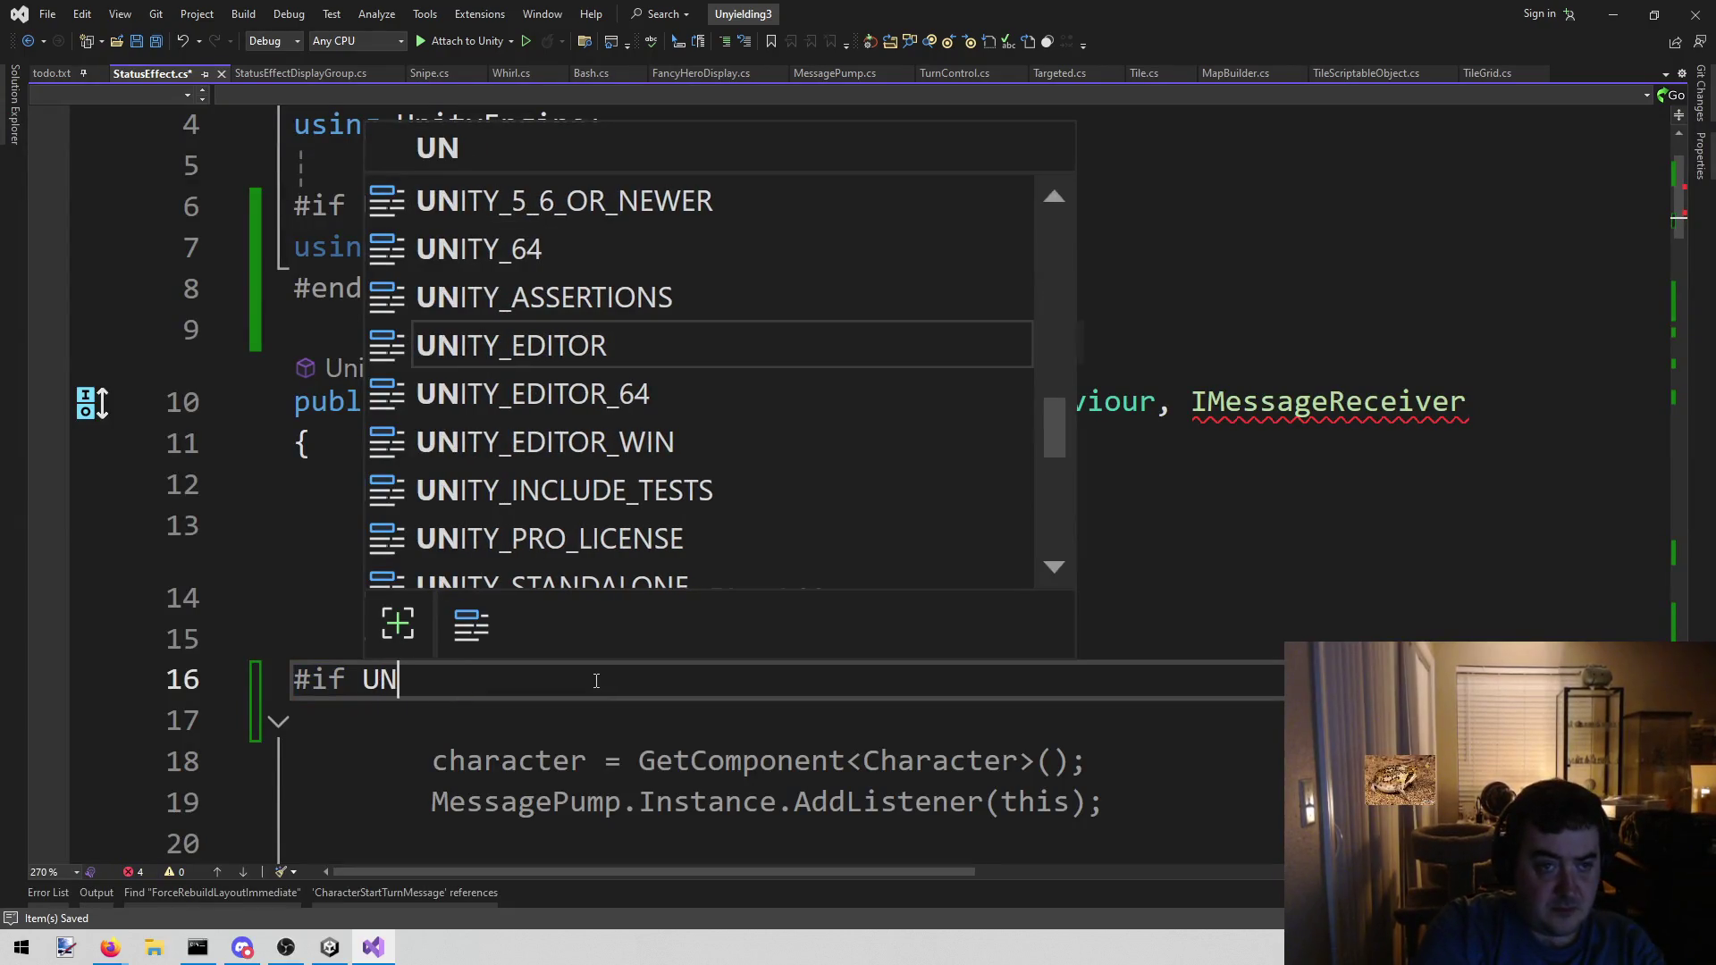
pyautogui.press('Tab')
pyautogui.press('Return')
pyautogui.write('#endif')
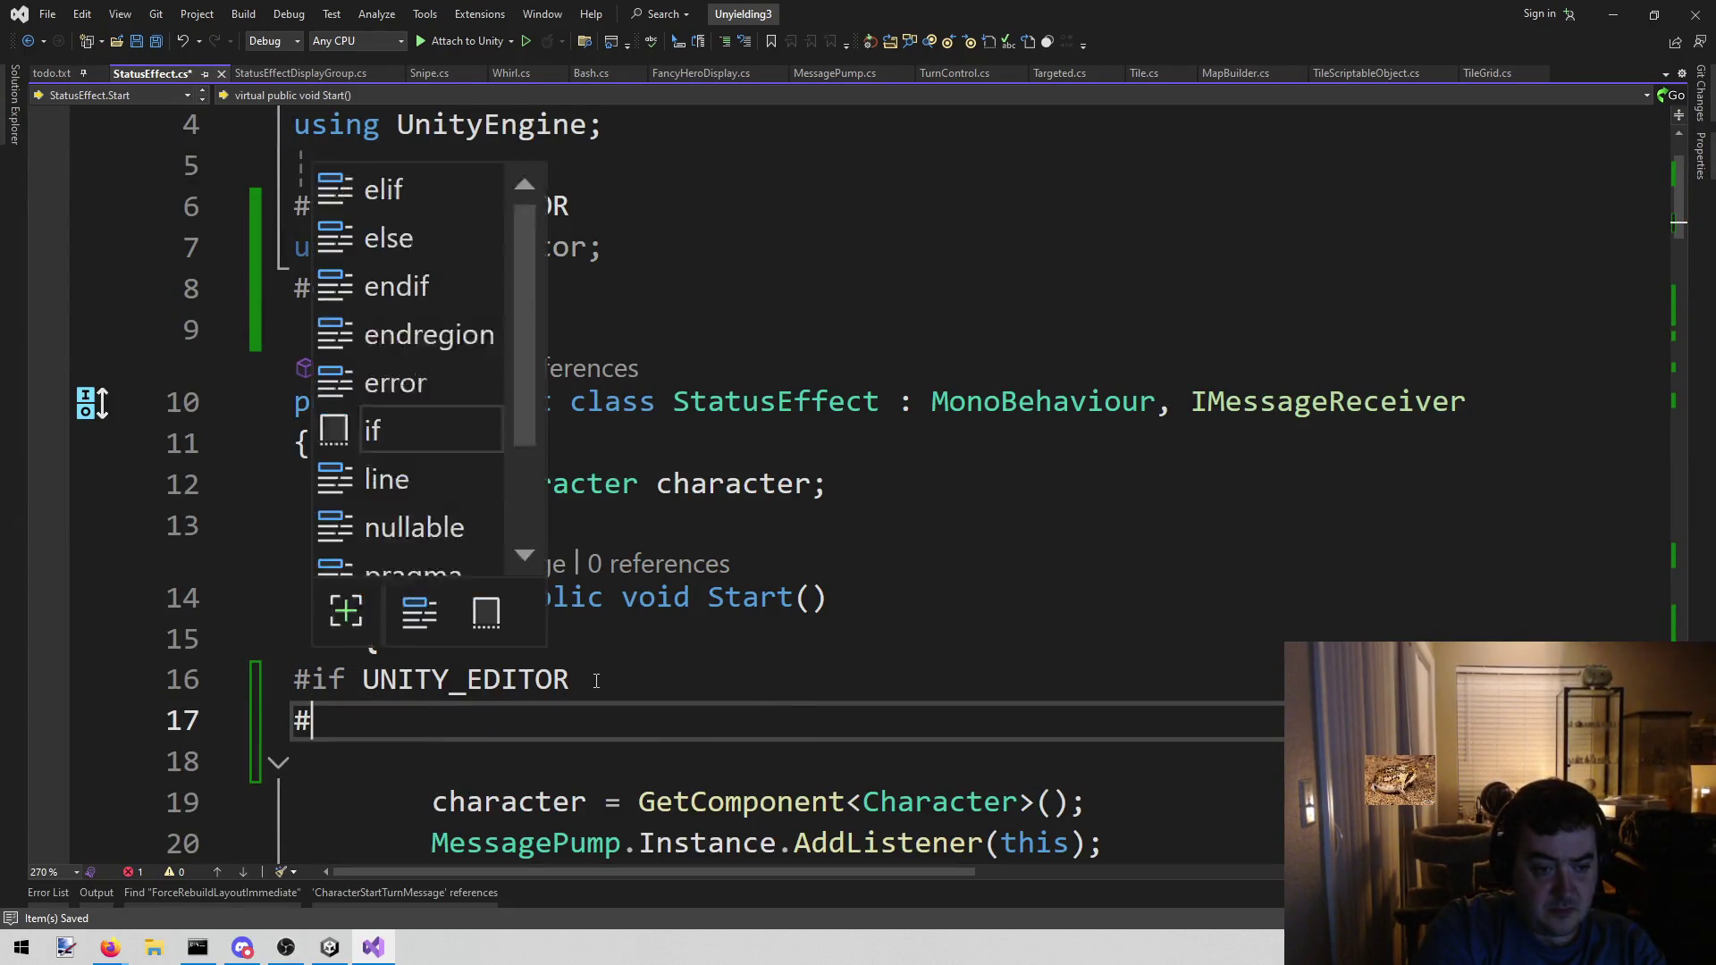
# - Paste the copied text inside the block and add a blank line before OnDestroy
pyautogui.click(596, 681)
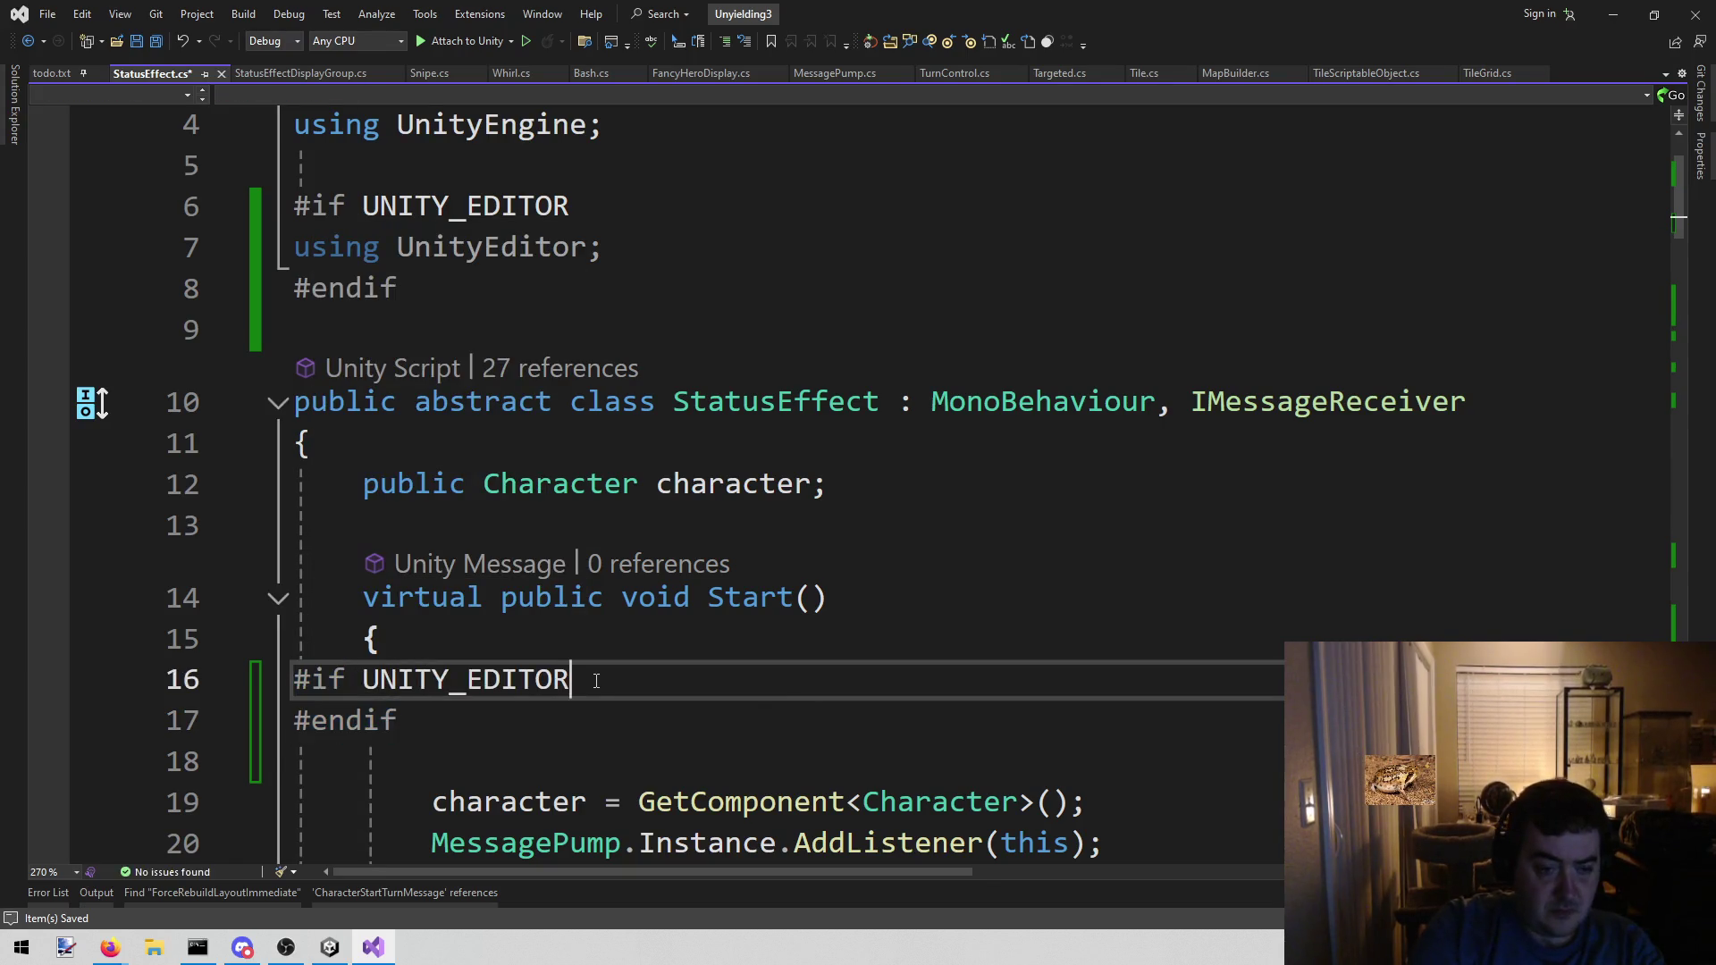
pyautogui.press('Return')
pyautogui.hotkey('ctrl', 'v')
pyautogui.scroll(-2, 655, 656)
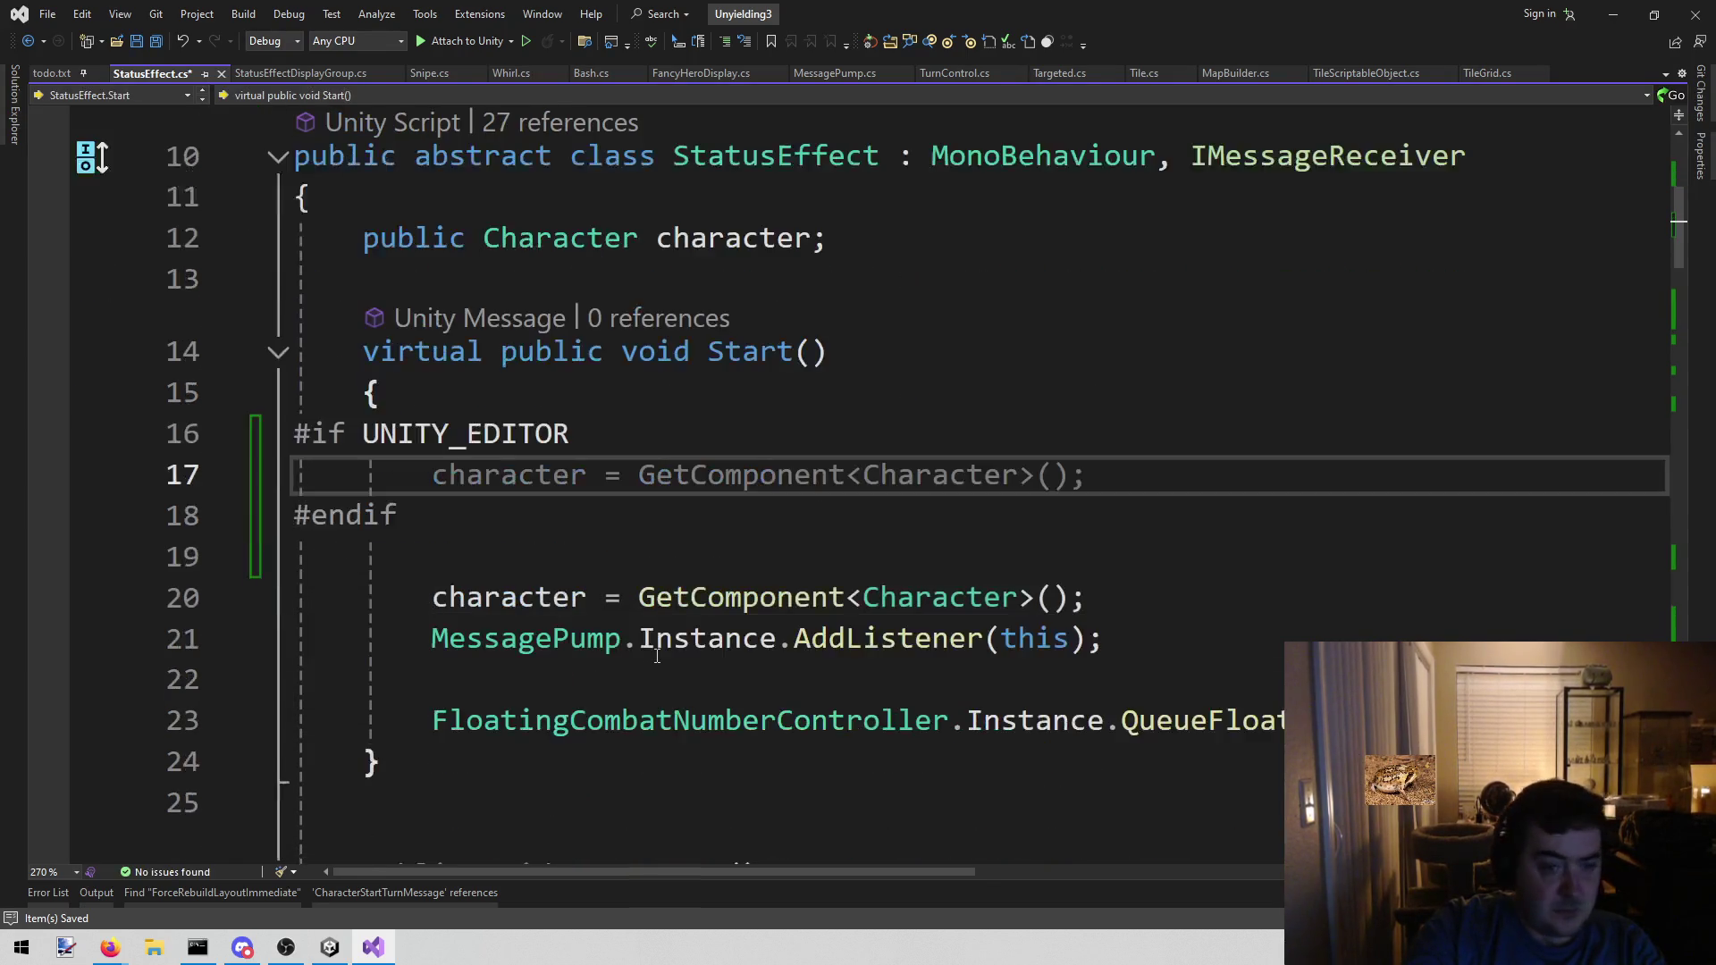
pyautogui.scroll(-1, 637, 673)
pyautogui.scroll(-8, 637, 673)
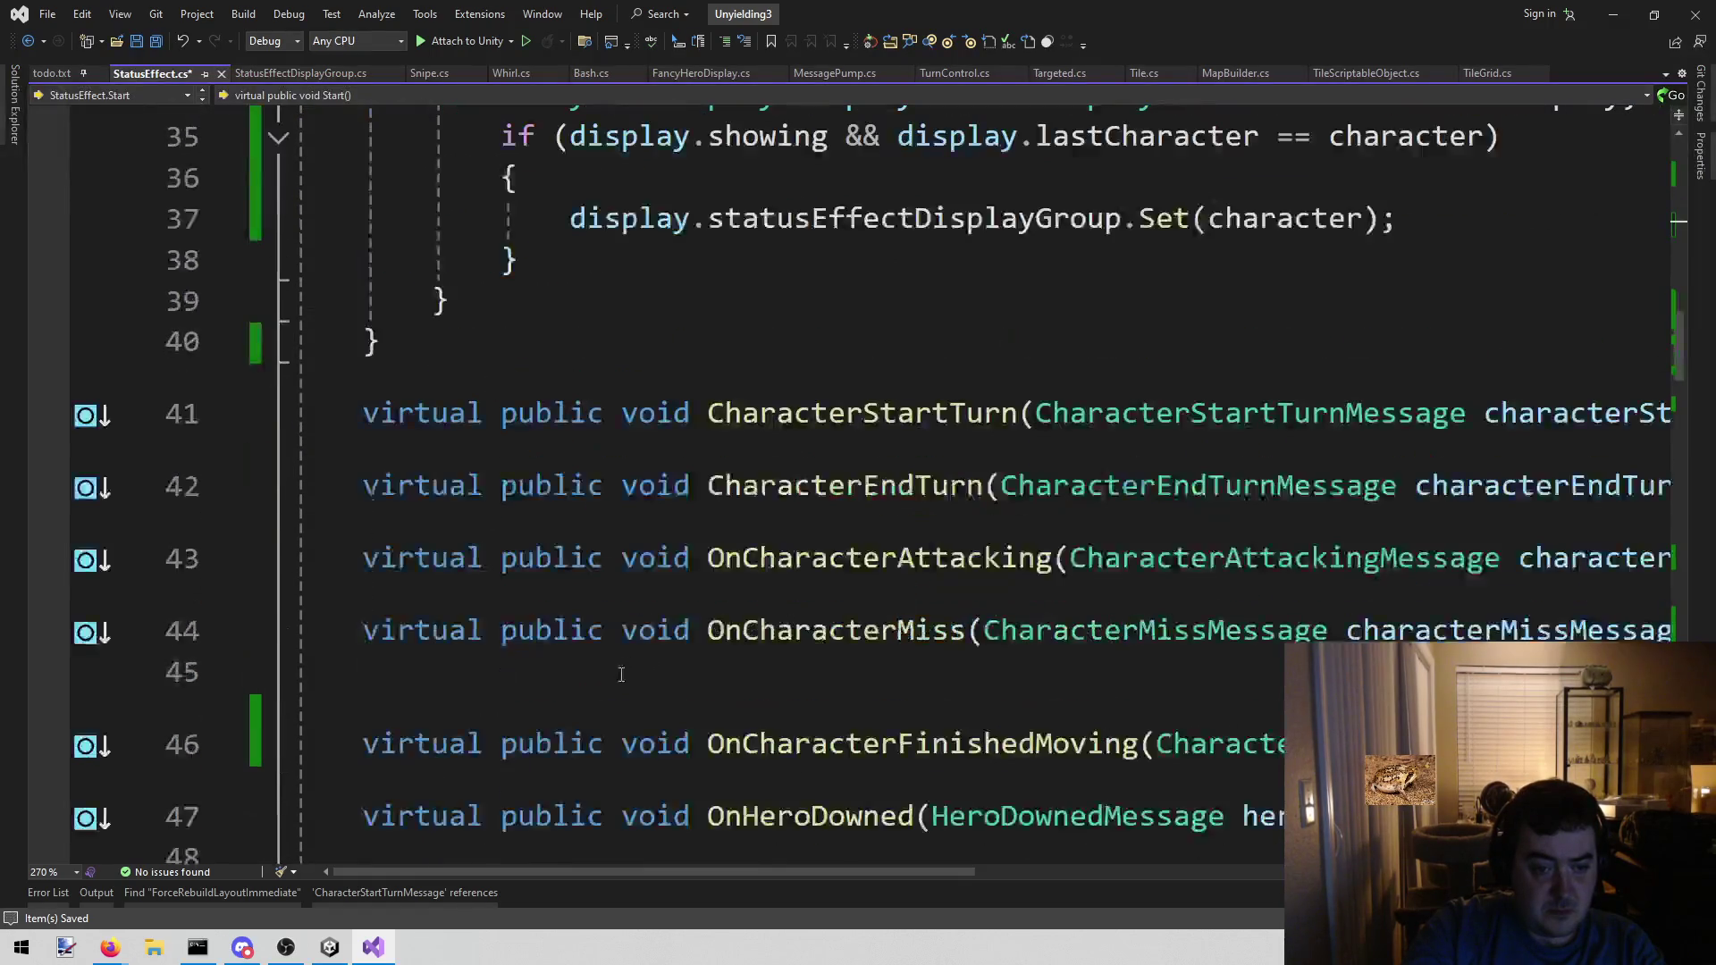
pyautogui.scroll(6, 625, 663)
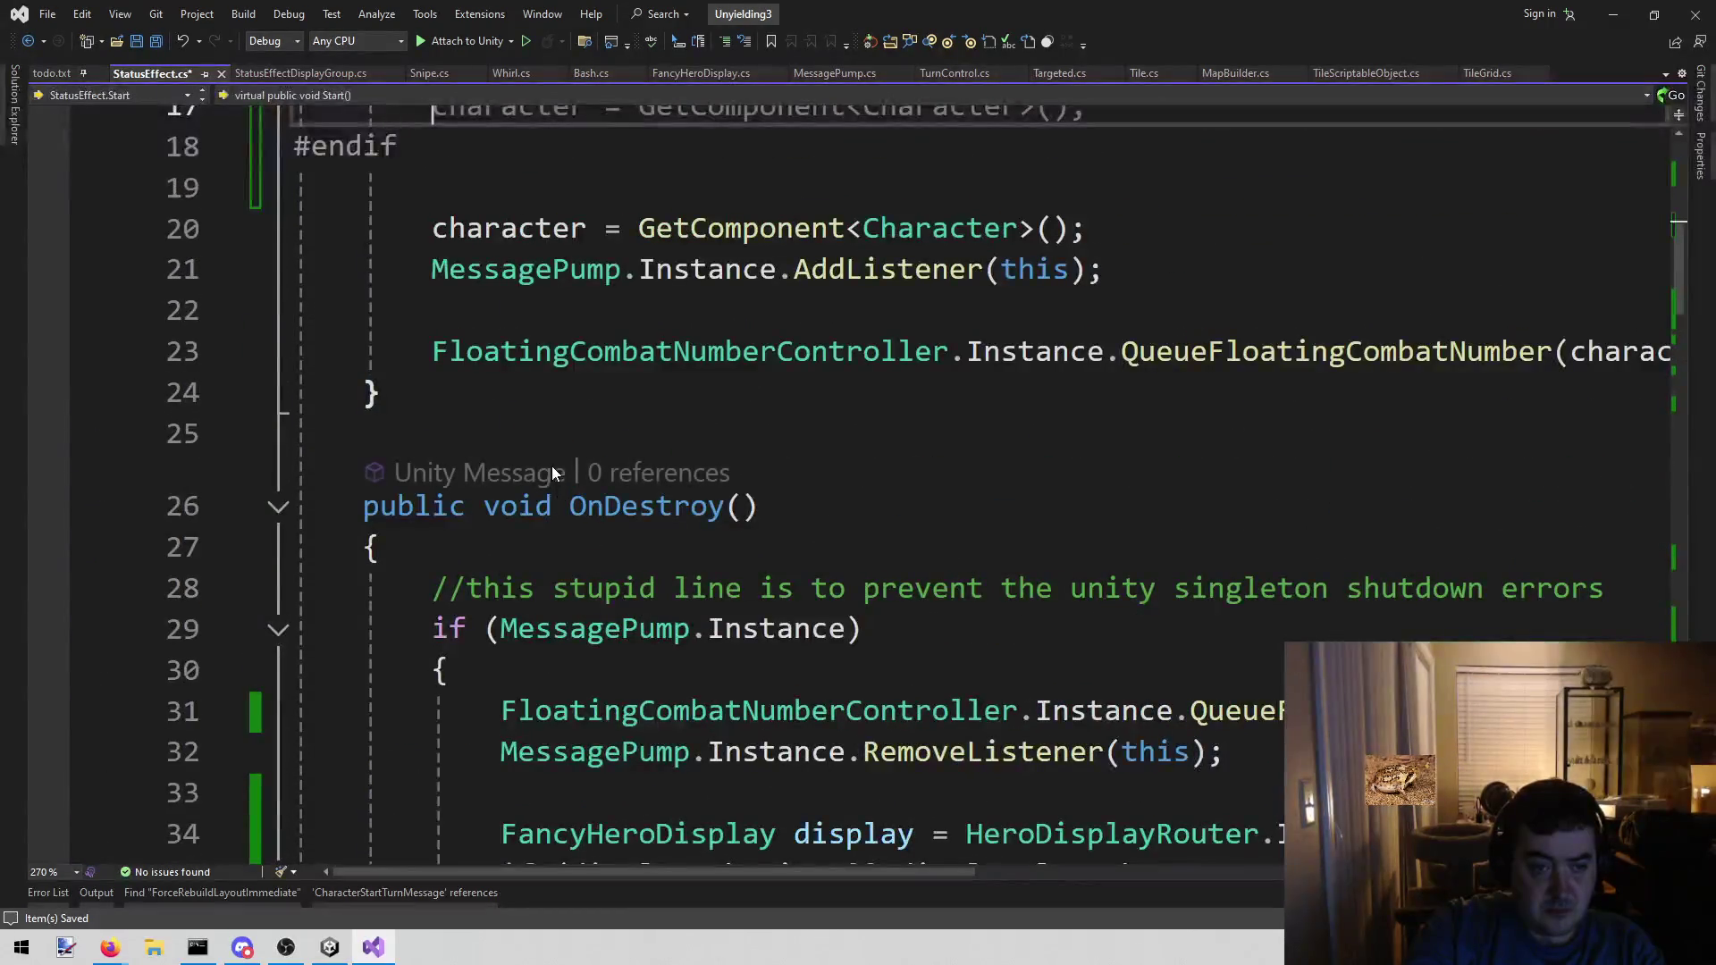
pyautogui.scroll(2, 550, 467)
pyautogui.scroll(-1, 558, 468)
pyautogui.click(510, 545)
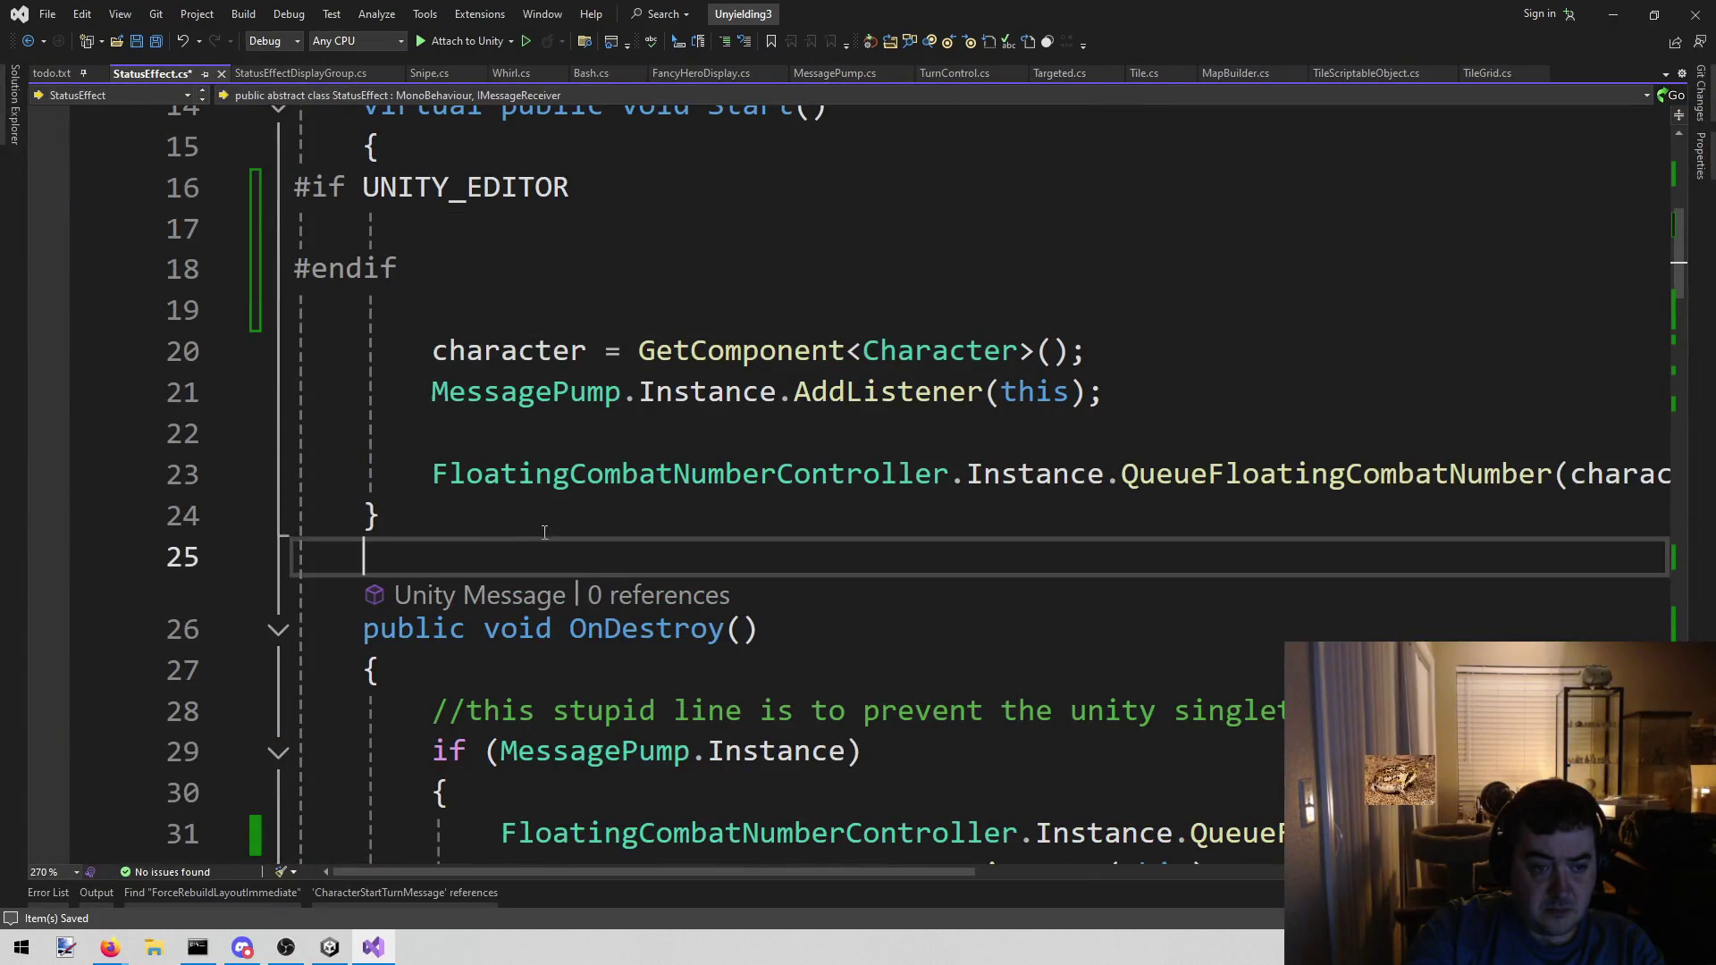
pyautogui.press('Return')
pyautogui.press('Return')
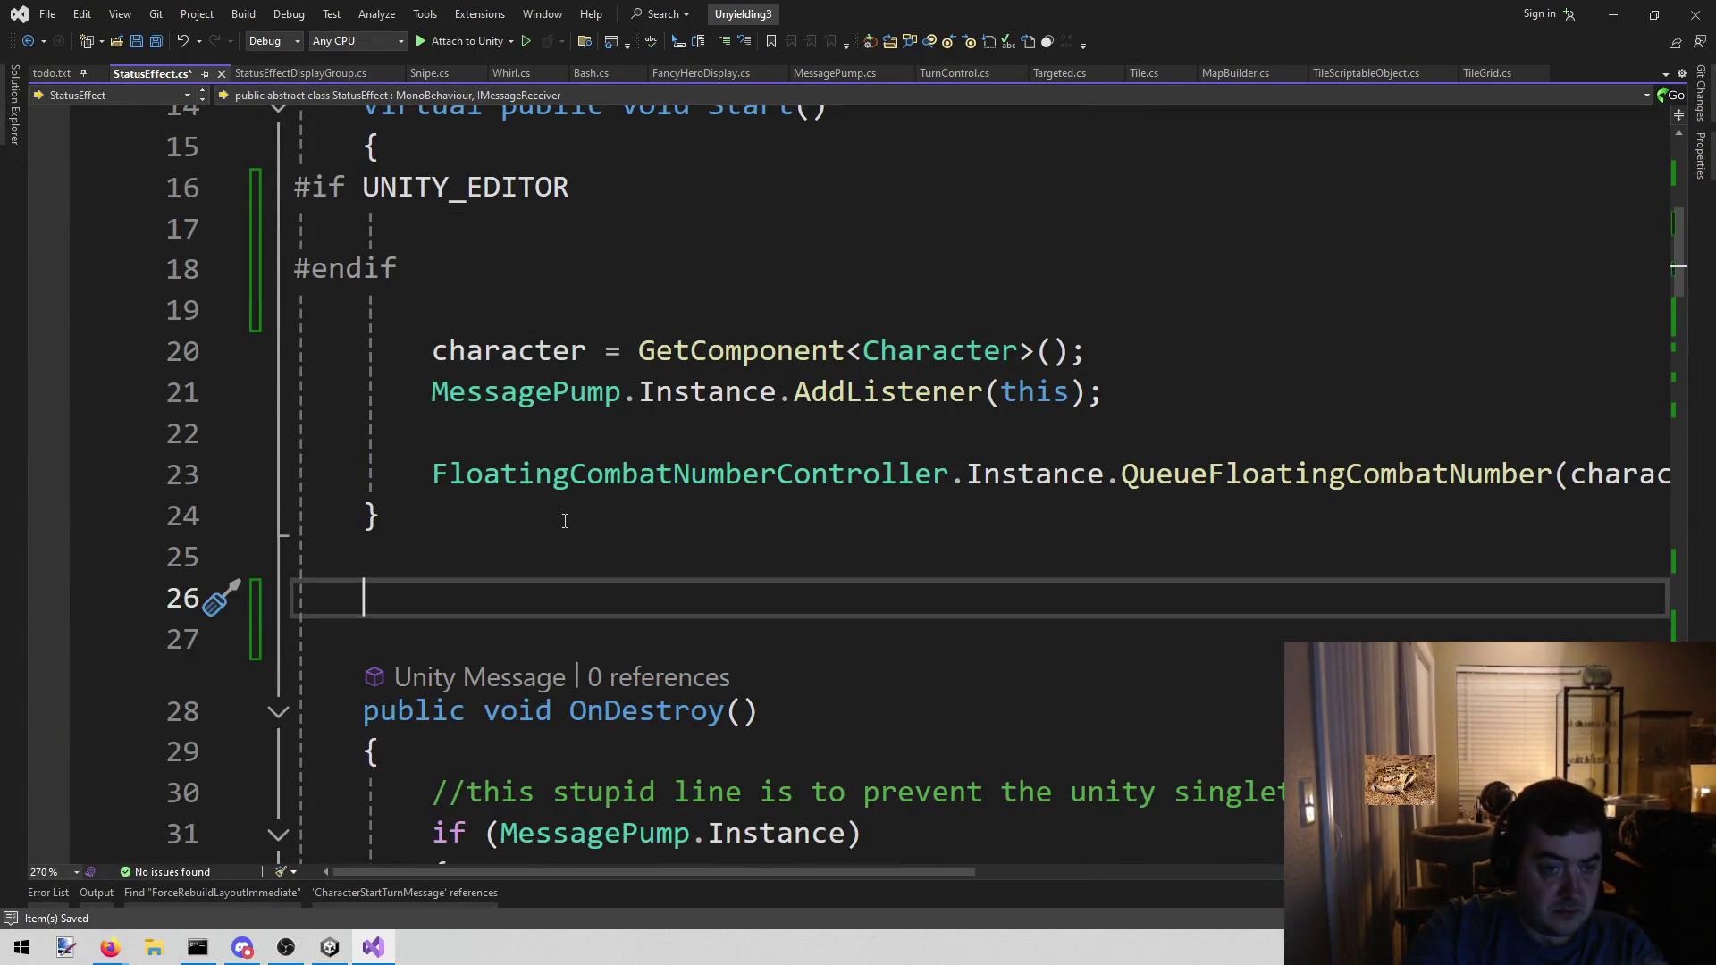
pyautogui.scroll(2, 510, 501)
pyautogui.click(486, 487)
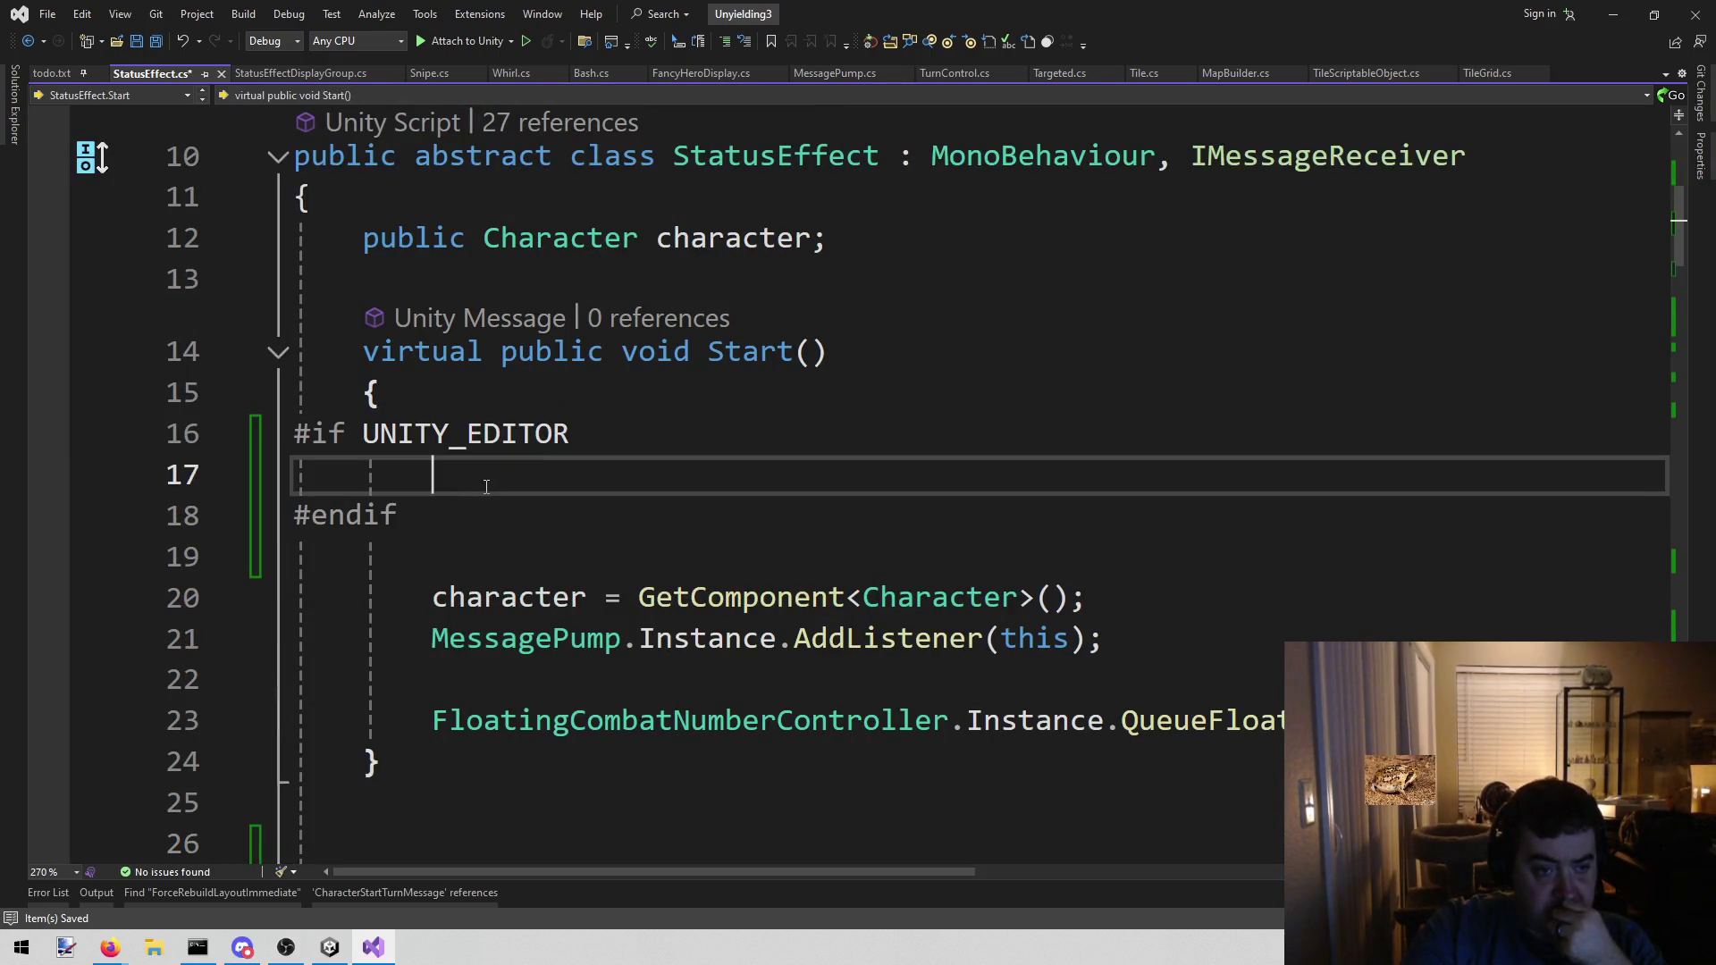
# - Duplicate the #if UNITY_EDITOR … #endif block onto the empty line after Start()
pyautogui.scroll(-2, 487, 488)
pyautogui.click(411, 598)
pyautogui.click(399, 268)
pyautogui.moveTo(399, 268); pyautogui.dragTo(294, 186)
pyautogui.hotkey('ctrl', 'c')
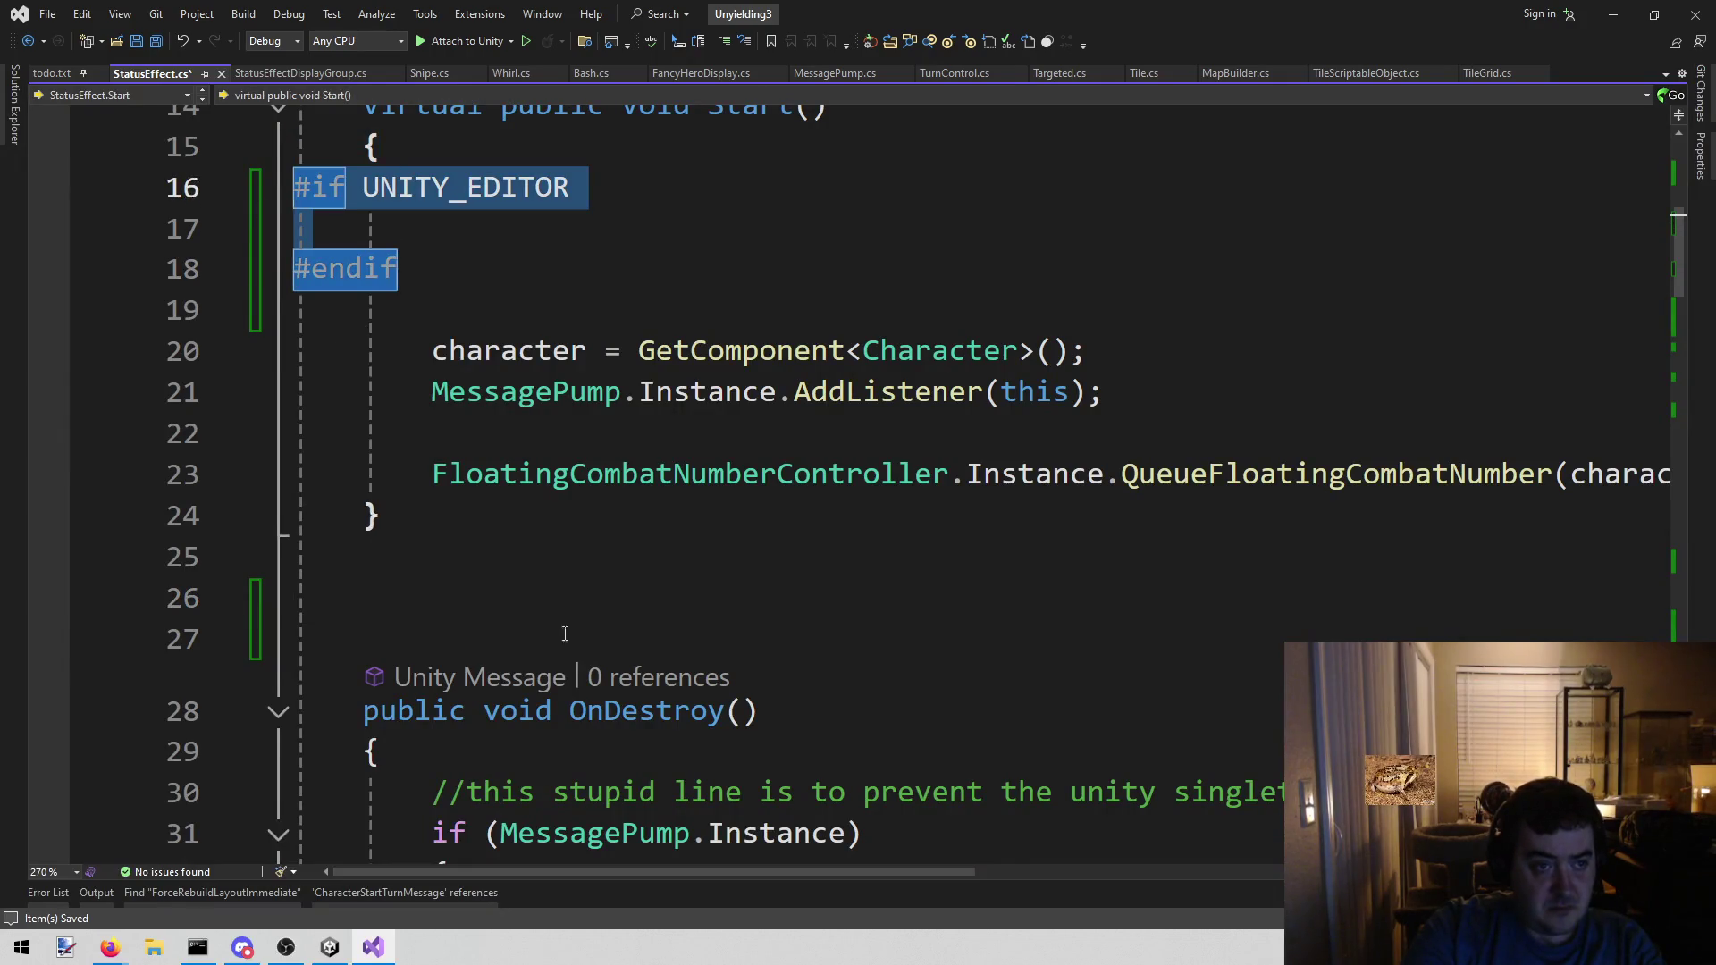
pyautogui.click(442, 592)
pyautogui.hotkey('ctrl', 'v')
pyautogui.click(516, 628)
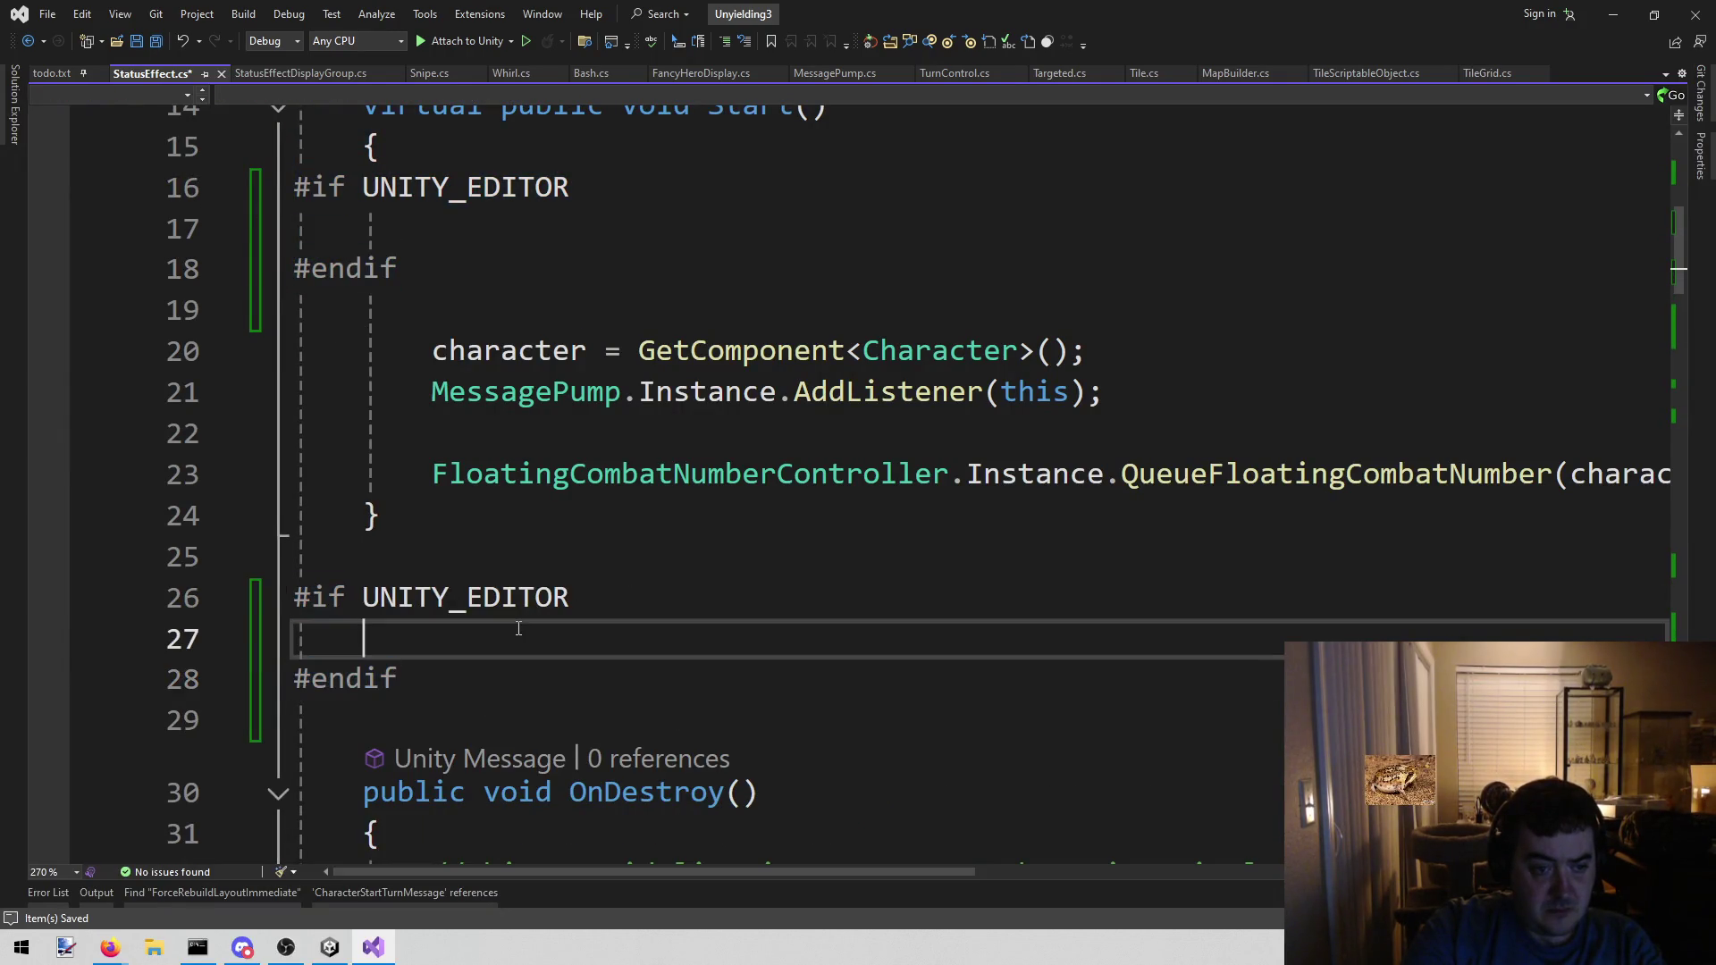
# - Declare public void OnEditorChangeState(PlayModeStateChange state) with an empty body inside the new block
pyautogui.write('public void')
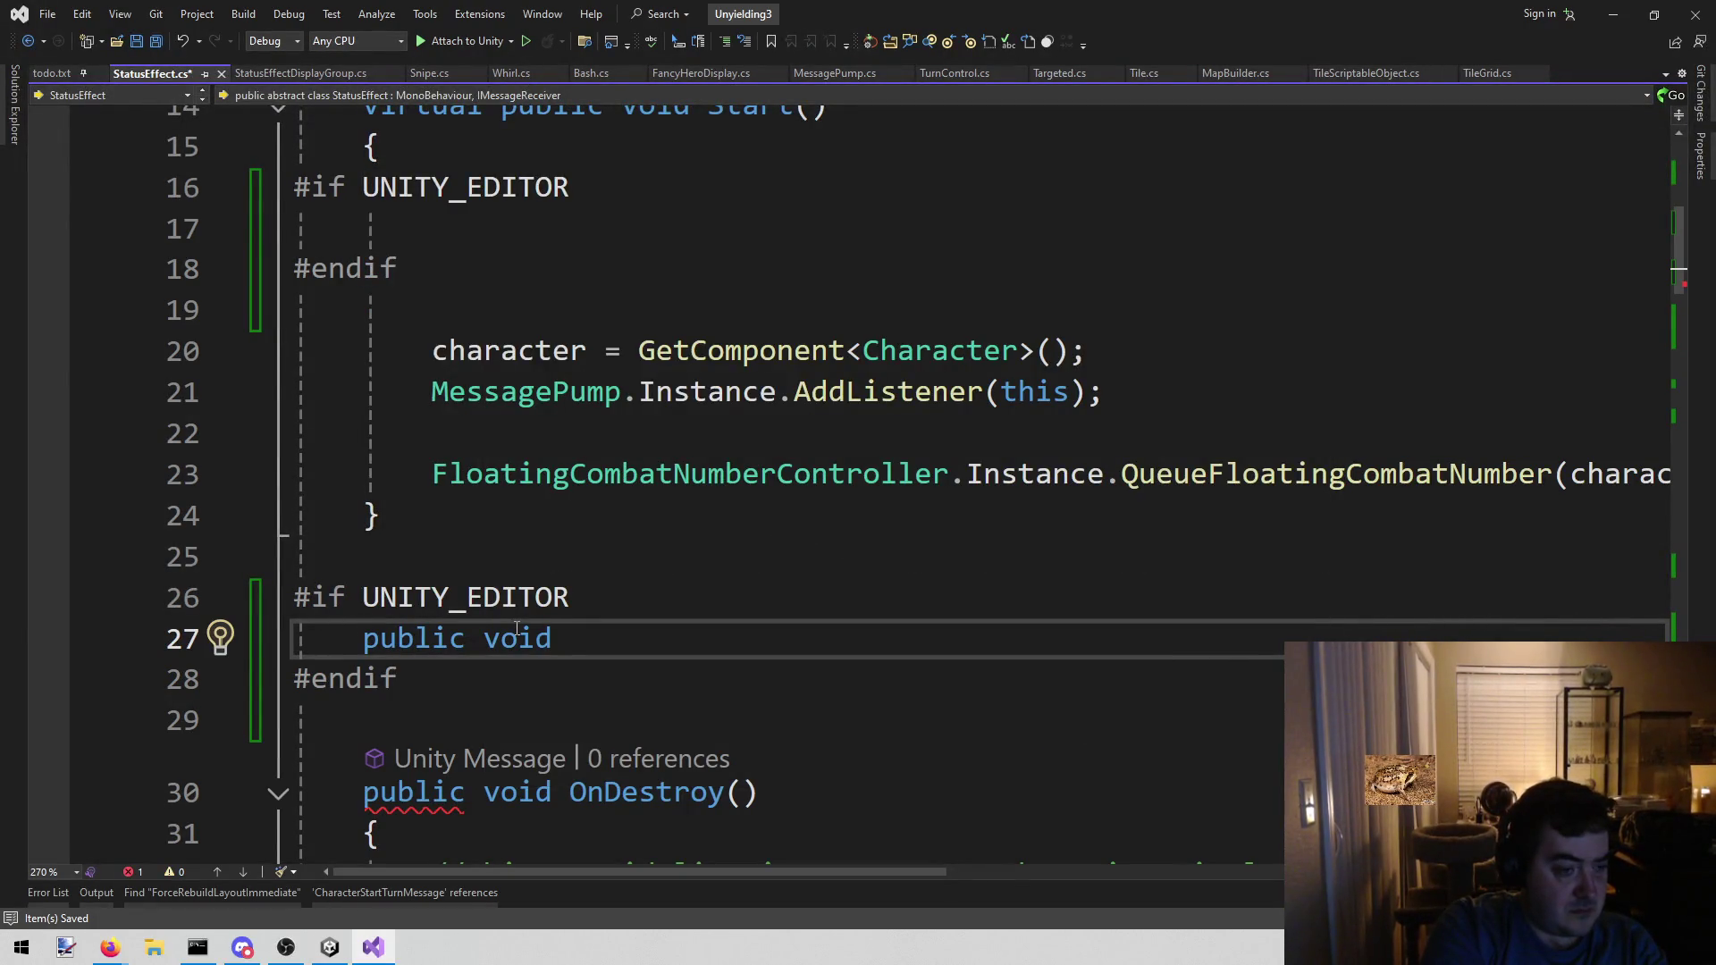
pyautogui.write(' ()')
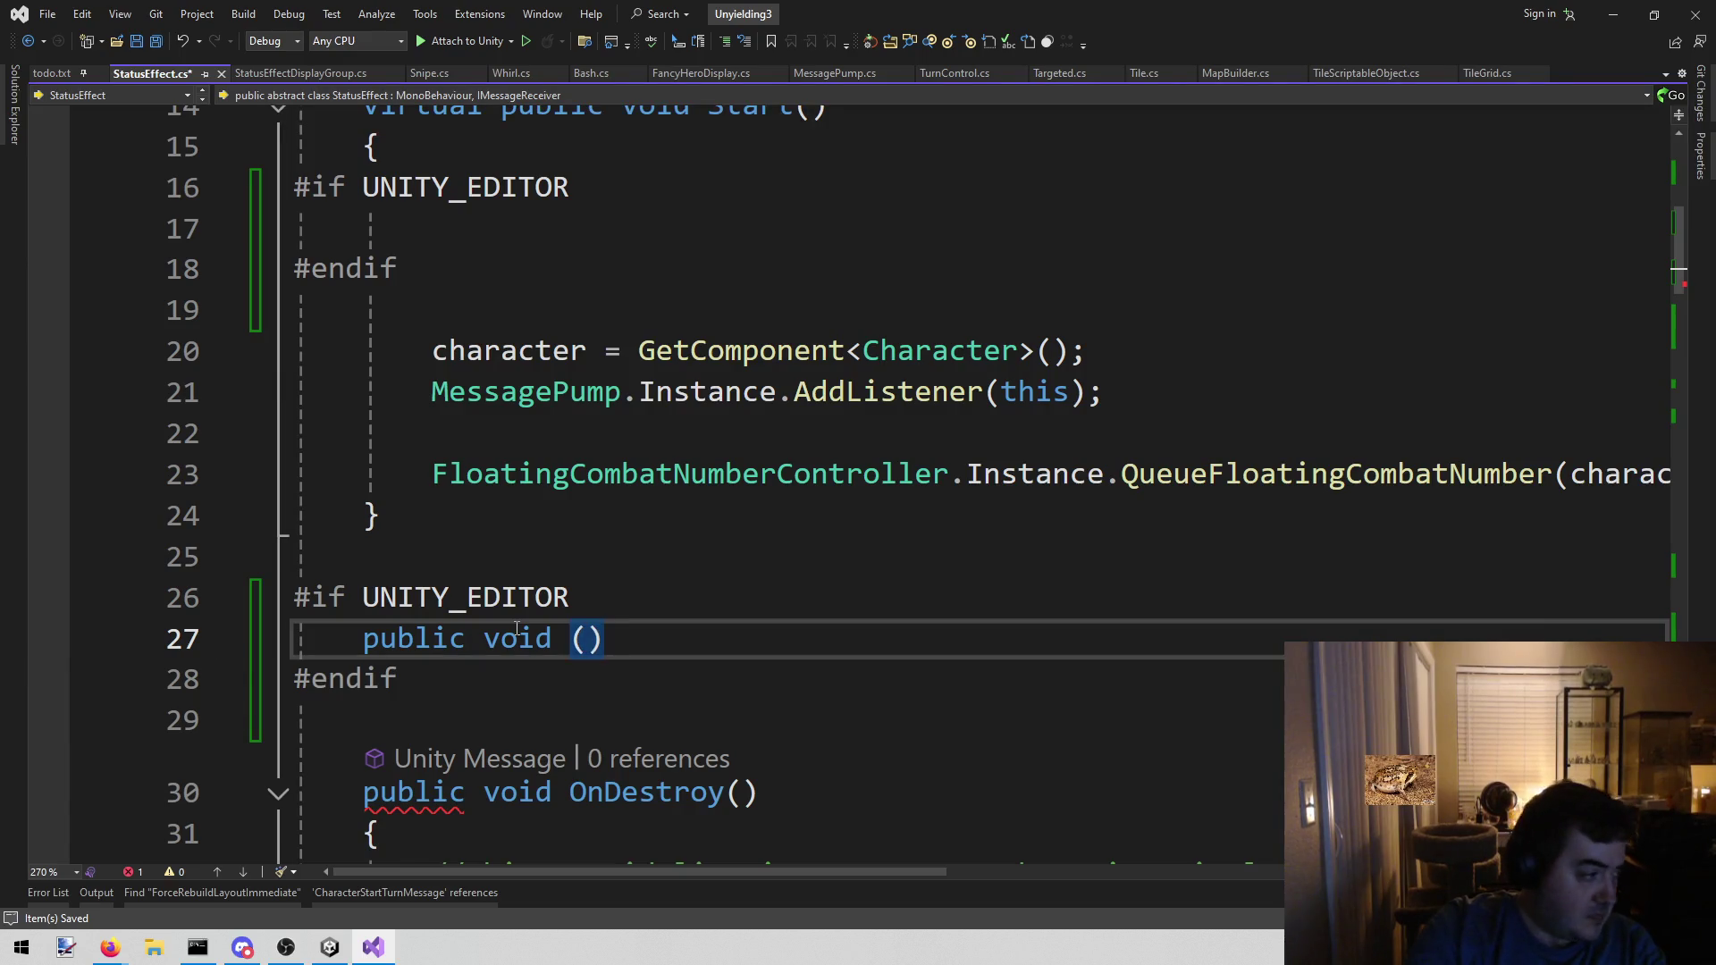
pyautogui.hotkey('alt', 'Tab')
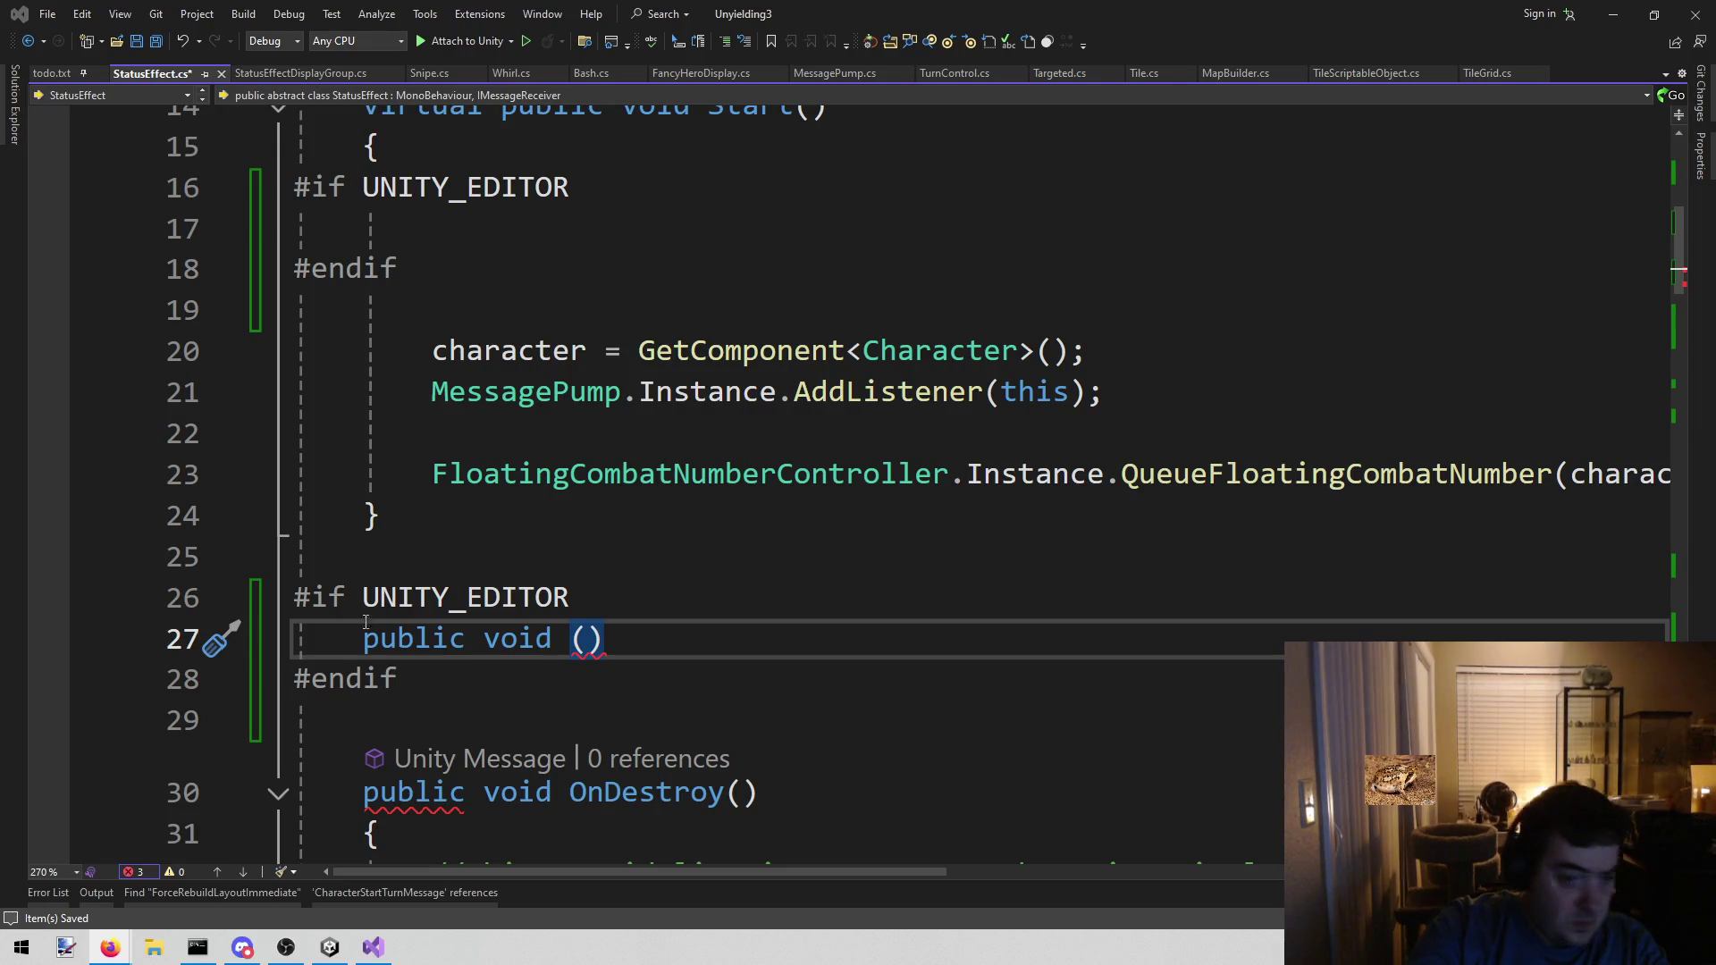
pyautogui.hotkey('alt', 'Tab')
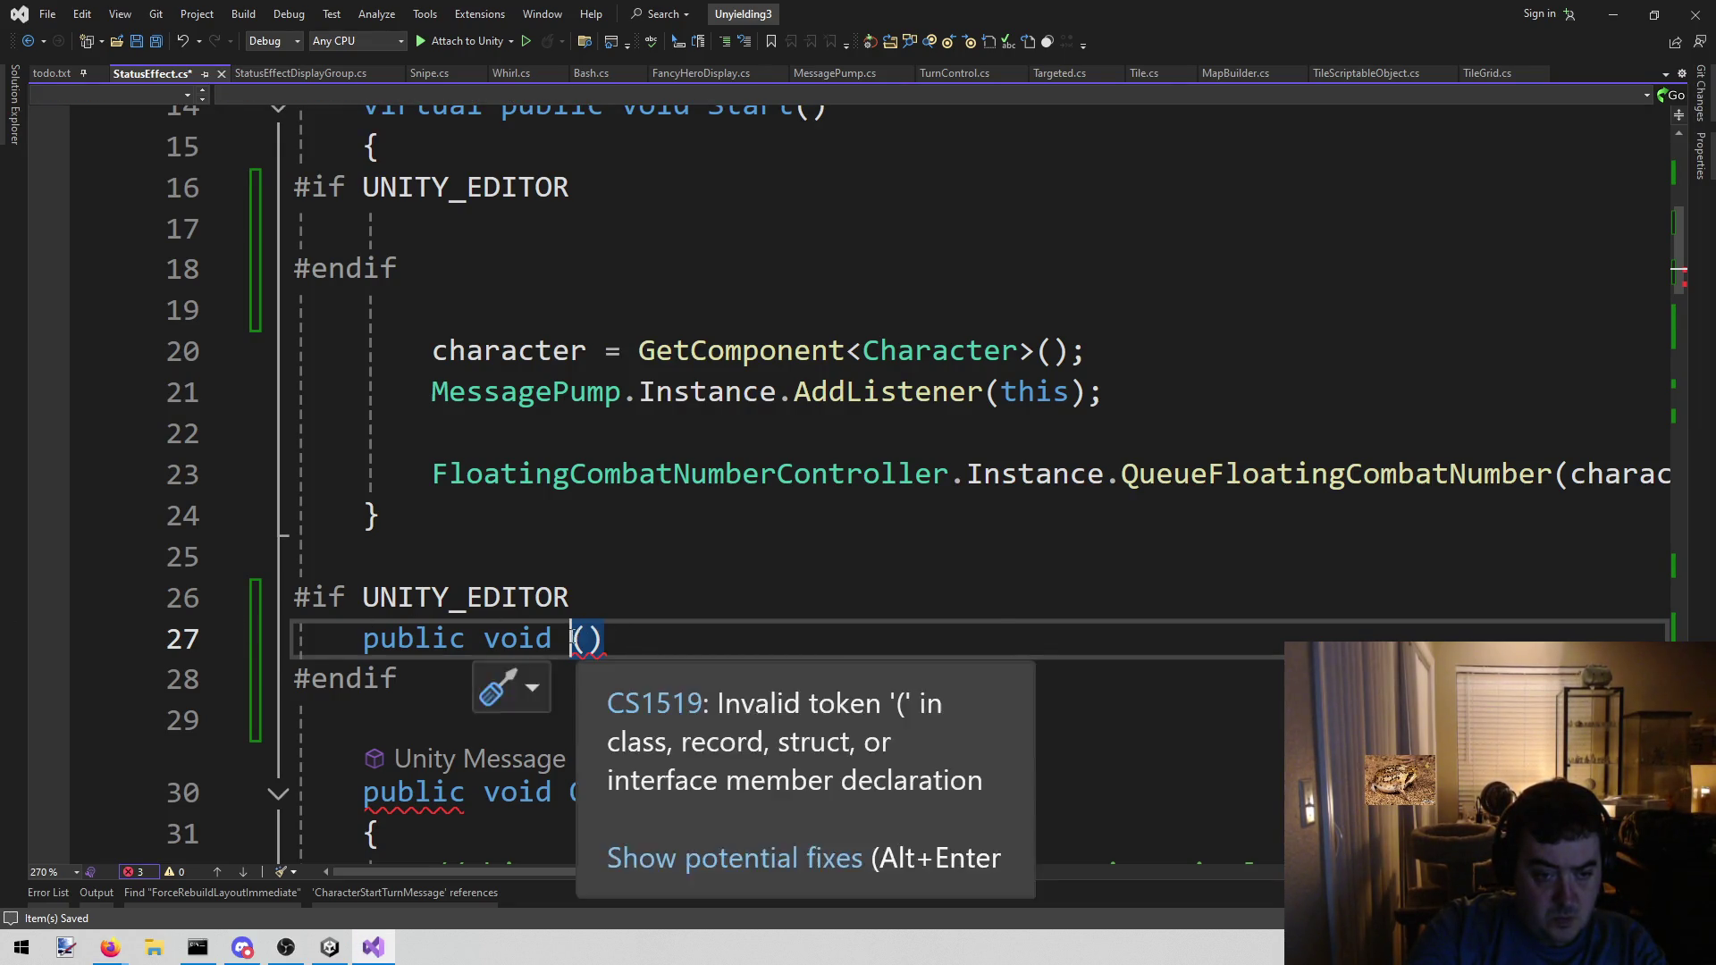
pyautogui.write('(PlayModeStateChange state)')
pyautogui.hotkey('ctrl', 'Left')
pyautogui.hotkey('ctrl', 'Left')
pyautogui.hotkey('ctrl', 'Left')
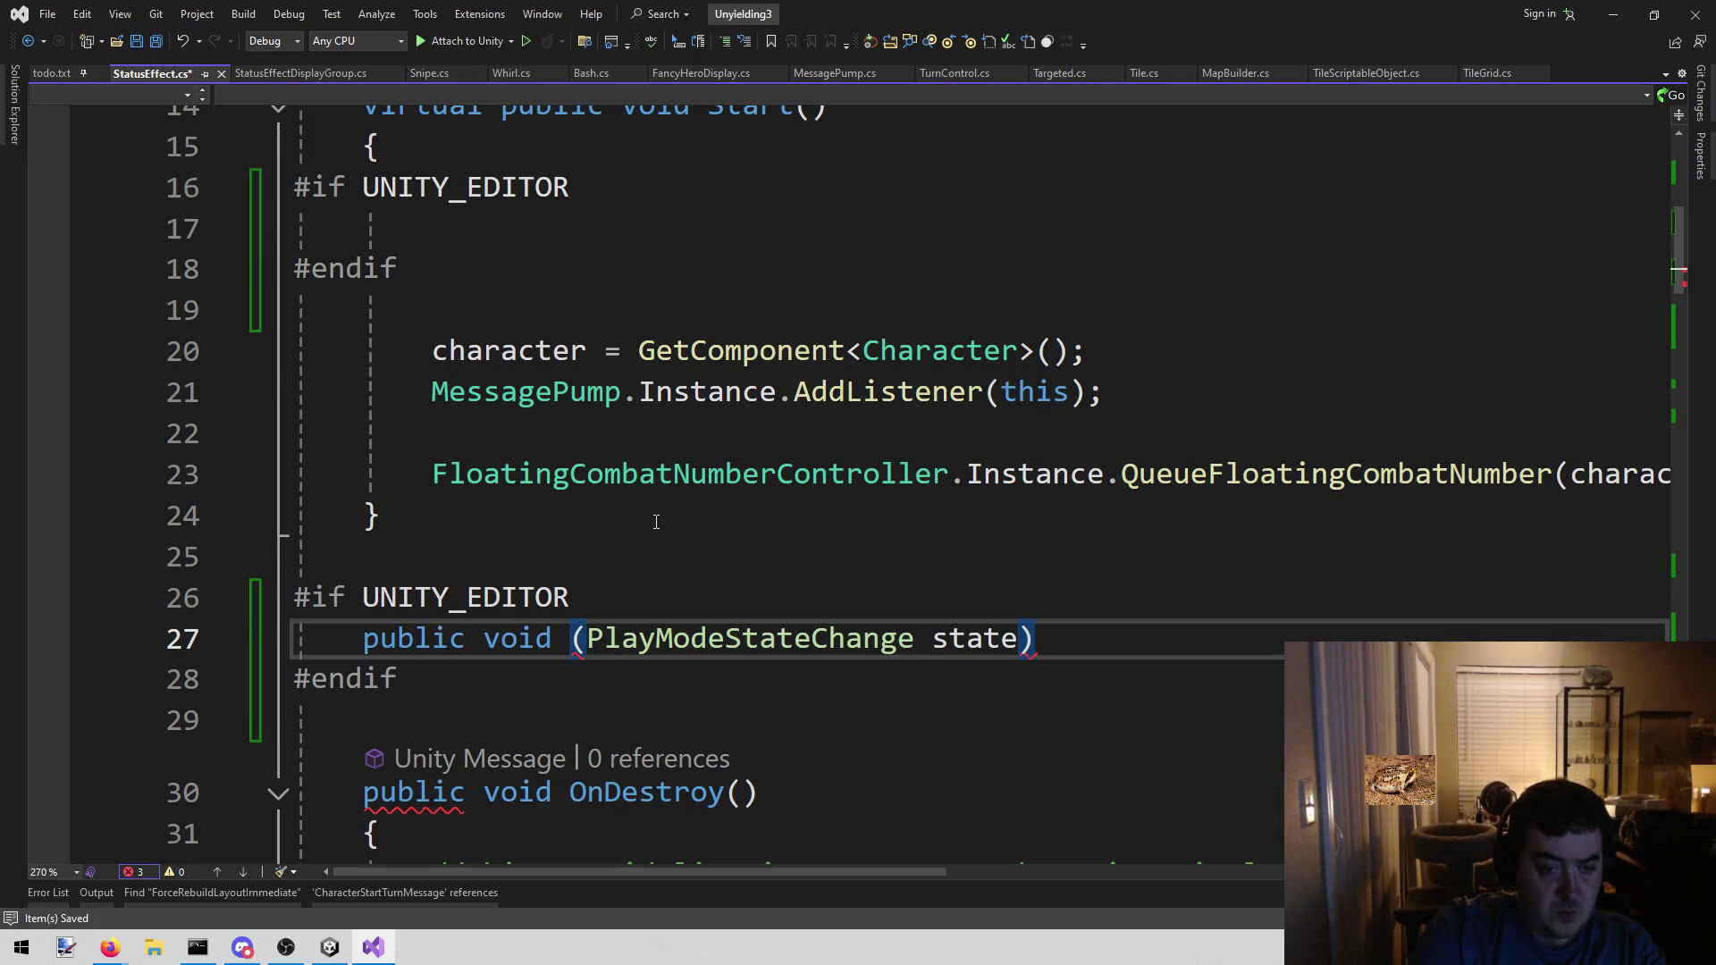
pyautogui.write('OnEdito')
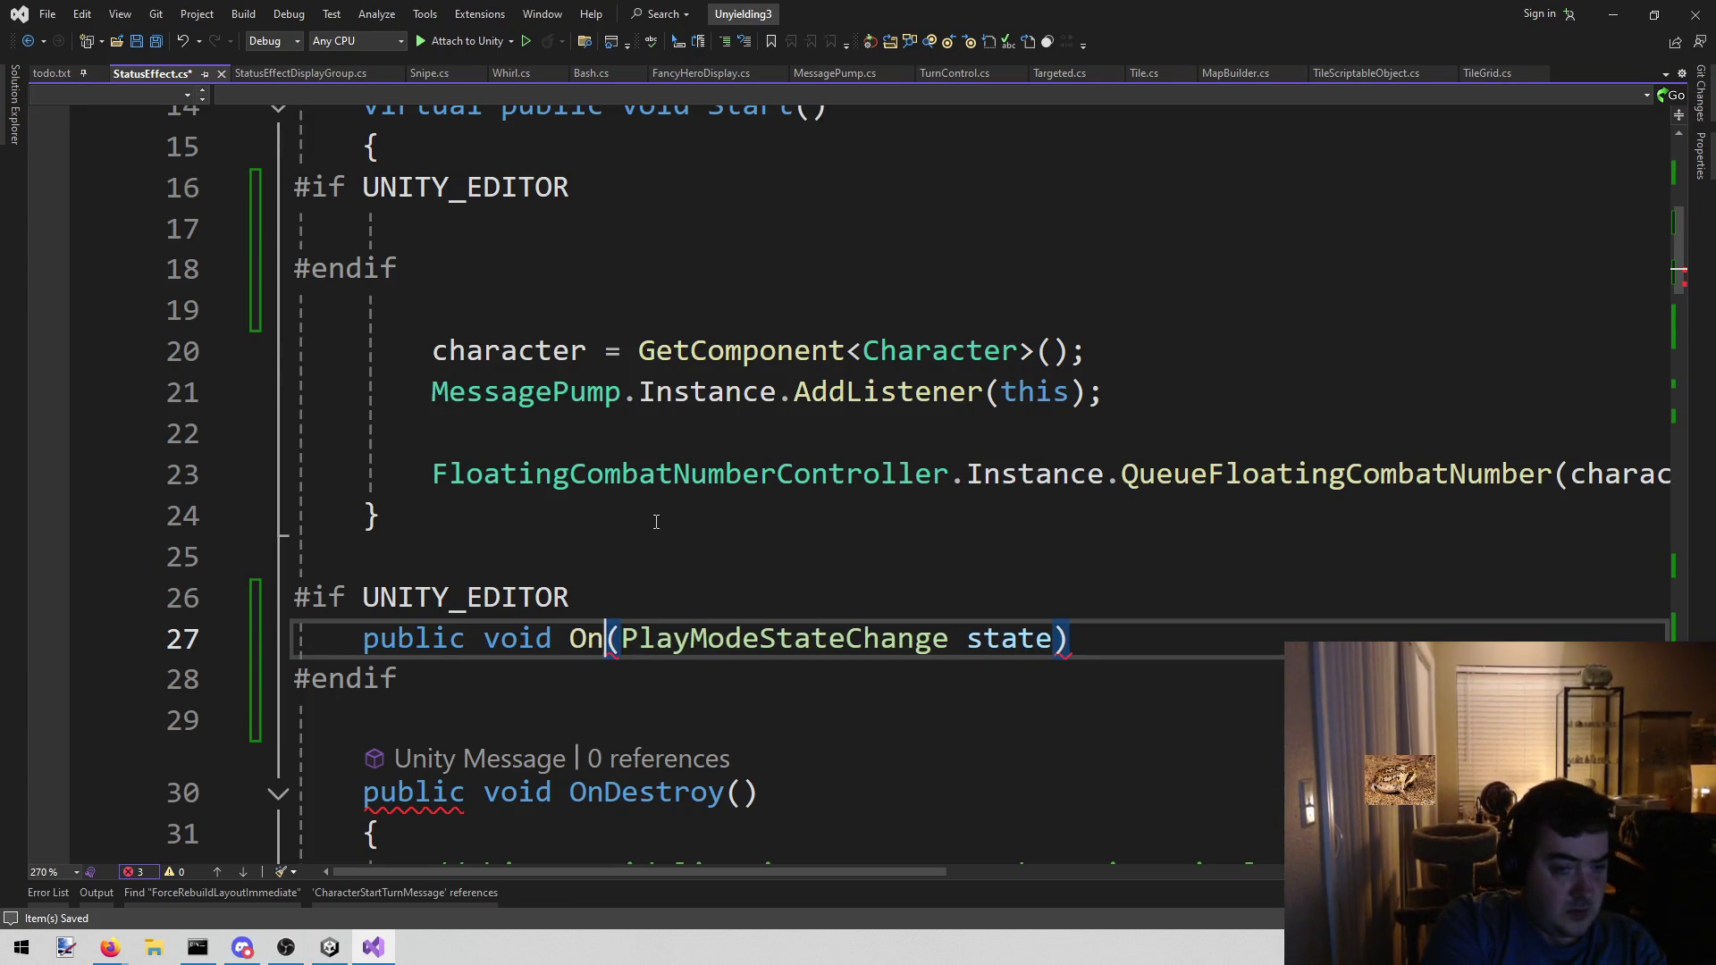
pyautogui.write('rChangeState')
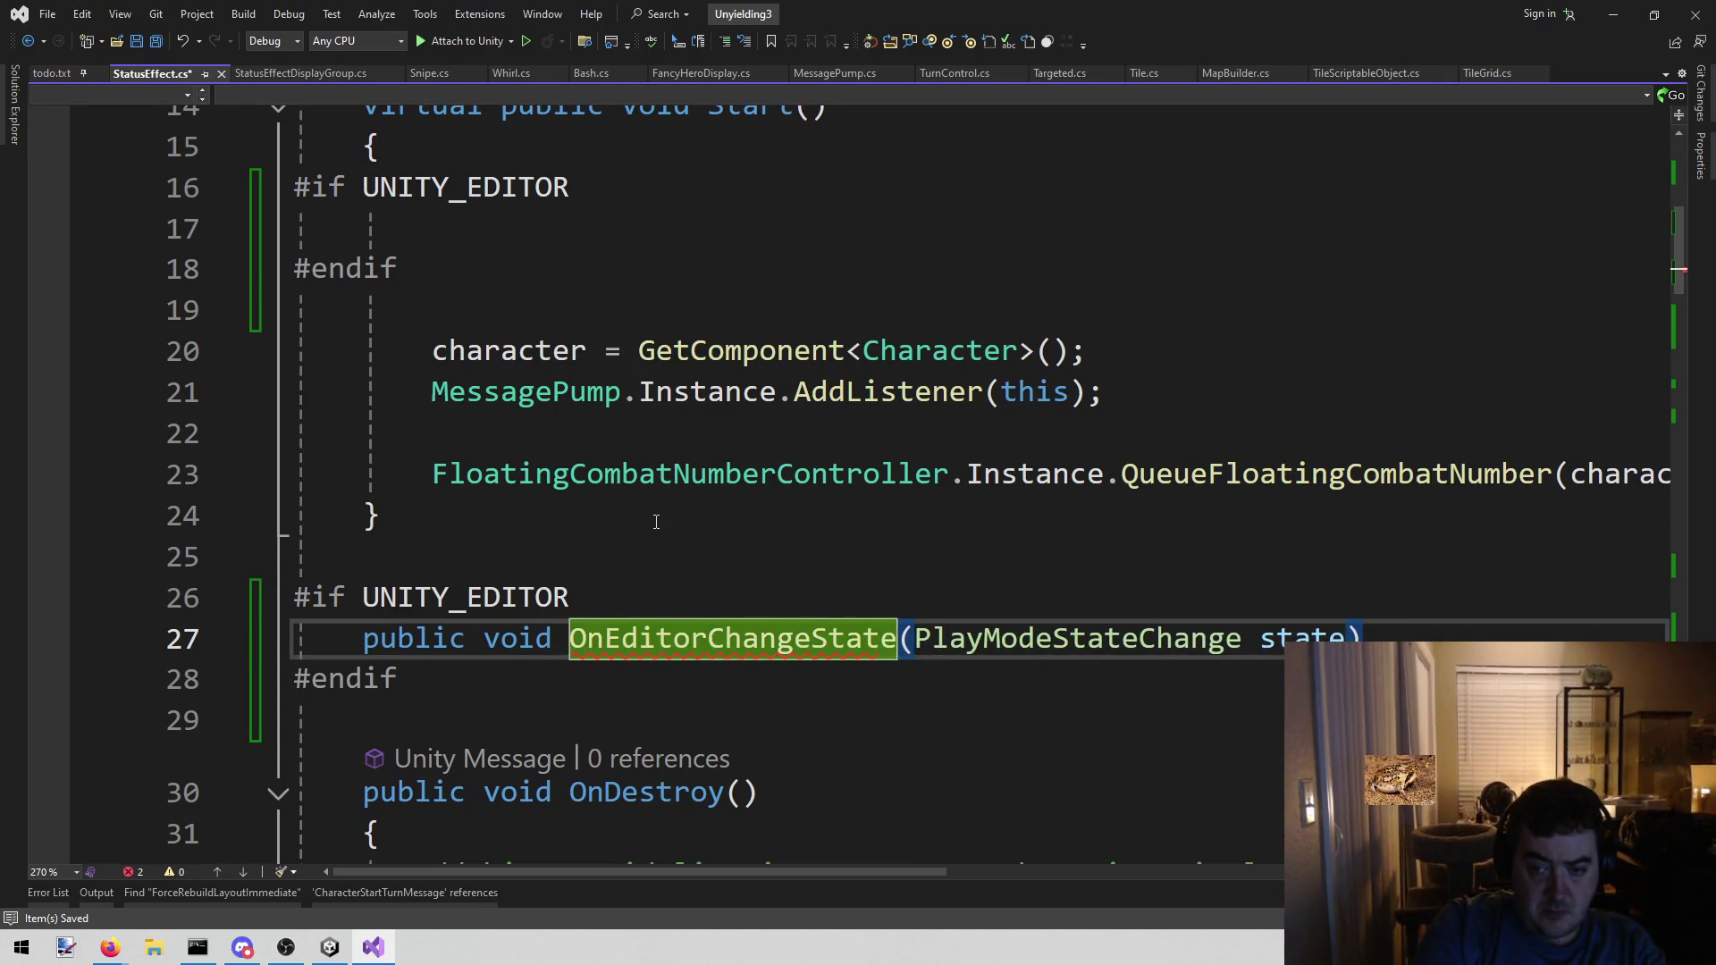
pyautogui.press('End')
pyautogui.press('Return')
pyautogui.write('{')
pyautogui.press('Return')
pyautogui.scroll(-2, 715, 514)
pyautogui.scroll(4, 752, 518)
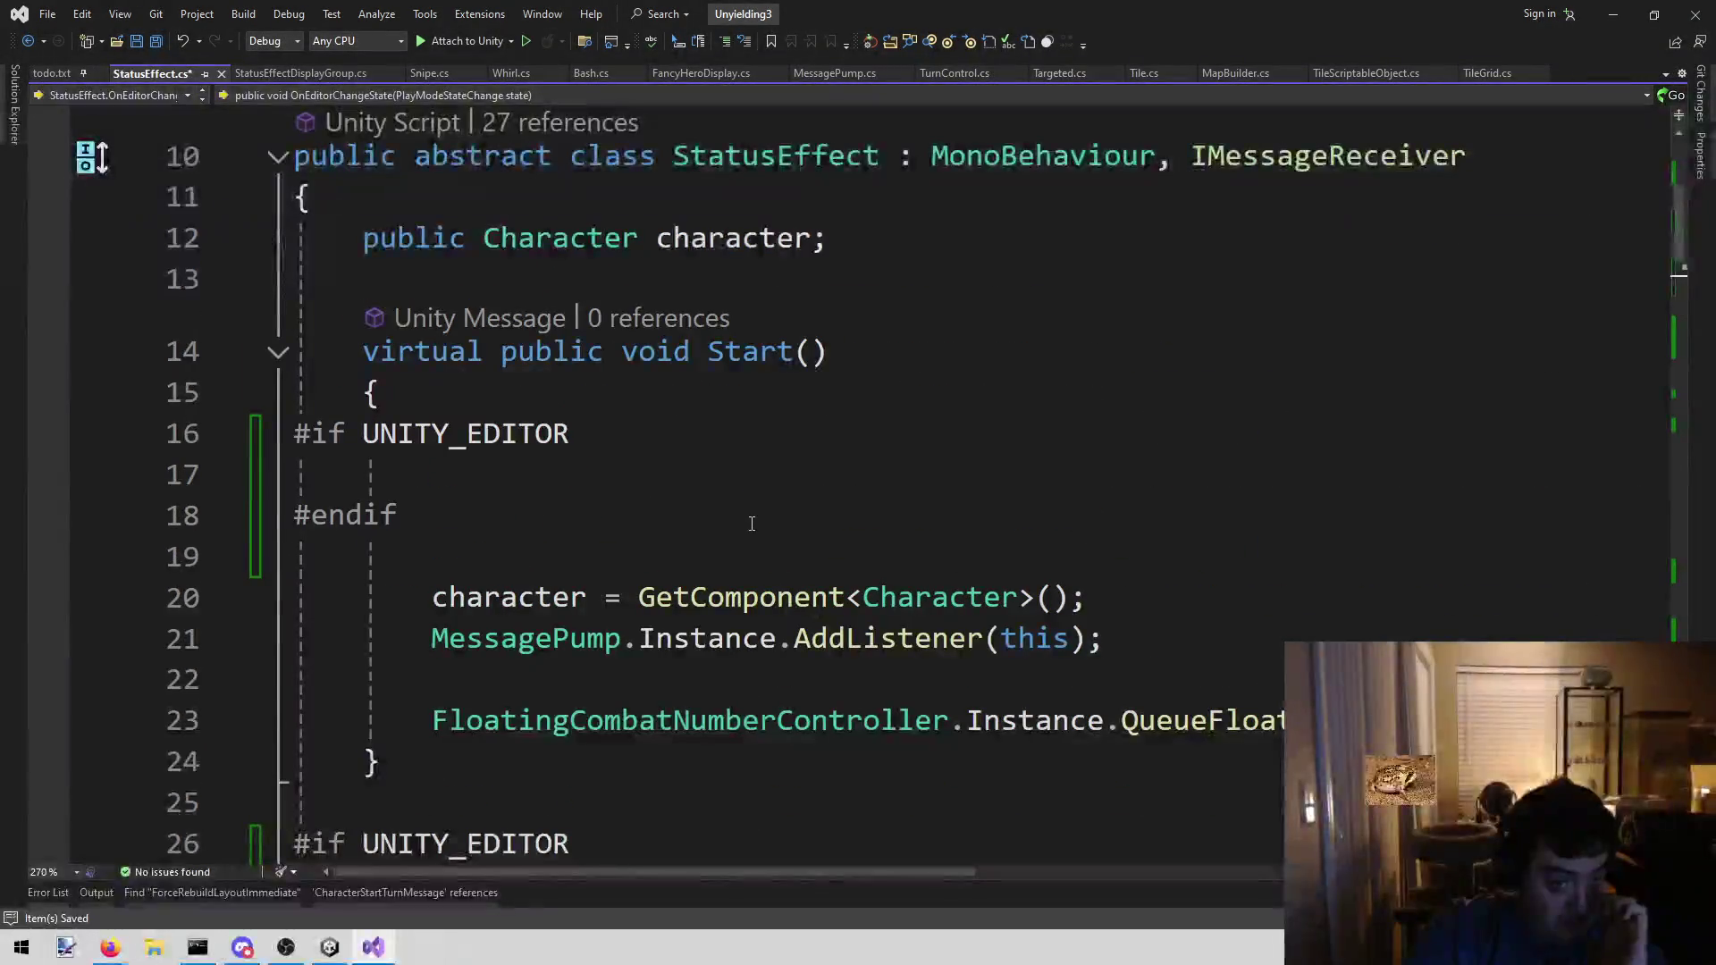
pyautogui.scroll(-1, 730, 527)
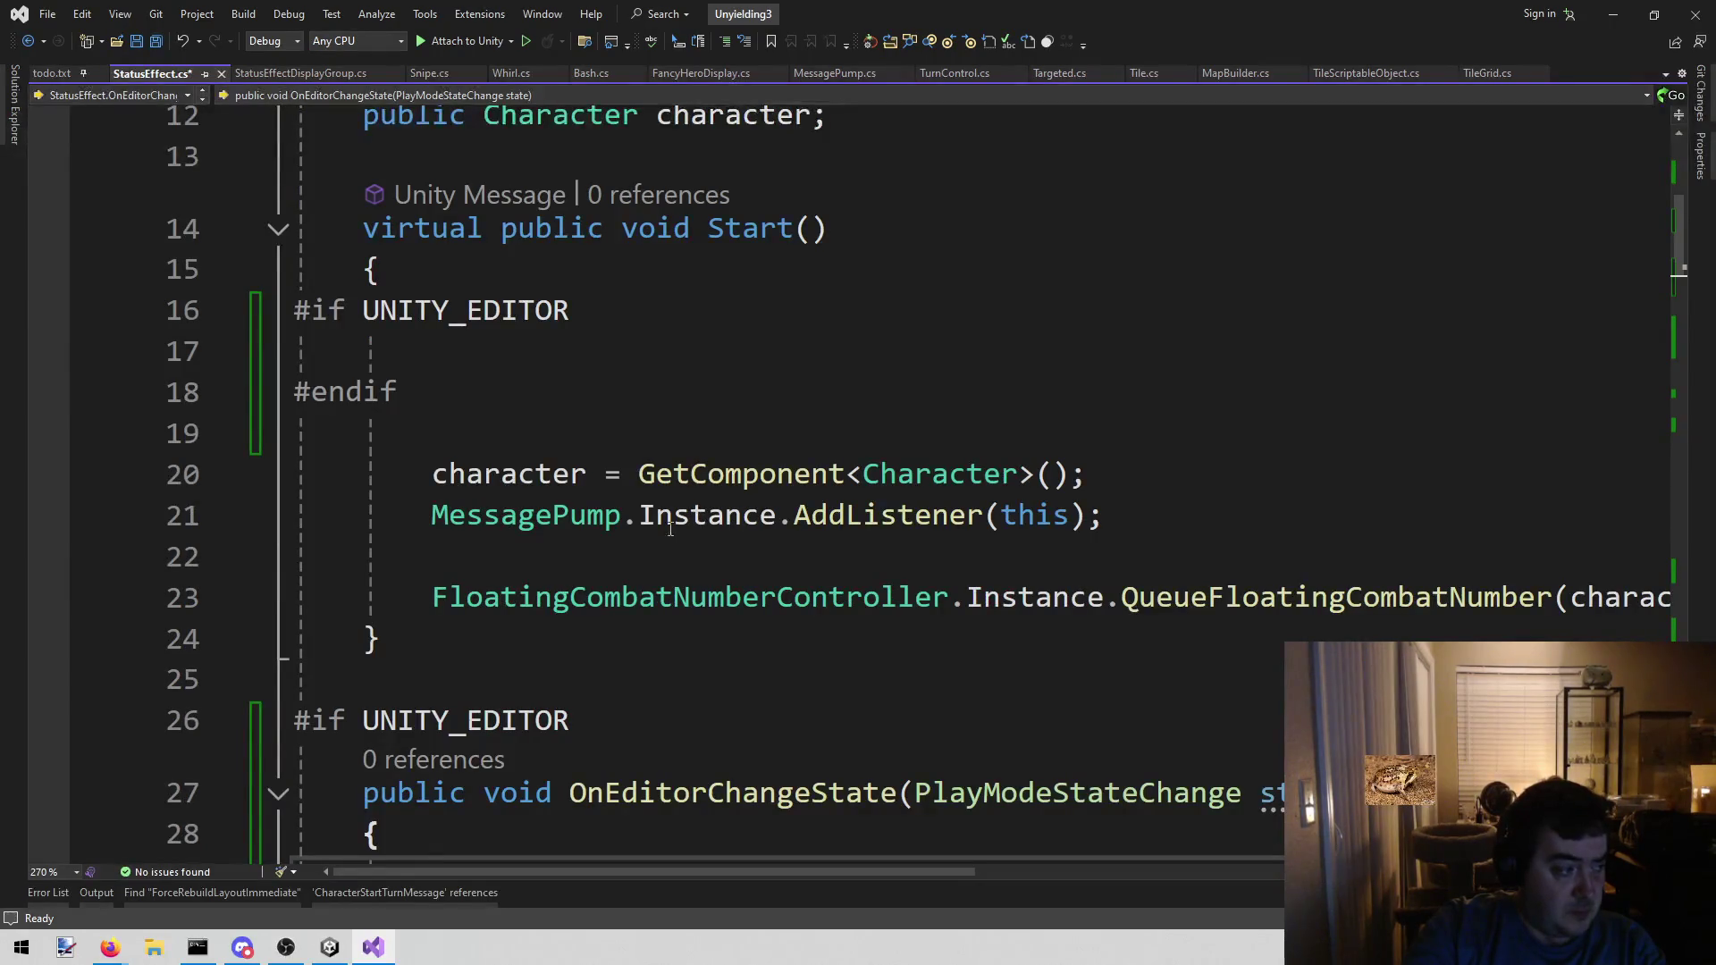
pyautogui.scroll(1, 609, 433)
pyautogui.click(604, 473)
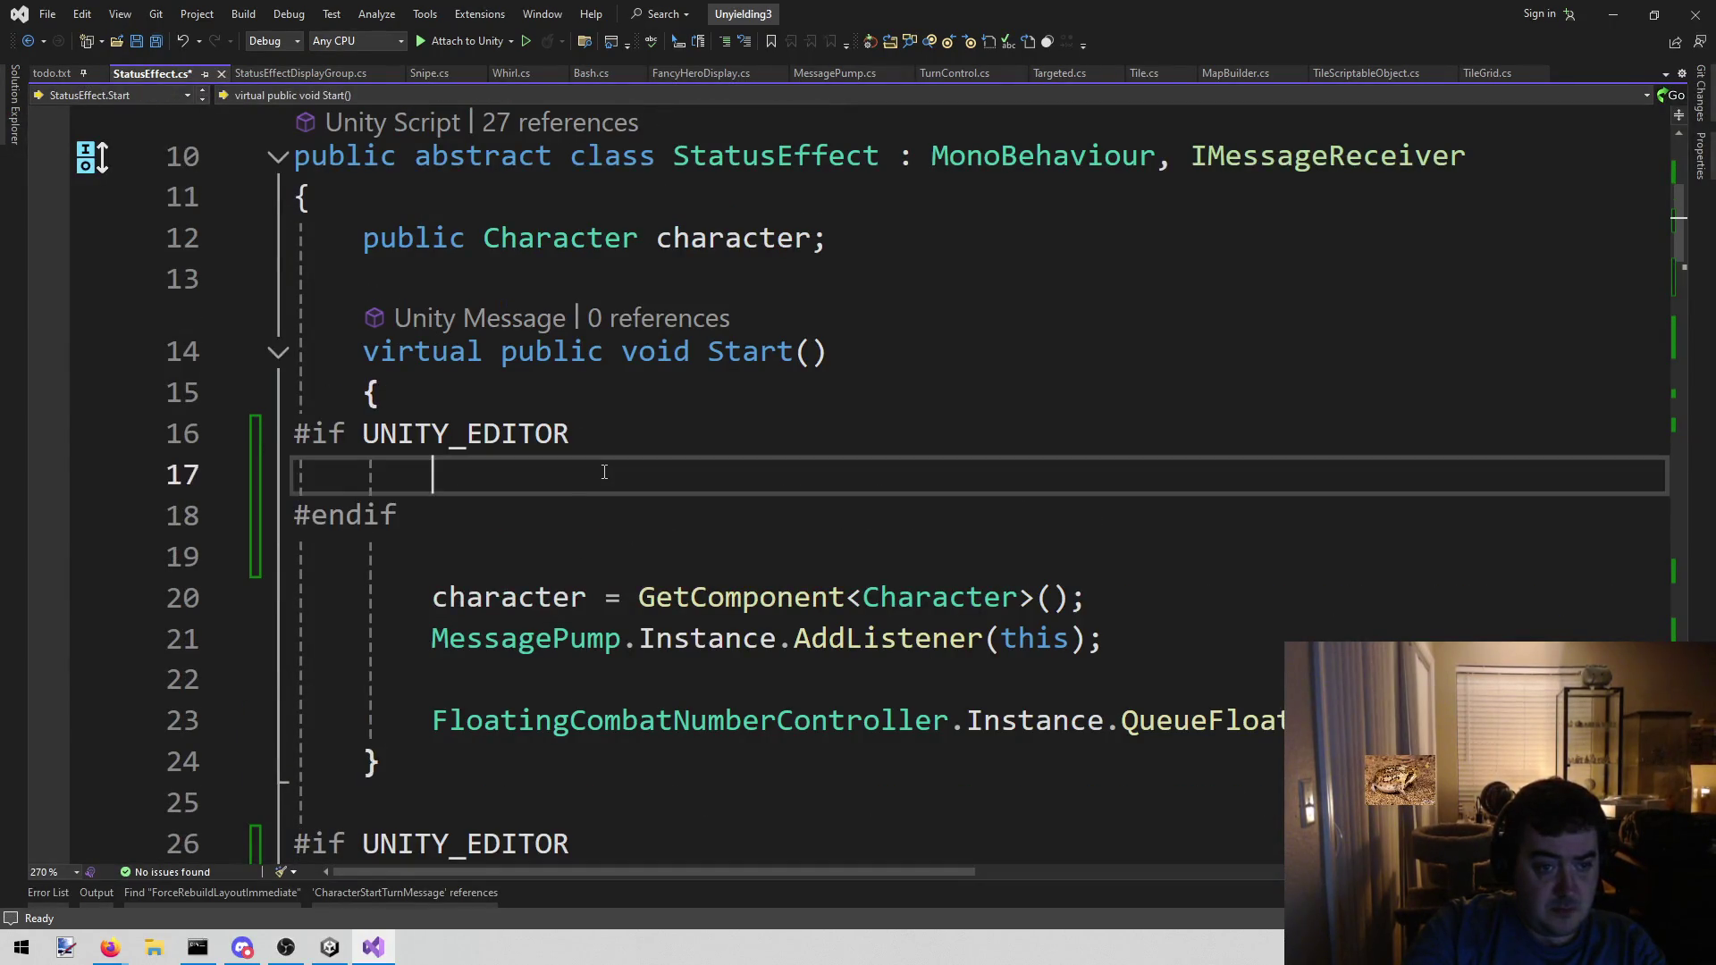
# - Add the EditorApplication.playModeStateChanged += OnEditorChangeState subscription inside Start's editor-only block
pyautogui.scroll(-2, 639, 527)
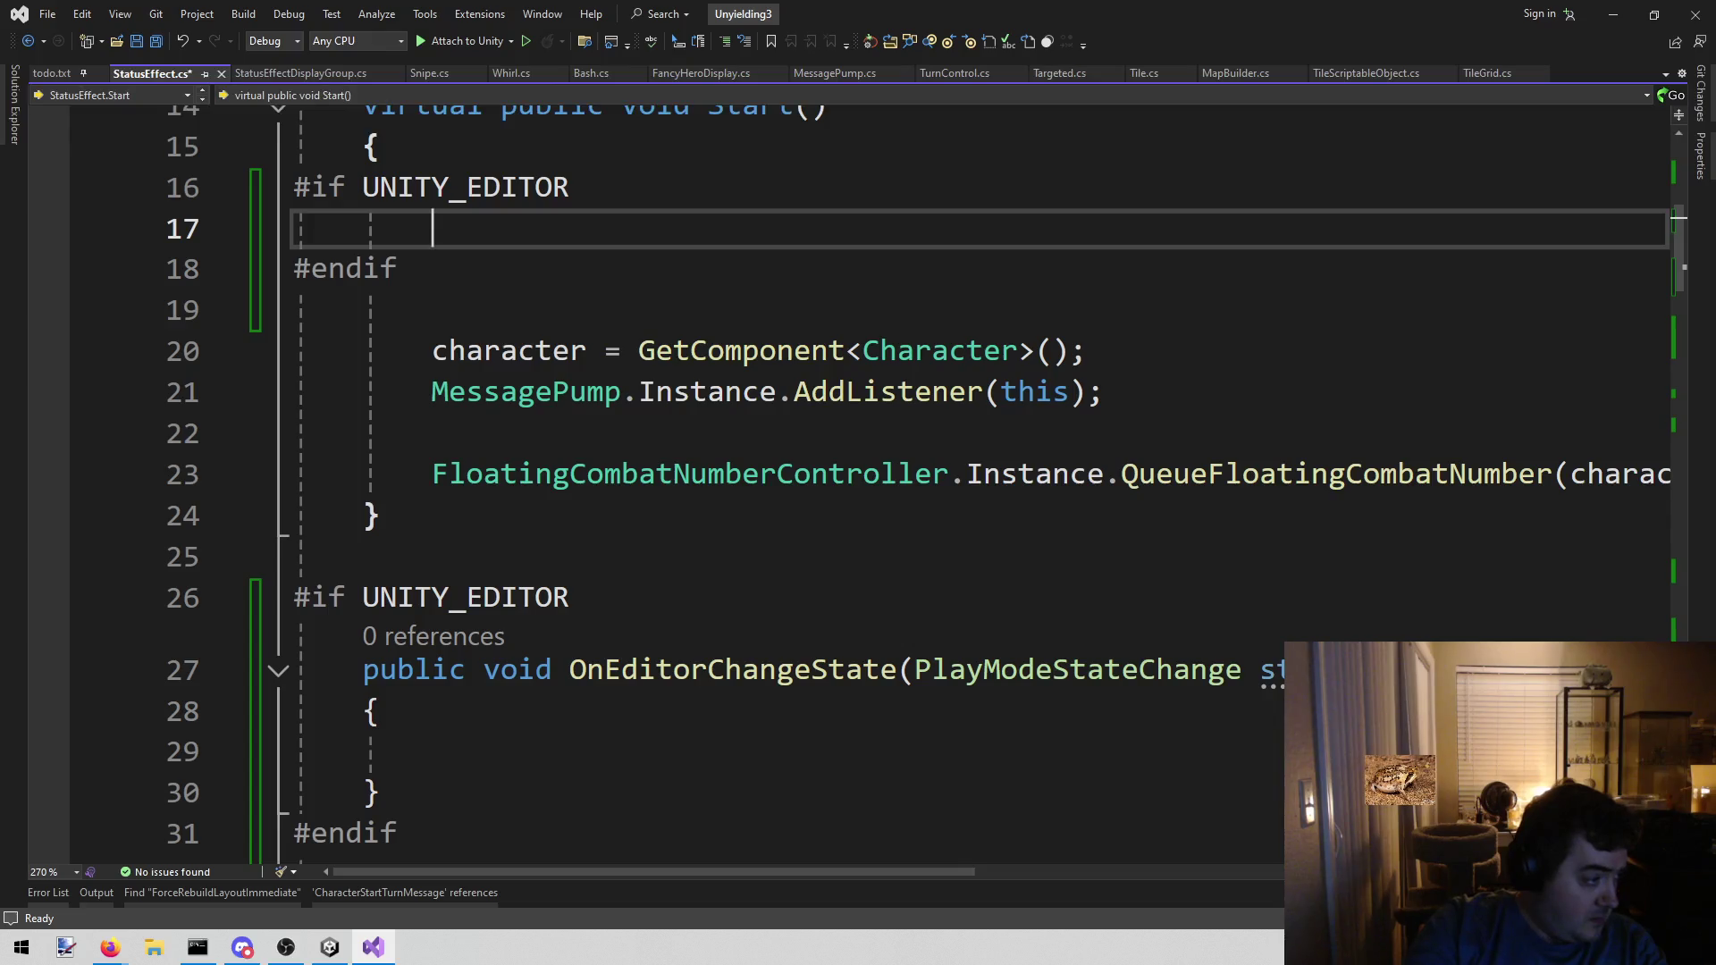
pyautogui.hotkey('alt', 'Tab')
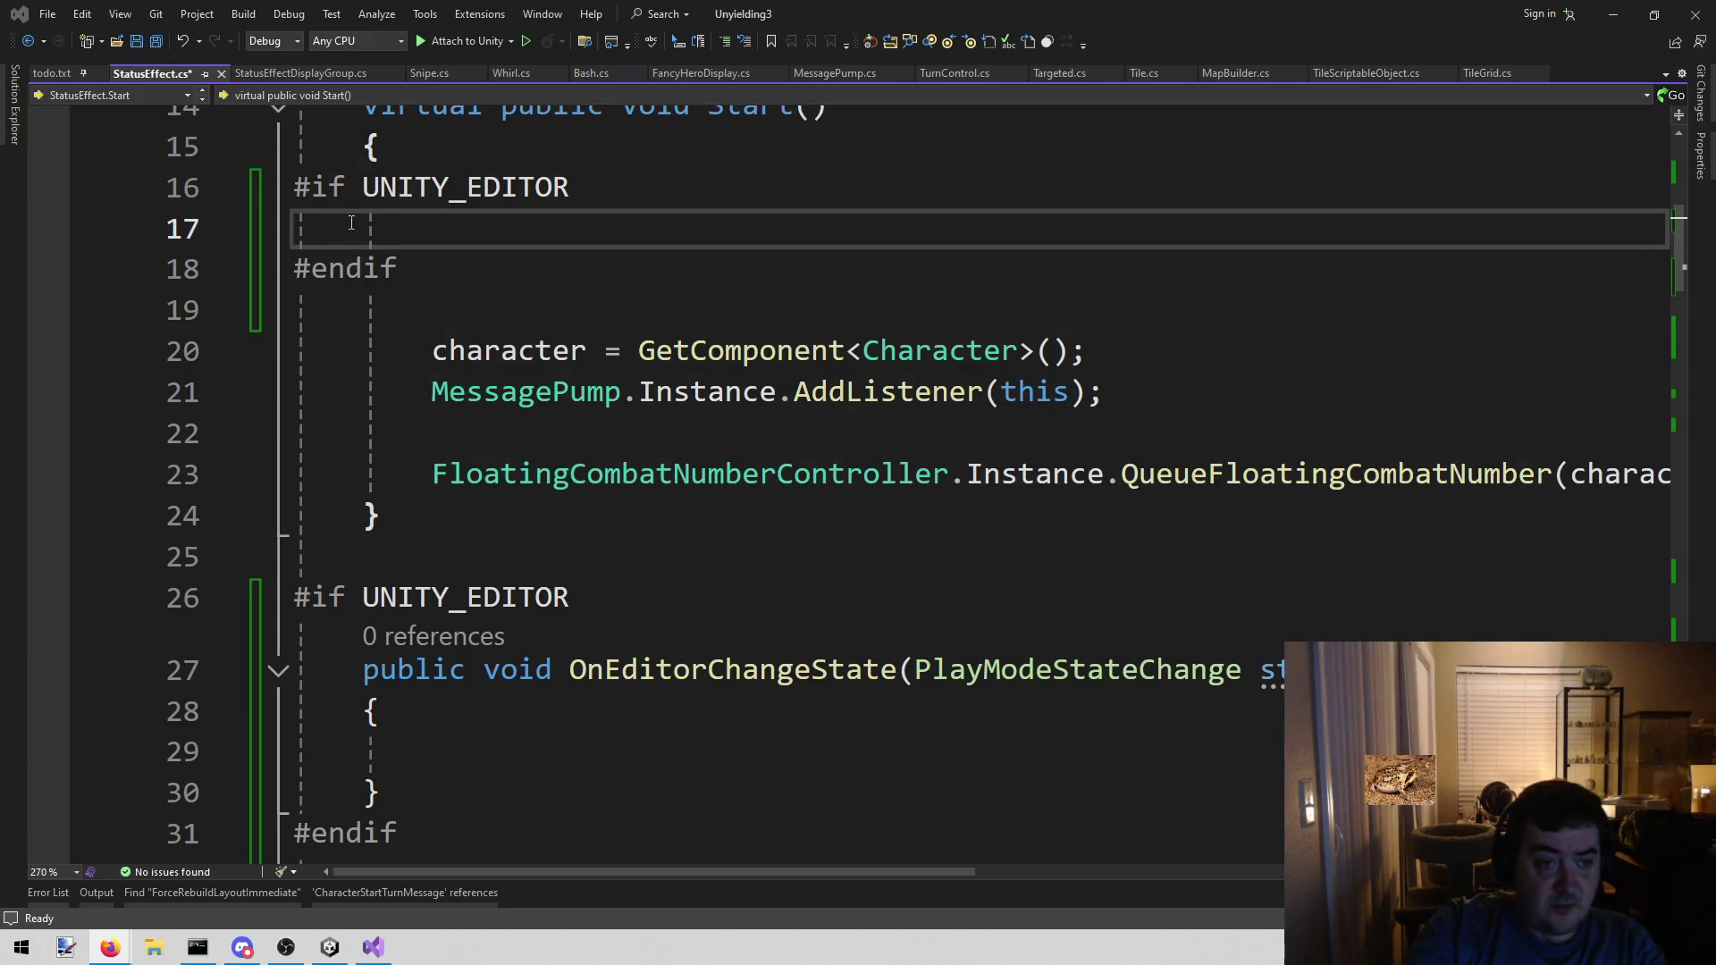
pyautogui.hotkey('alt', 'Tab')
pyautogui.write('EditorApplication.playModeStateChanged += OnPlayModeStateChanged;')
pyautogui.press('Home')
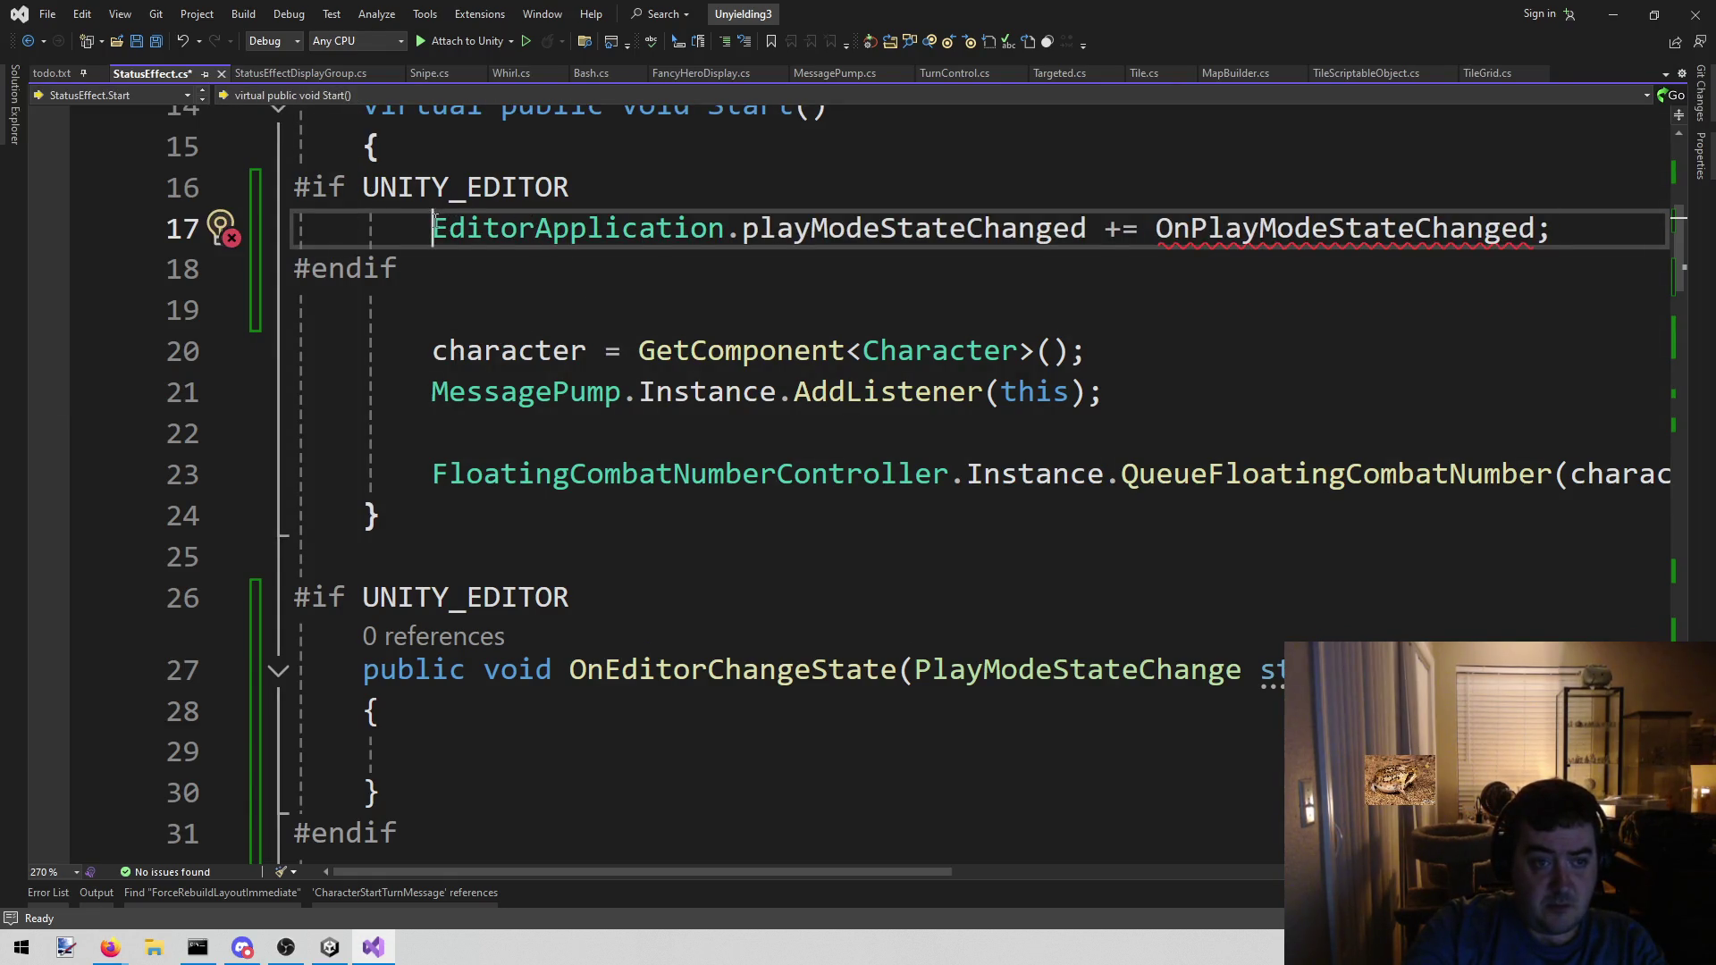
pyautogui.moveTo(1398, 223)
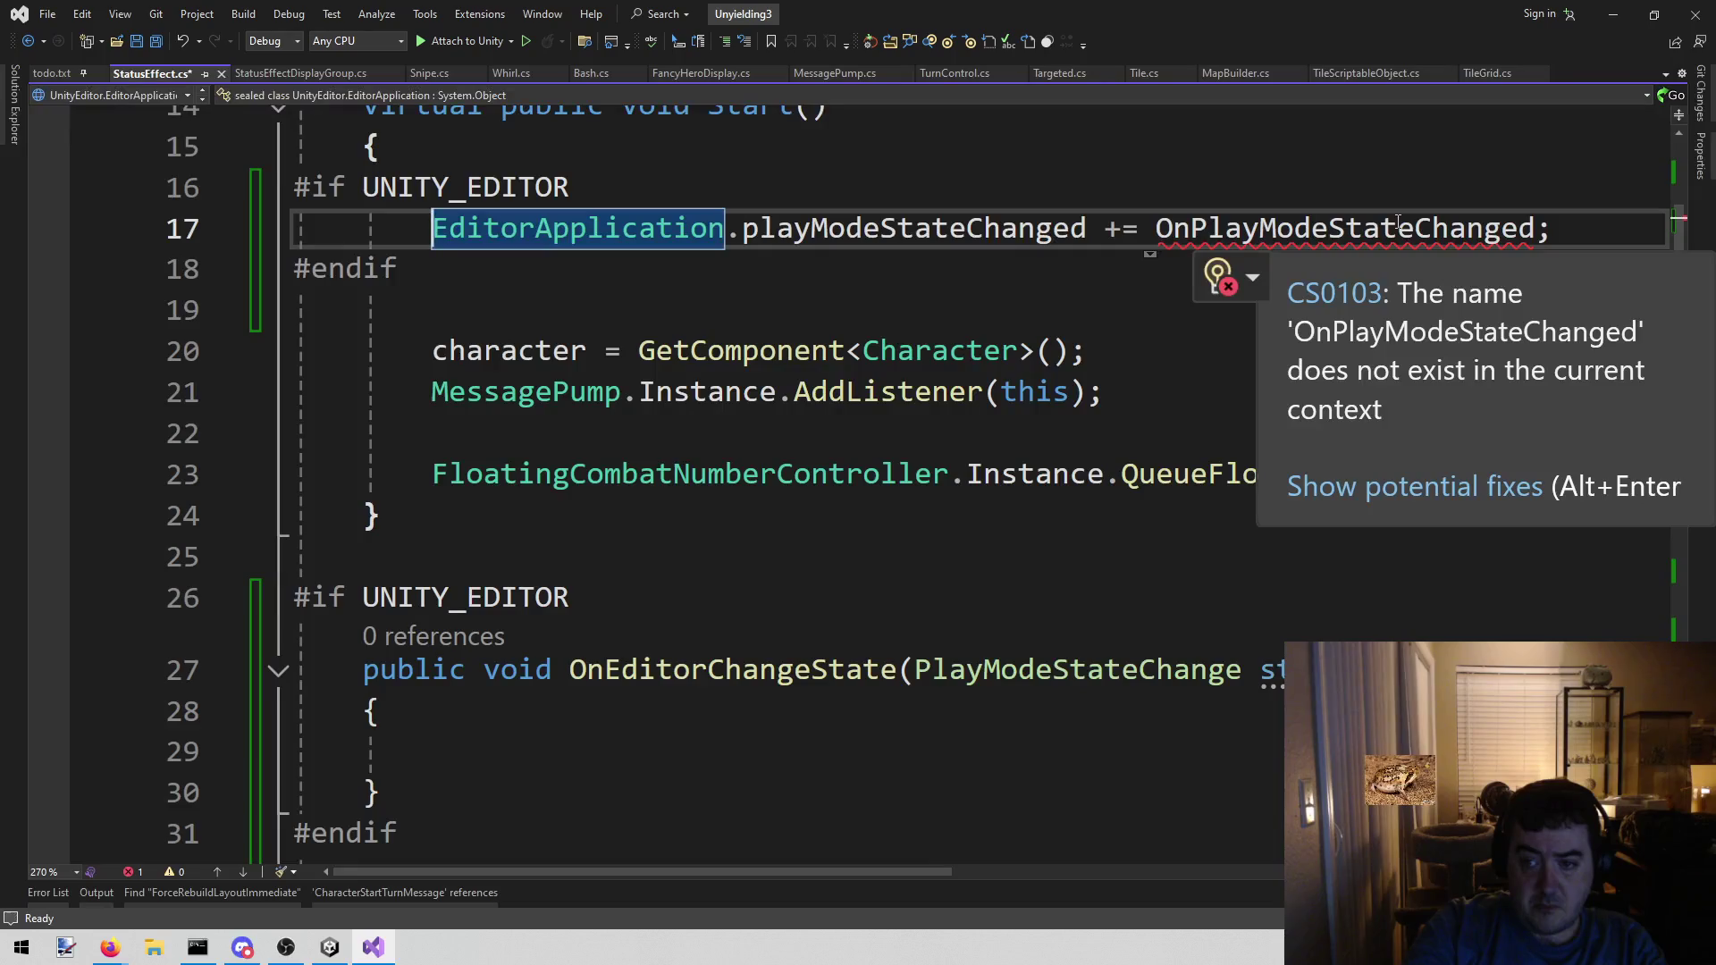
pyautogui.click(778, 693)
pyautogui.doubleClick(1336, 224)
pyautogui.write('OnEditorChangeState')
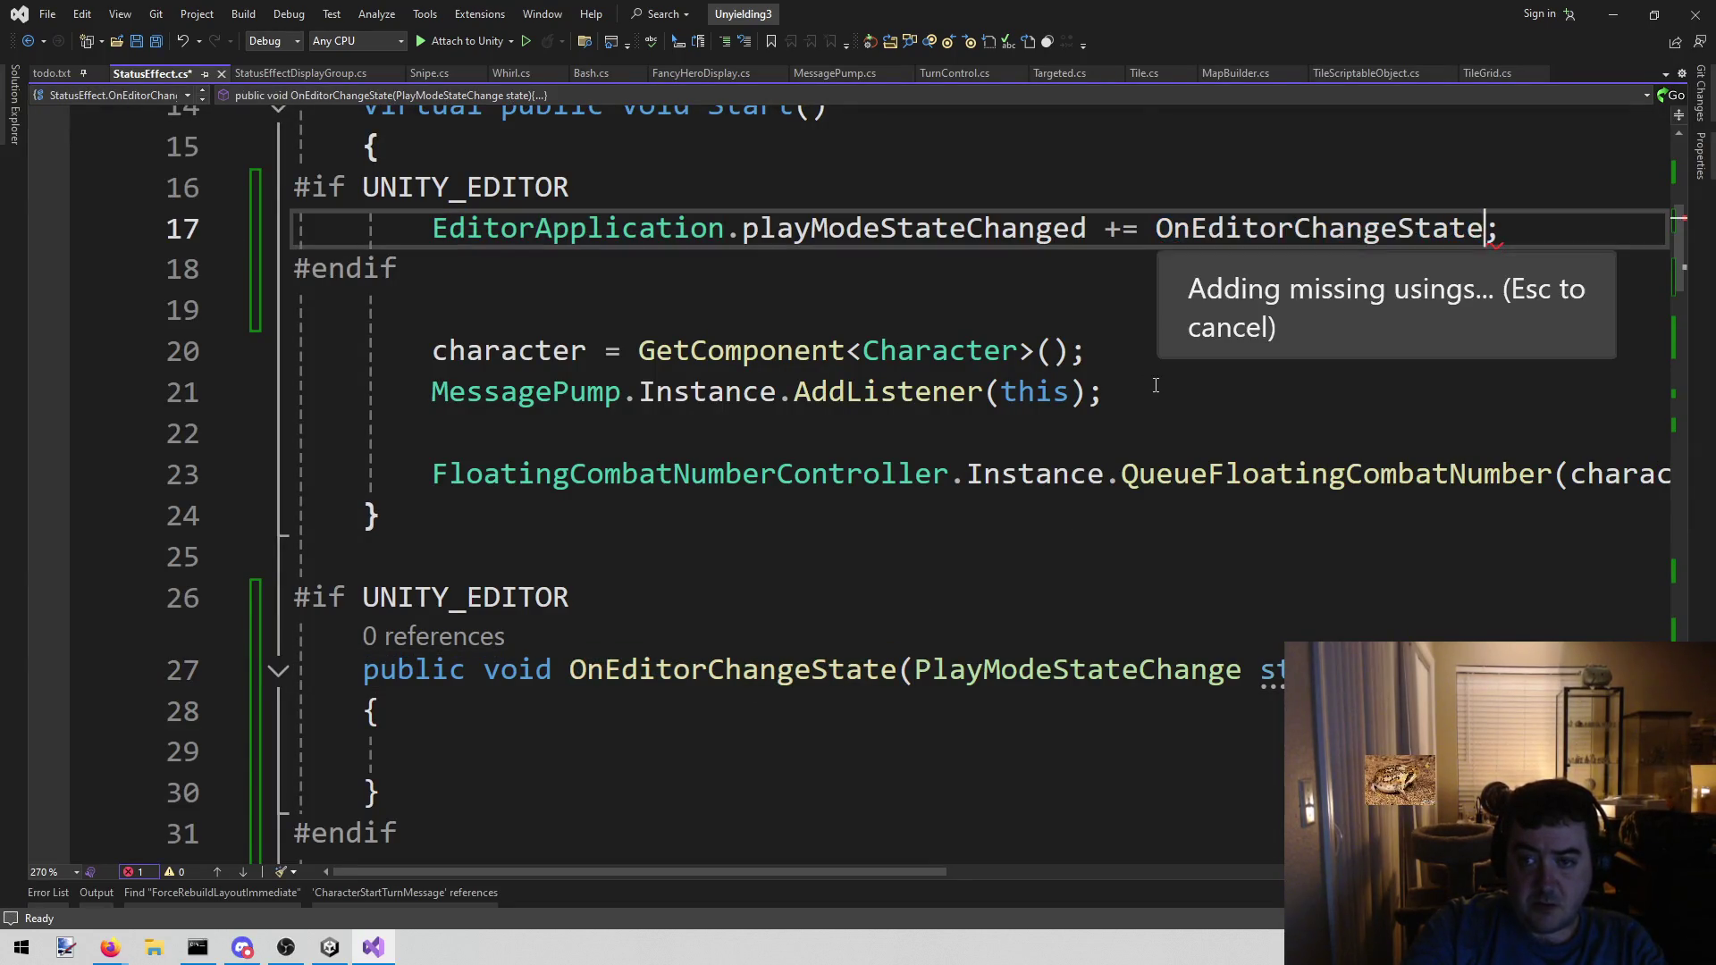
# - Review OnEditorChangeState and select its PlayModeStateChange parameter type
pyautogui.click(640, 720)
pyautogui.click(633, 752)
pyautogui.scroll(-2, 675, 679)
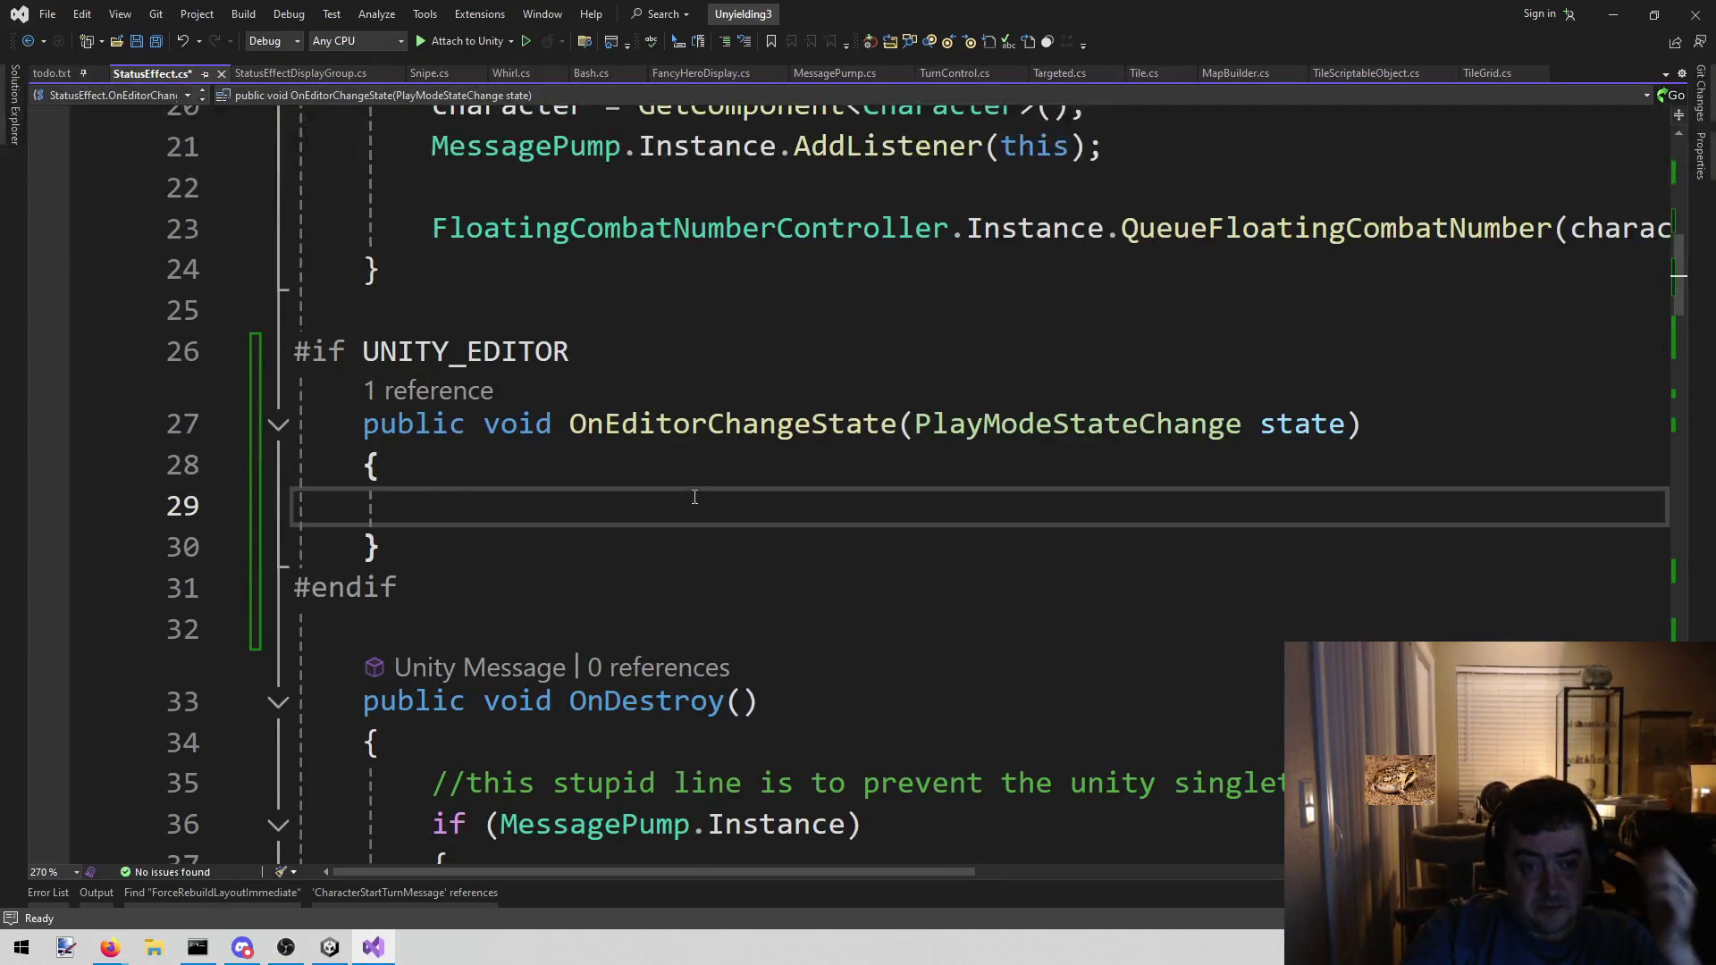
pyautogui.scroll(-3, 695, 505)
pyautogui.scroll(2, 695, 510)
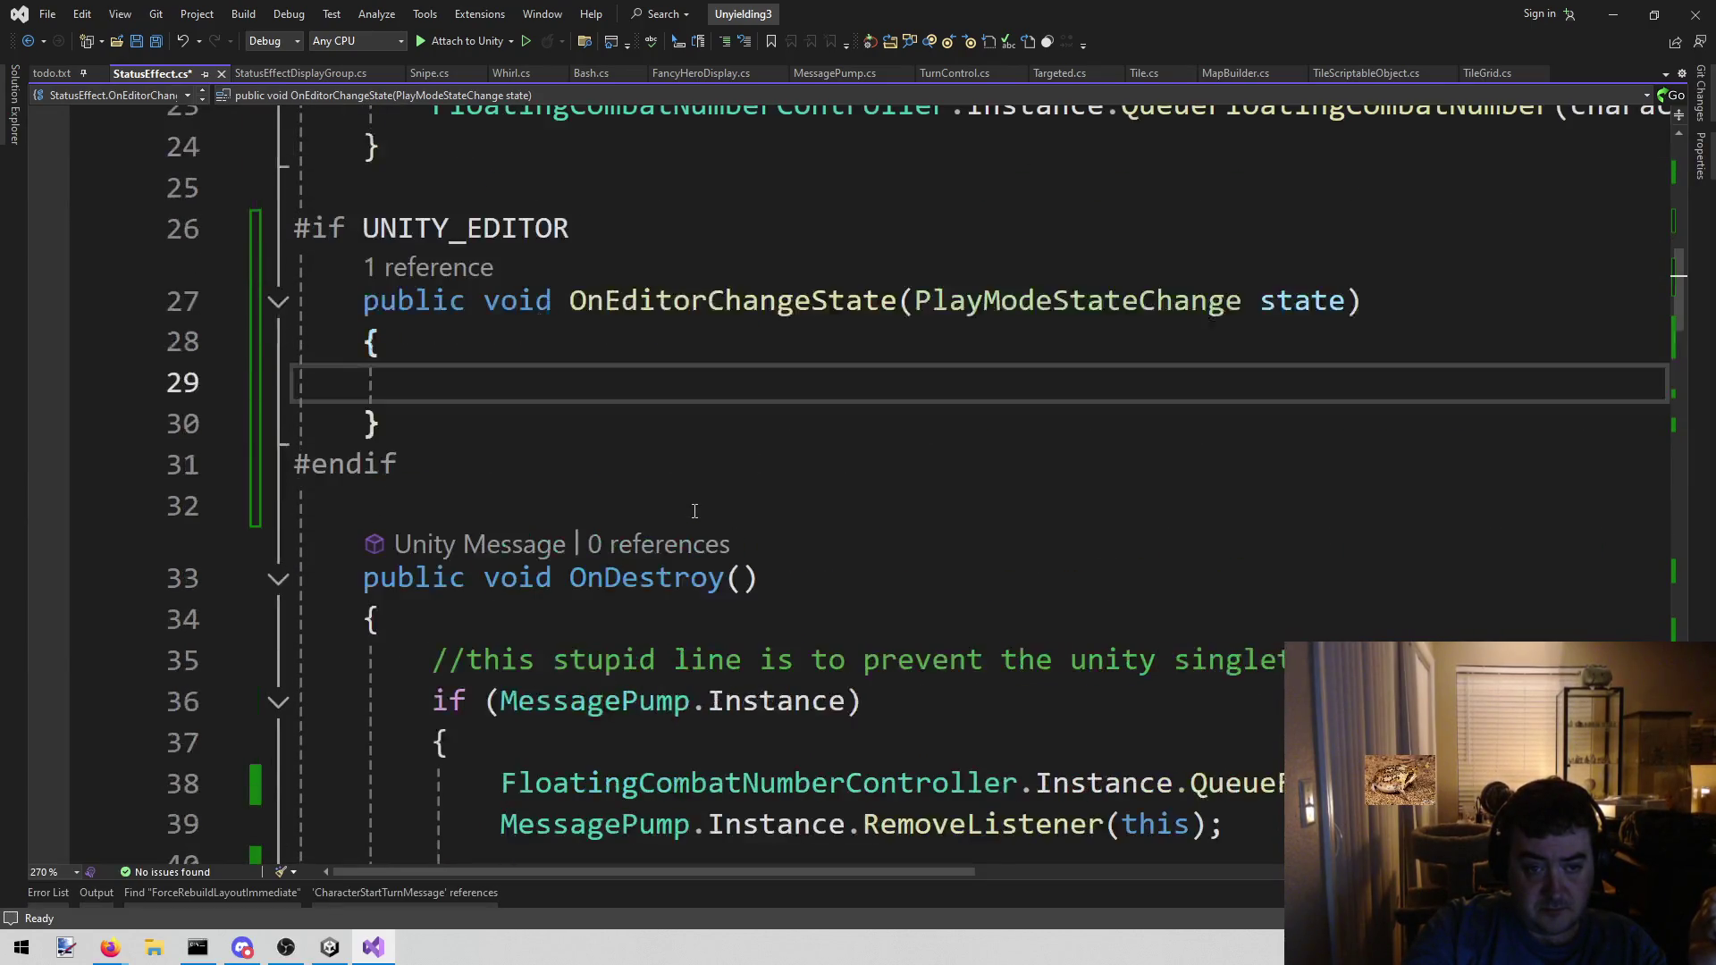
pyautogui.scroll(3, 653, 545)
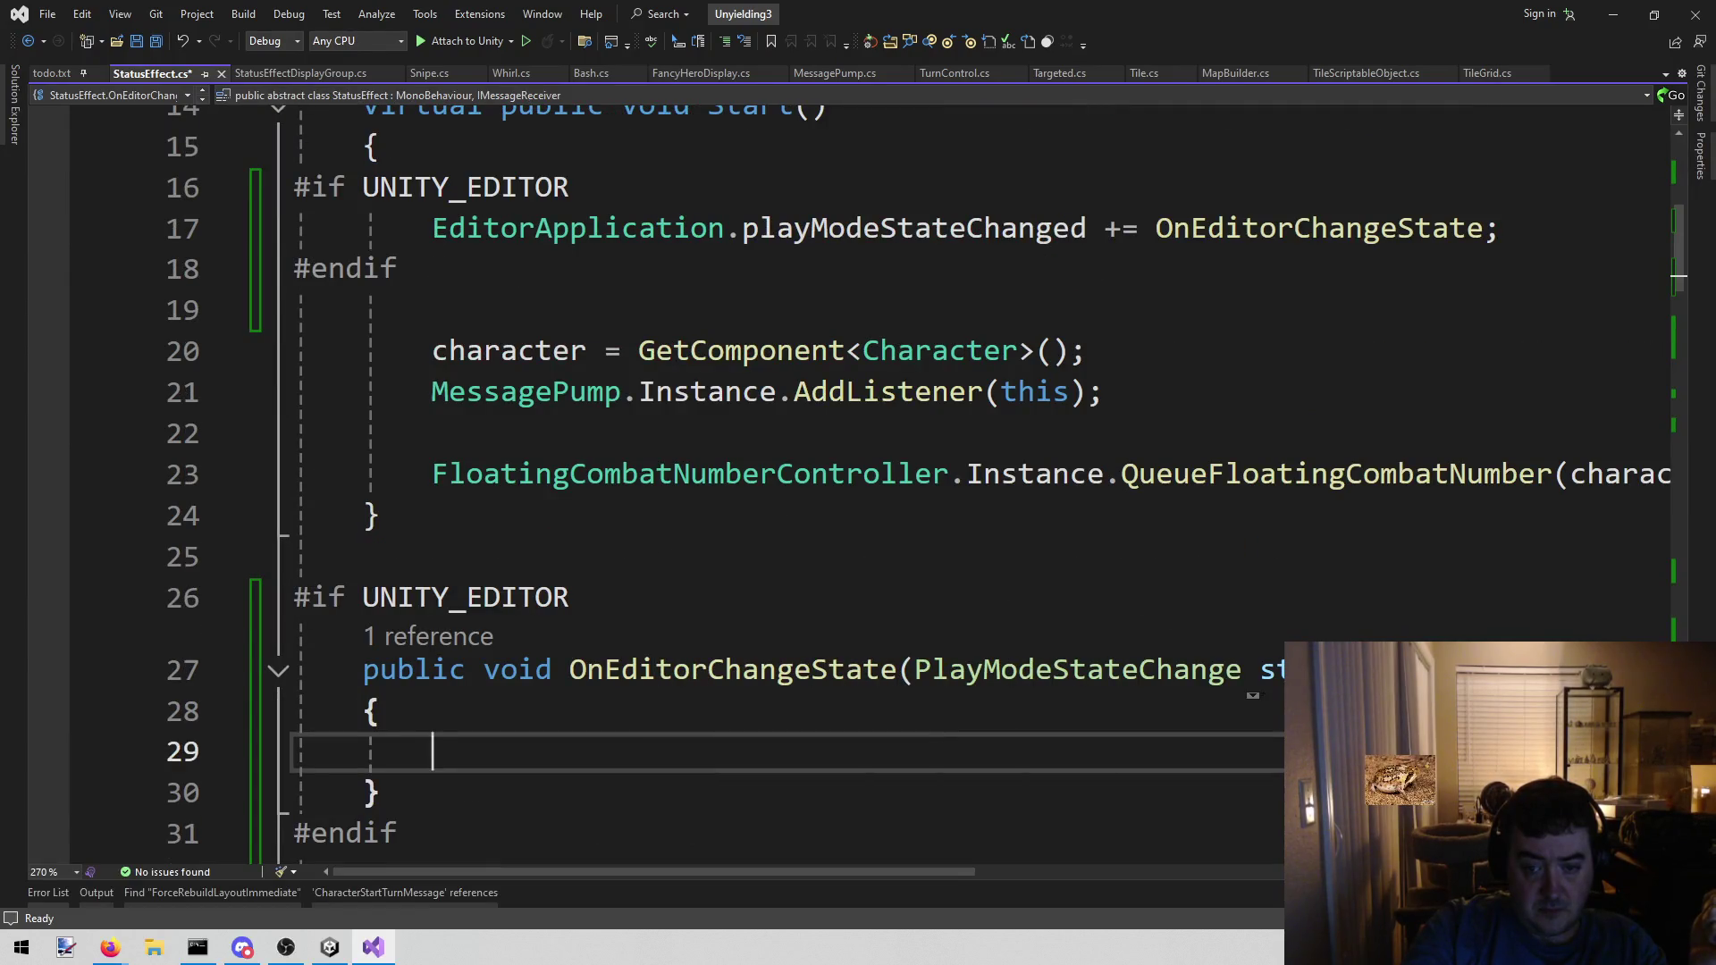
pyautogui.moveTo(1134, 657)
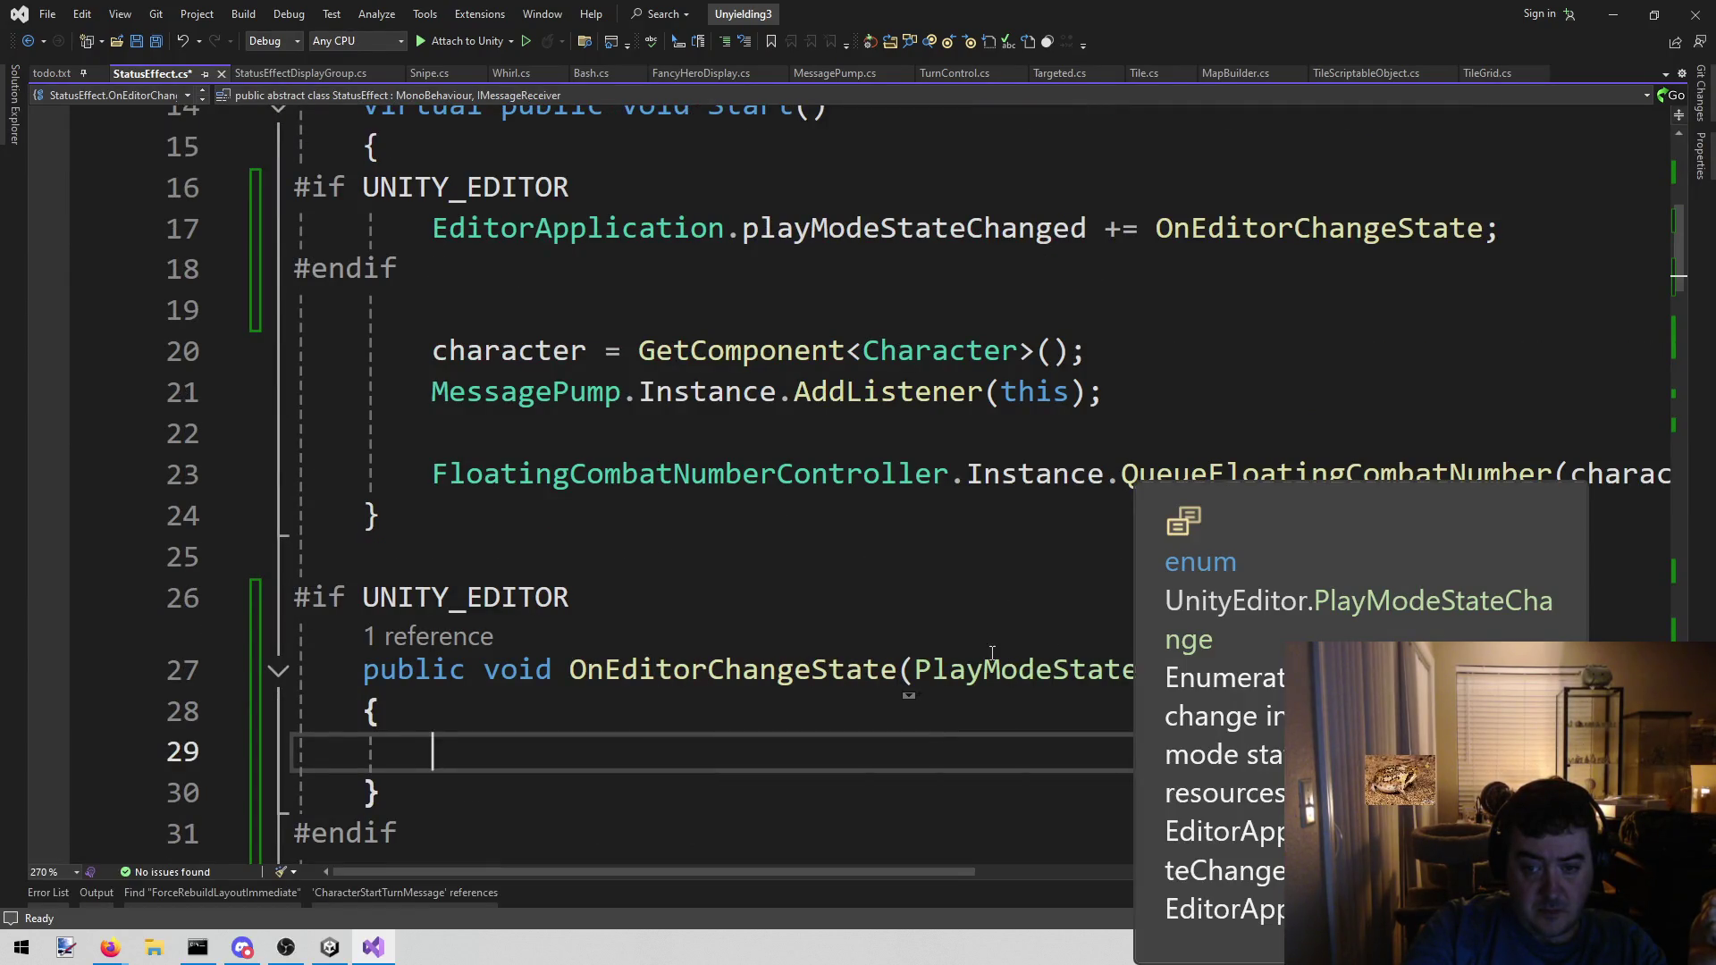
pyautogui.moveTo(921, 665); pyautogui.dragTo(1345, 670)
pyautogui.scroll(-2, 867, 547)
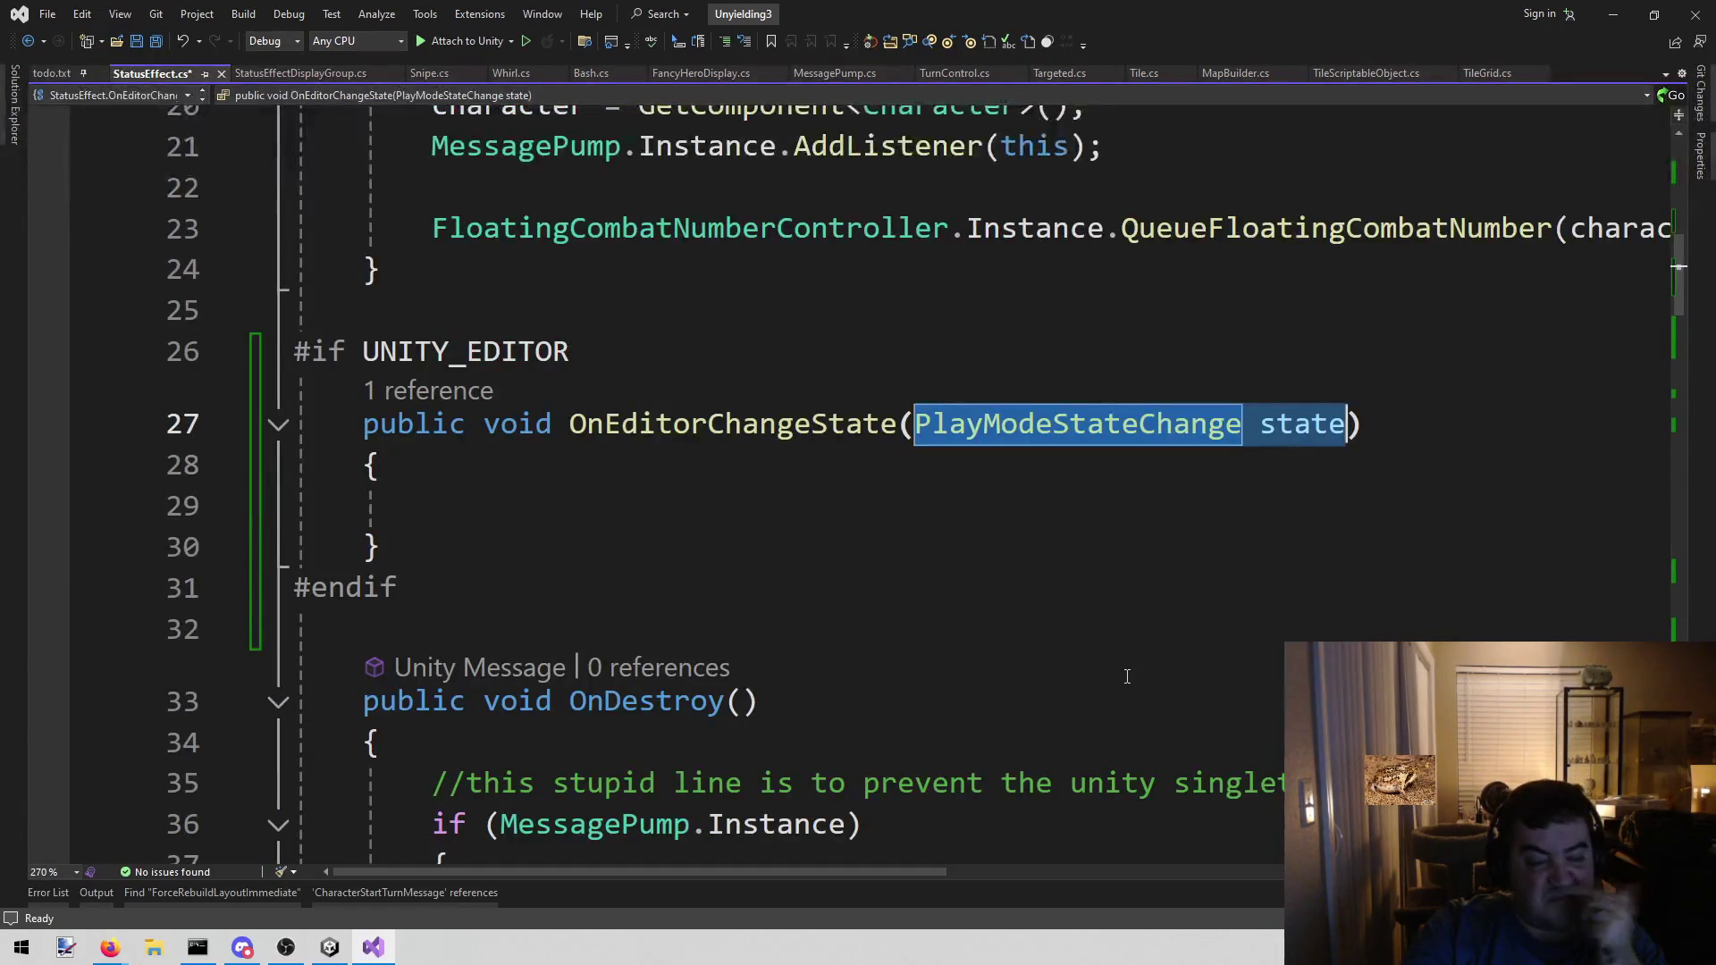
pyautogui.scroll(5, 867, 547)
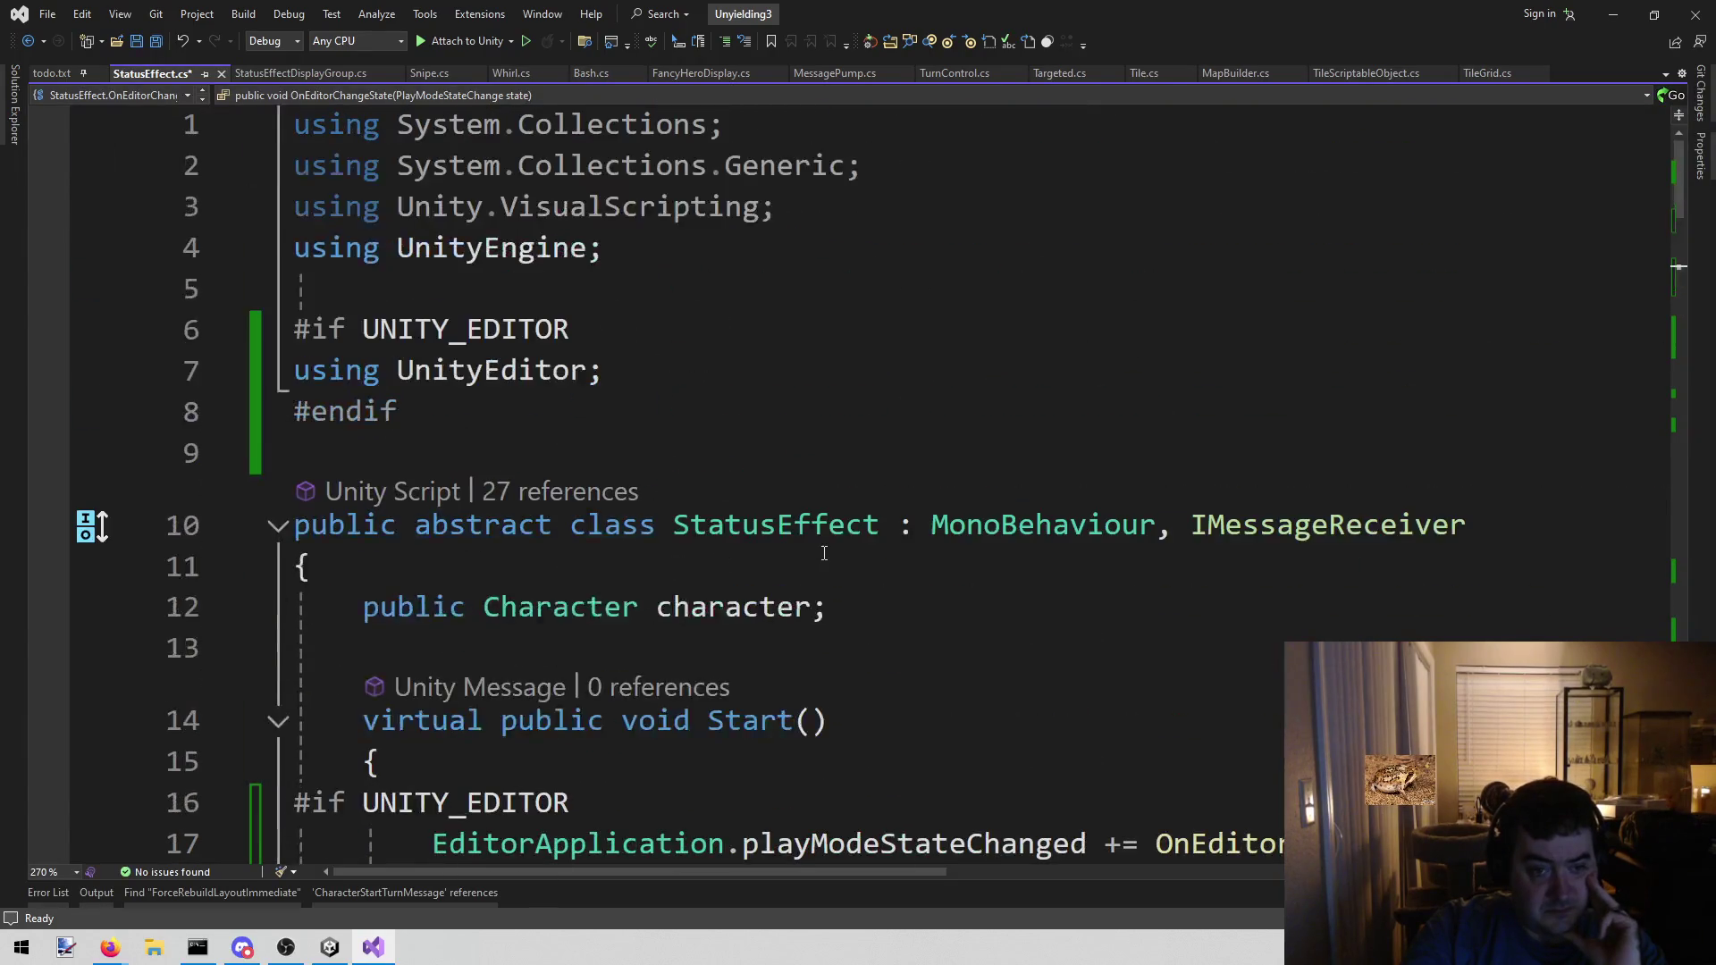
pyautogui.click(893, 525)
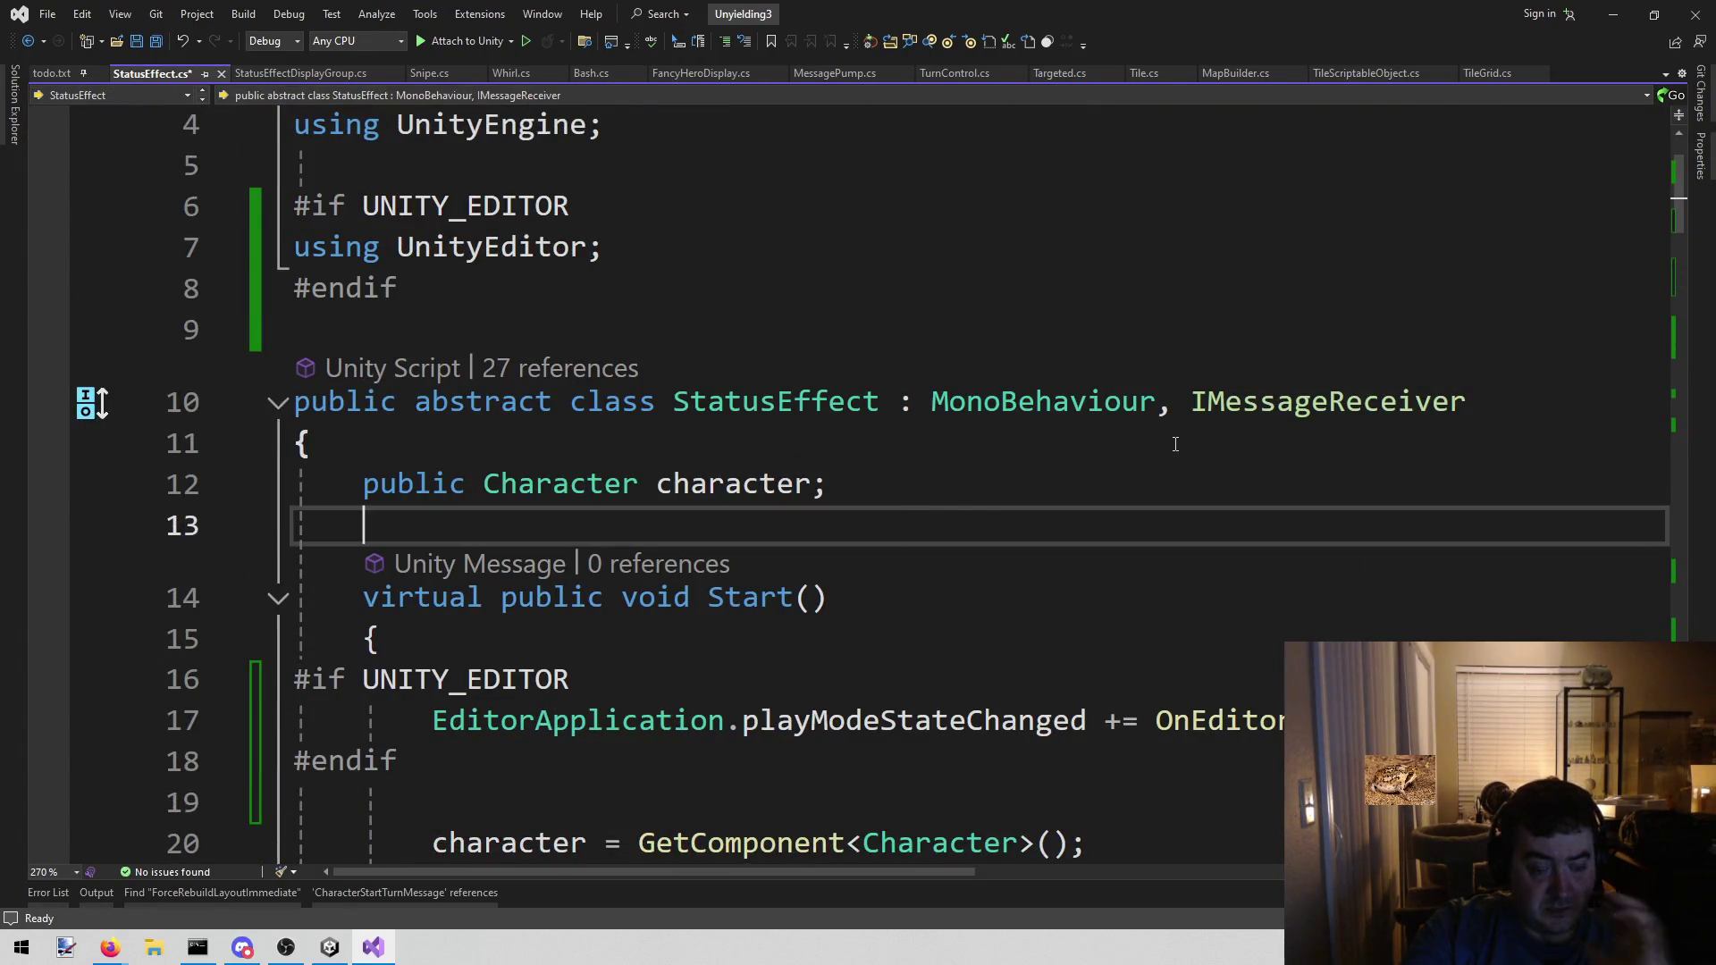
# - Add a bool exiting = false; field below the character field and save
pyautogui.press('Return')
pyautogui.press('Return')
pyautogui.press('Up')
pyautogui.write('bool exiting = false;')
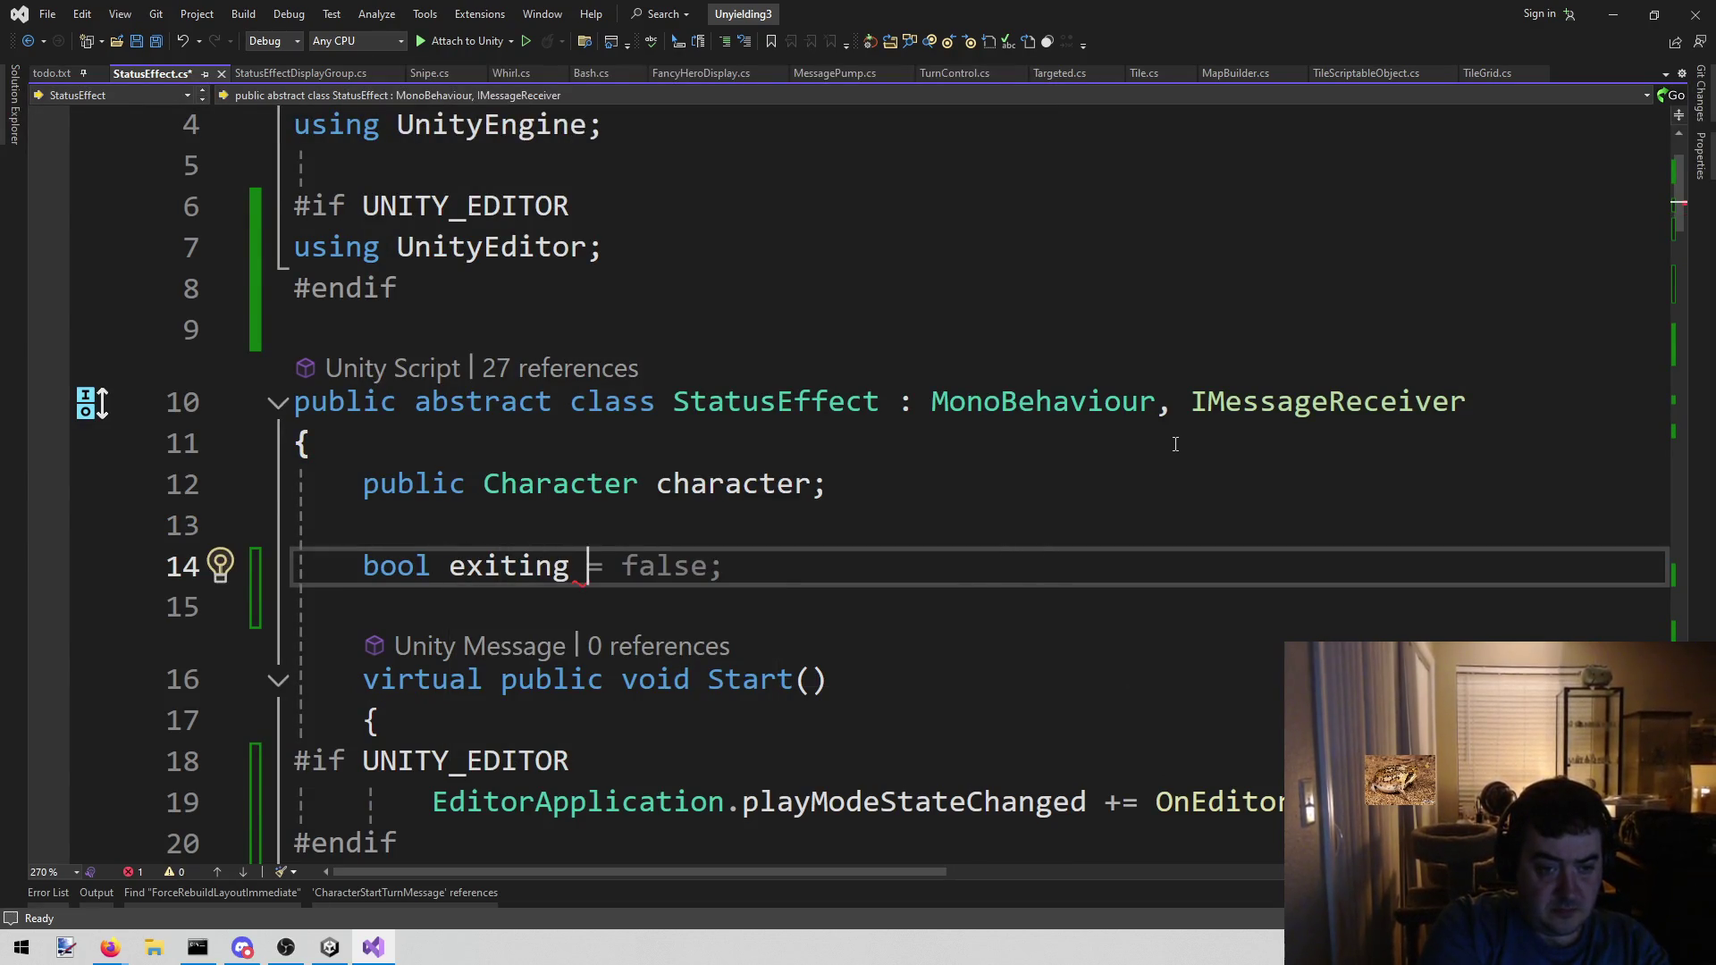
pyautogui.press('End')
pyautogui.hotkey('ctrl', 's')
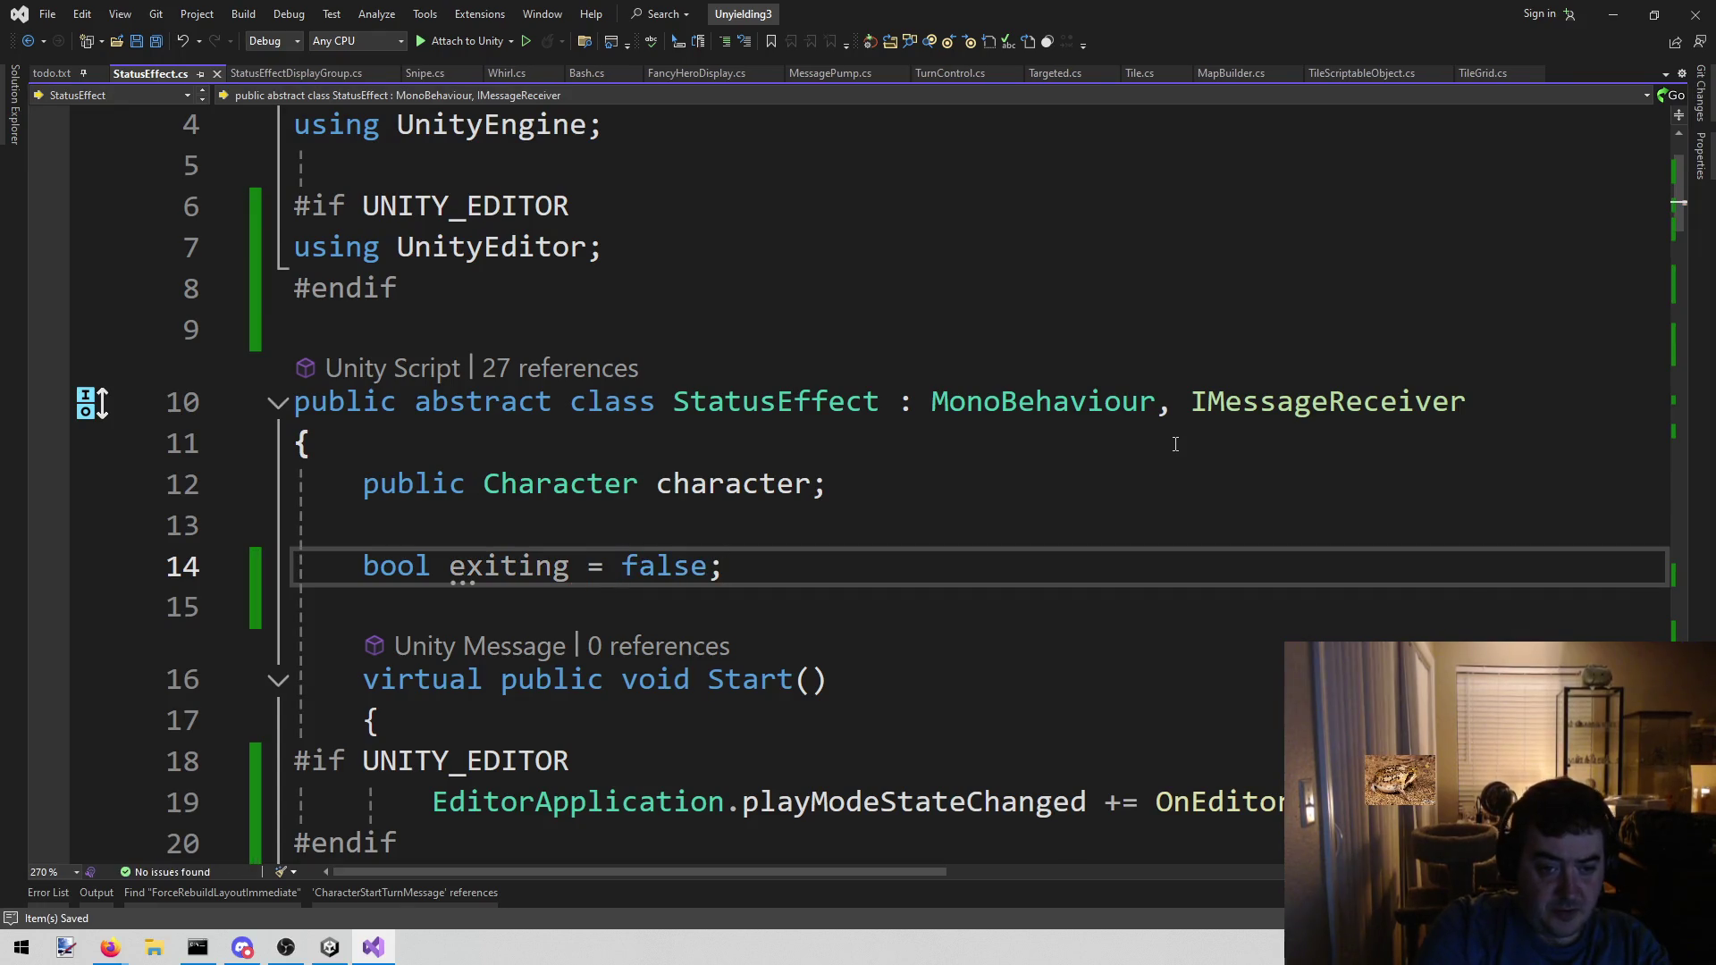
pyautogui.scroll(-3, 1179, 451)
pyautogui.scroll(-2, 1181, 453)
# - In OnEditorChangeState, set exiting = true when state == PlayModeStateChange.ExitingPlayMode, then save
pyautogui.click(678, 723)
pyautogui.write('i')
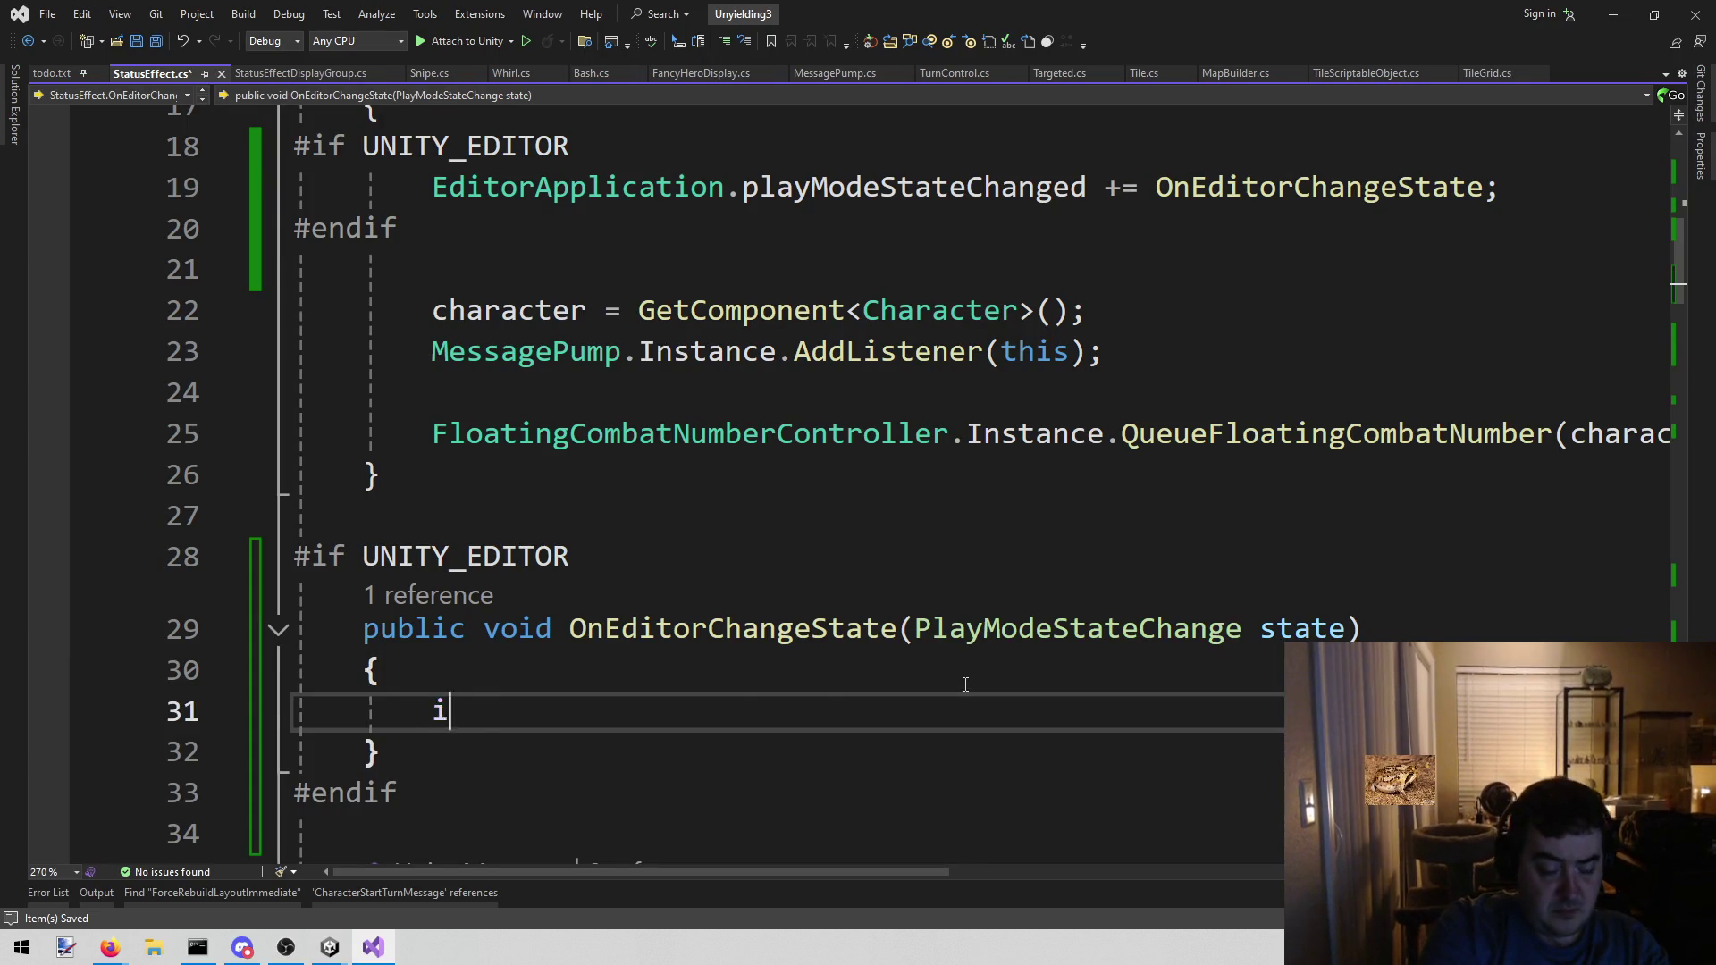
pyautogui.write('f (state ==')
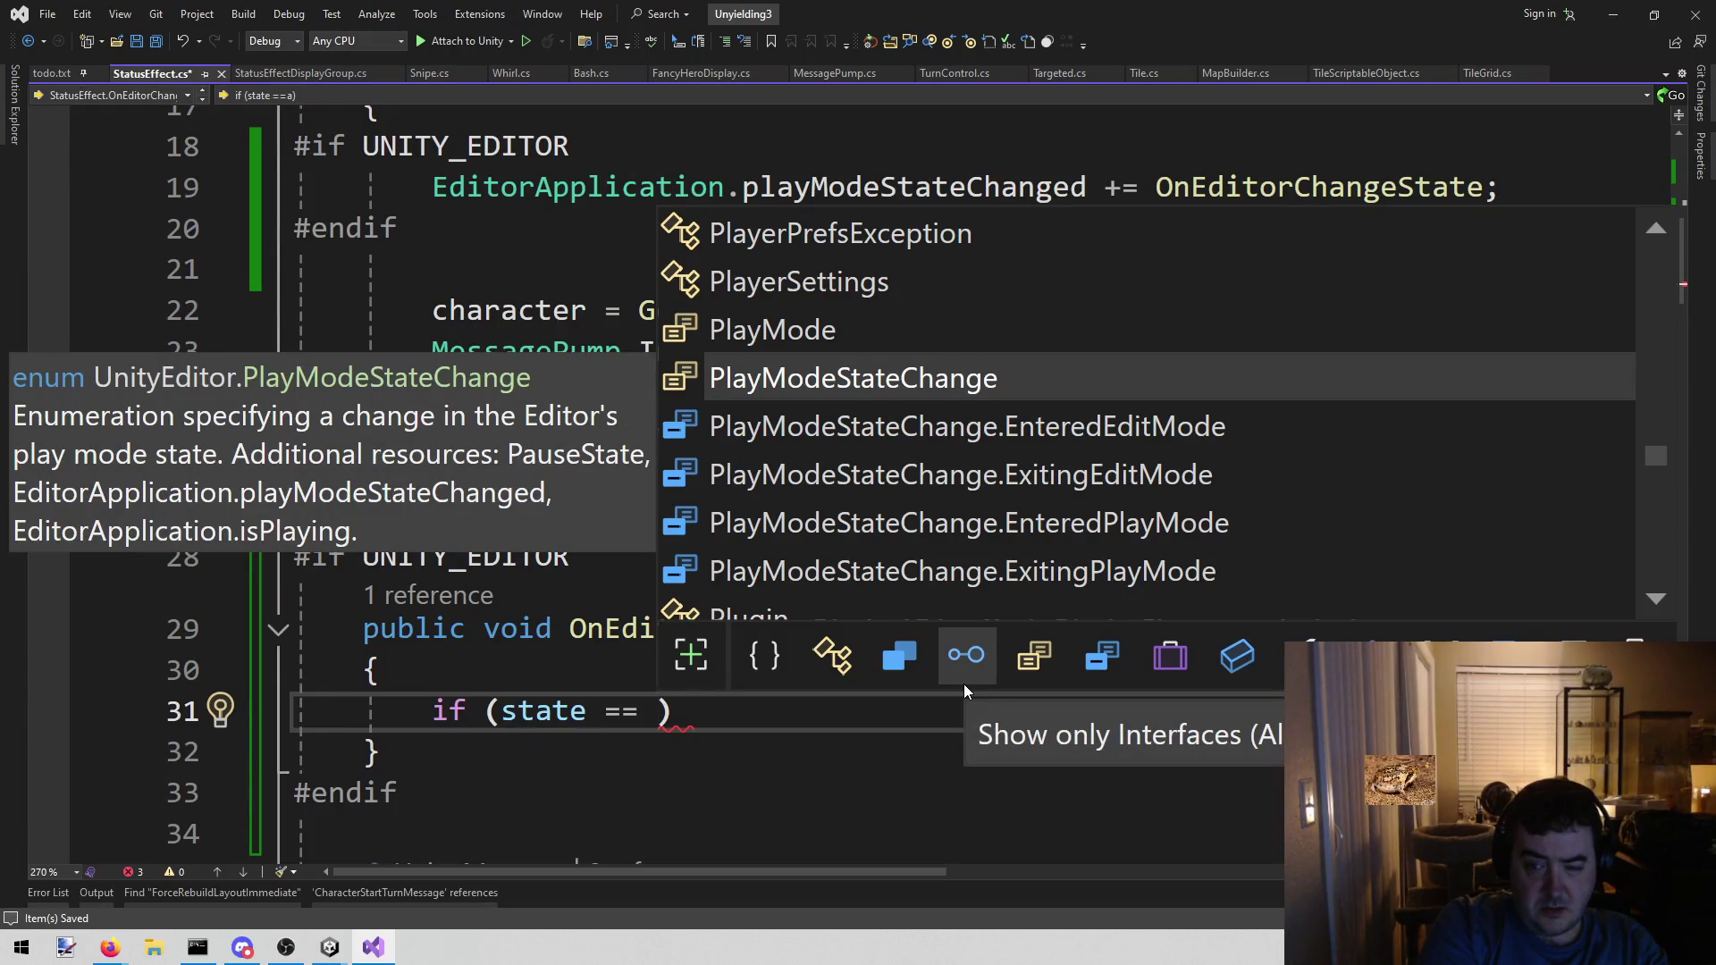
pyautogui.press('Down')
pyautogui.press('Down')
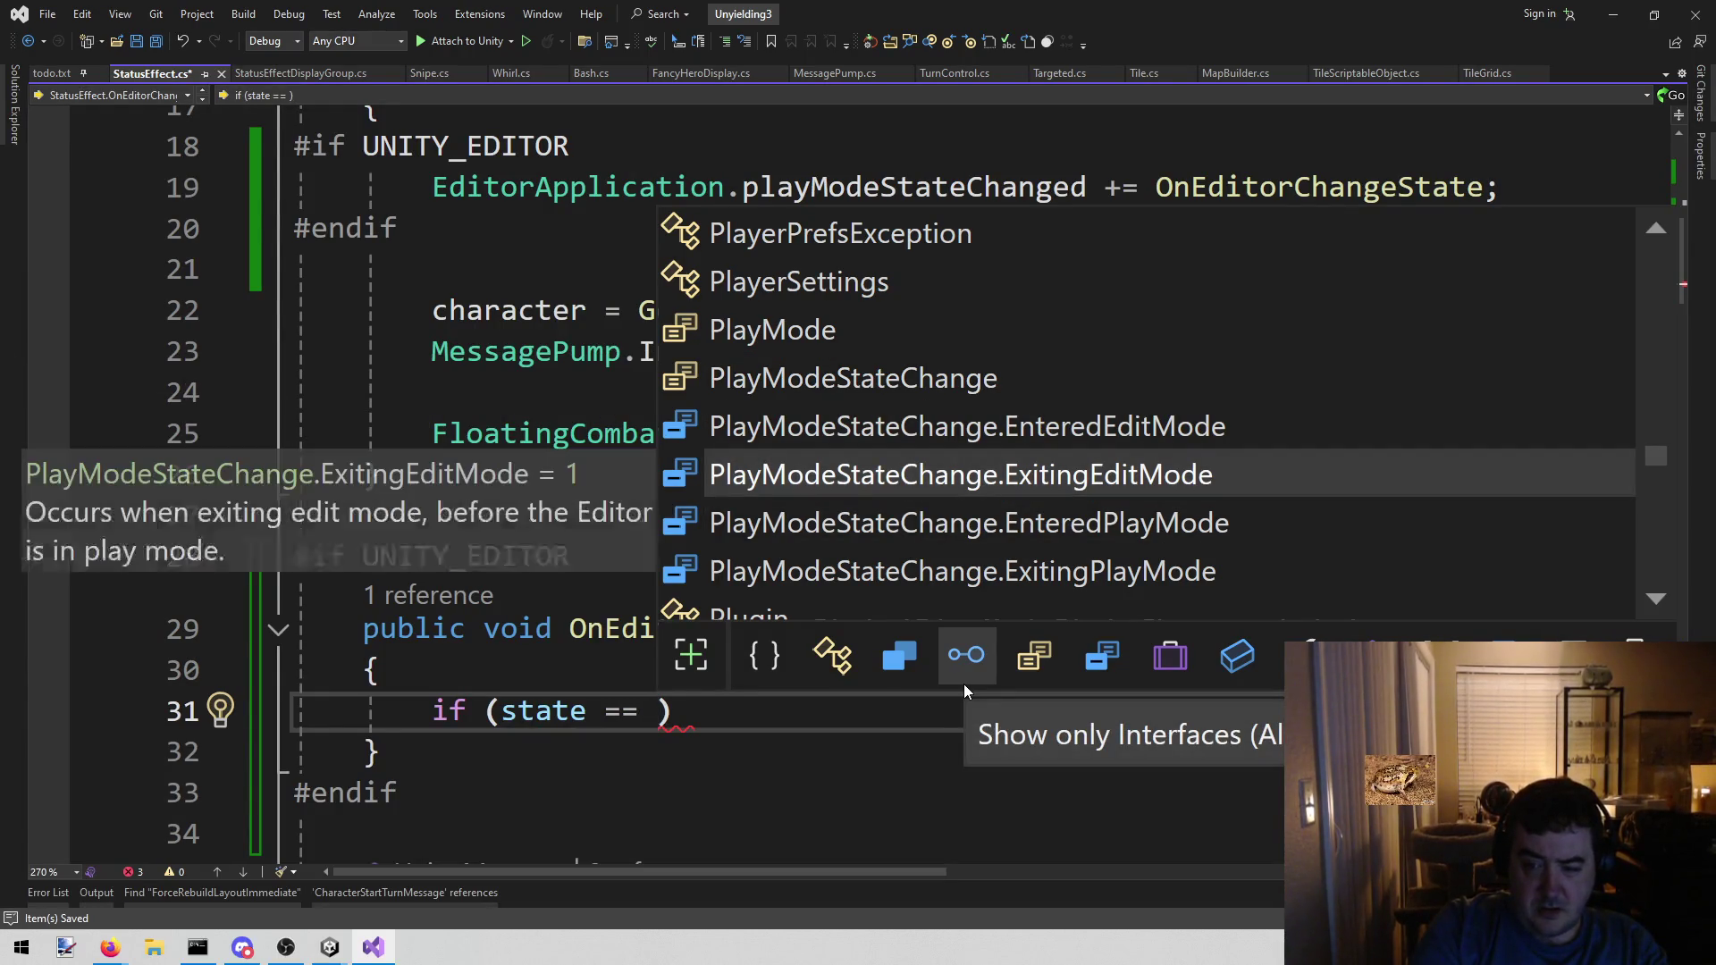
pyautogui.press('Down')
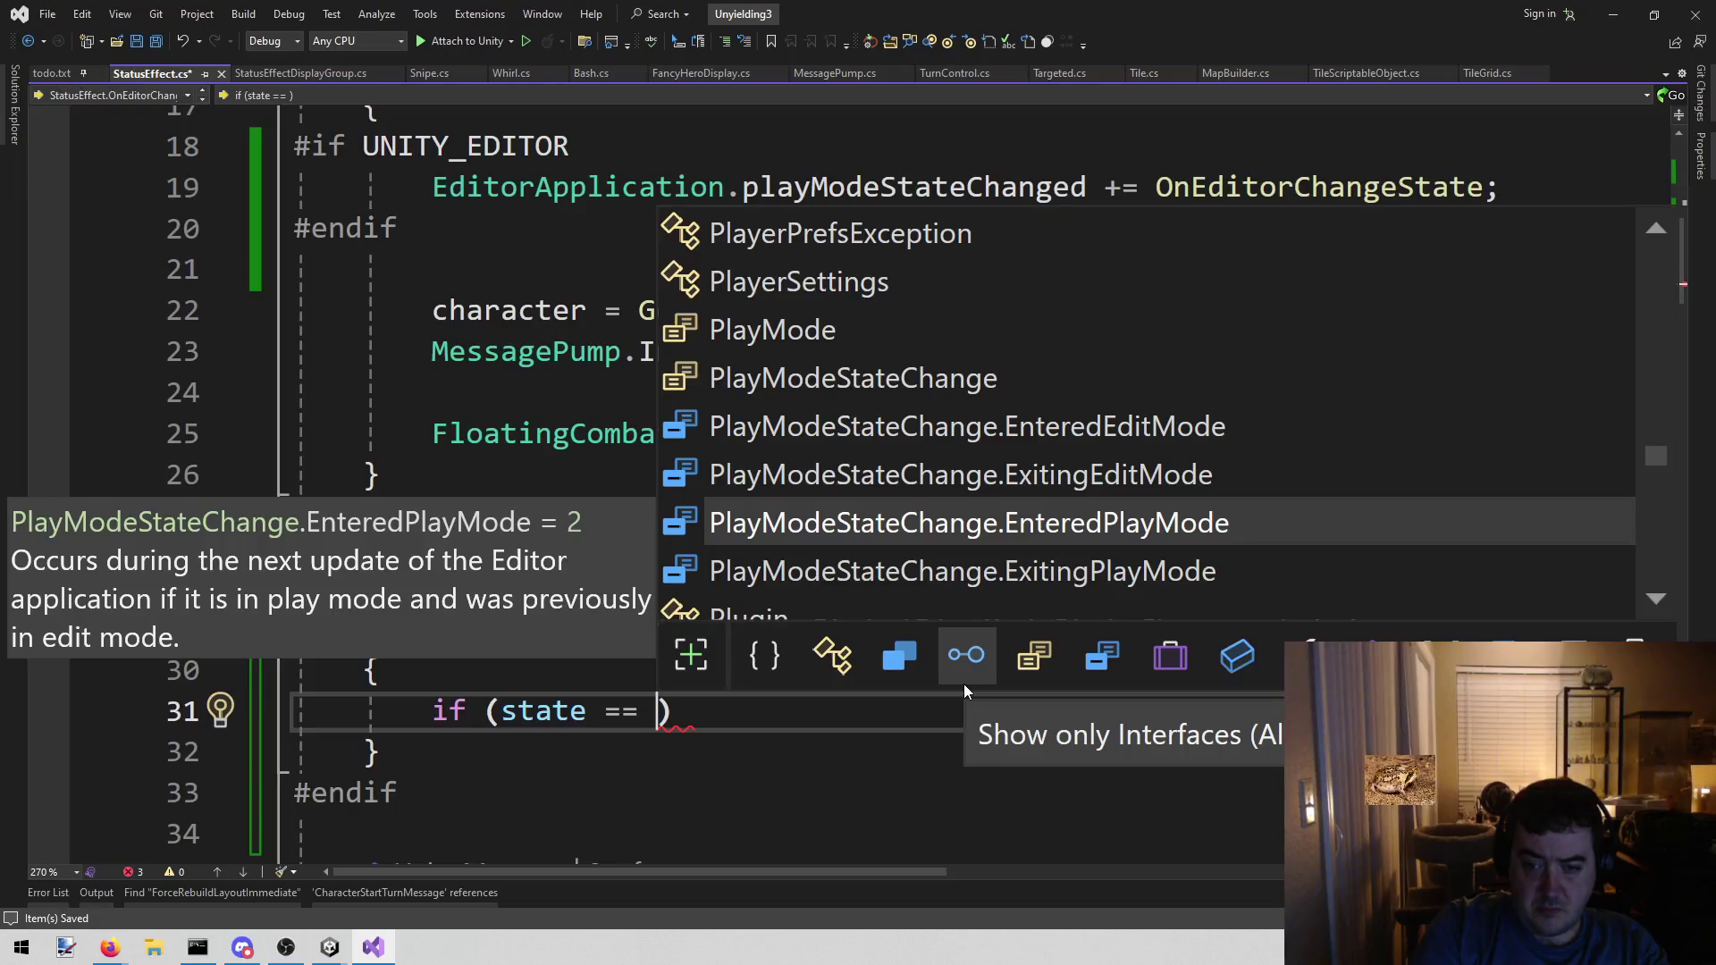
pyautogui.press('Down')
pyautogui.press('Tab')
pyautogui.write(')')
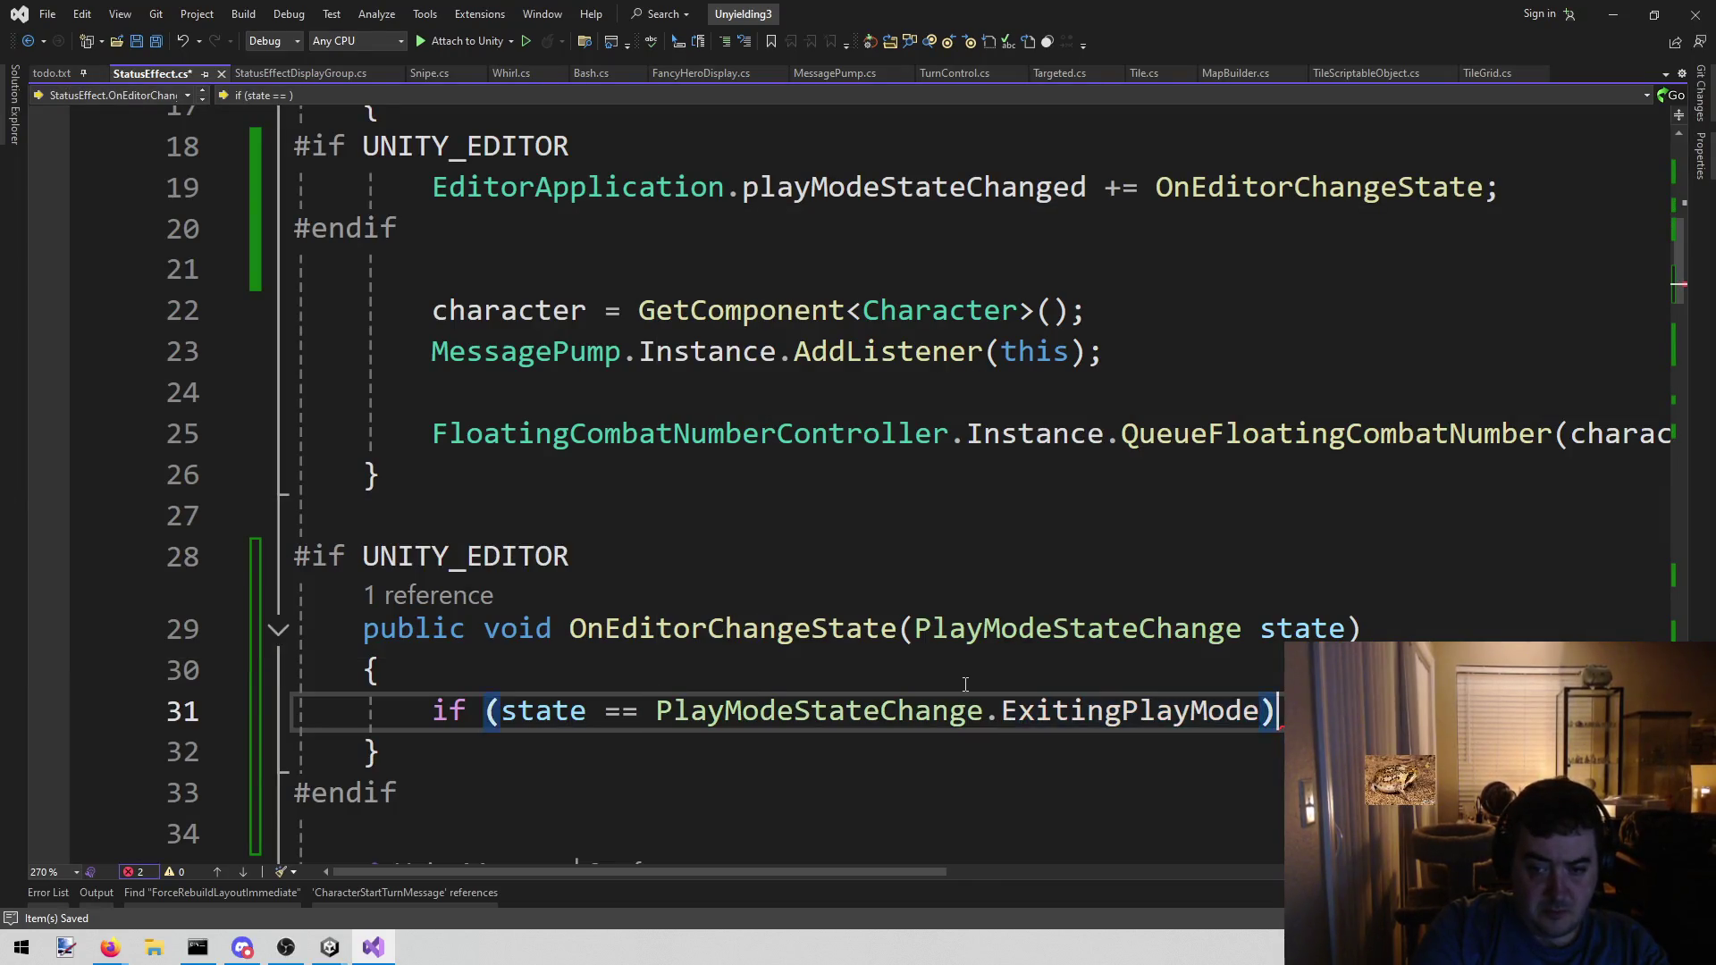
pyautogui.press('Return')
pyautogui.write('{')
pyautogui.press('Return')
pyautogui.write('e')
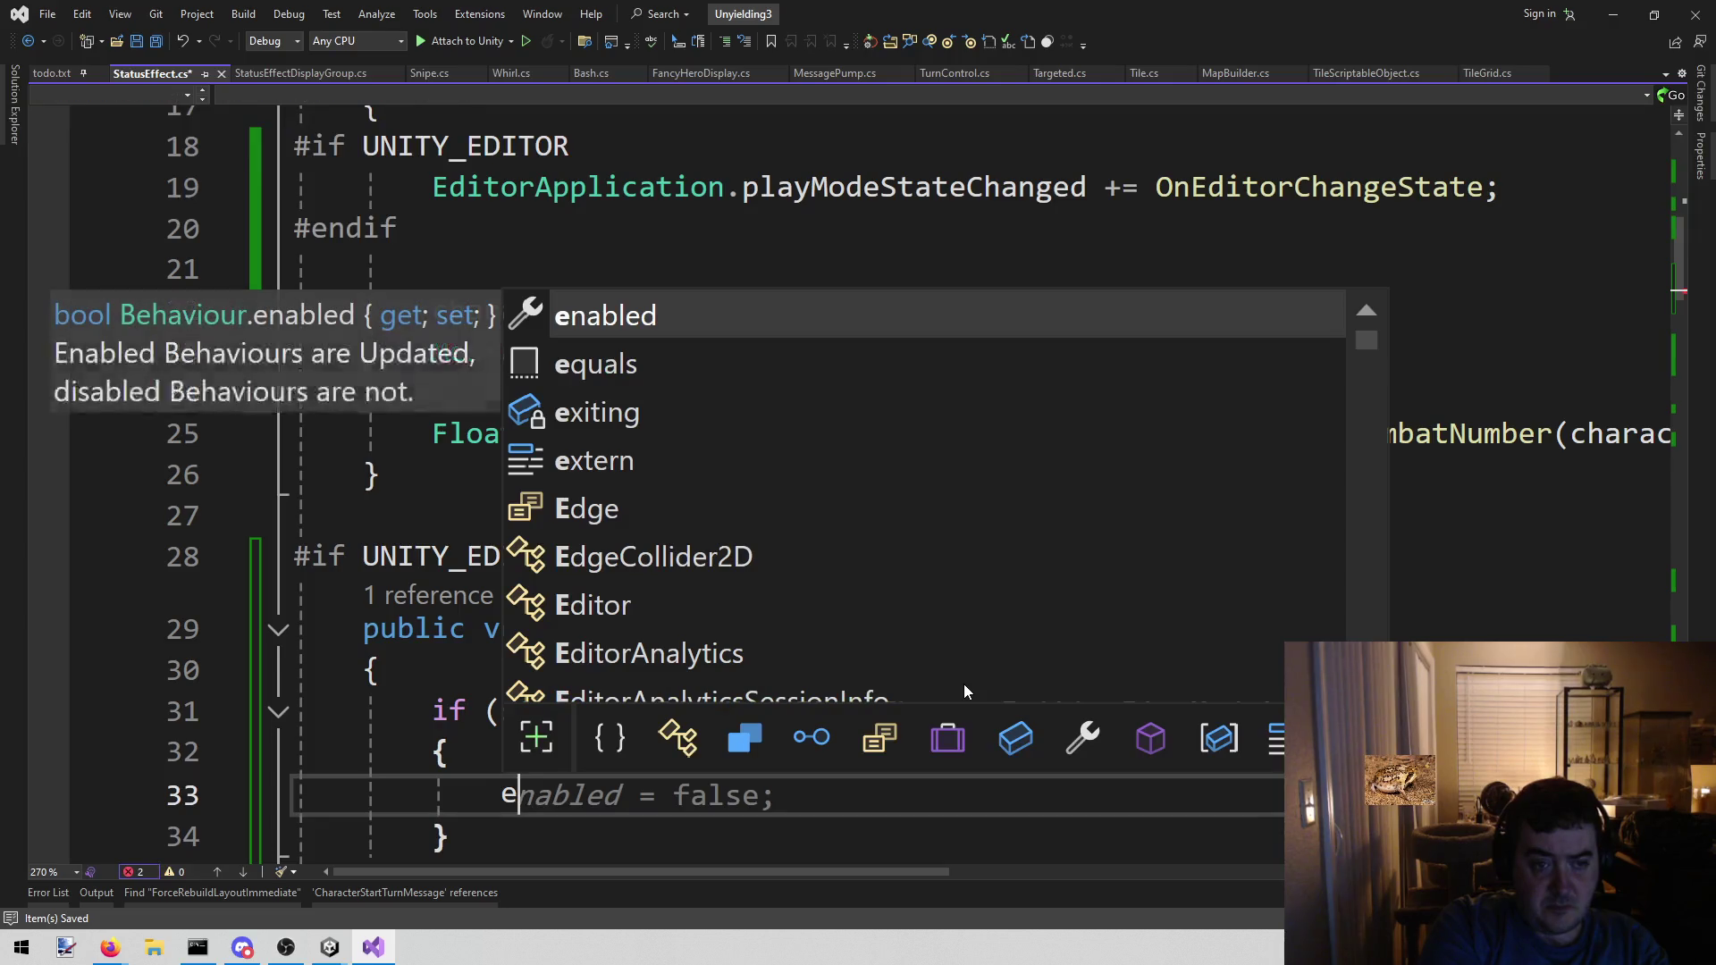
pyautogui.write('x')
pyautogui.press('Tab')
pyautogui.write('= t')
pyautogui.press('Tab')
pyautogui.write(';')
pyautogui.hotkey('ctrl', 's')
pyautogui.scroll(-4, 589, 560)
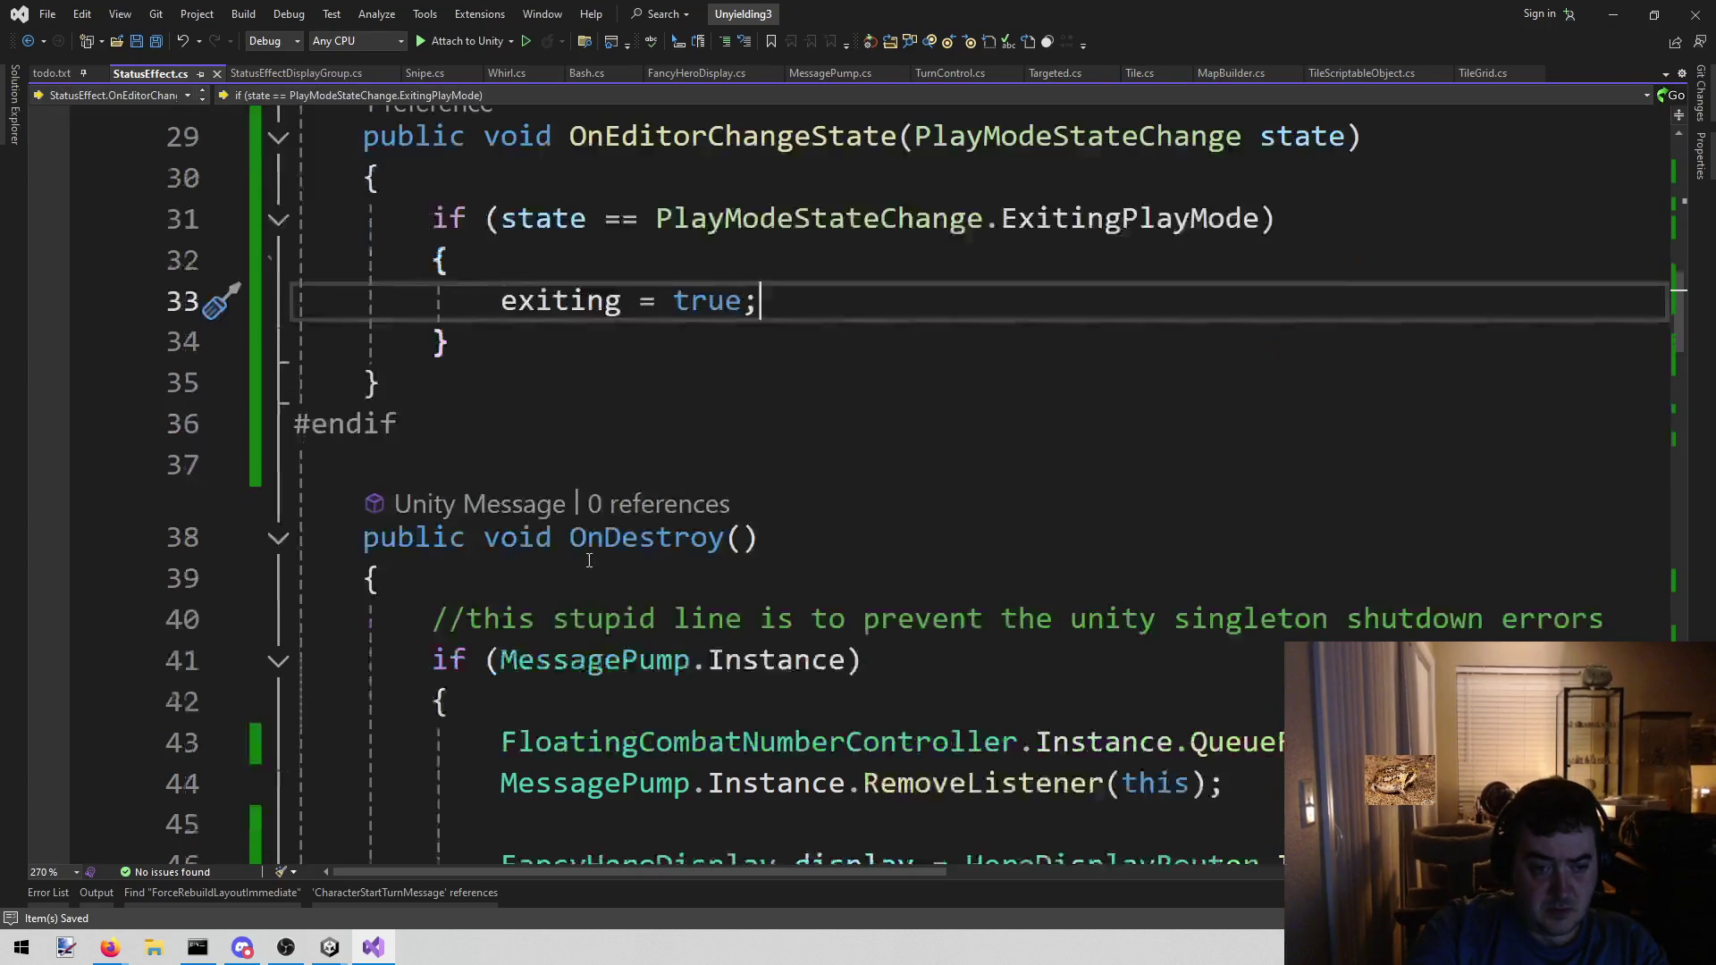
pyautogui.click(587, 554)
# - Insert if (exiting) { return; } as the first statement of OnDestroy
pyautogui.click(536, 574)
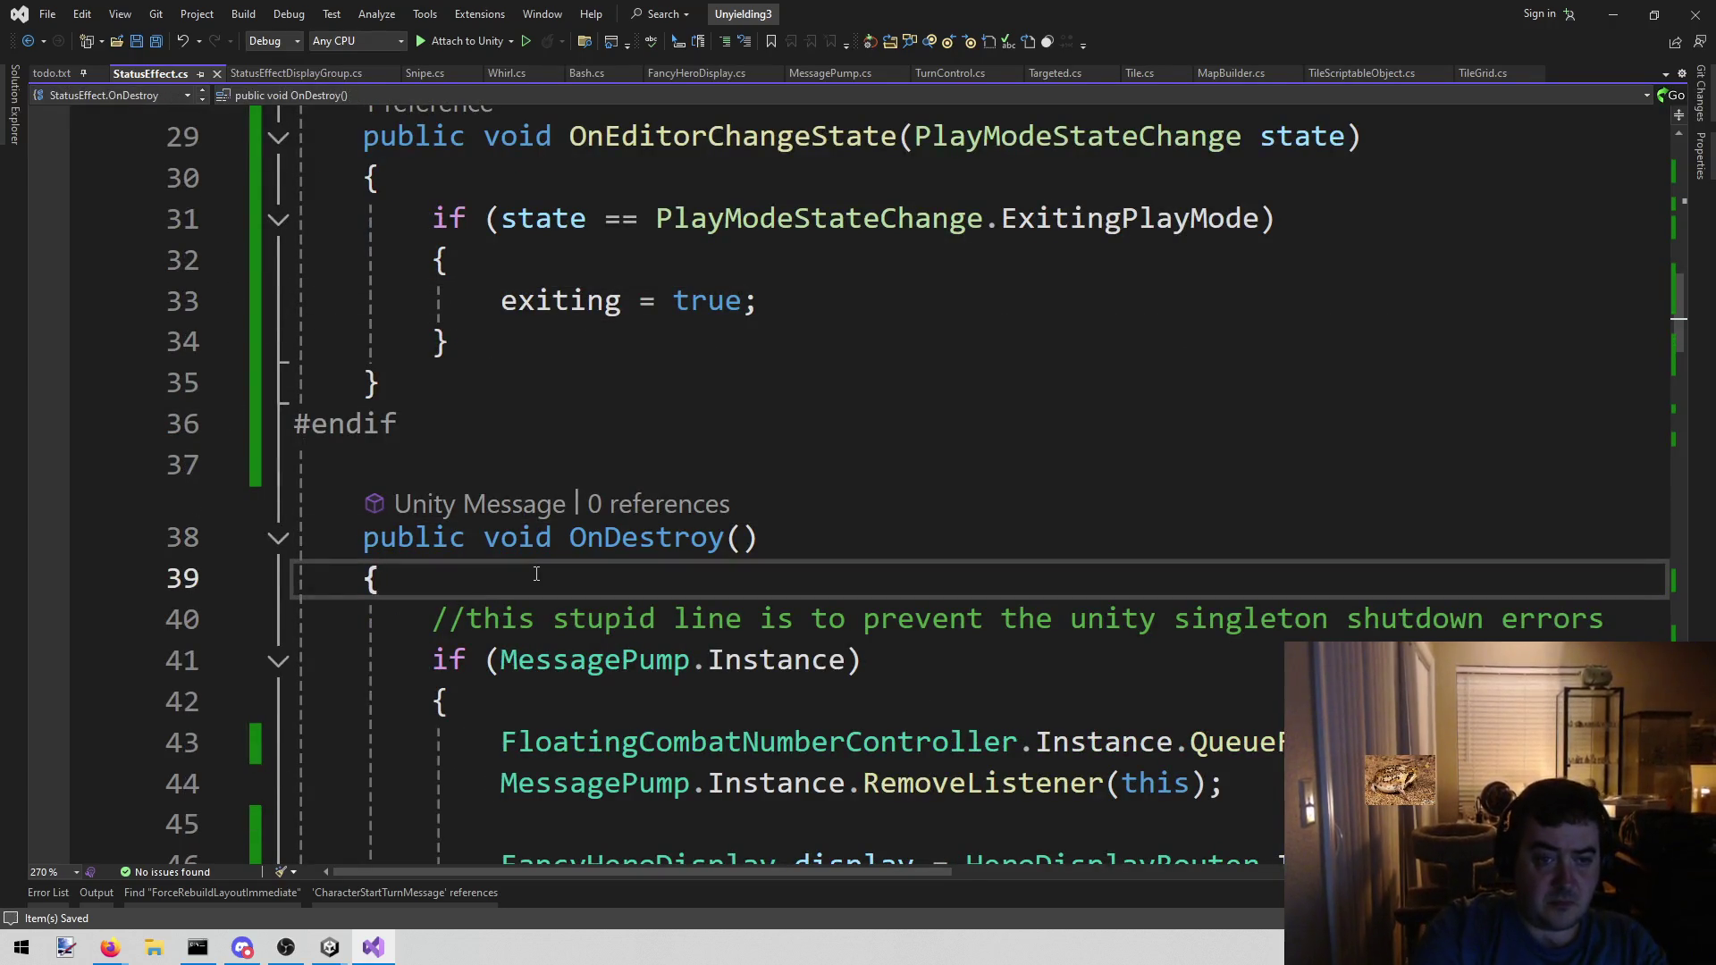
pyautogui.press('Return')
pyautogui.write('if (ex)')
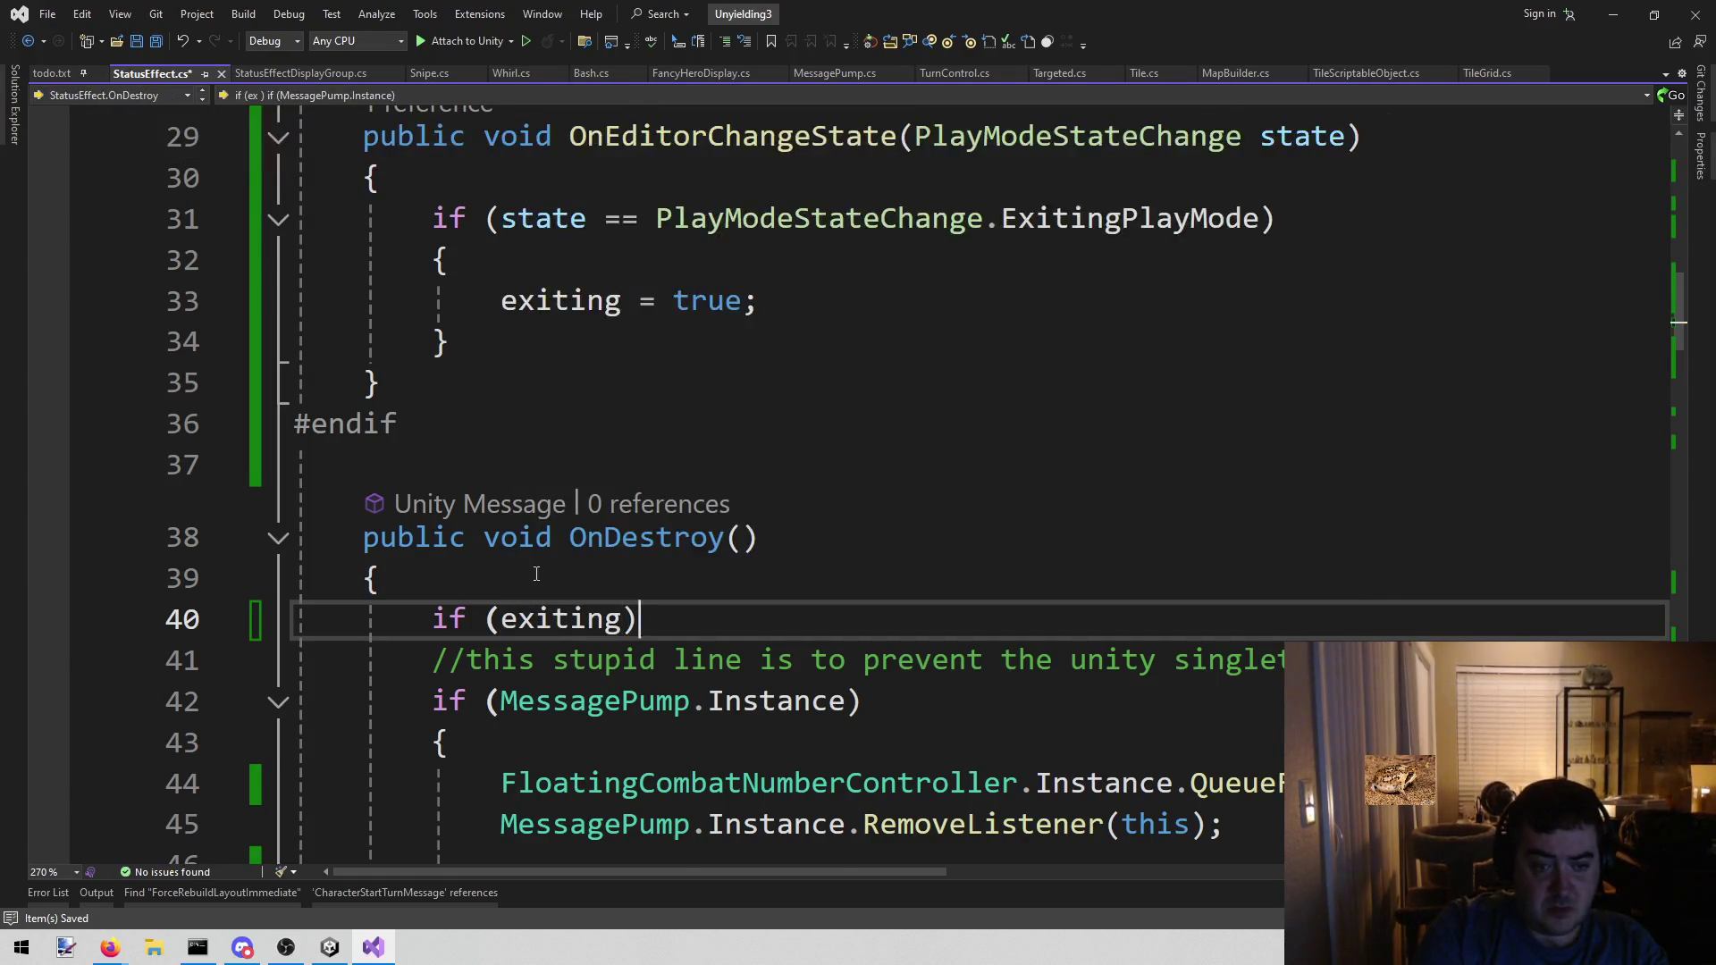
pyautogui.press('Return')
pyautogui.write('{')
pyautogui.press('Return')
pyautogui.write('return;')
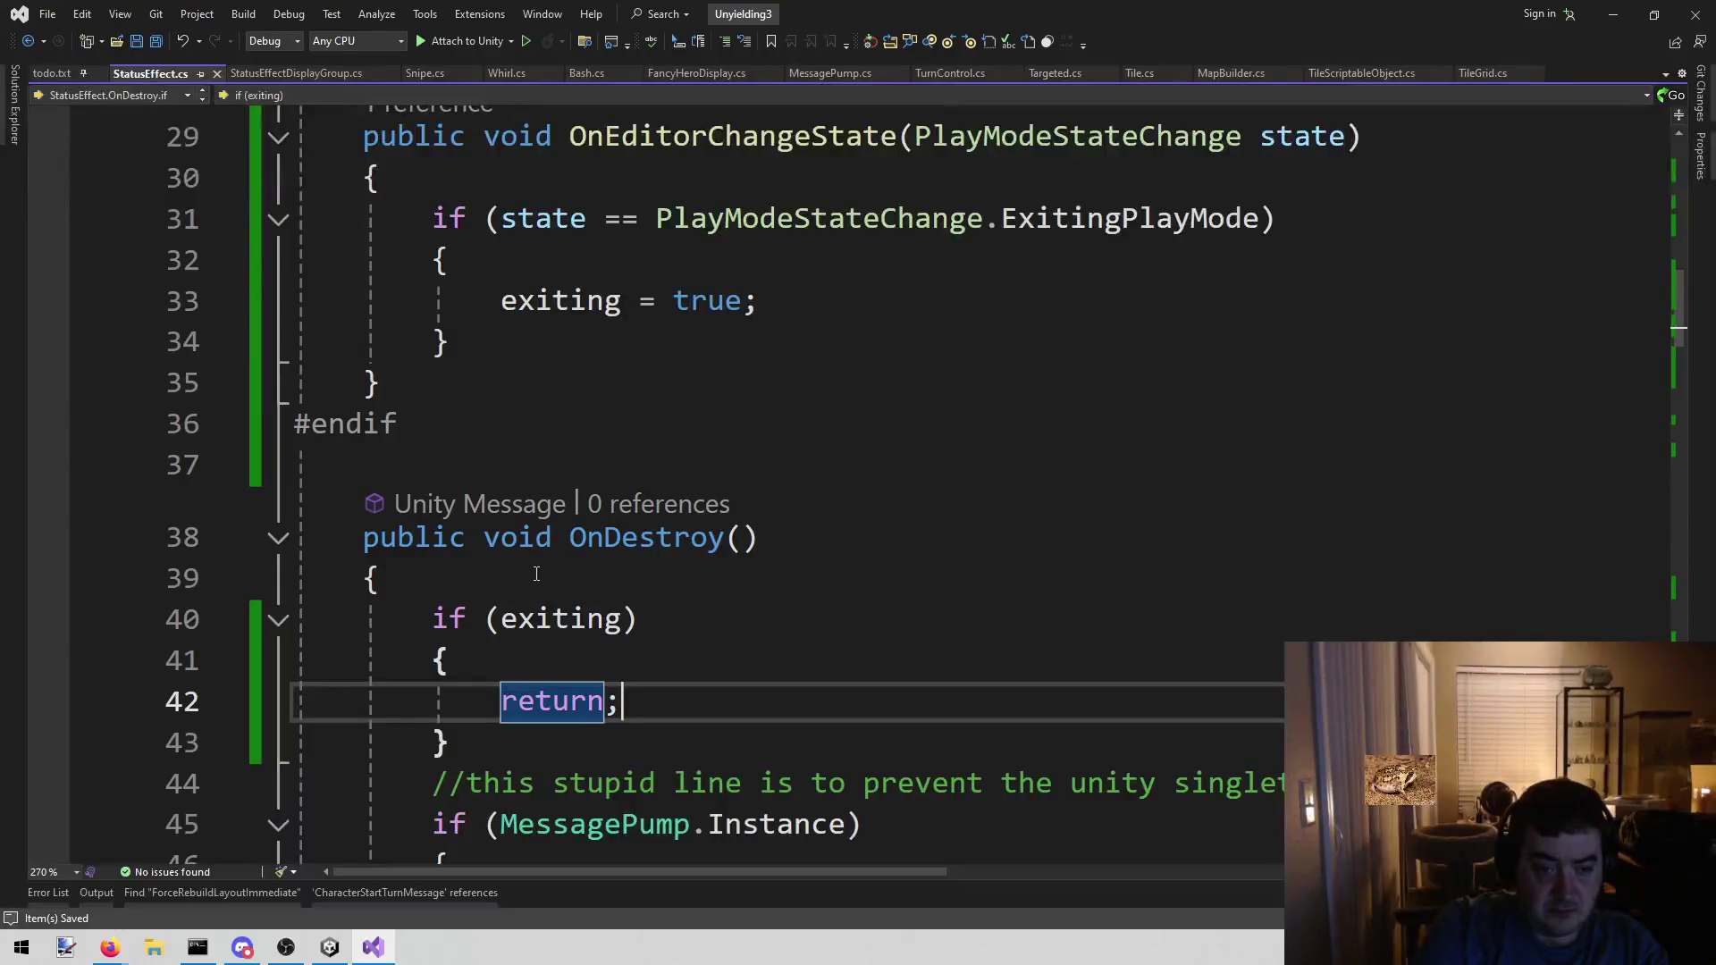
pyautogui.scroll(-7, 536, 574)
pyautogui.scroll(5, 620, 544)
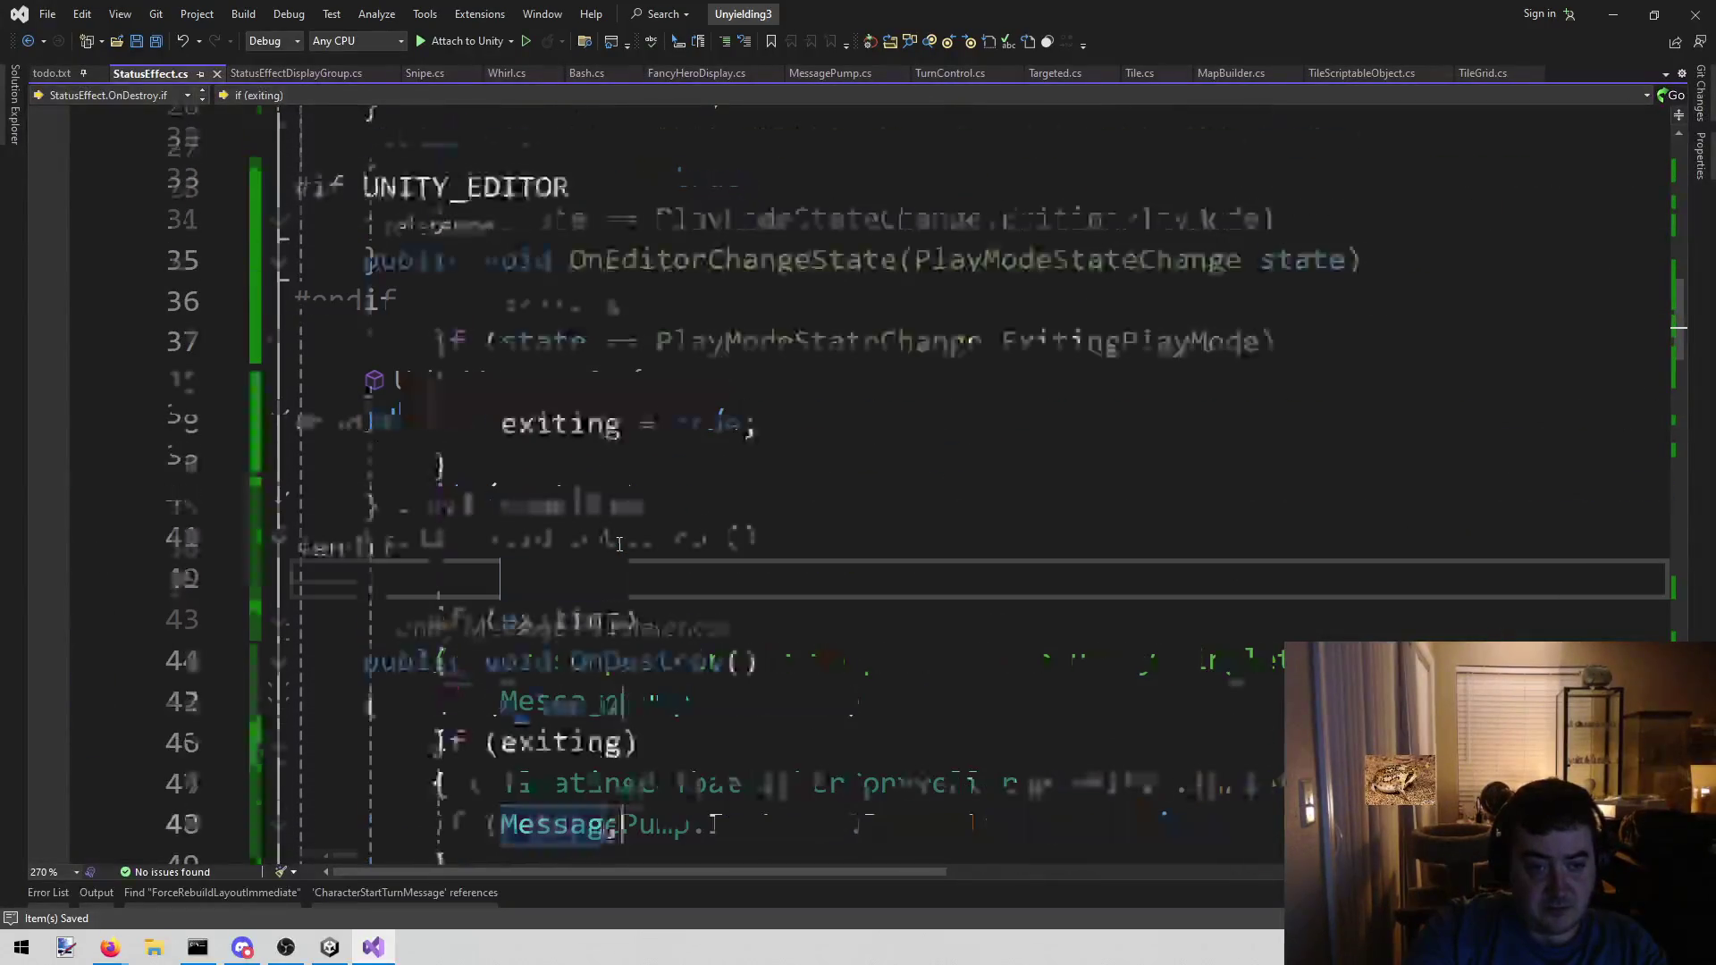
pyautogui.scroll(10, 620, 544)
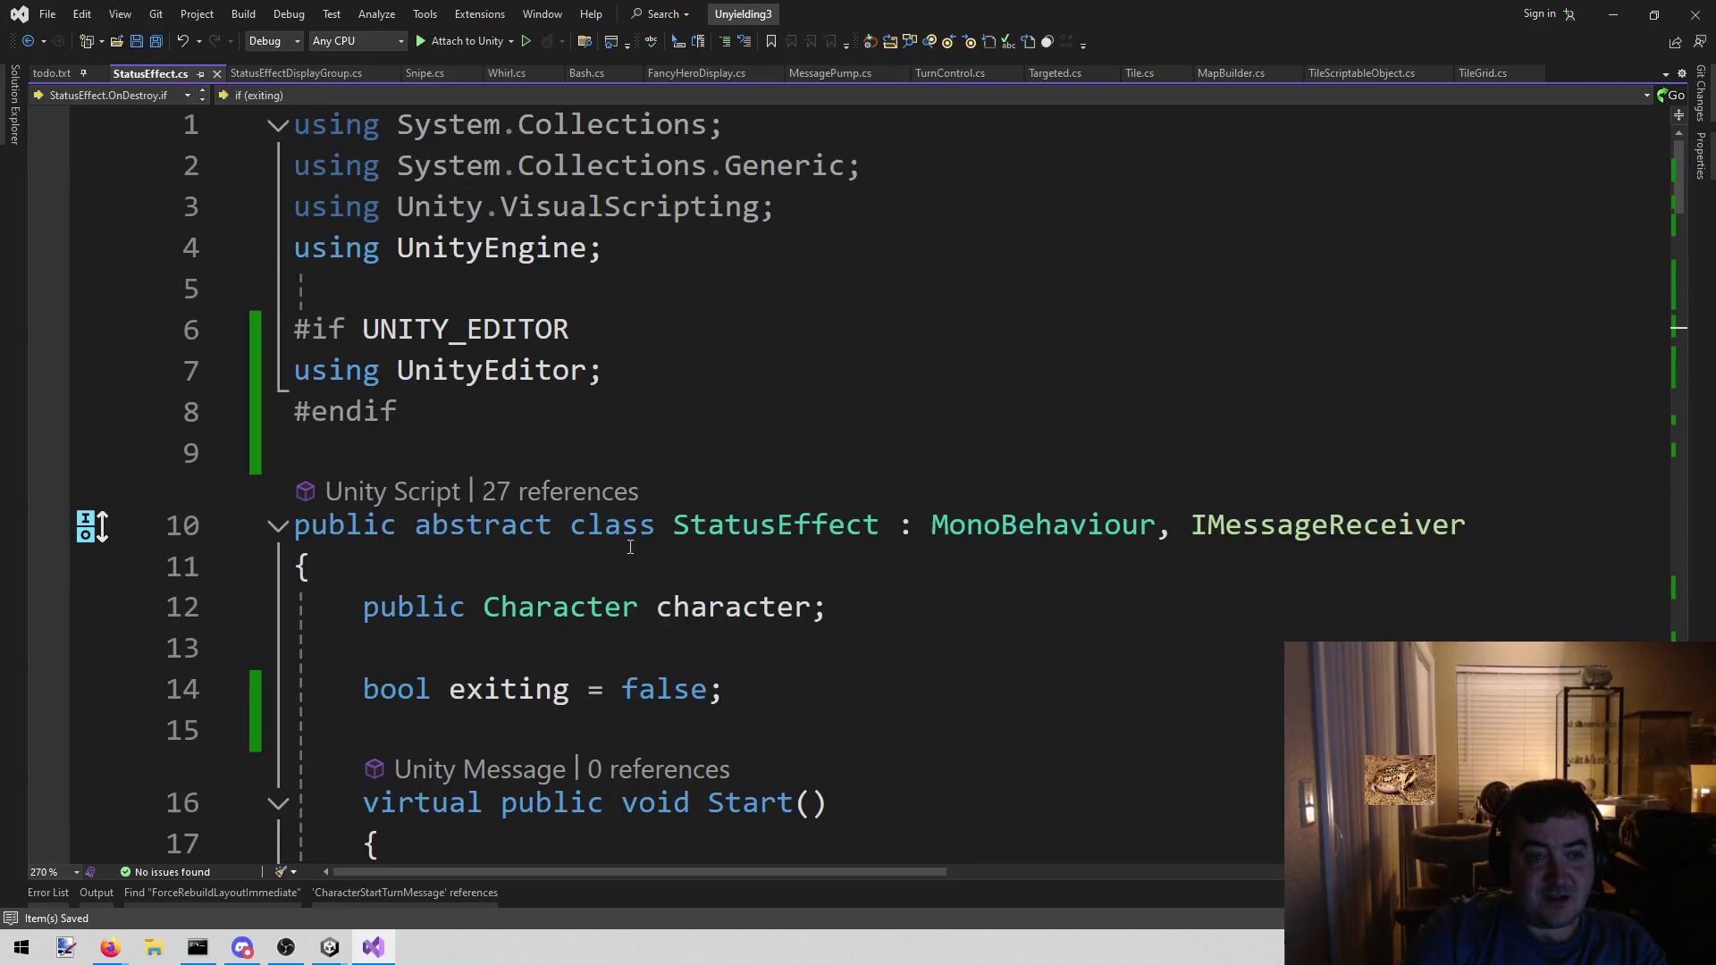
pyautogui.scroll(-6, 629, 549)
pyautogui.hotkey('alt', 'Tab')
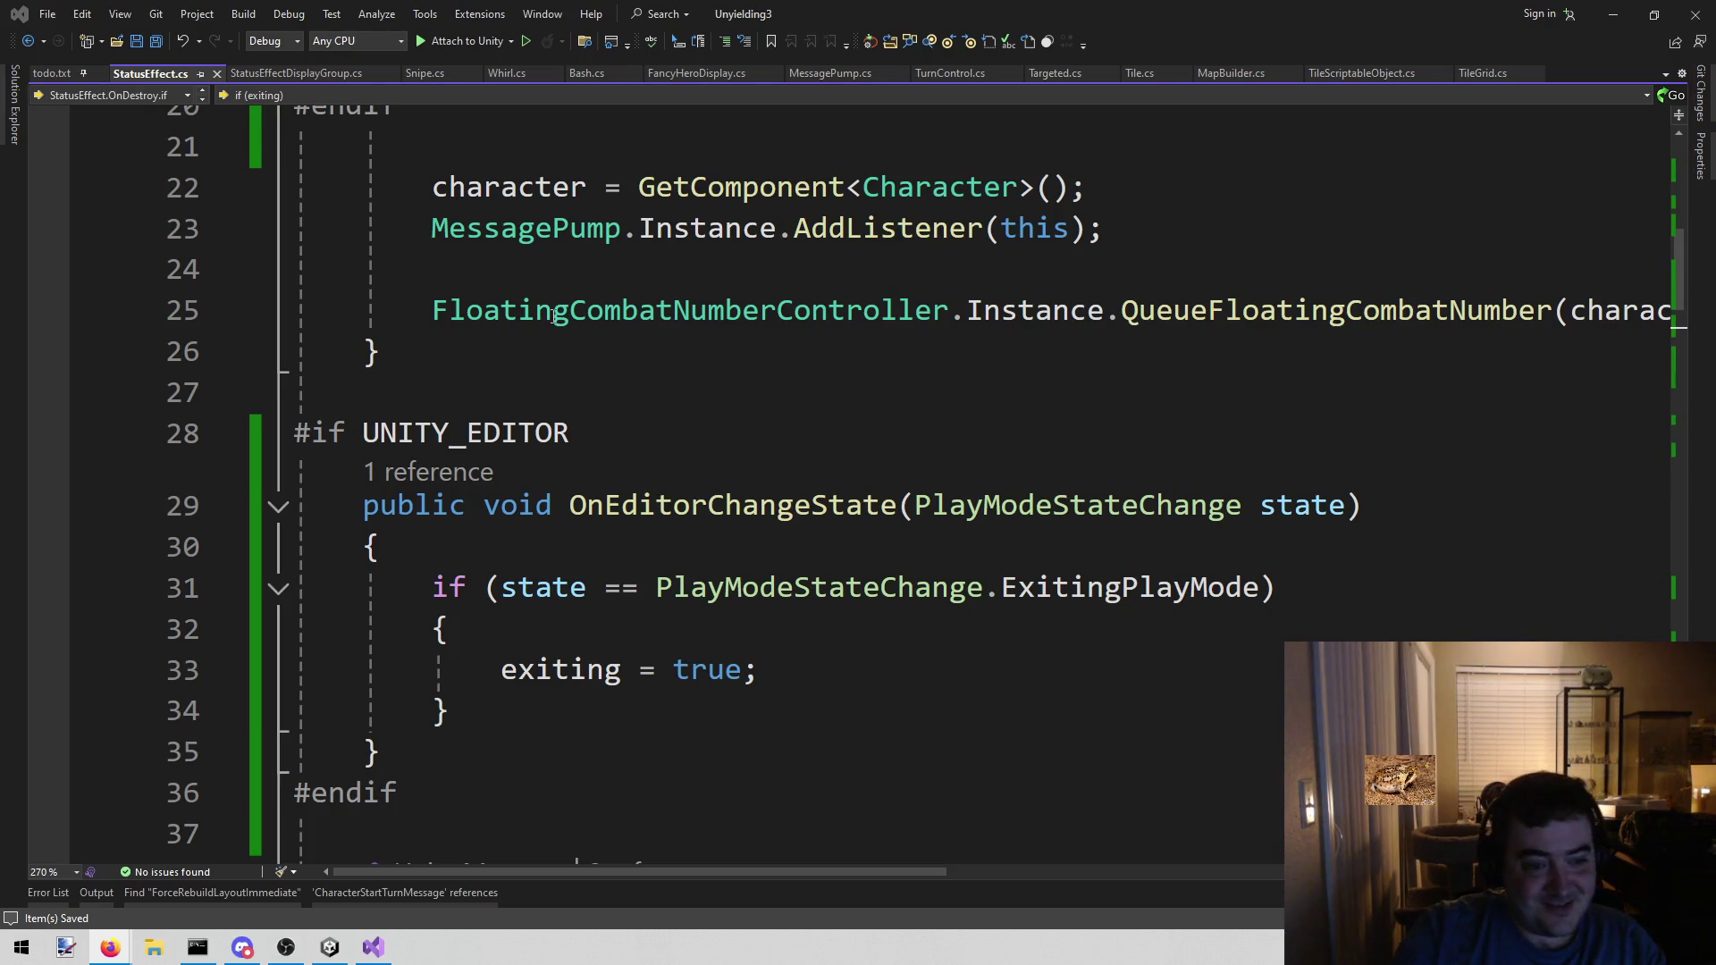
# - Review StatusEffect's #if UNITY_EDITOR blocks: the OnEditorChangeState handler and its subscription in Start
pyautogui.click(507, 792)
pyautogui.scroll(-3, 536, 625)
pyautogui.scroll(3, 536, 581)
pyautogui.click(502, 556)
pyautogui.scroll(2, 580, 533)
pyautogui.click(579, 520)
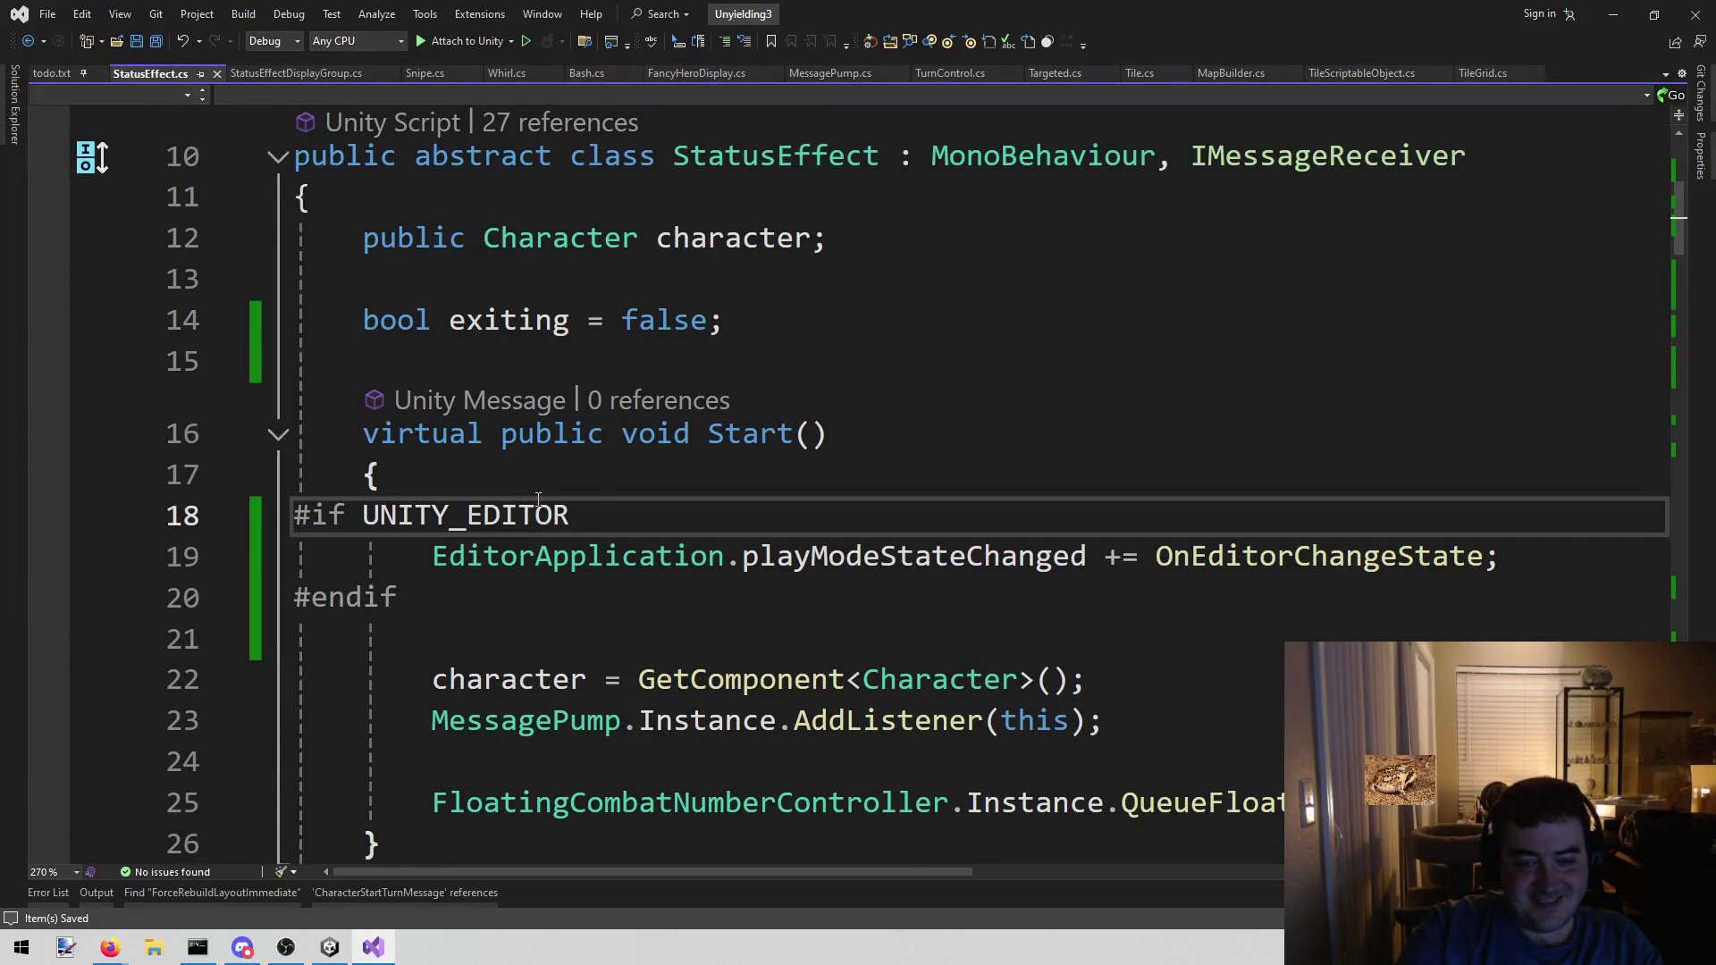
pyautogui.scroll(3, 538, 507)
pyautogui.scroll(-2, 1007, 597)
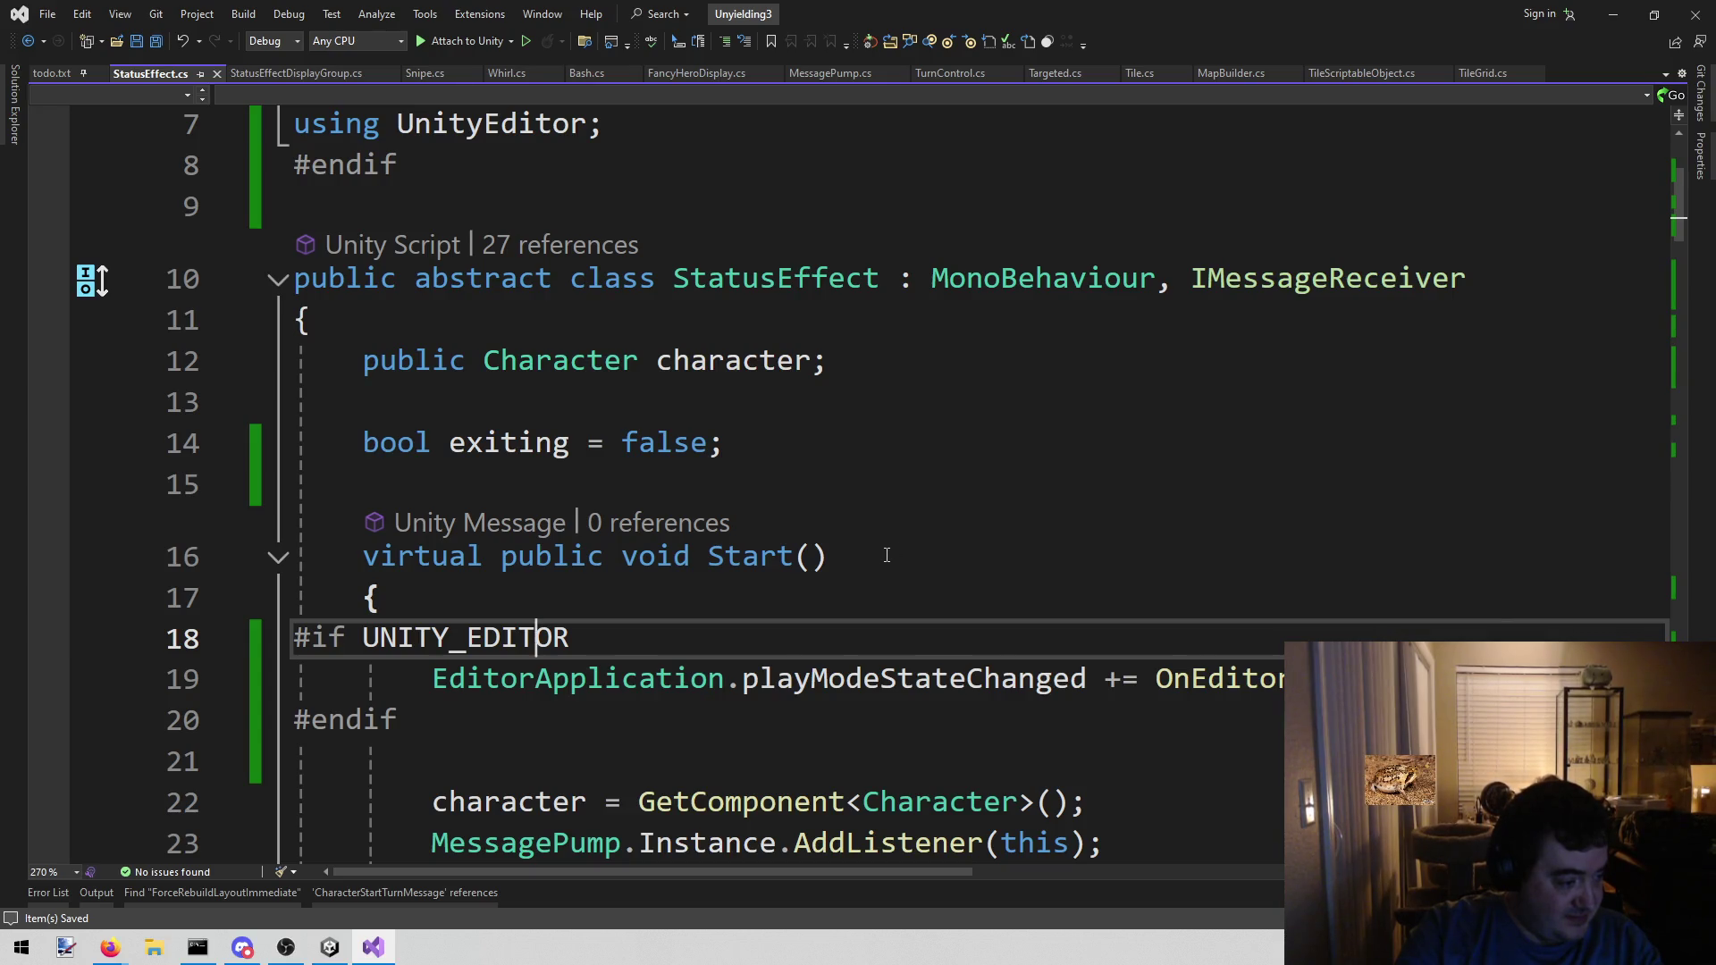
# - Check the todo.txt list, then bring the Unity editor back to the front
pyautogui.click(657, 570)
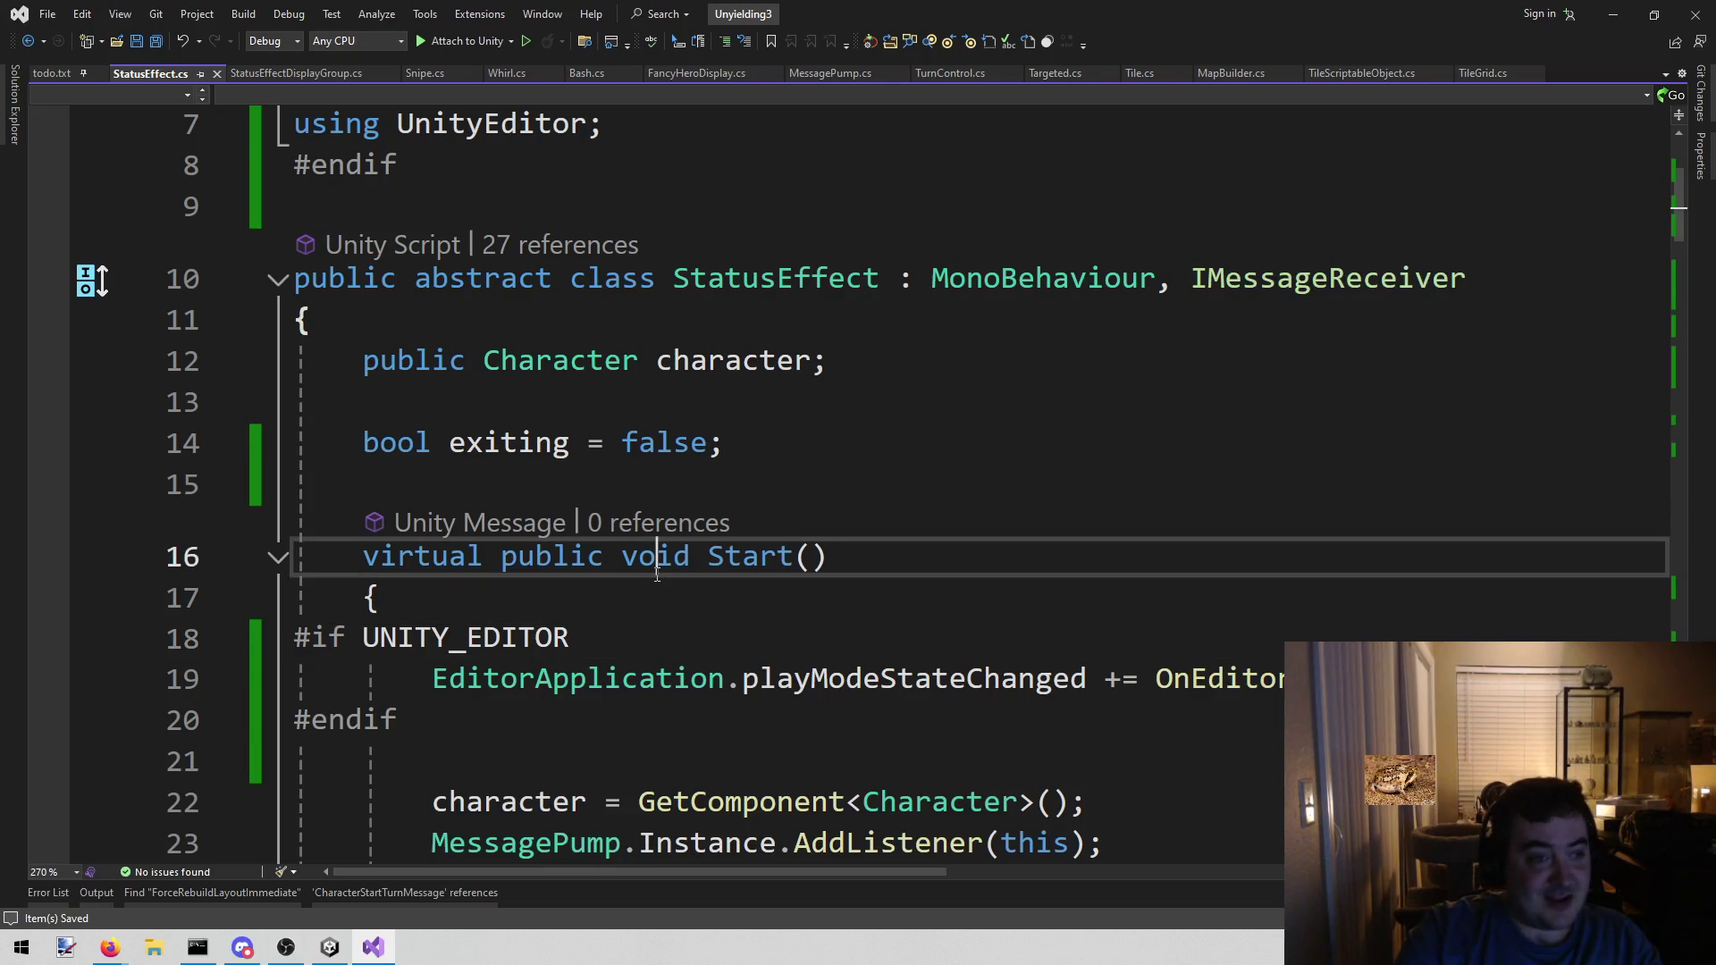
pyautogui.click(52, 75)
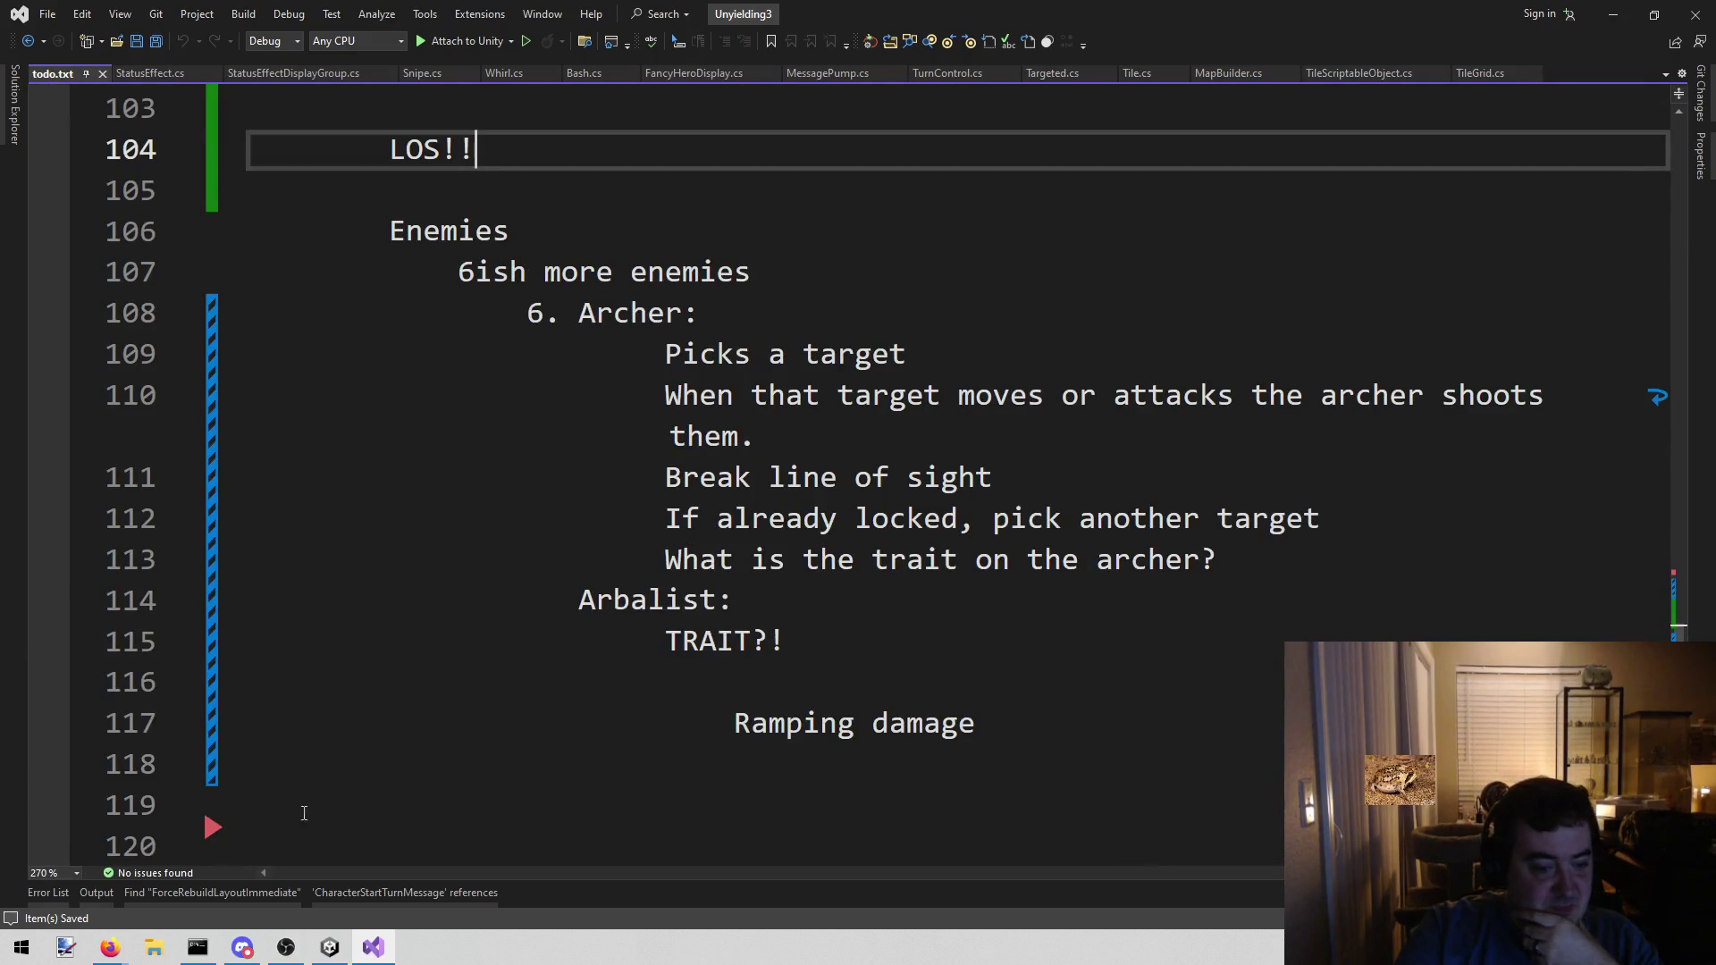
pyautogui.click(330, 948)
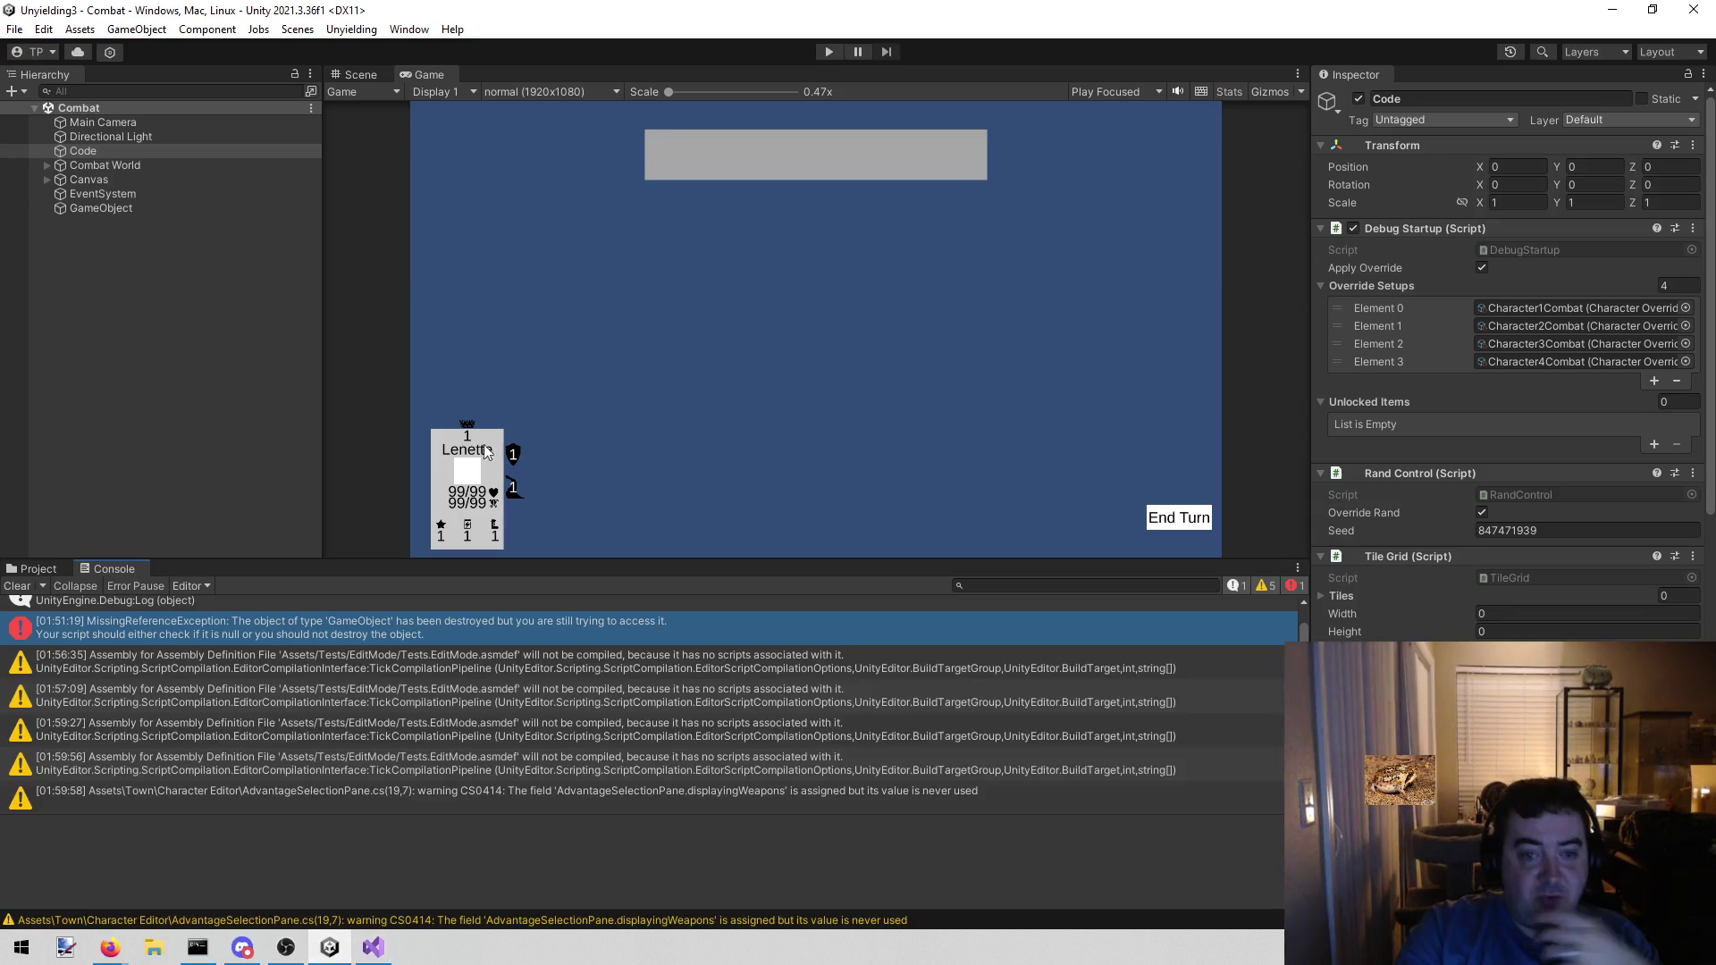
# - Clear the console and playtest: dismiss the Snipe panel, move Lenette, end three turns, stop
pyautogui.click(17, 586)
pyautogui.click(835, 53)
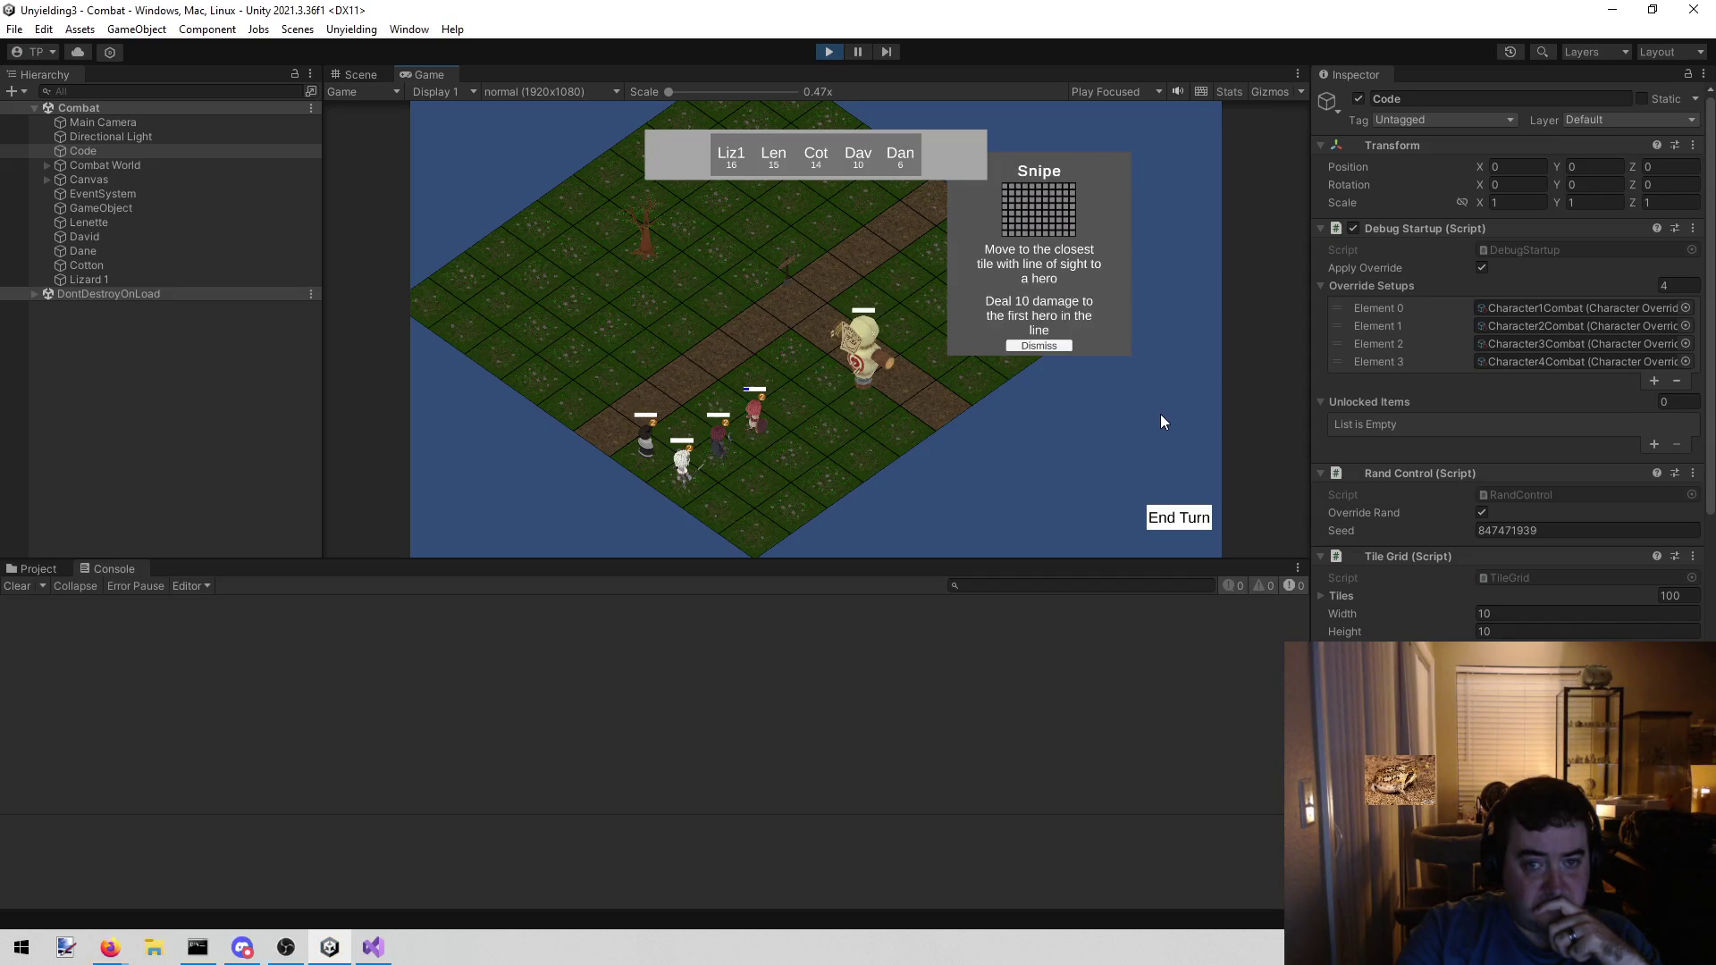
pyautogui.click(1038, 346)
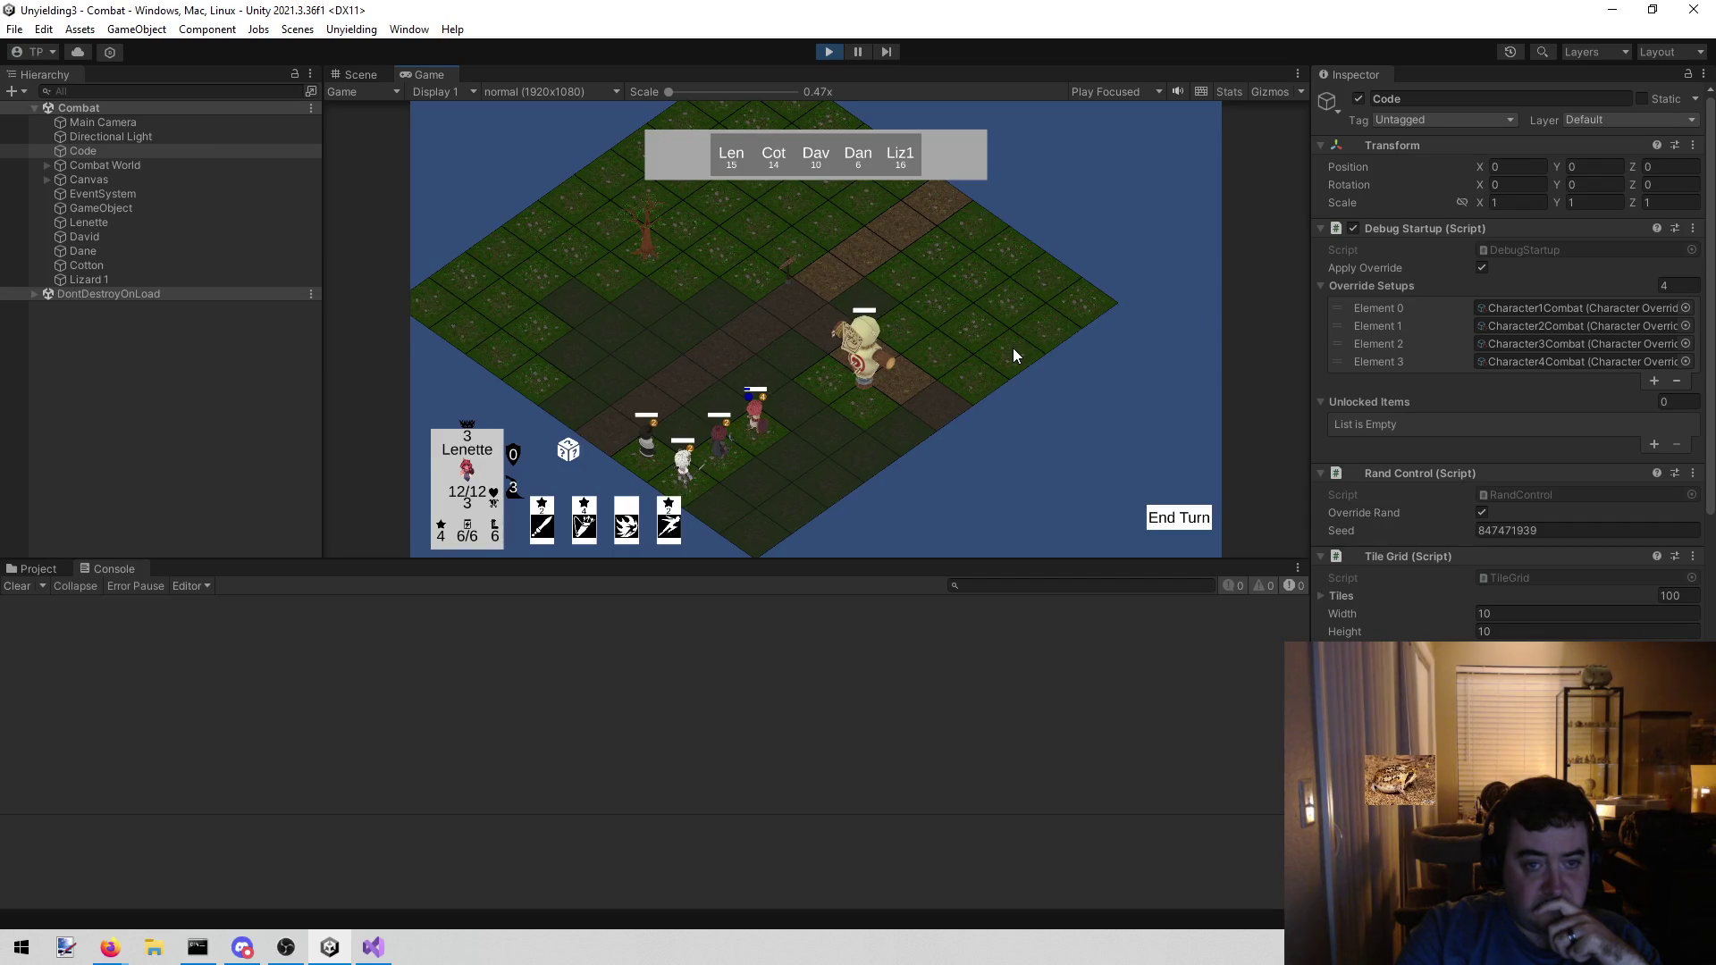
pyautogui.click(799, 398)
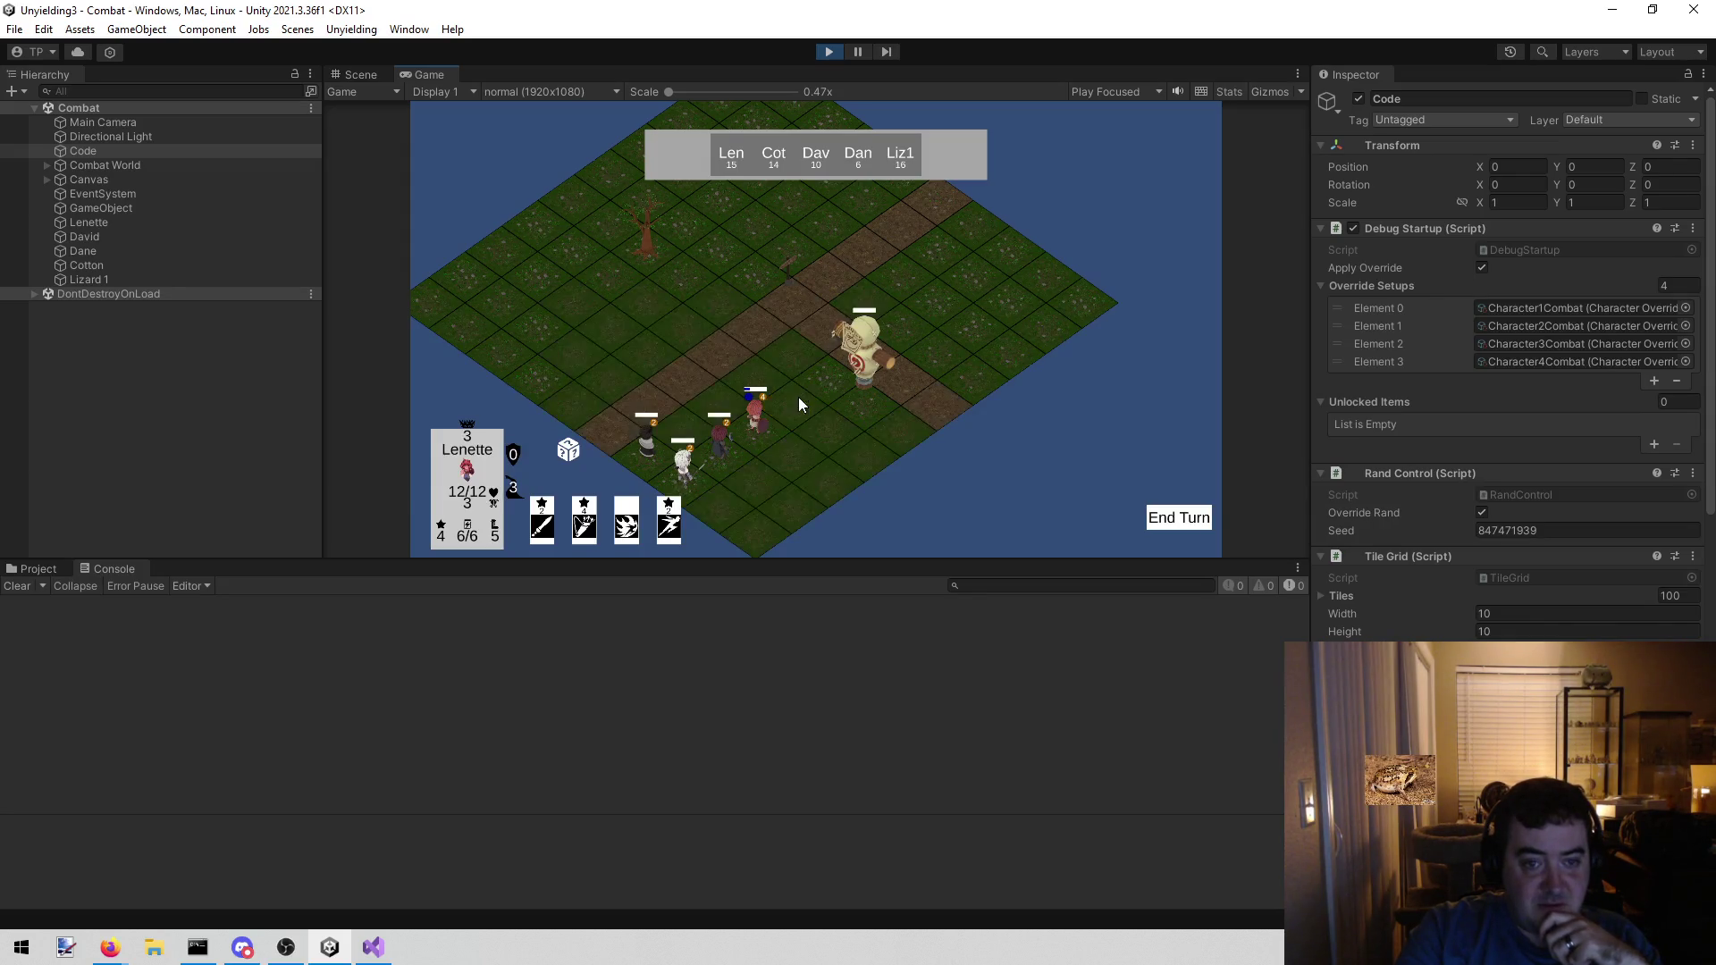
pyautogui.click(1174, 519)
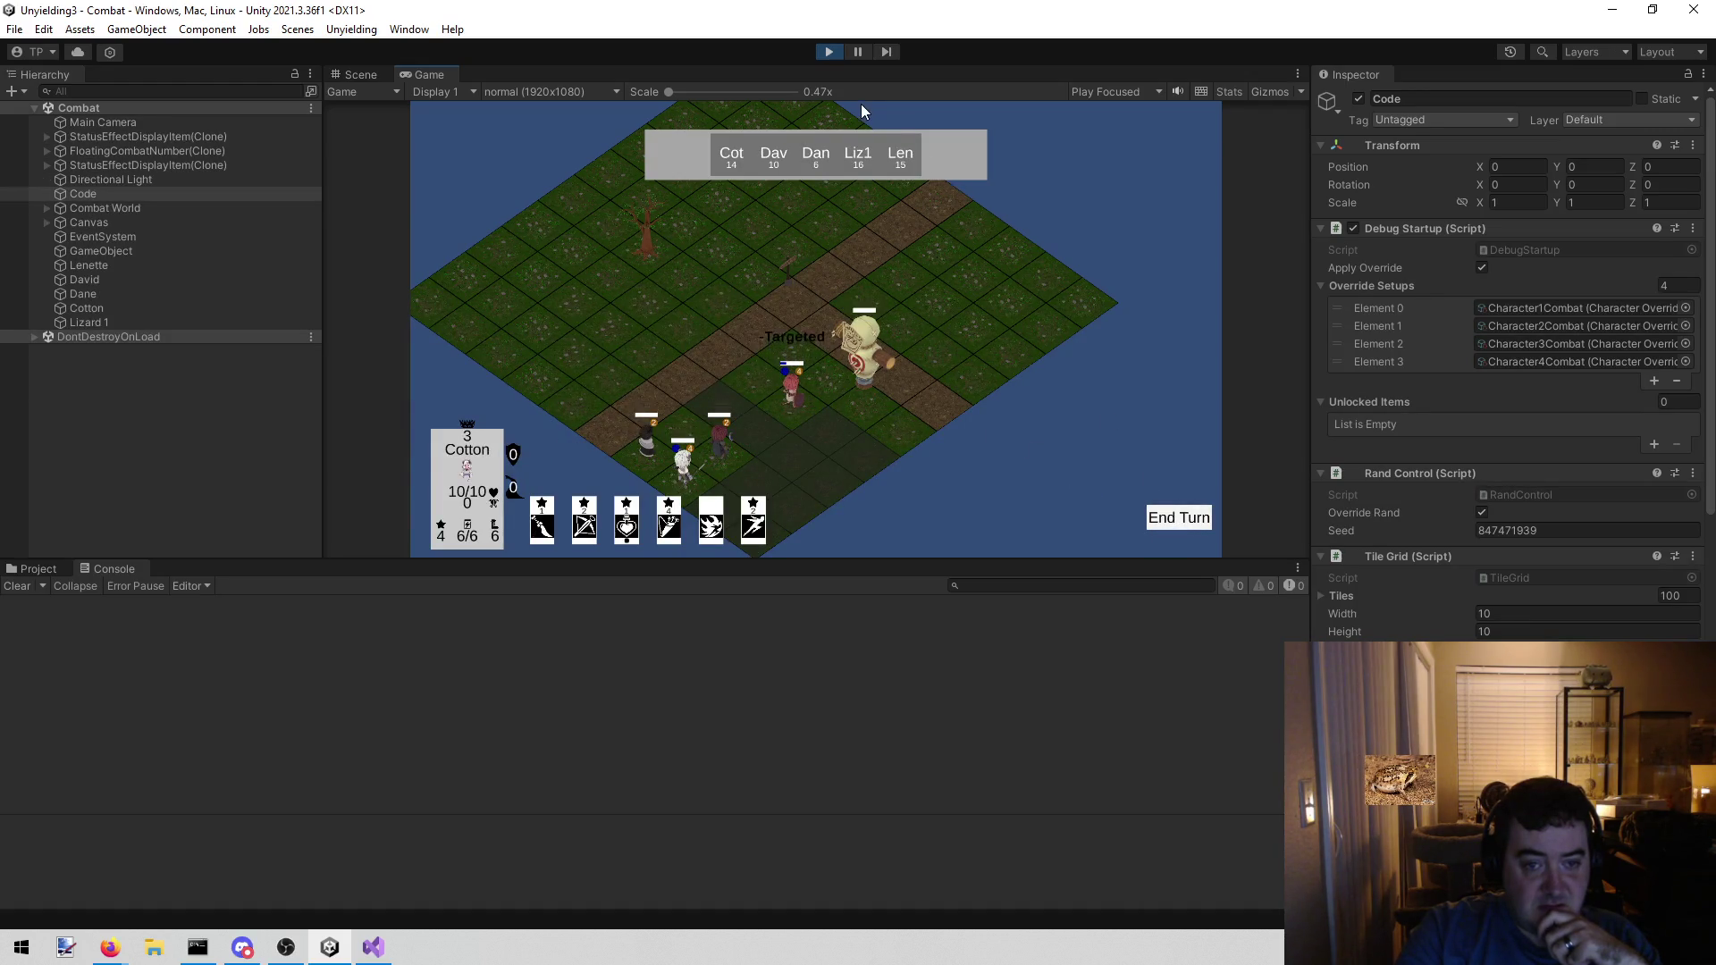
pyautogui.click(1177, 519)
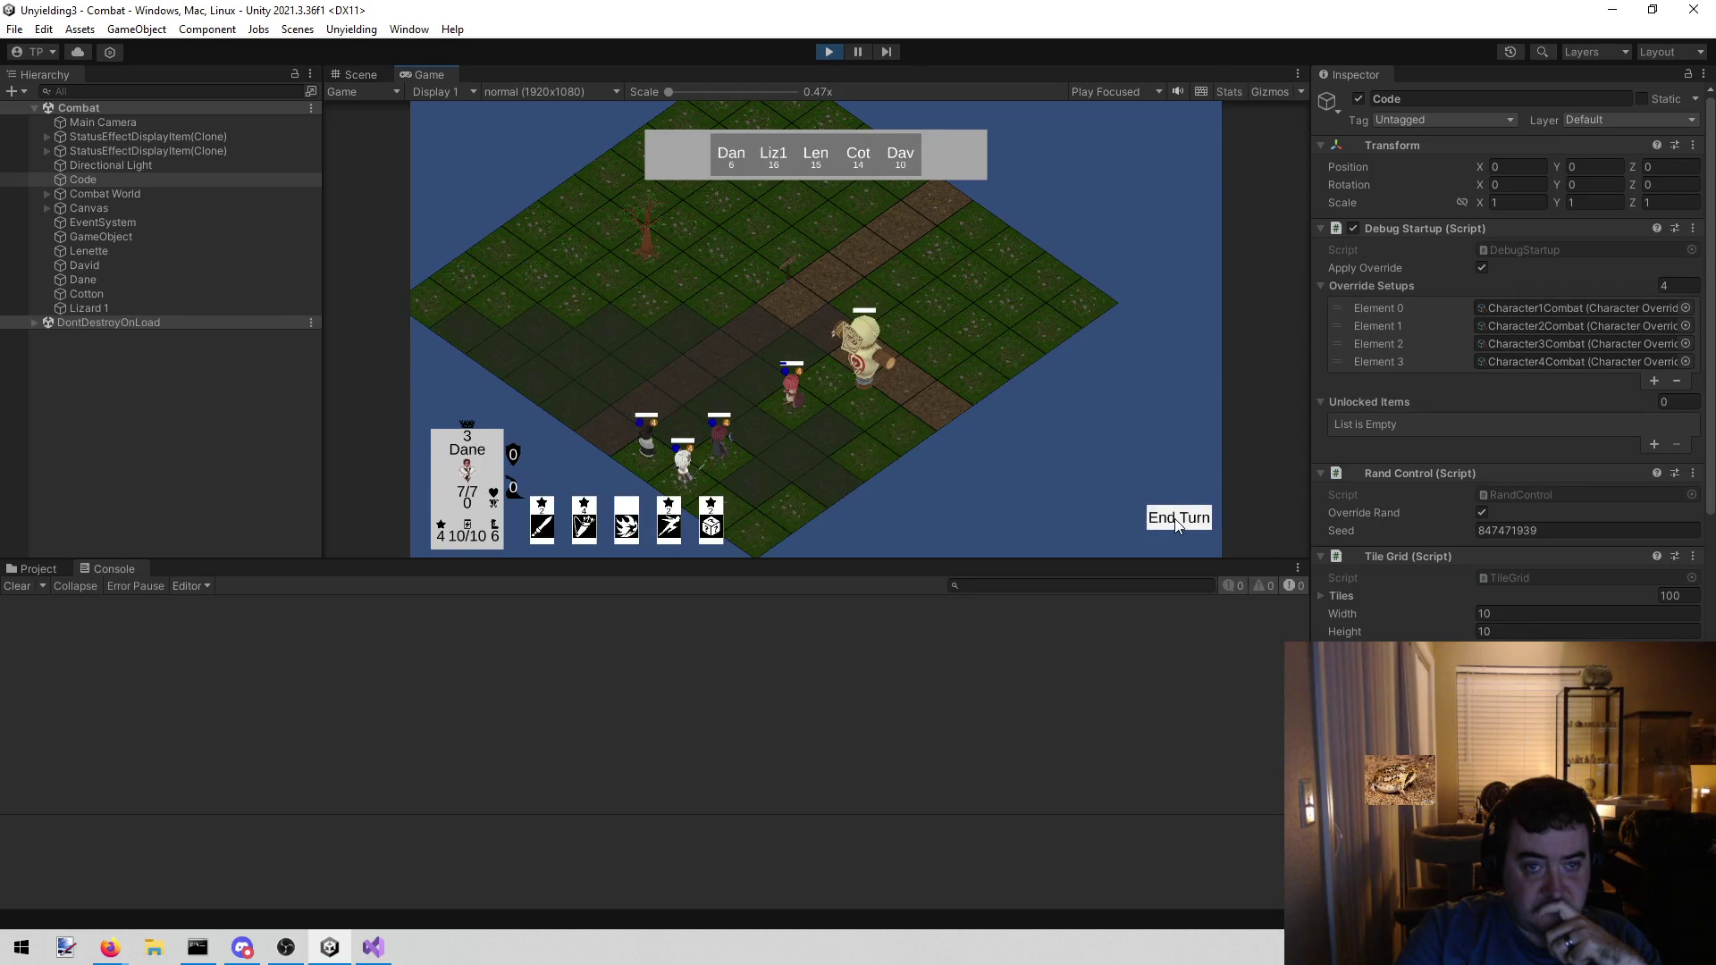
pyautogui.click(1175, 519)
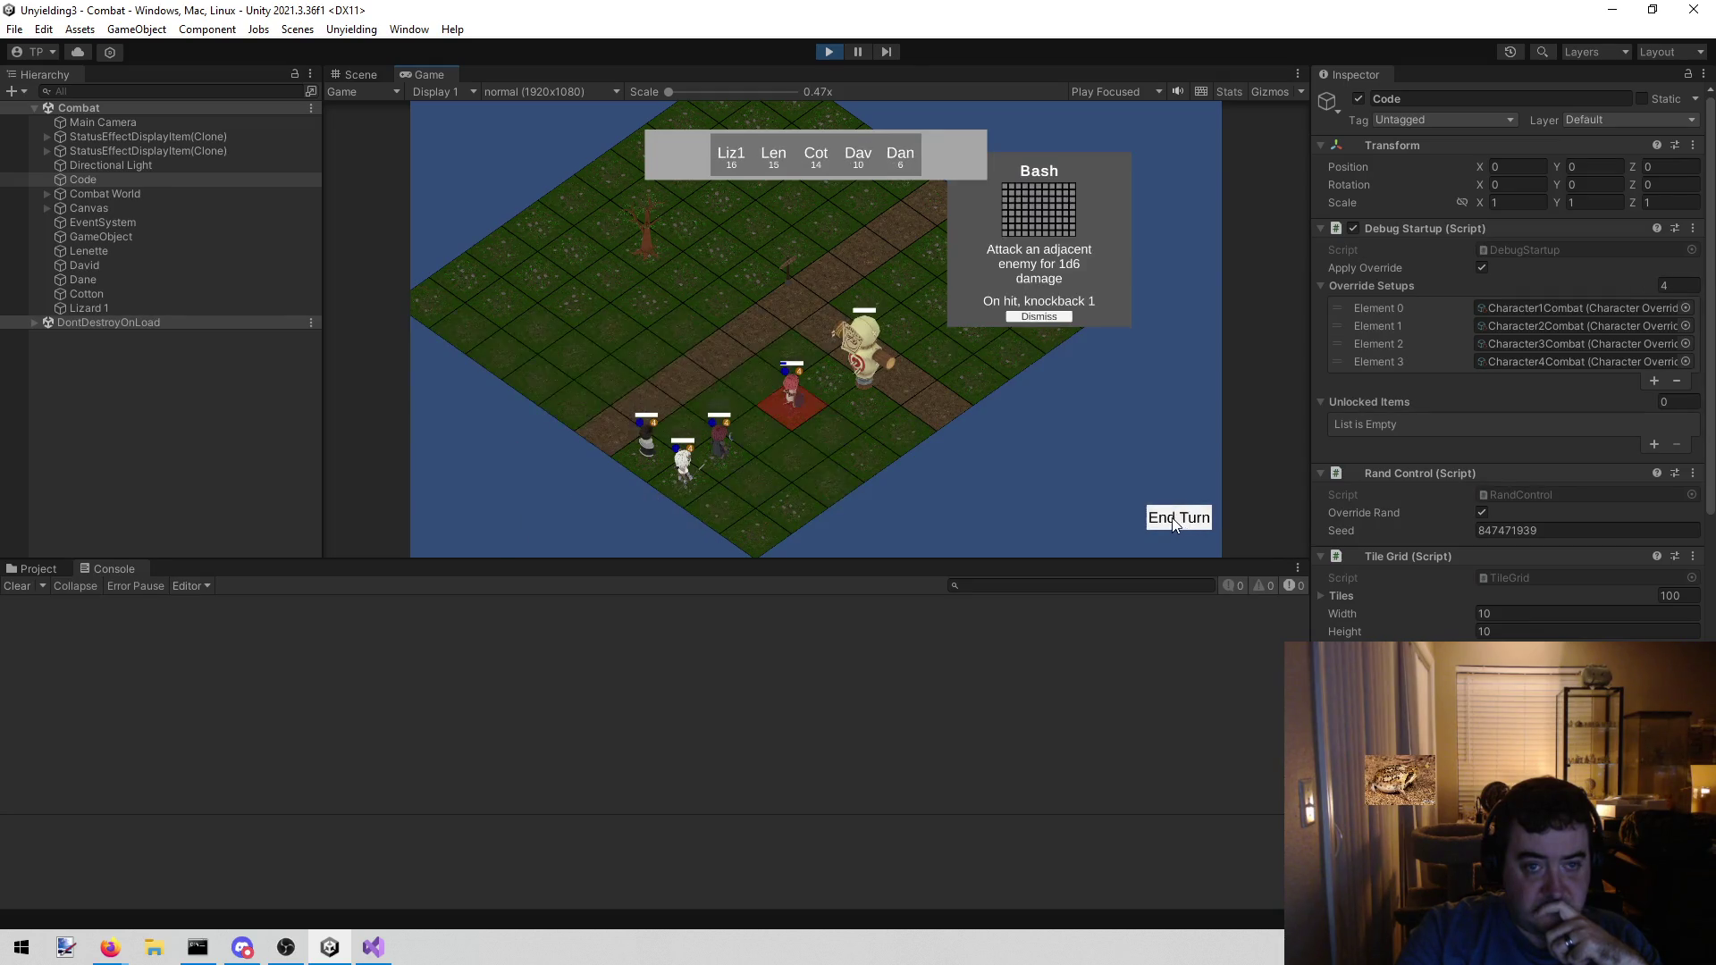
pyautogui.click(823, 52)
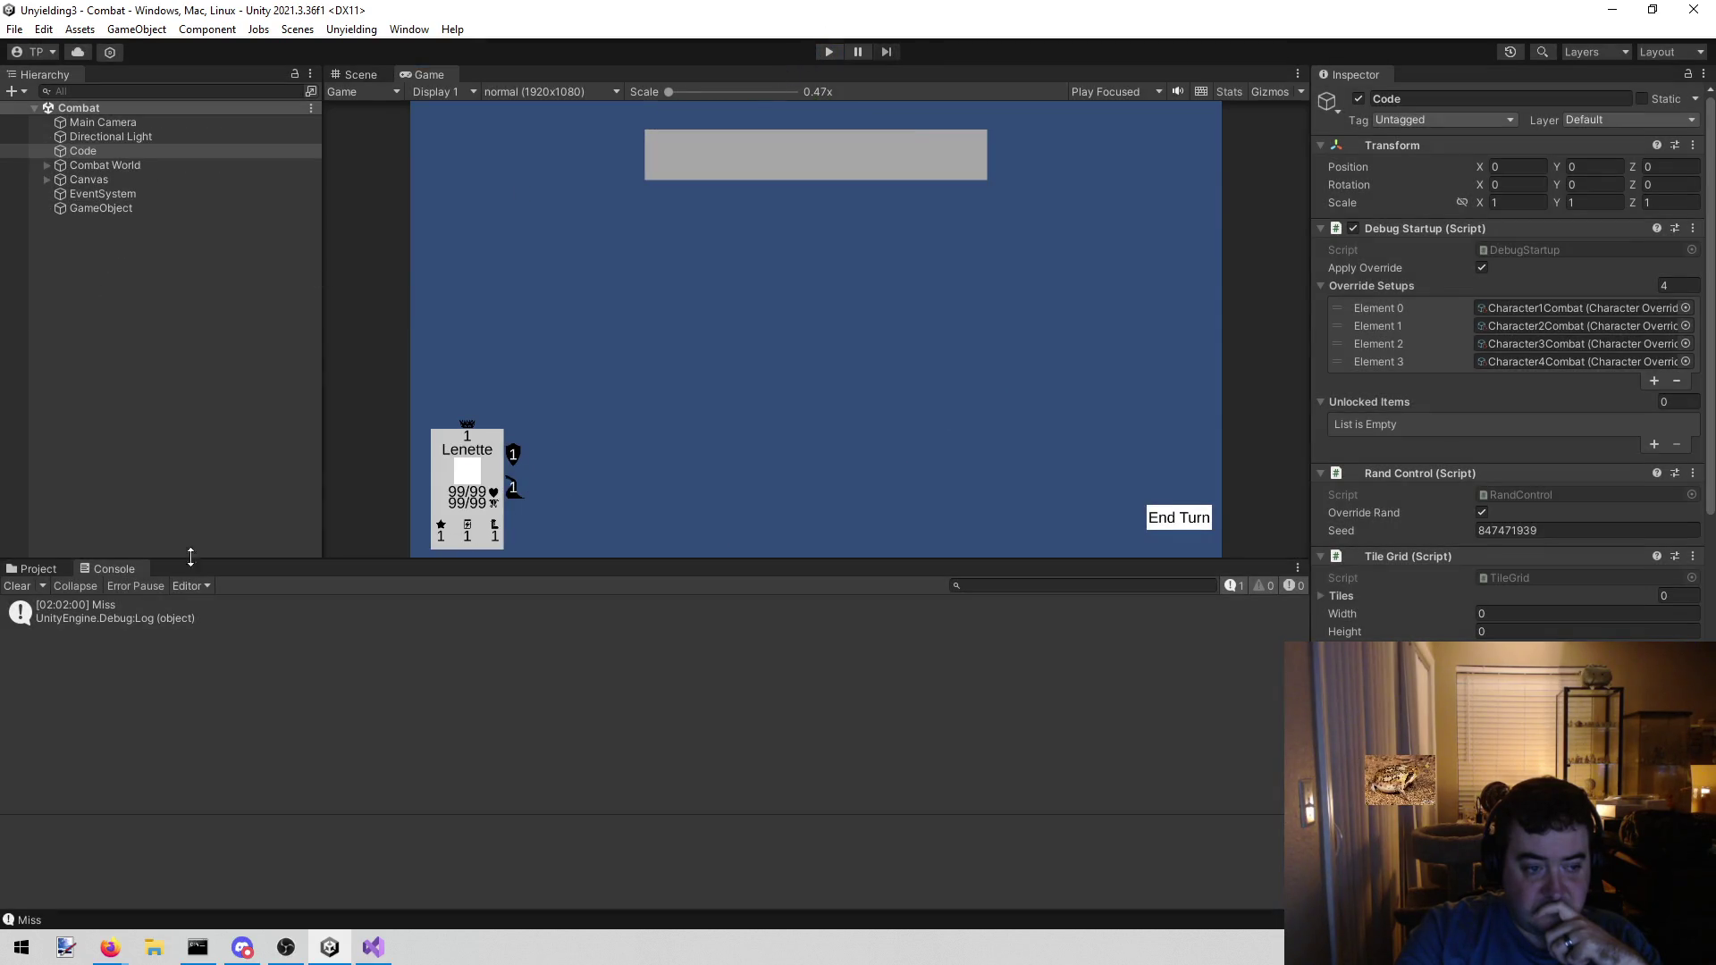
# - Playtest again: move Lenette one tile toward the enemy and end all four heroes' turns
pyautogui.click(828, 52)
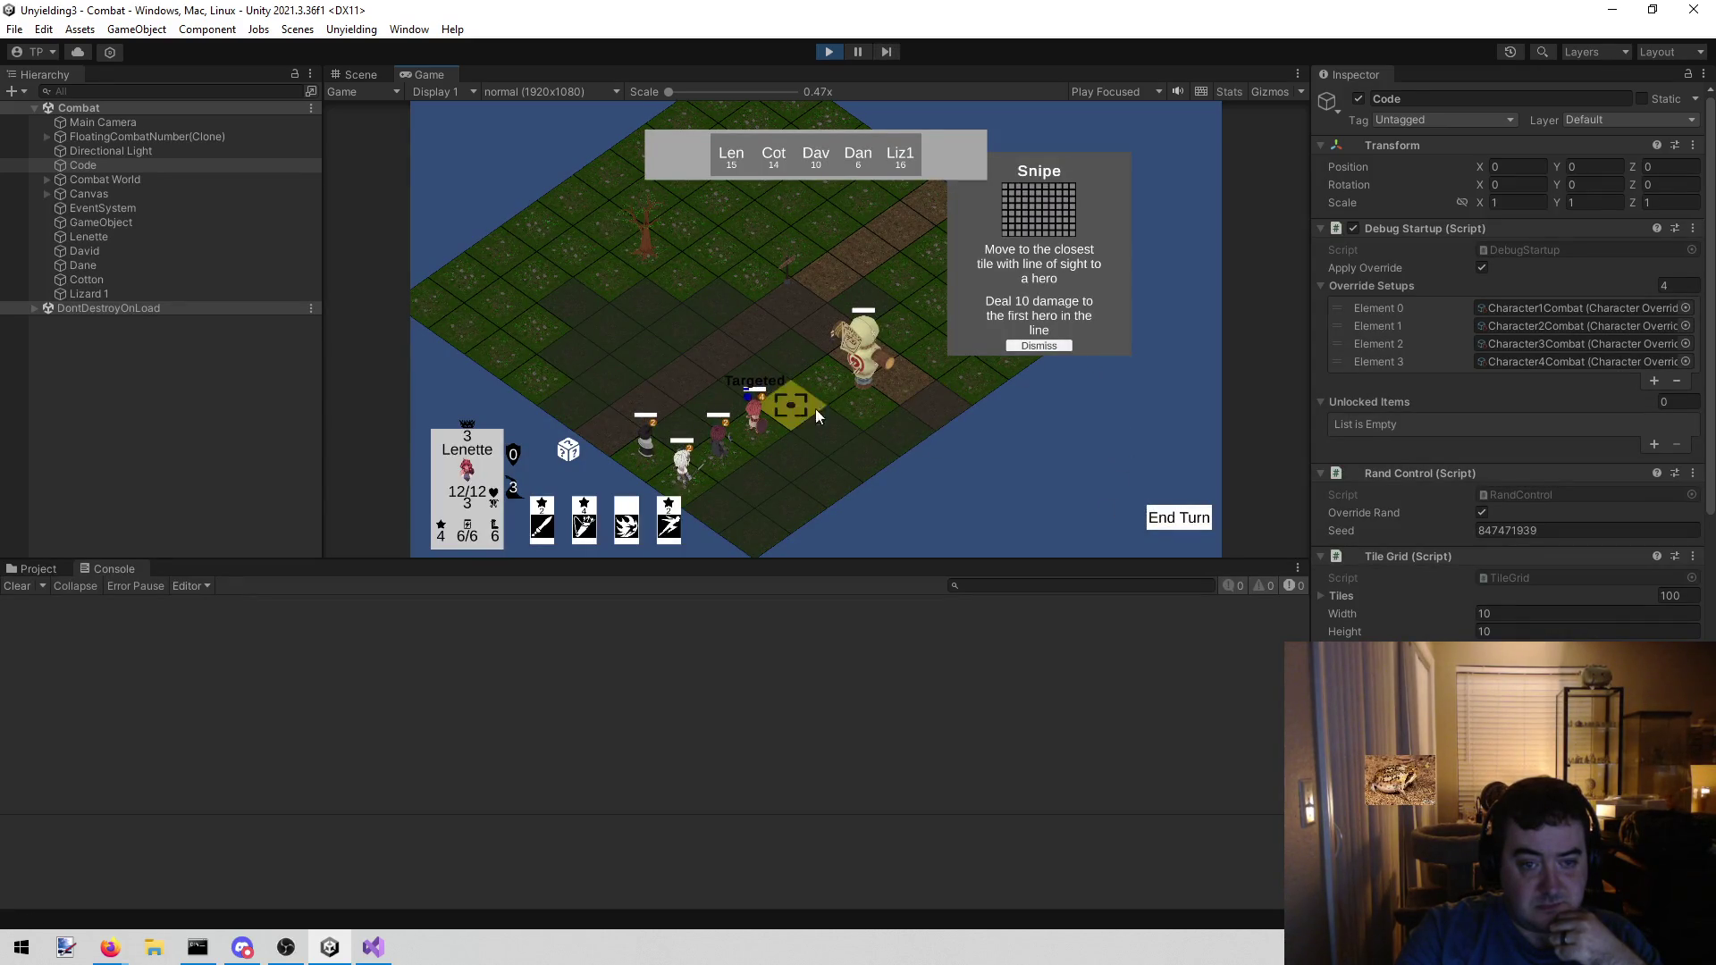
pyautogui.click(780, 397)
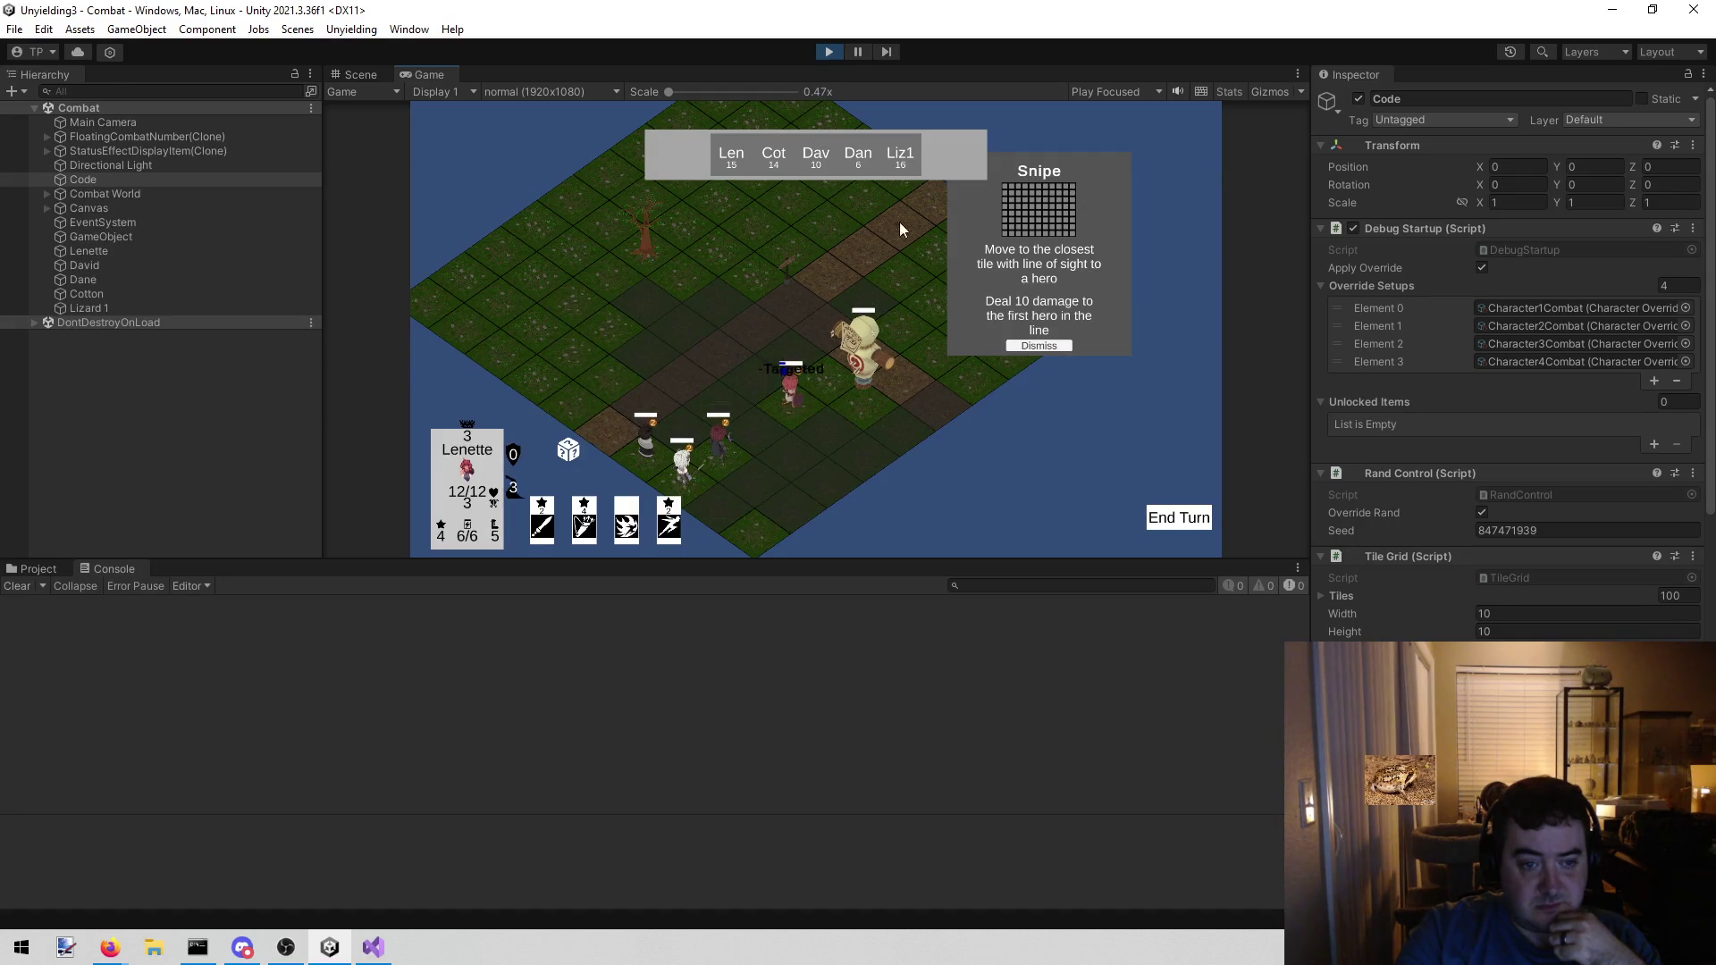
pyautogui.moveTo(565, 449)
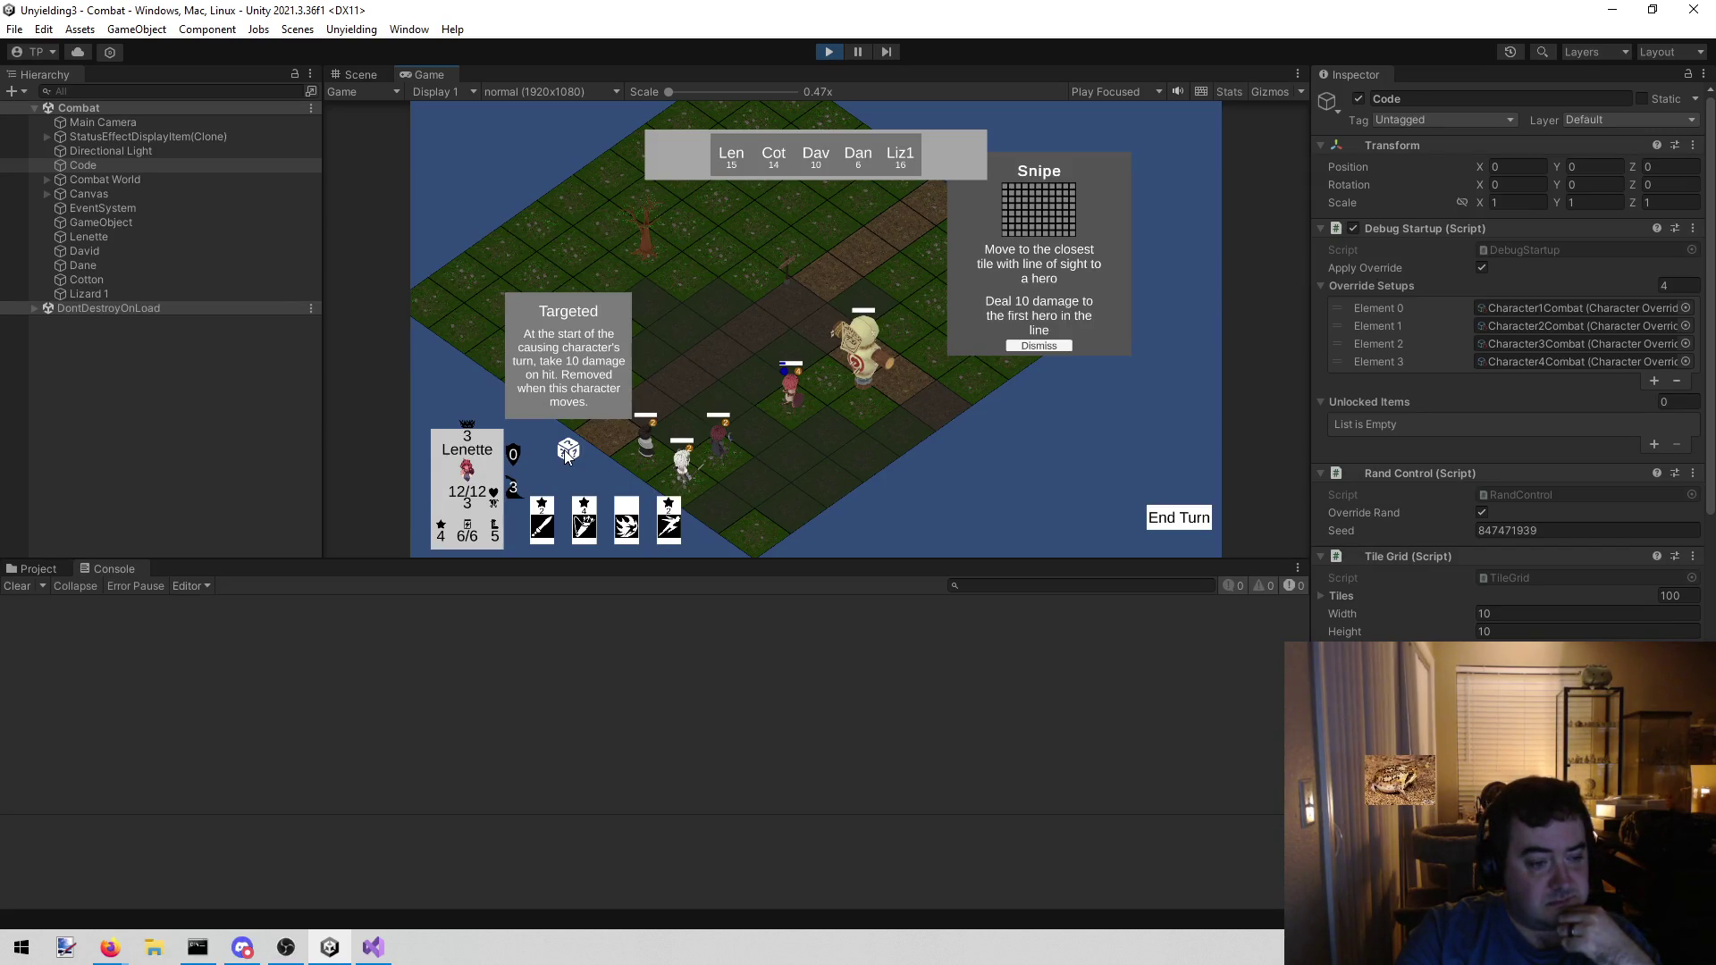
pyautogui.click(1025, 346)
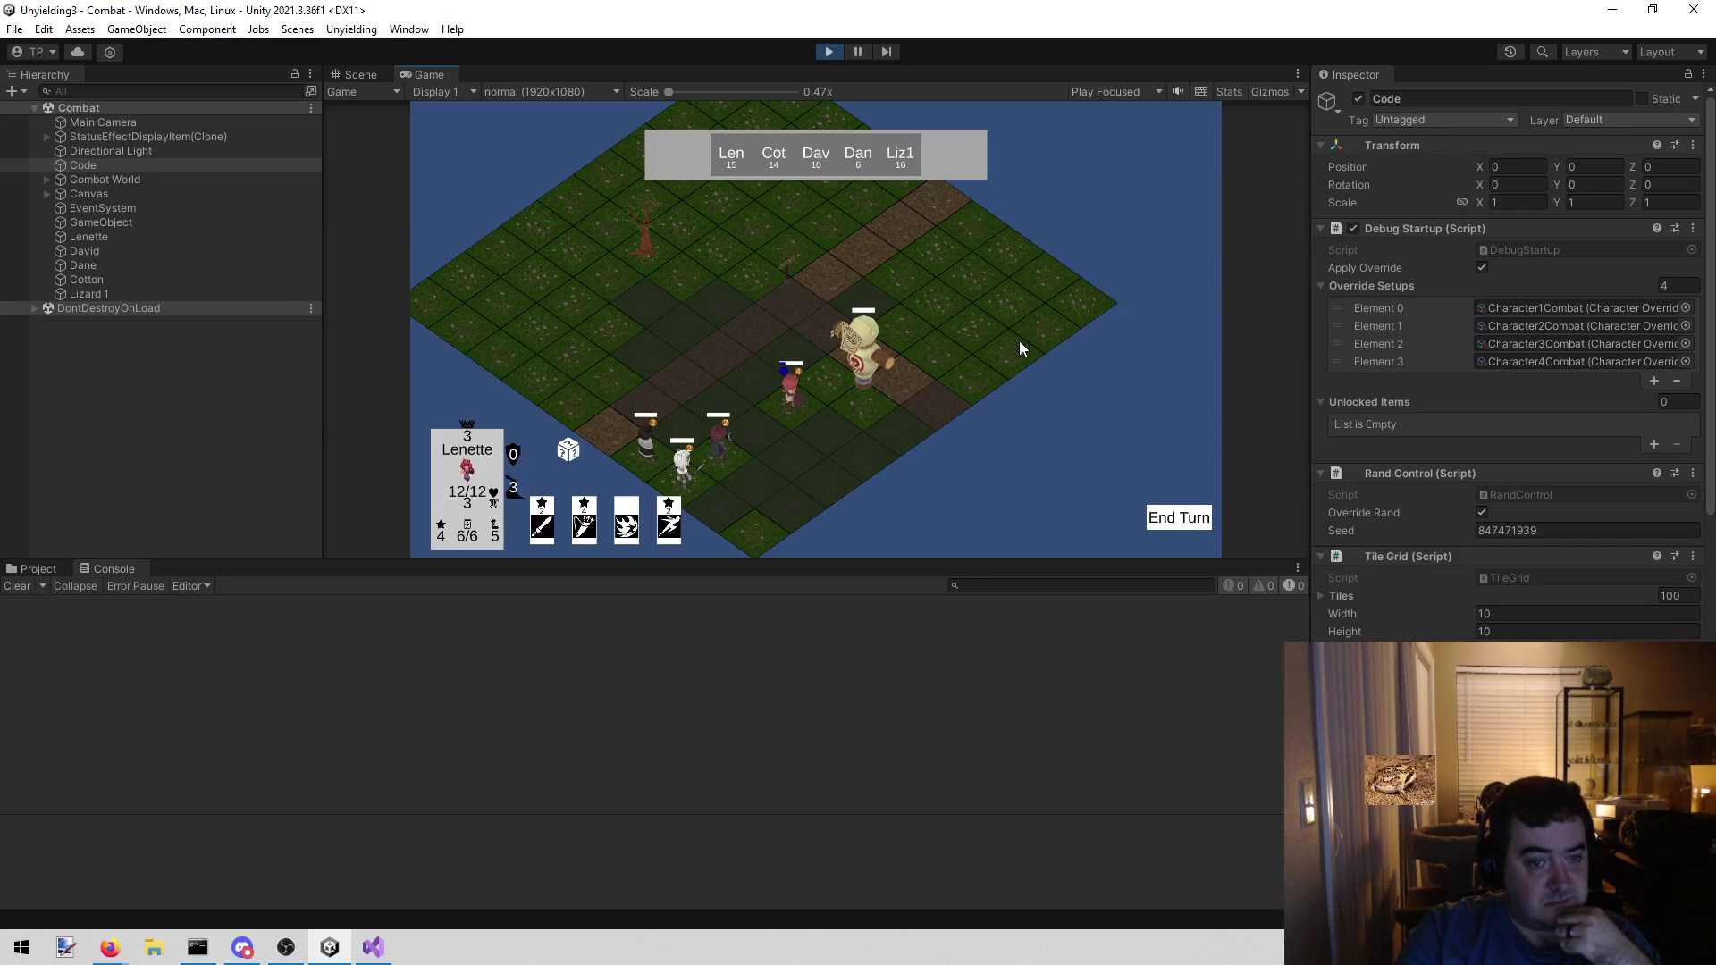
pyautogui.click(1175, 526)
pyautogui.click(1178, 522)
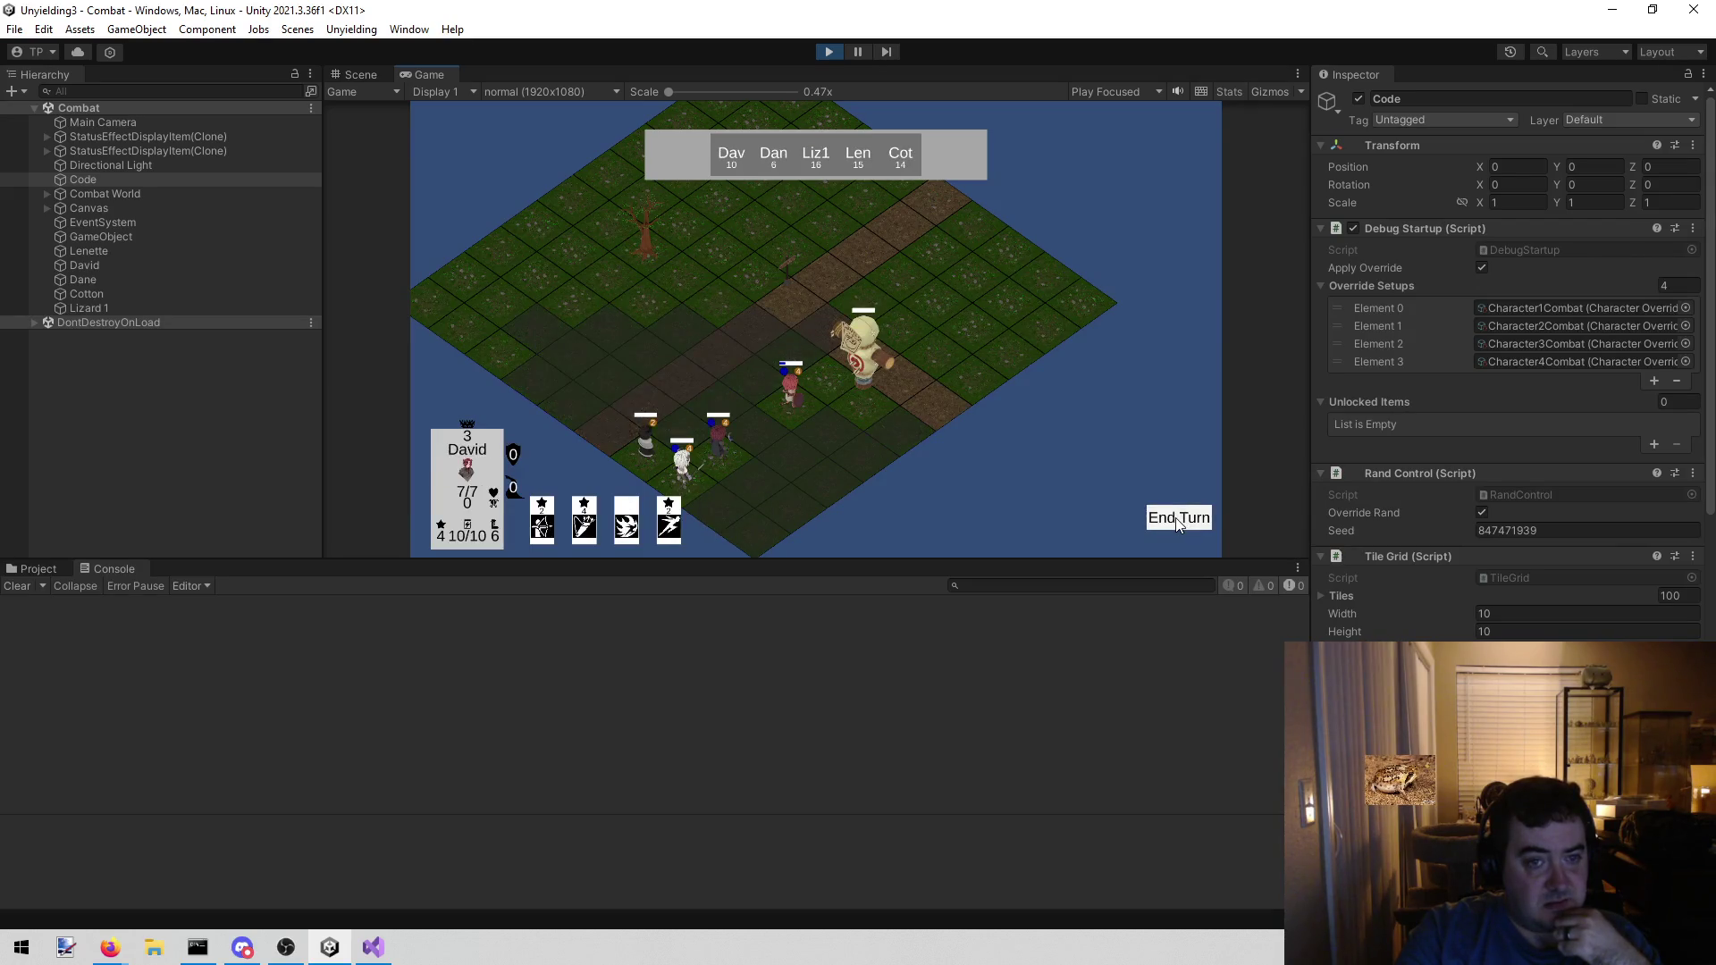
pyautogui.click(1176, 518)
pyautogui.click(1176, 517)
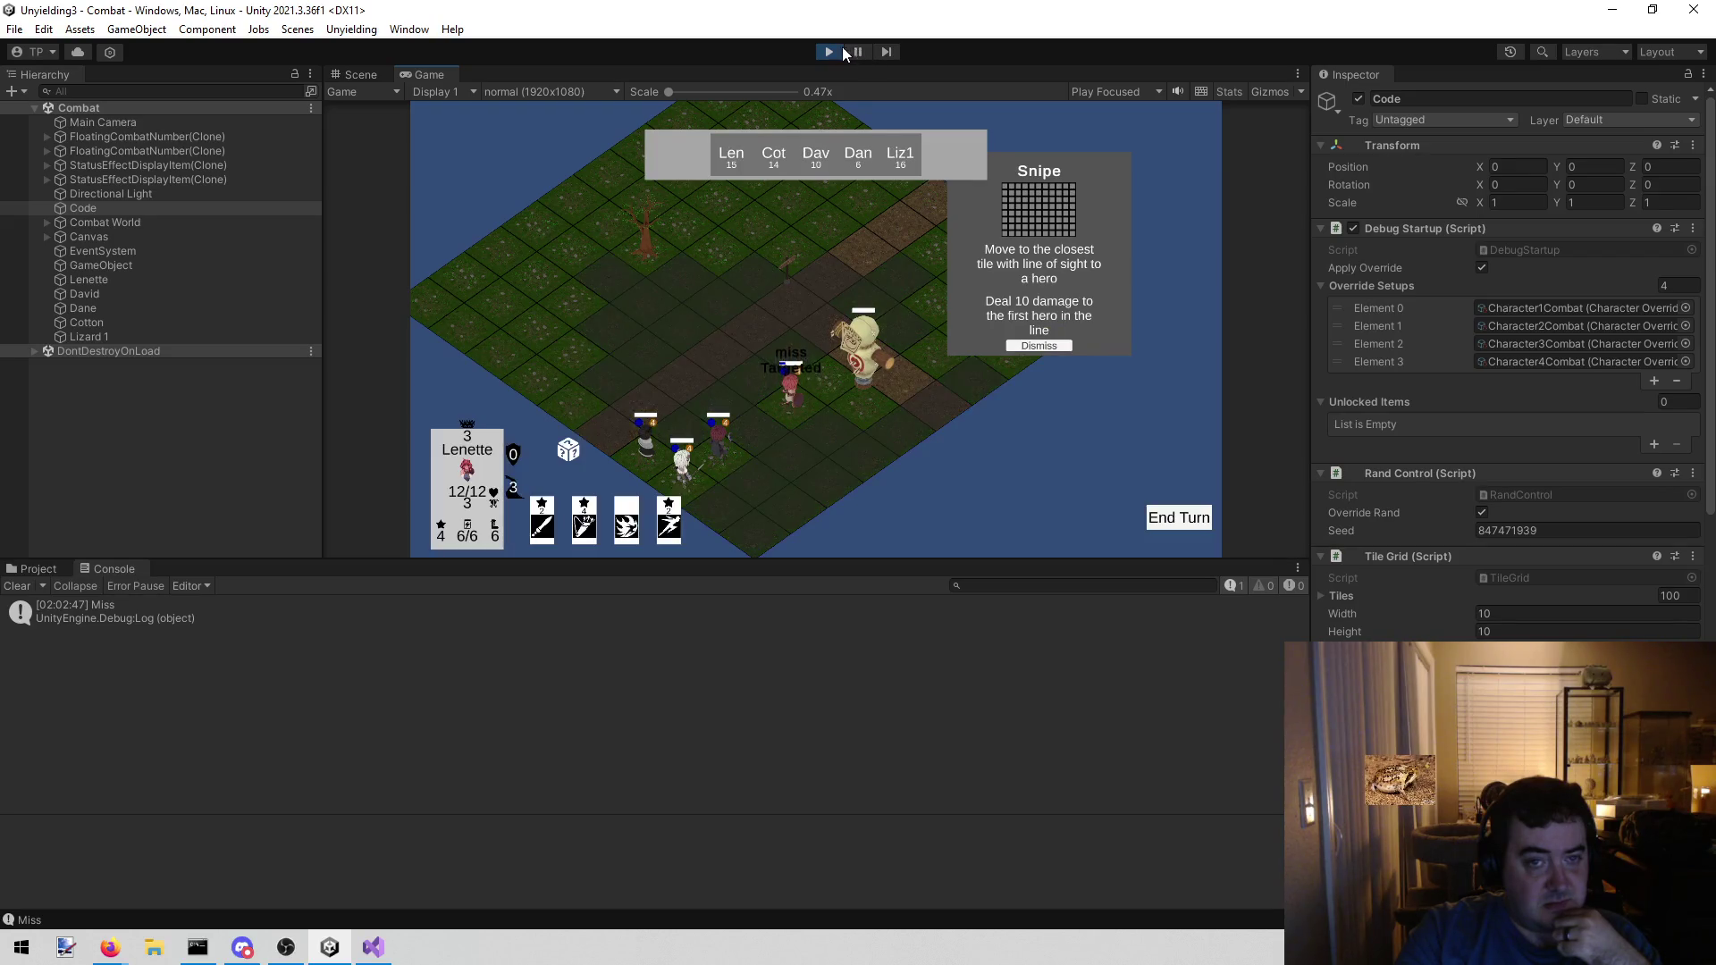
pyautogui.click(829, 51)
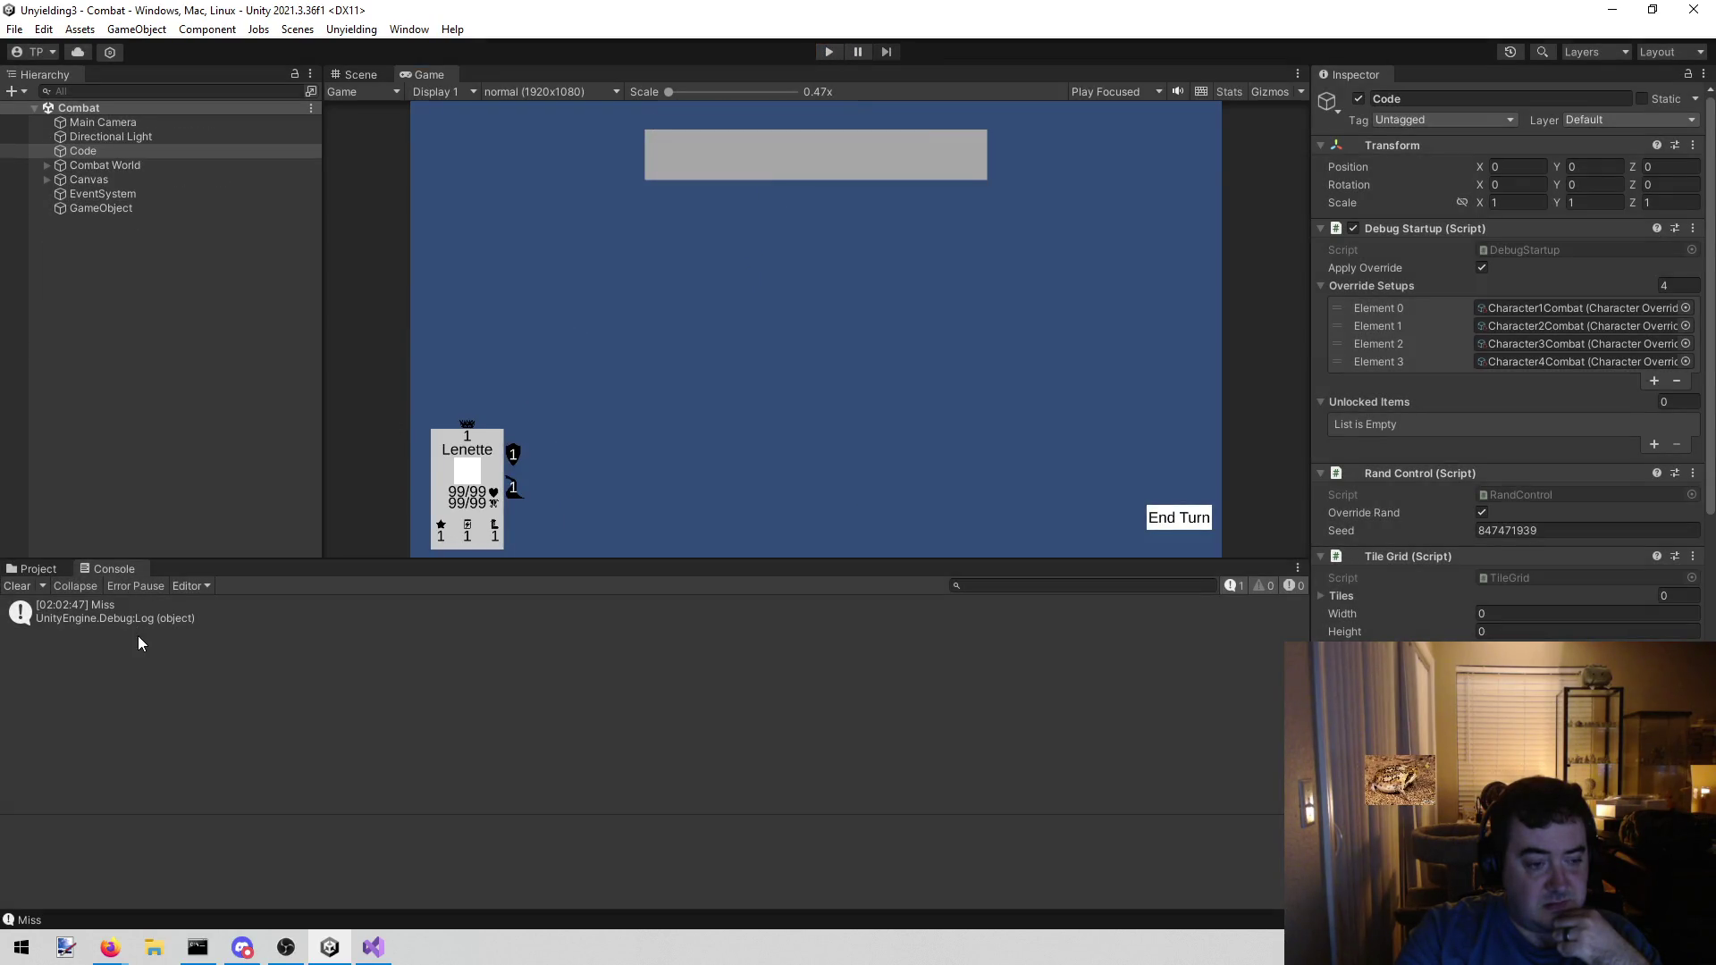
pyautogui.click(373, 948)
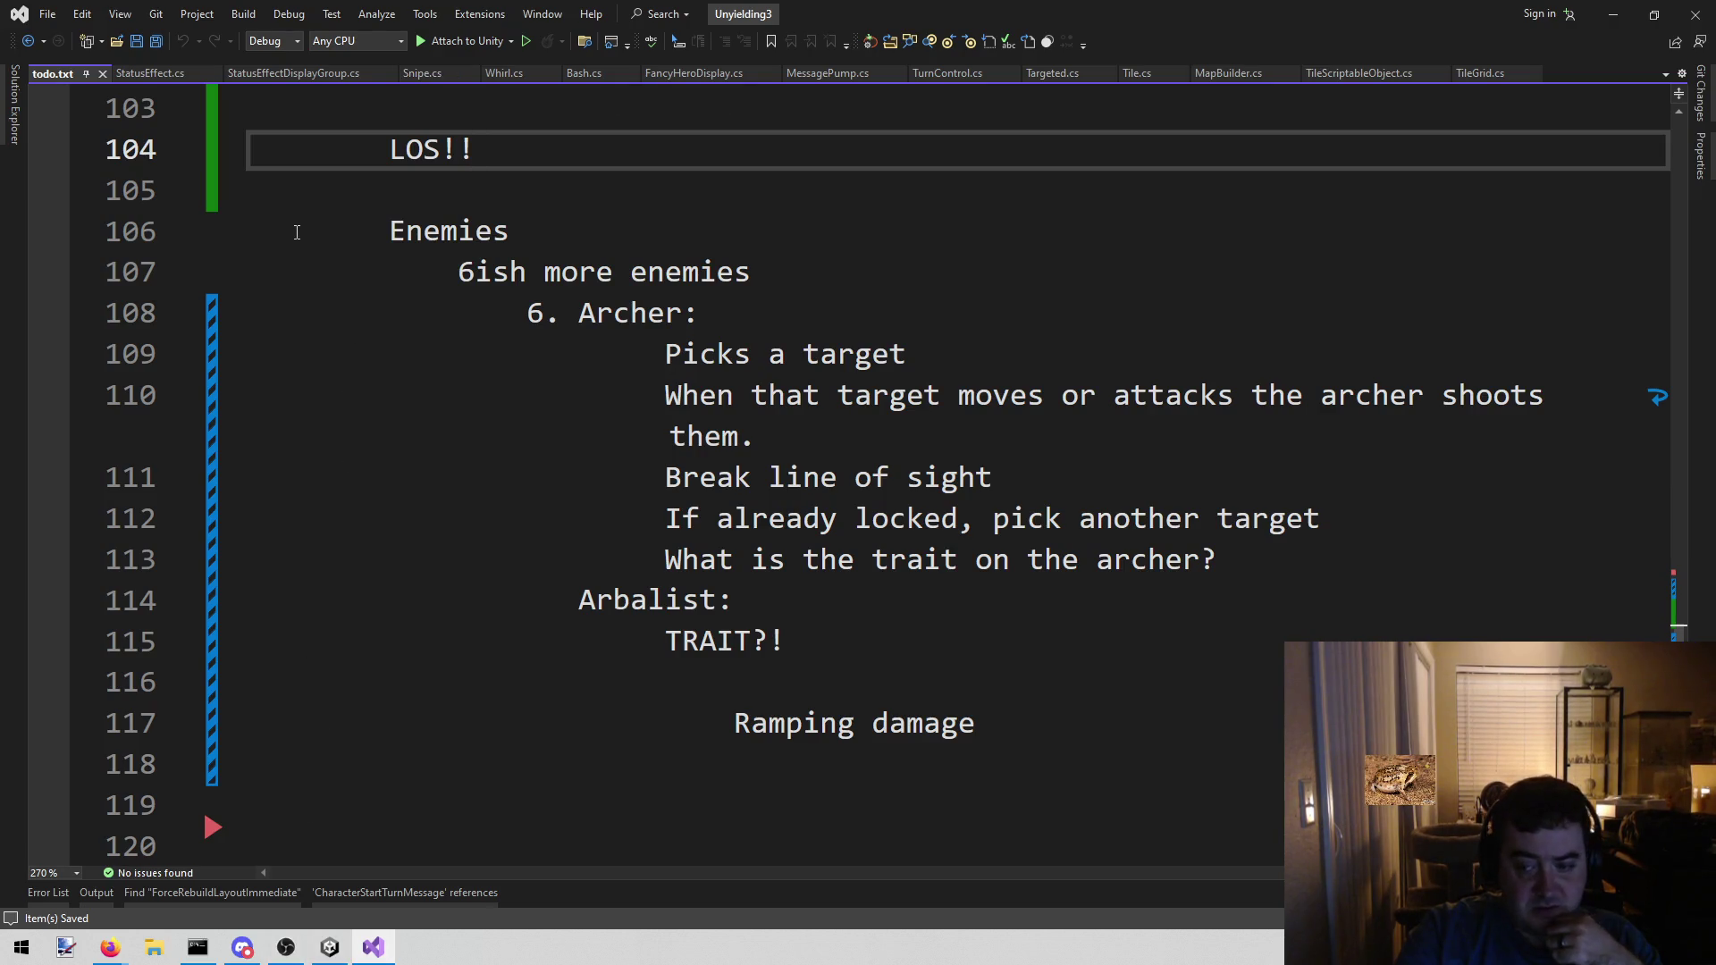
# - Show Snipe.cs's GetCardInstructions, where the heroTile foreach near line 126 queues "Interrupted"
pyautogui.click(431, 73)
pyautogui.scroll(4, 713, 639)
pyautogui.scroll(2, 712, 640)
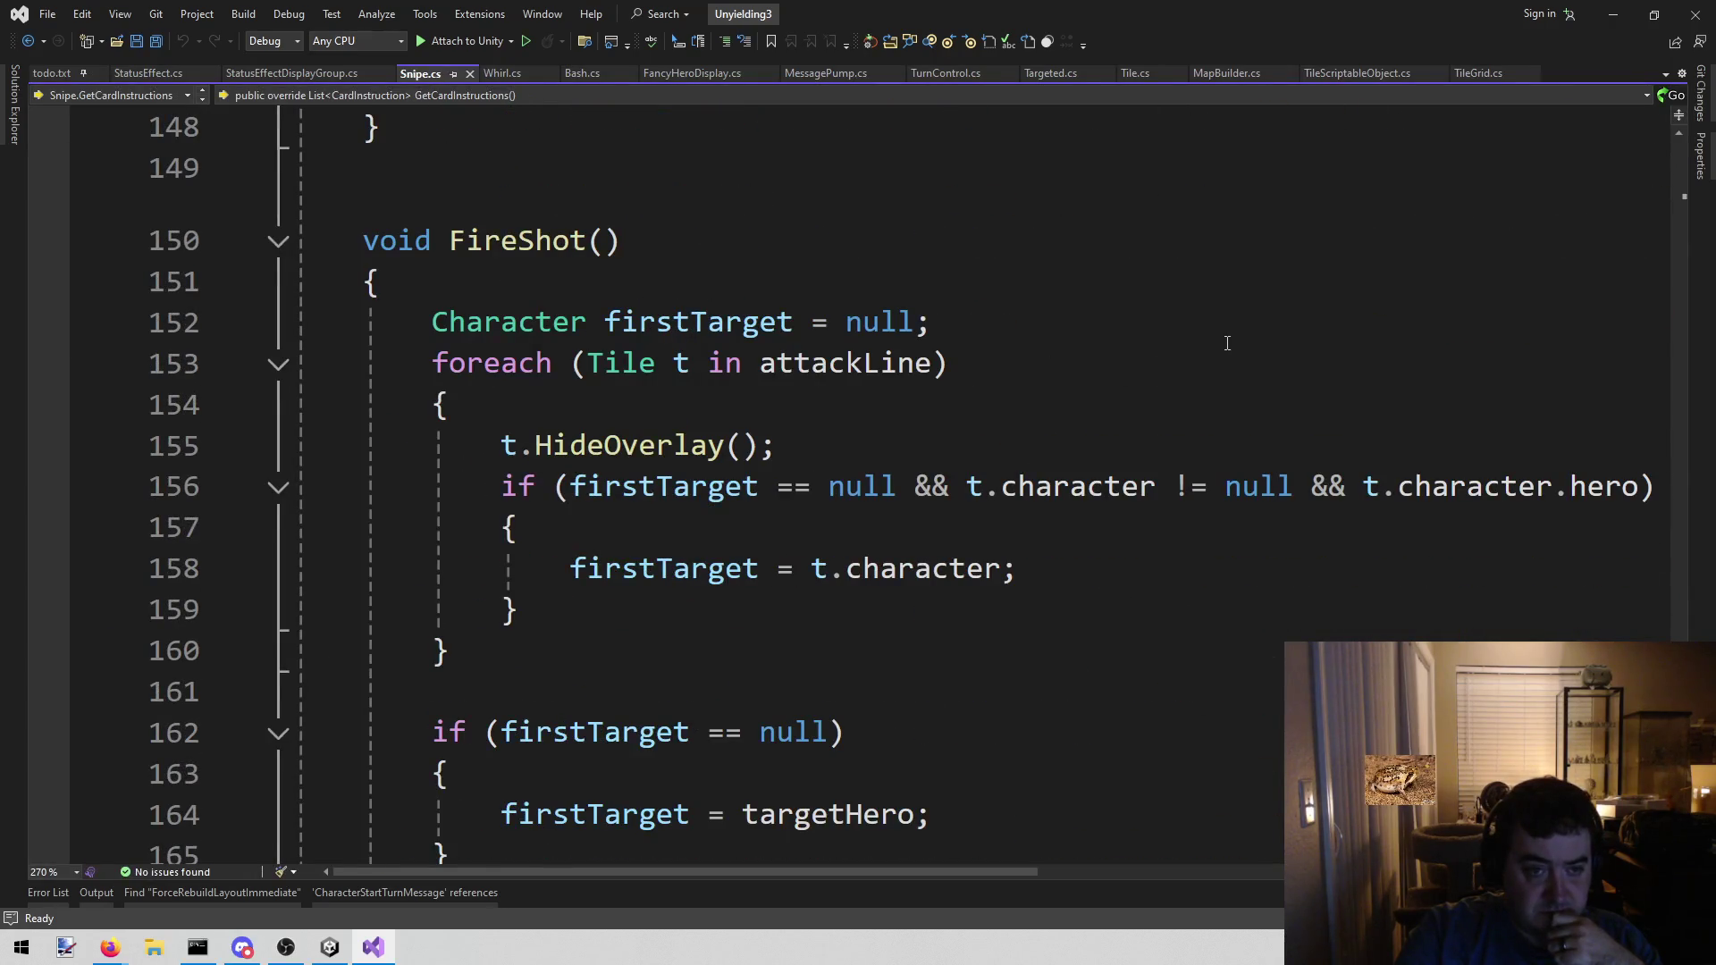
pyautogui.scroll(11, 1227, 343)
pyautogui.scroll(2, 1195, 359)
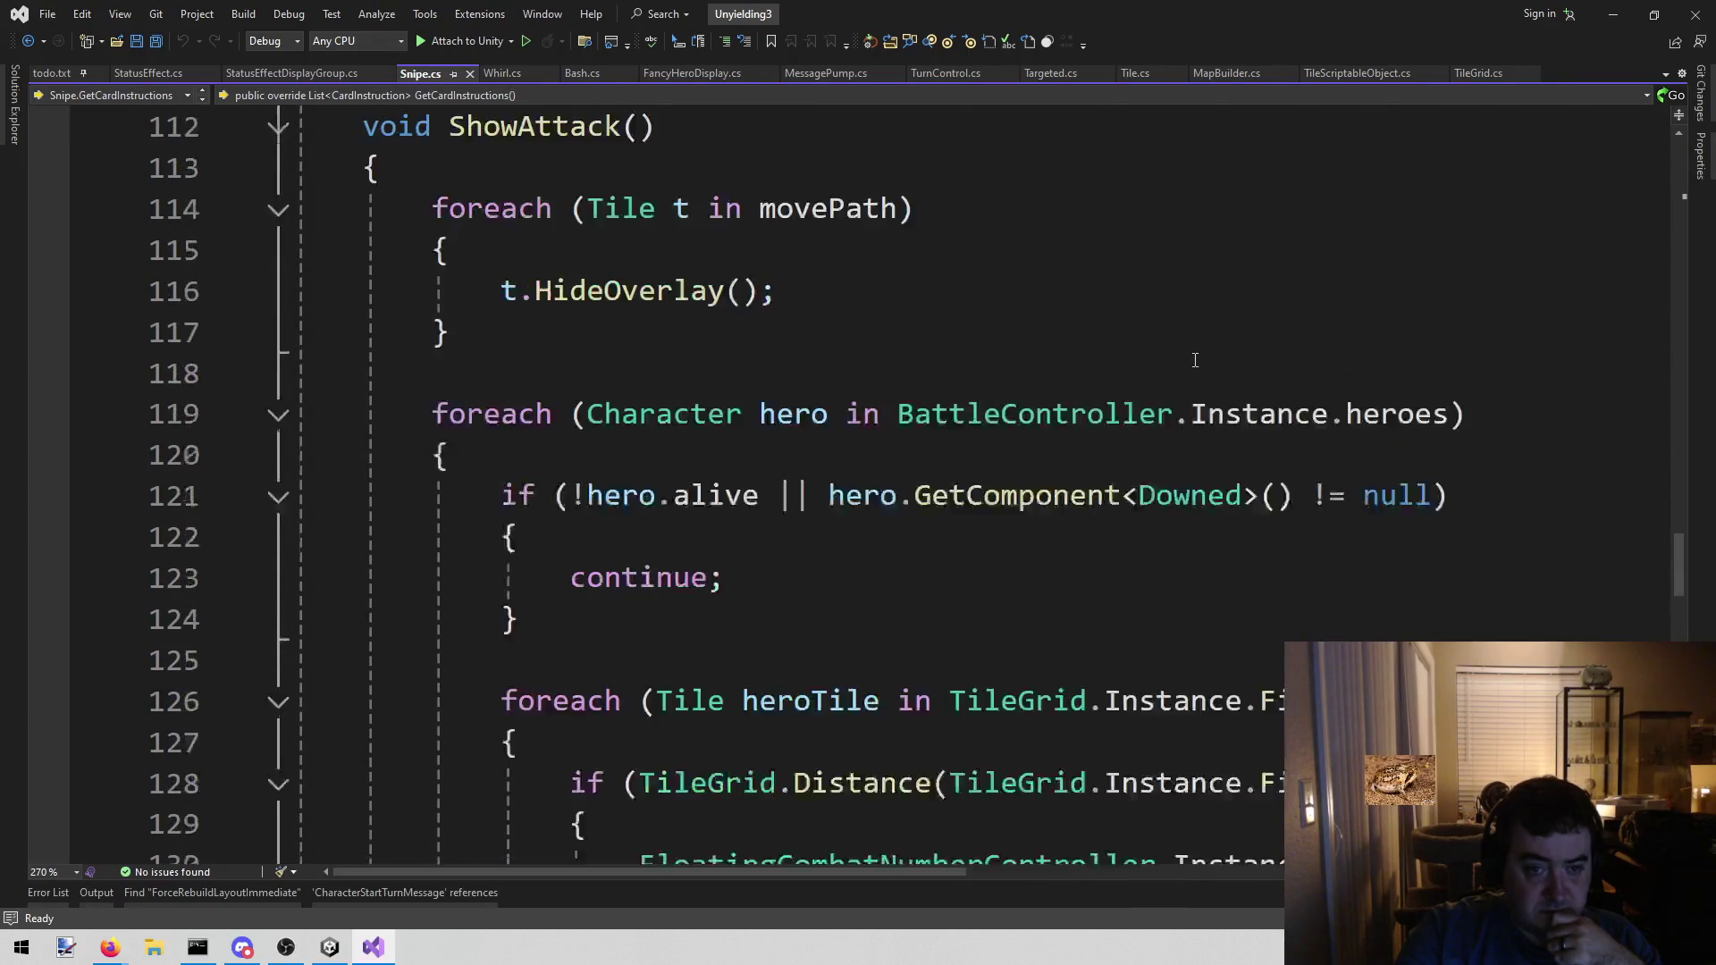
pyautogui.scroll(-4, 1195, 358)
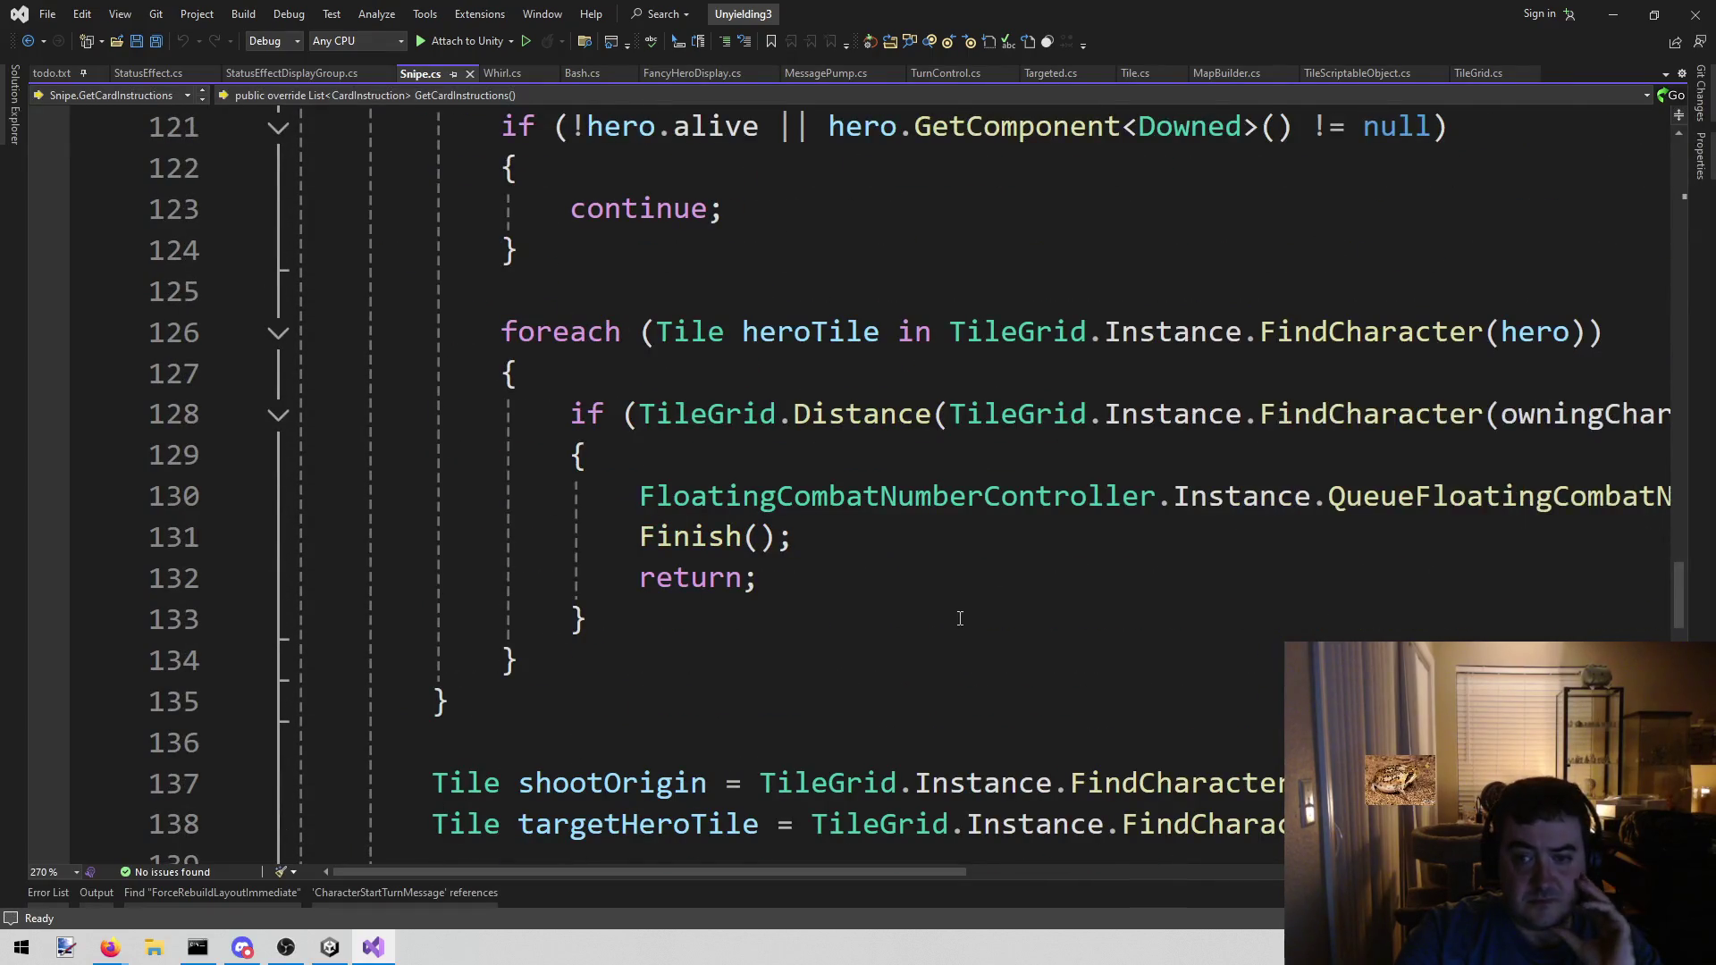
pyautogui.scroll(1, 927, 674)
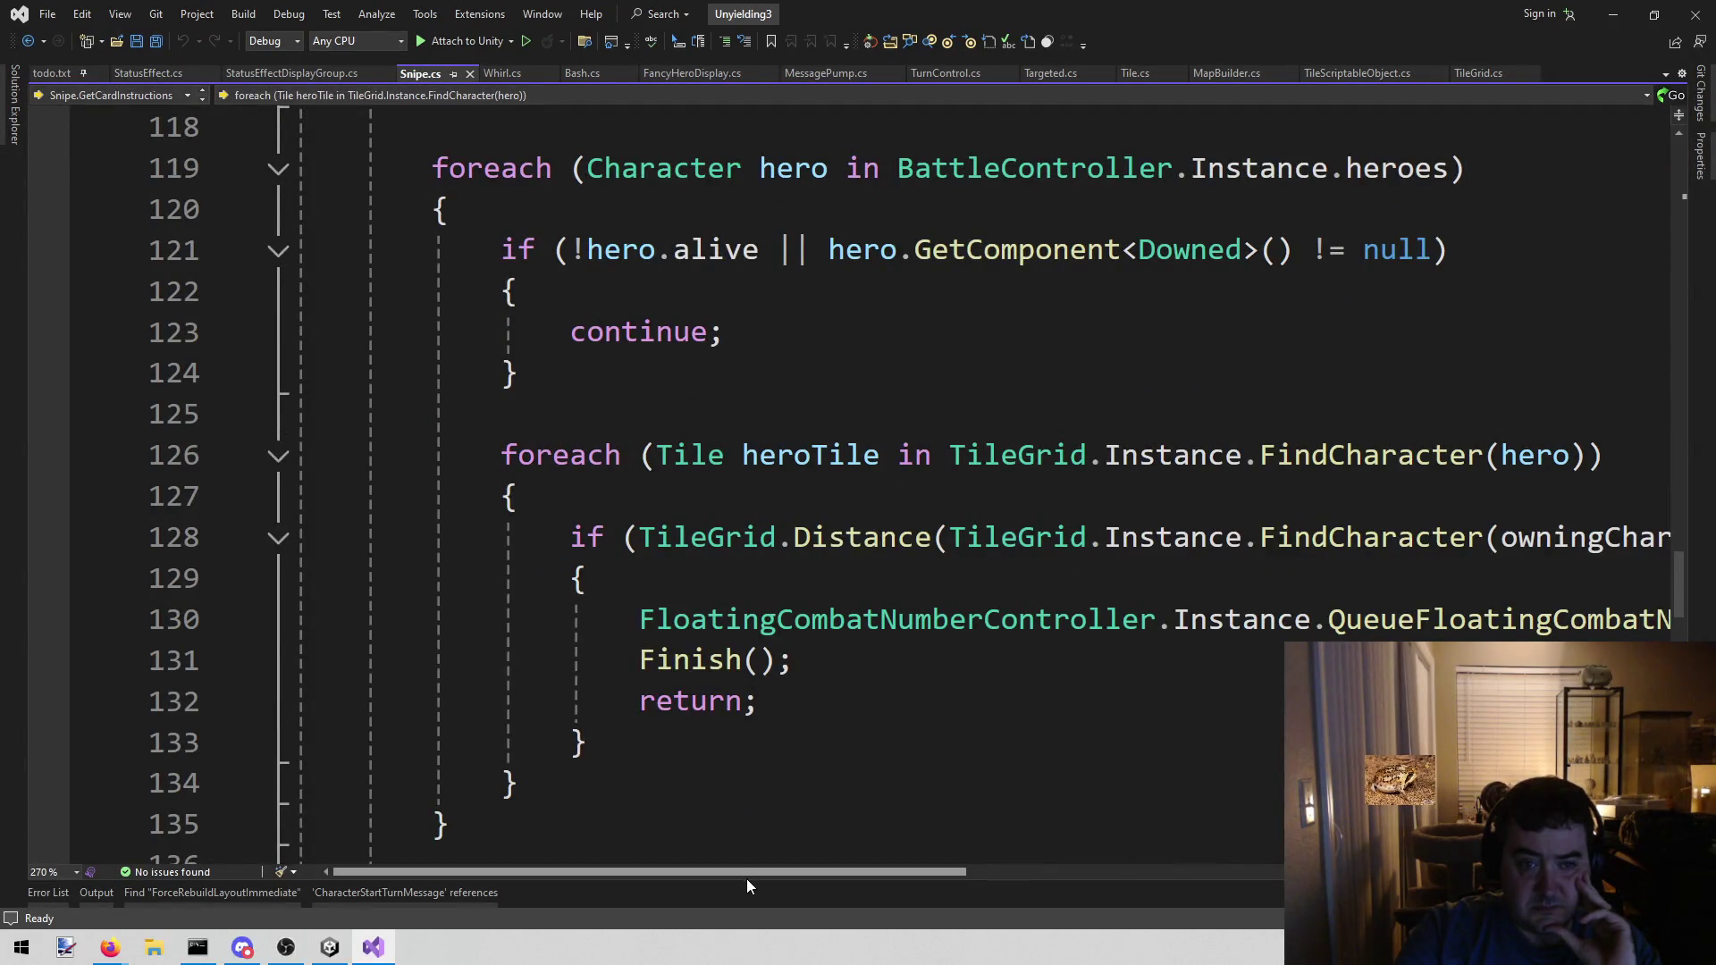
pyautogui.moveTo(748, 876)
pyautogui.mouseDown()
pyautogui.moveTo(1143, 899)
pyautogui.moveTo(710, 909)
pyautogui.mouseUp()
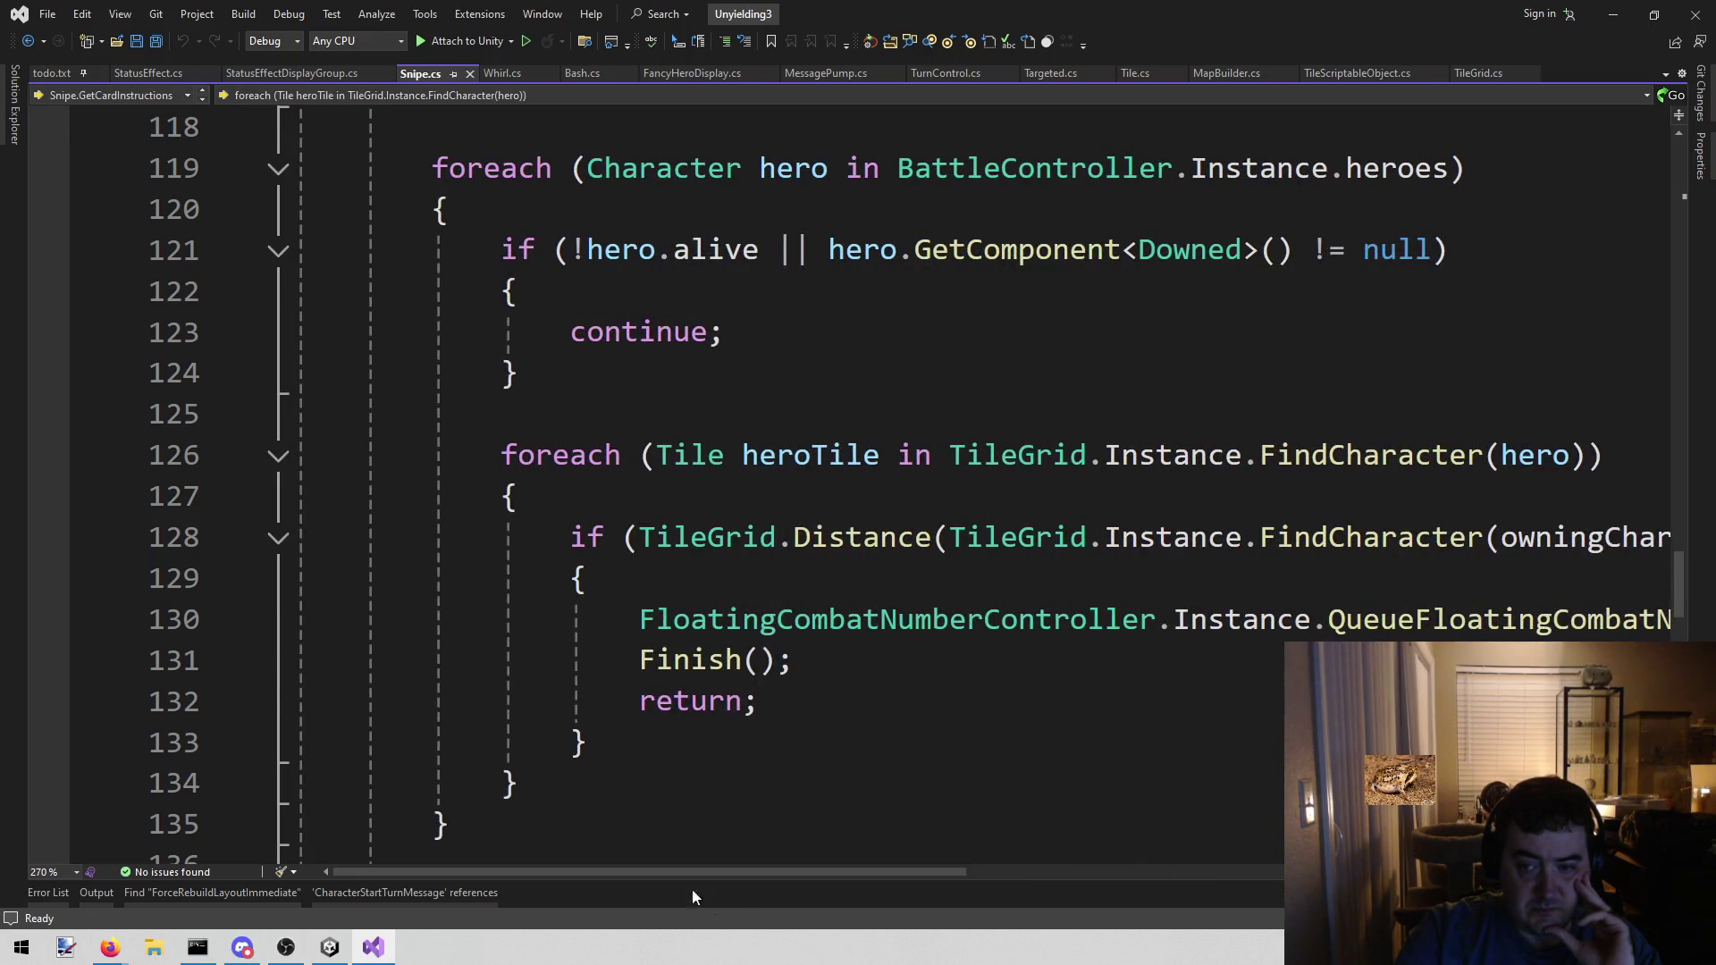
# - Breakpoint Snipe.cs line 126, attach the debugger to Unity, and enter Play mode
pyautogui.click(47, 454)
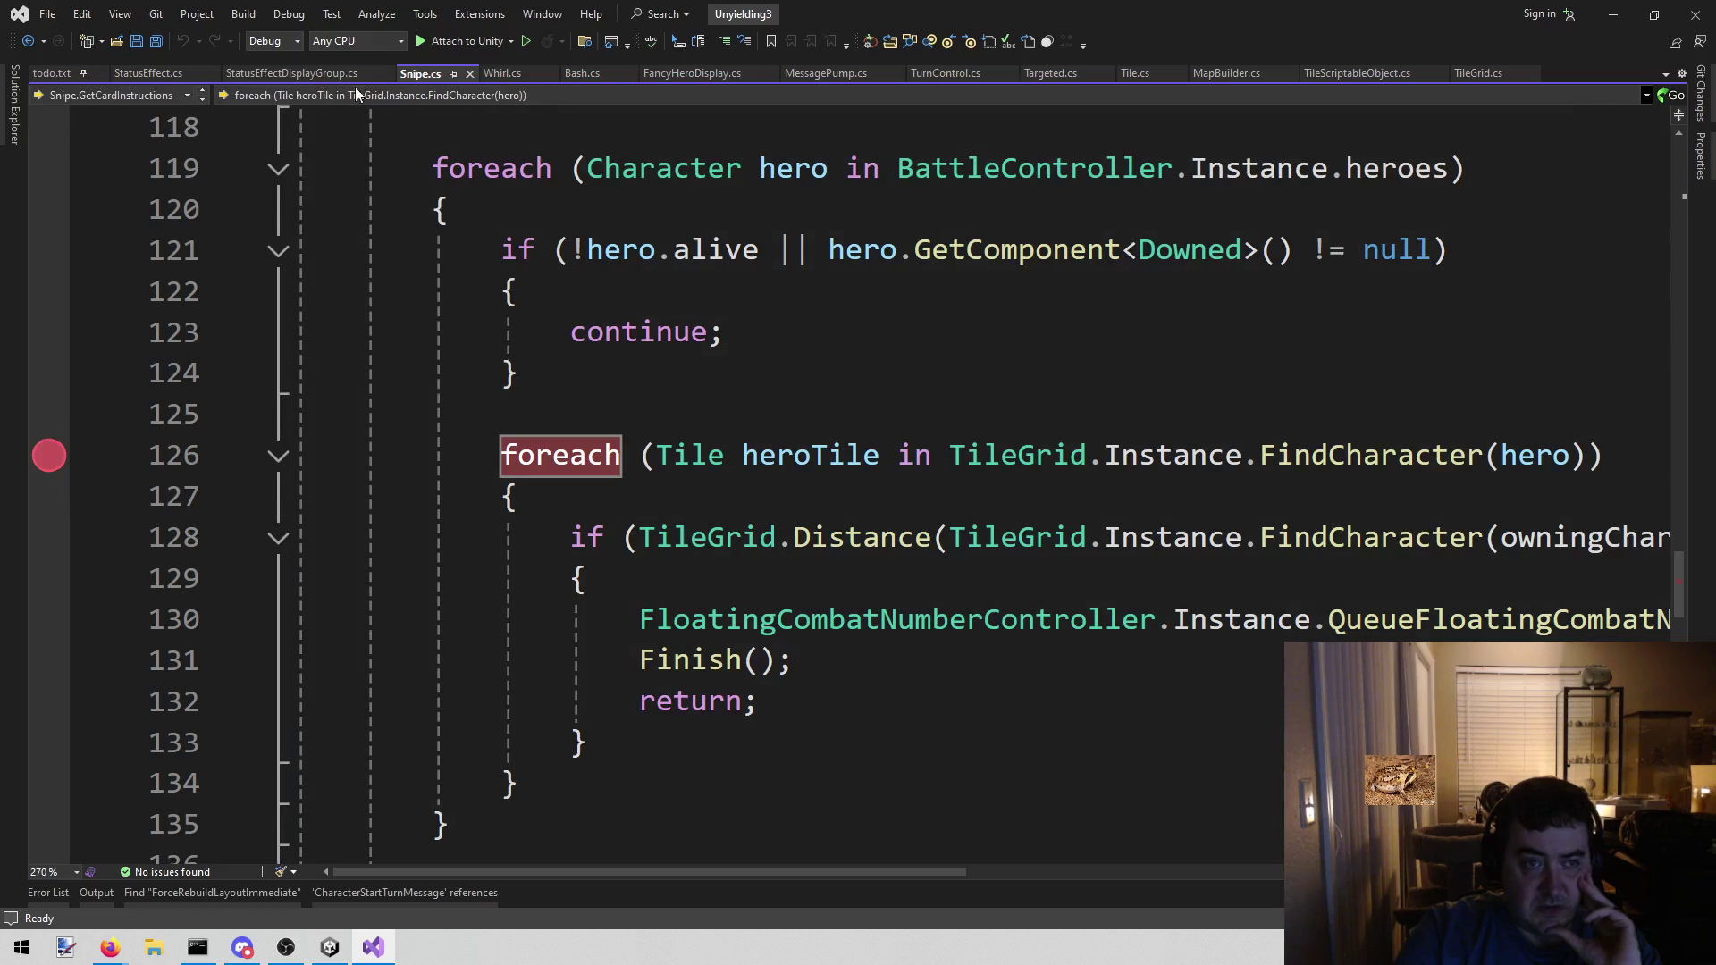
pyautogui.click(463, 39)
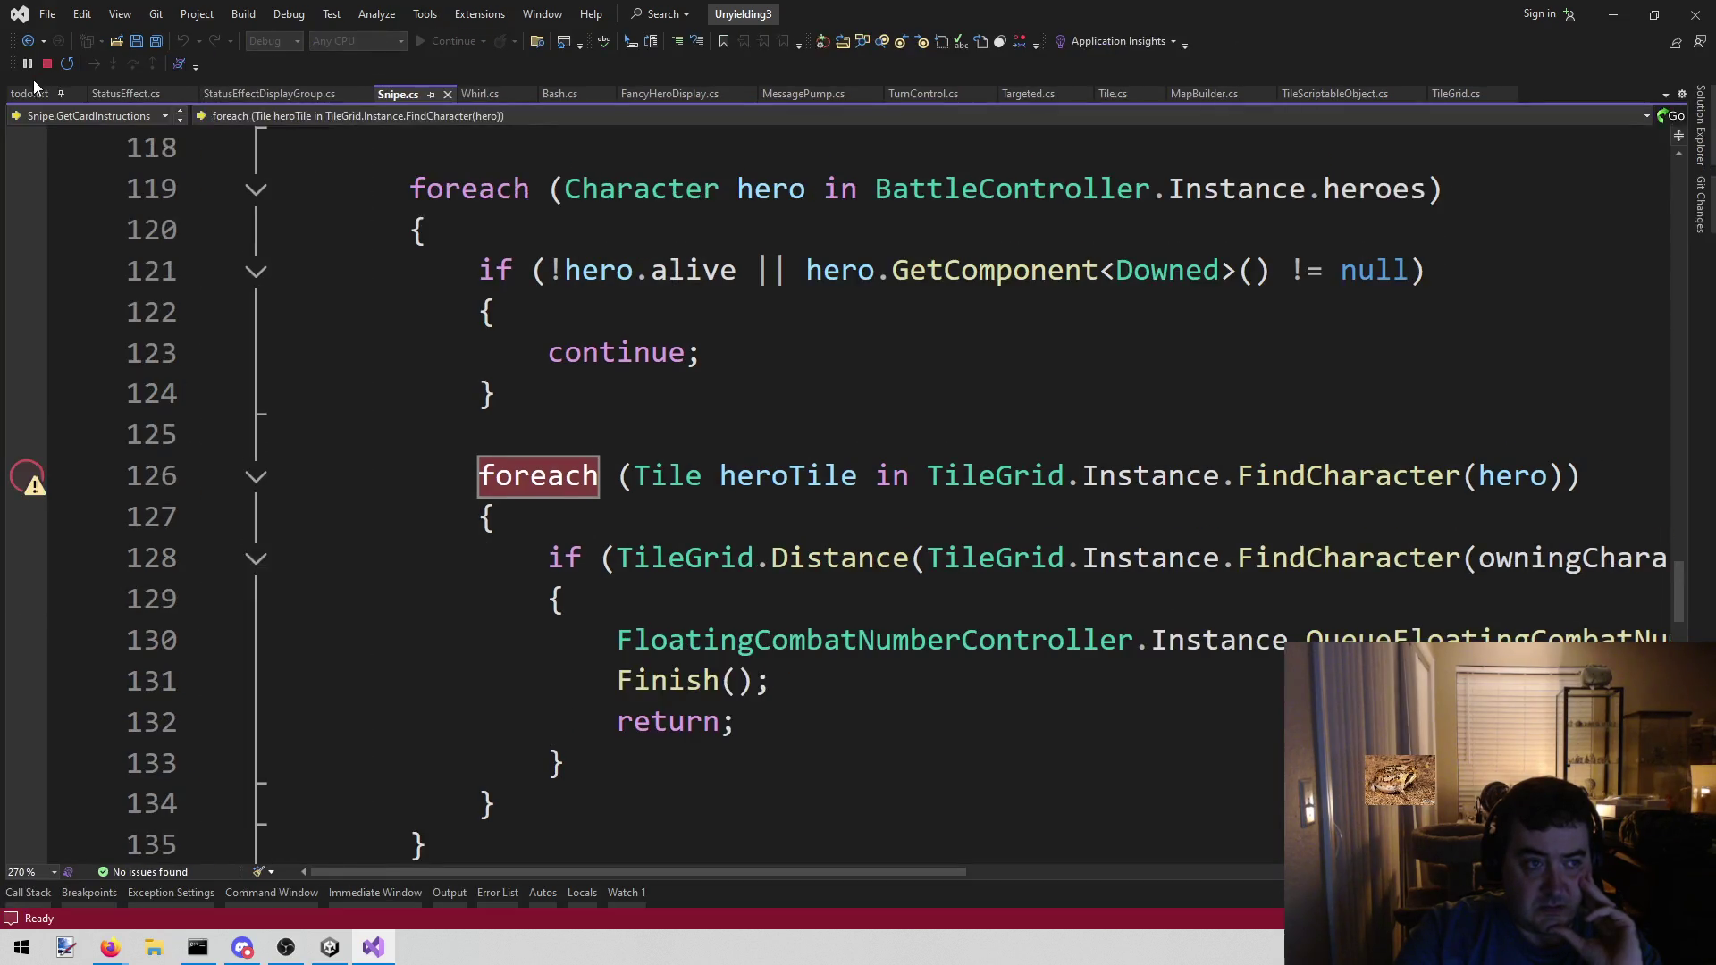
pyautogui.click(344, 950)
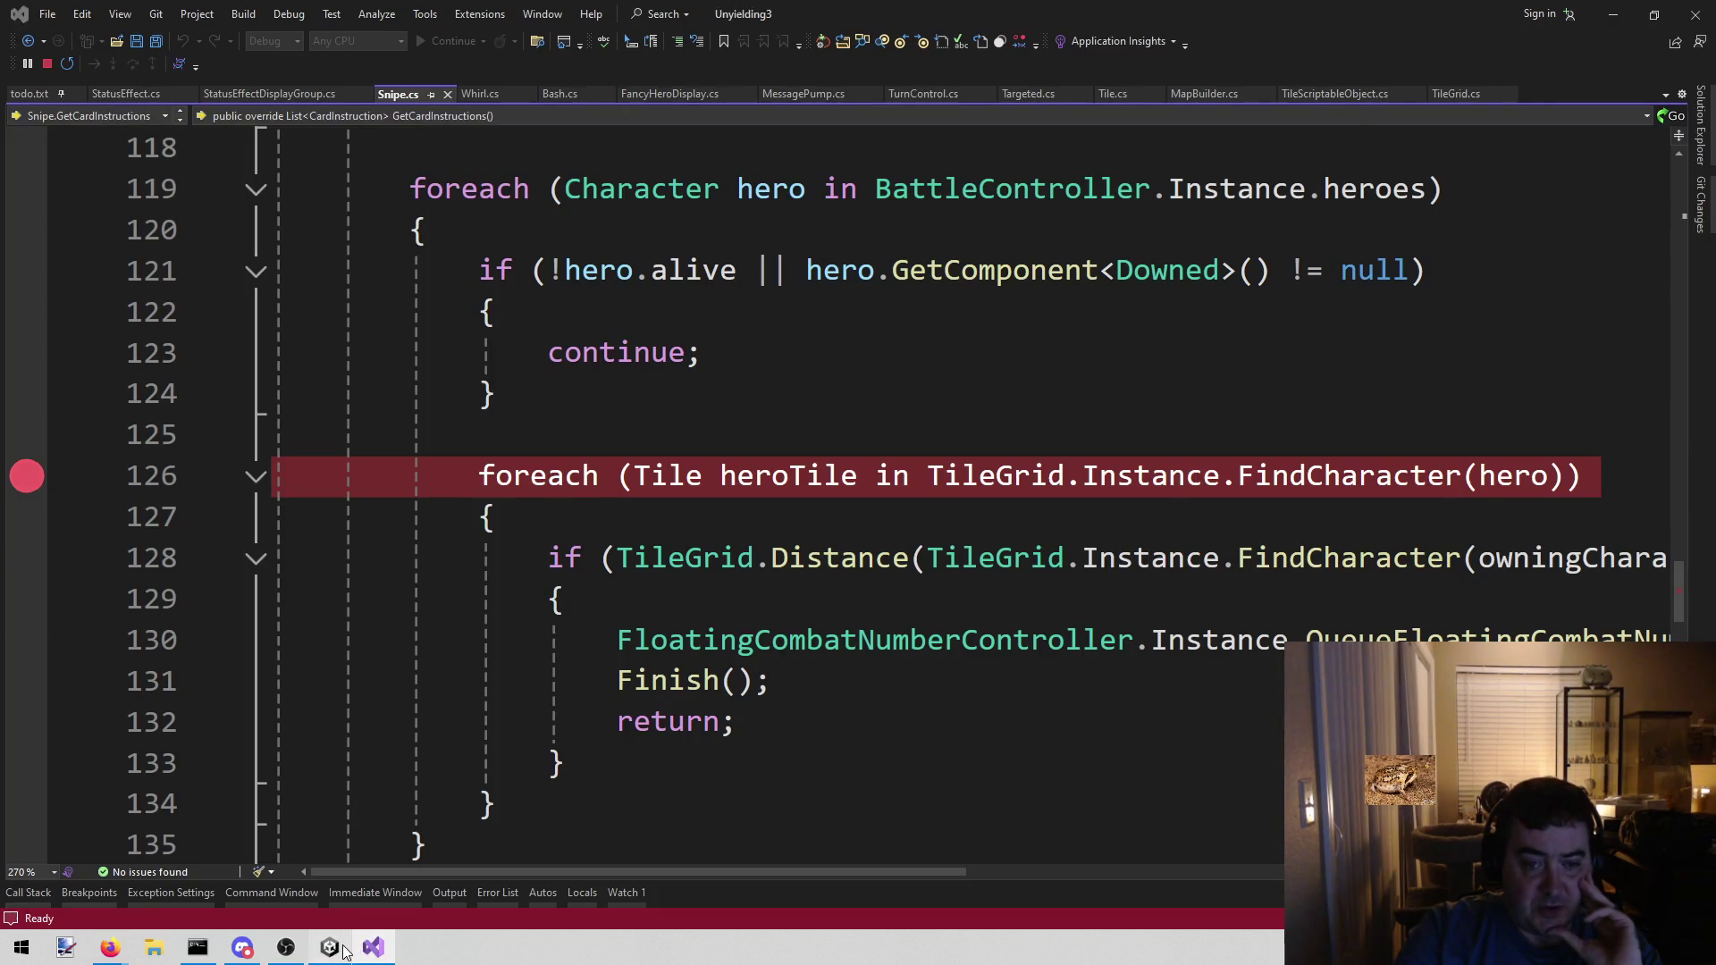
pyautogui.click(822, 57)
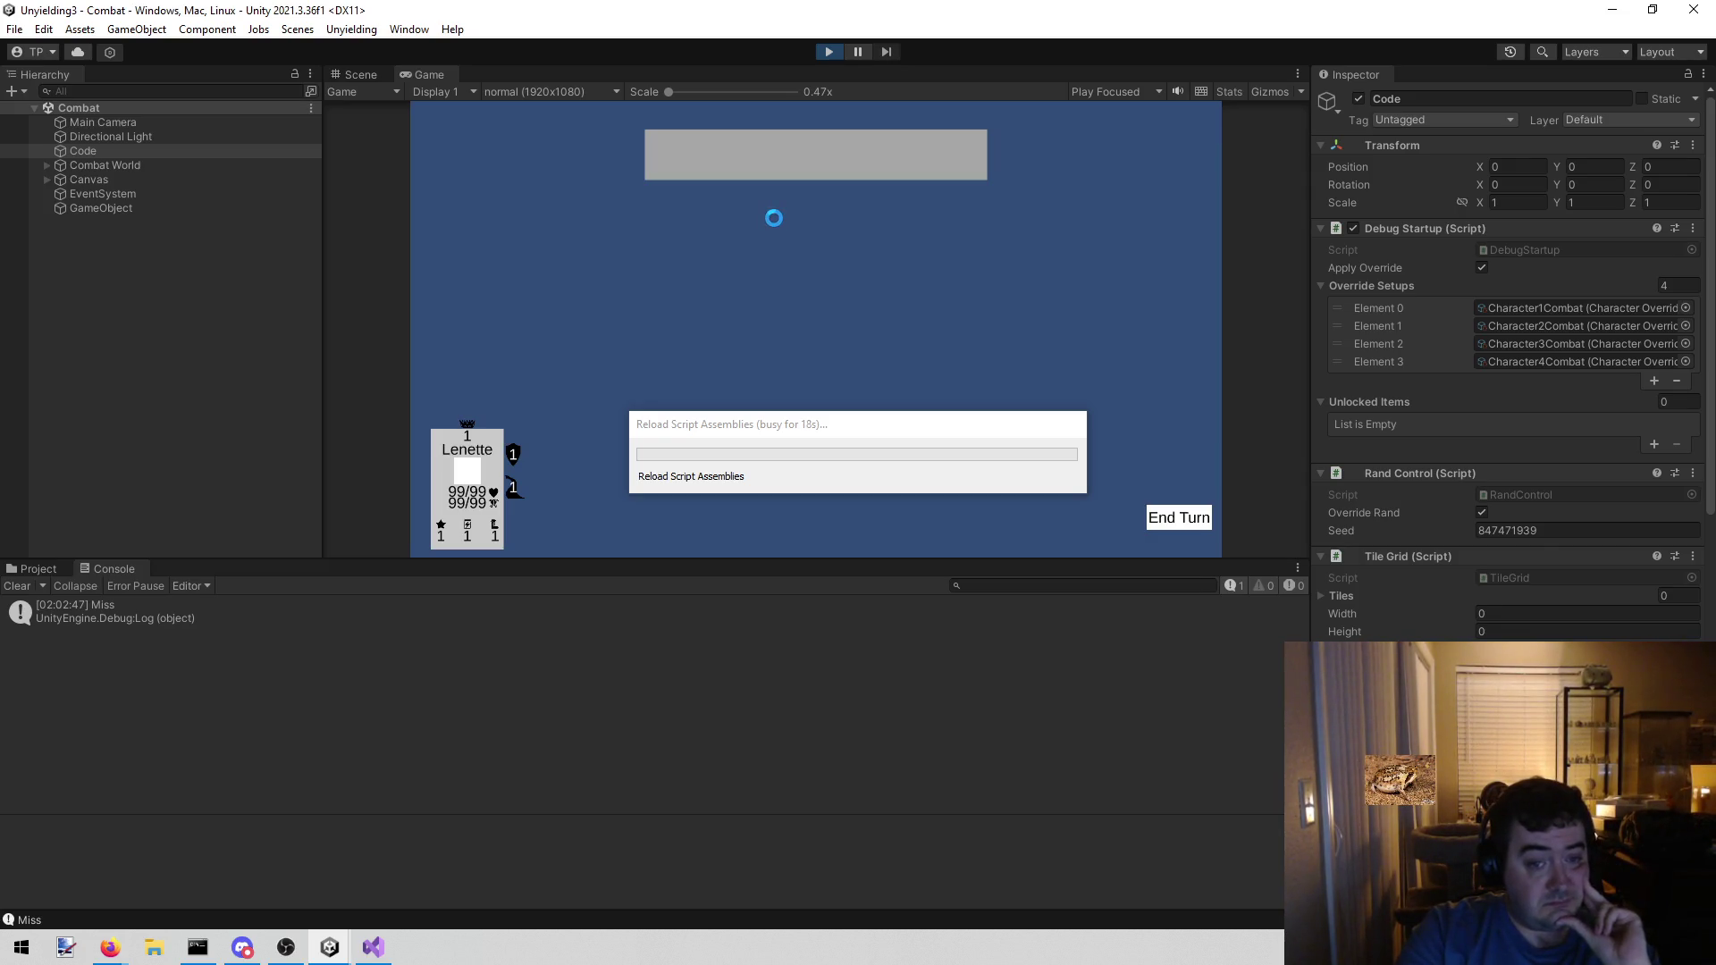
# - End the hero's turn and continue twice past the breakpoint back into the game
pyautogui.moveTo(373, 946)
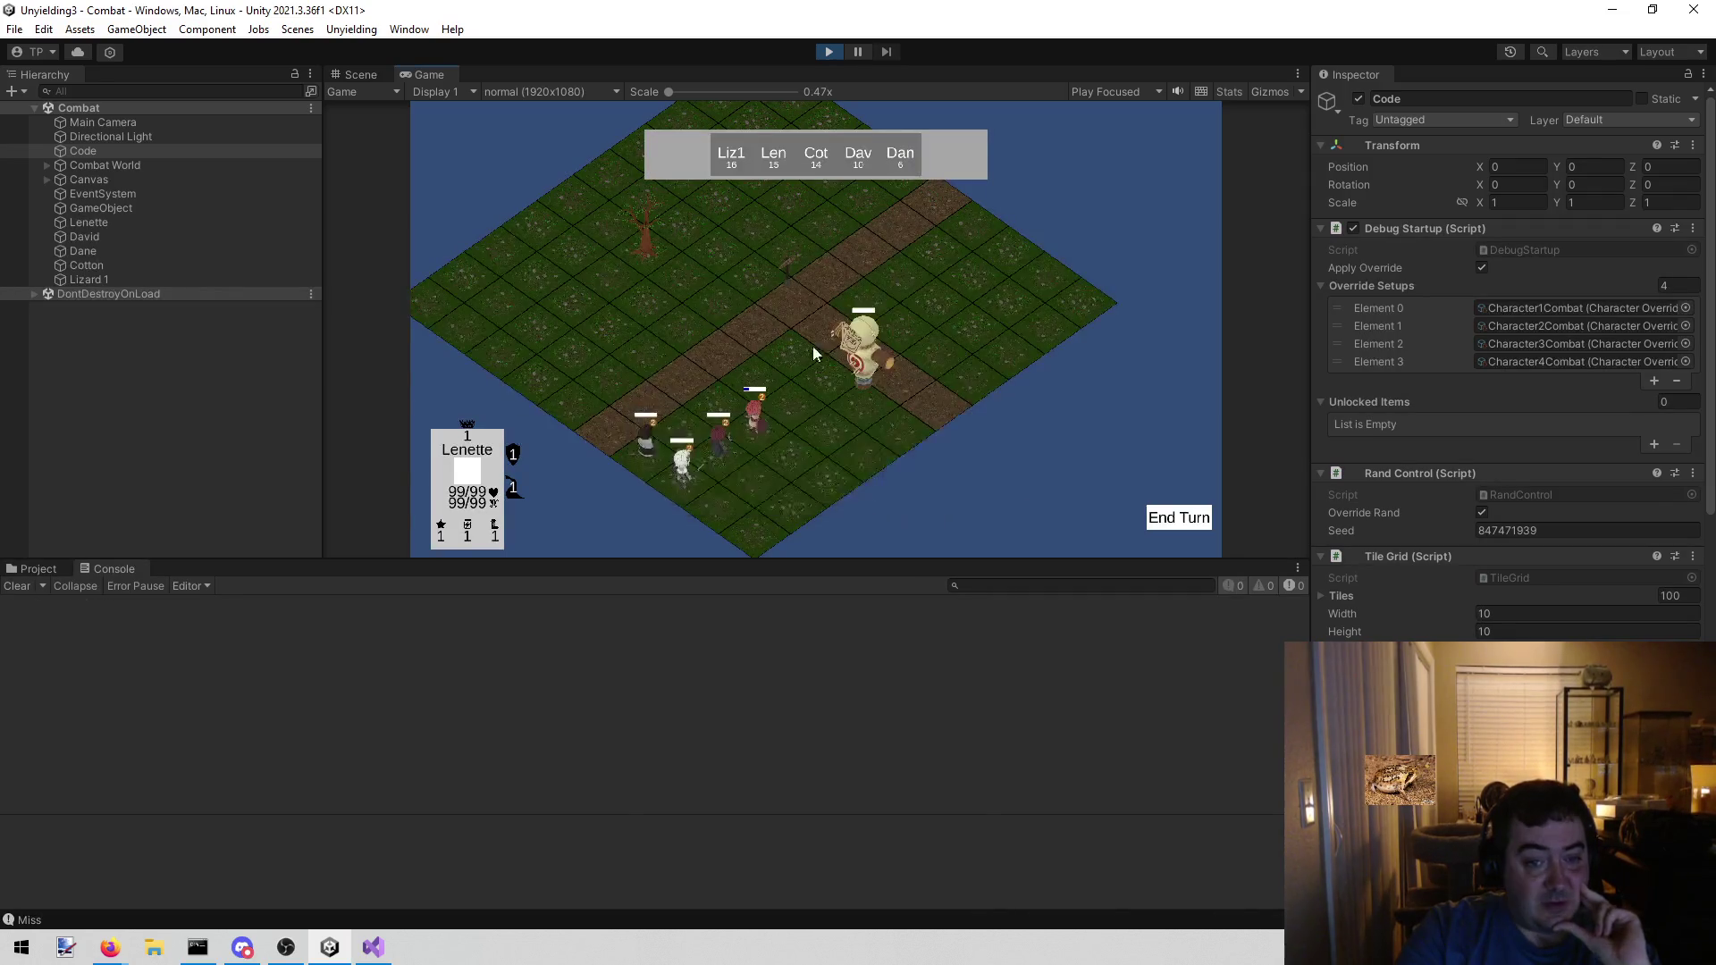
pyautogui.click(1193, 518)
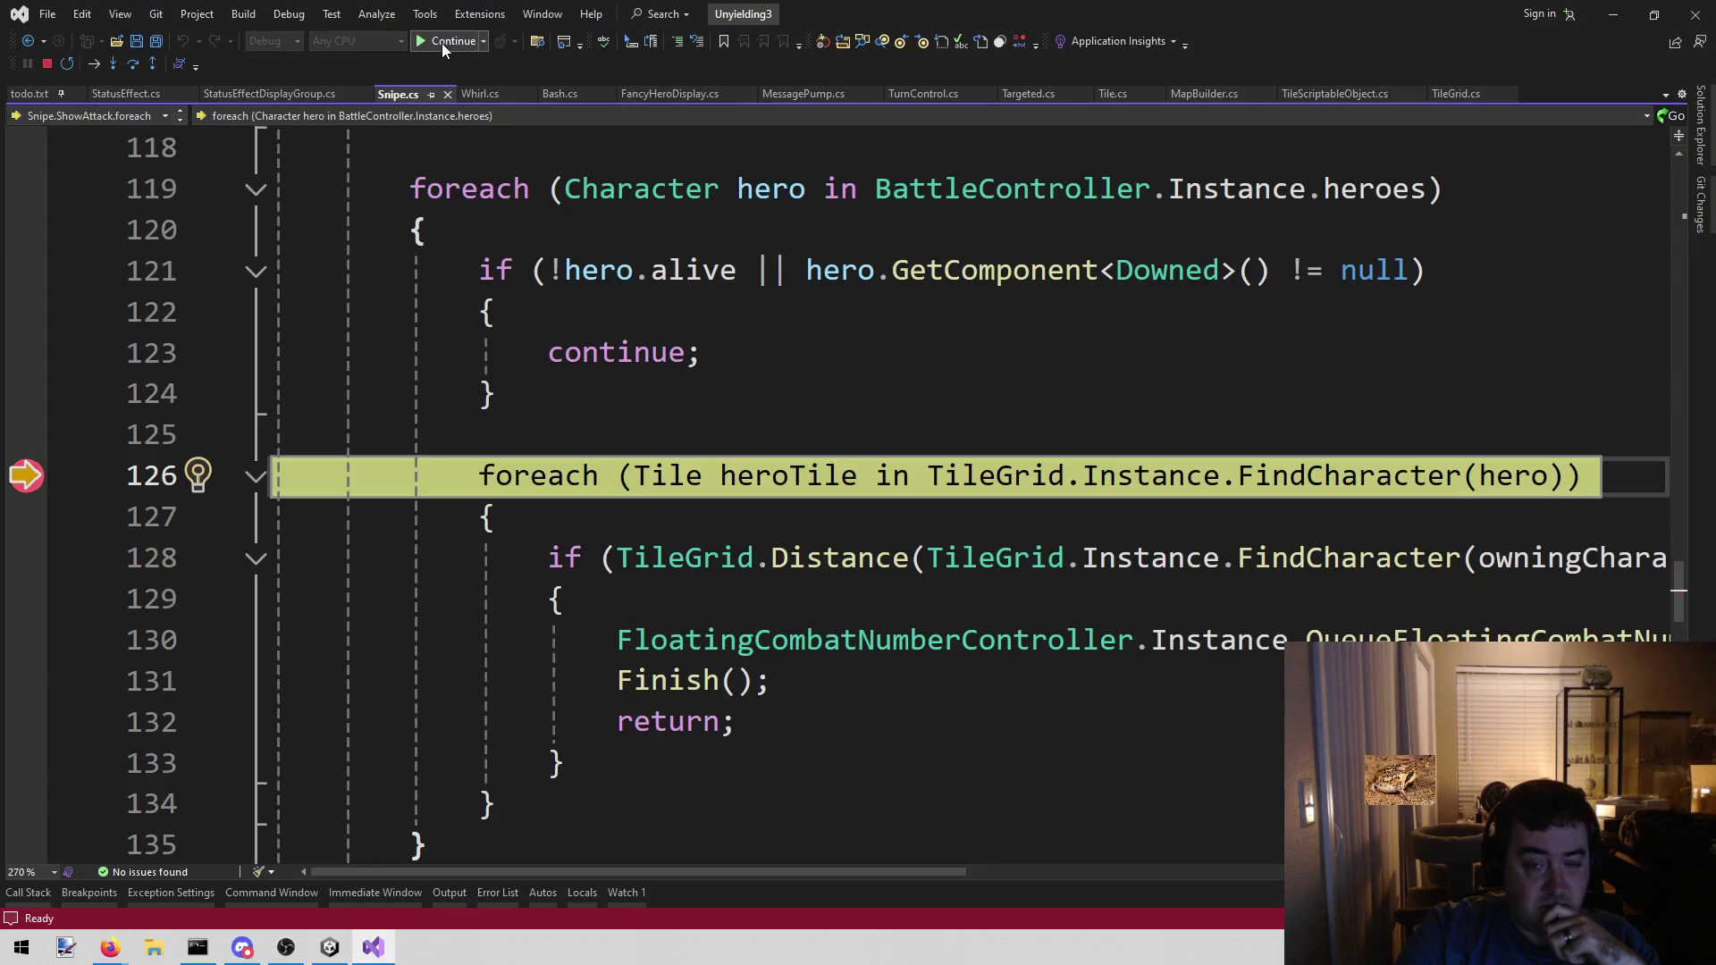
pyautogui.click(441, 43)
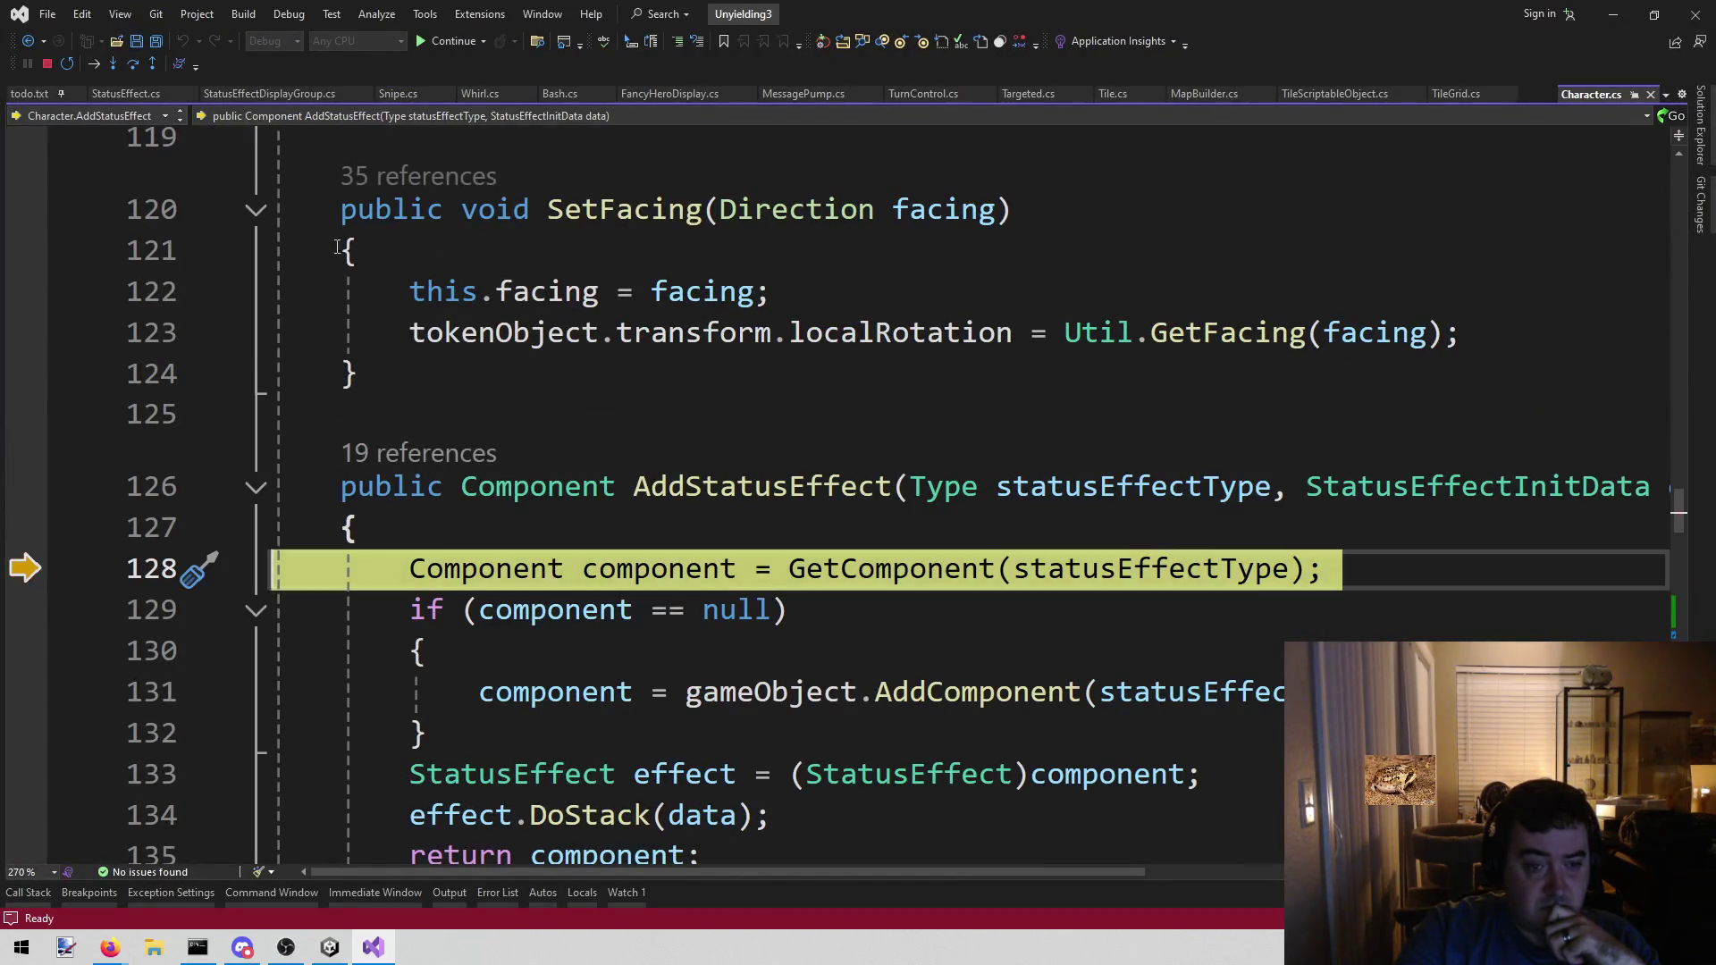
pyautogui.click(454, 43)
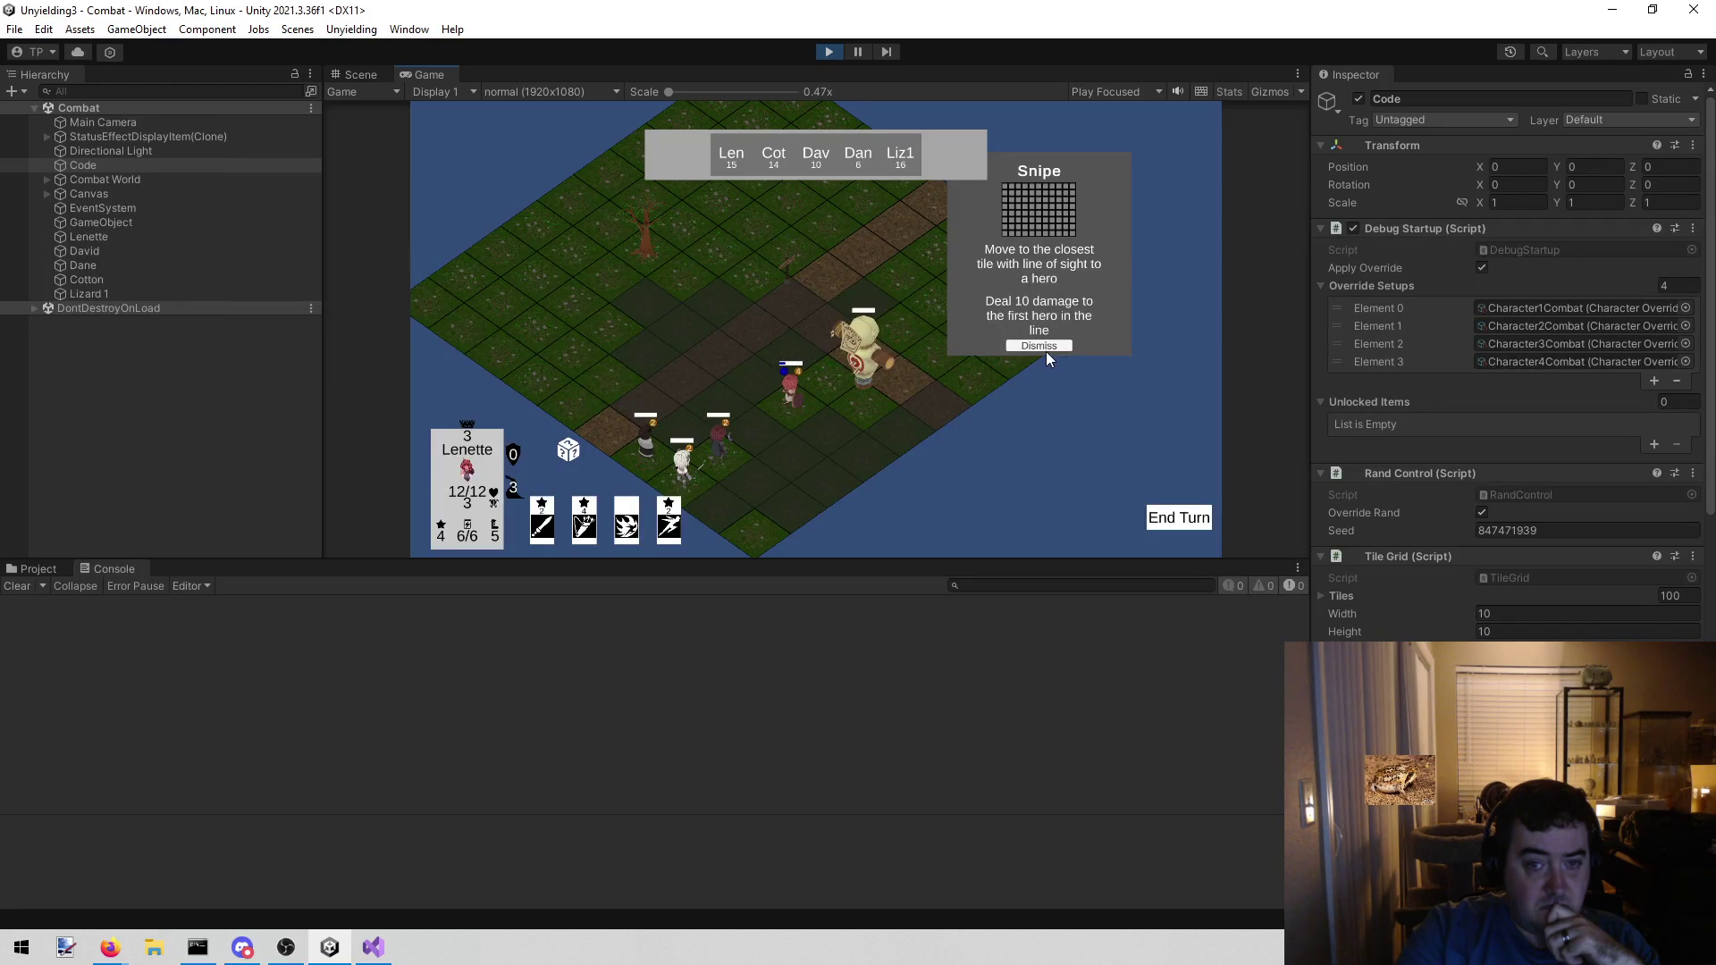
# - Dismiss the Snipe panel and end four heroes' turns until the lizard hits line 126
pyautogui.click(1045, 350)
pyautogui.moveTo(563, 450)
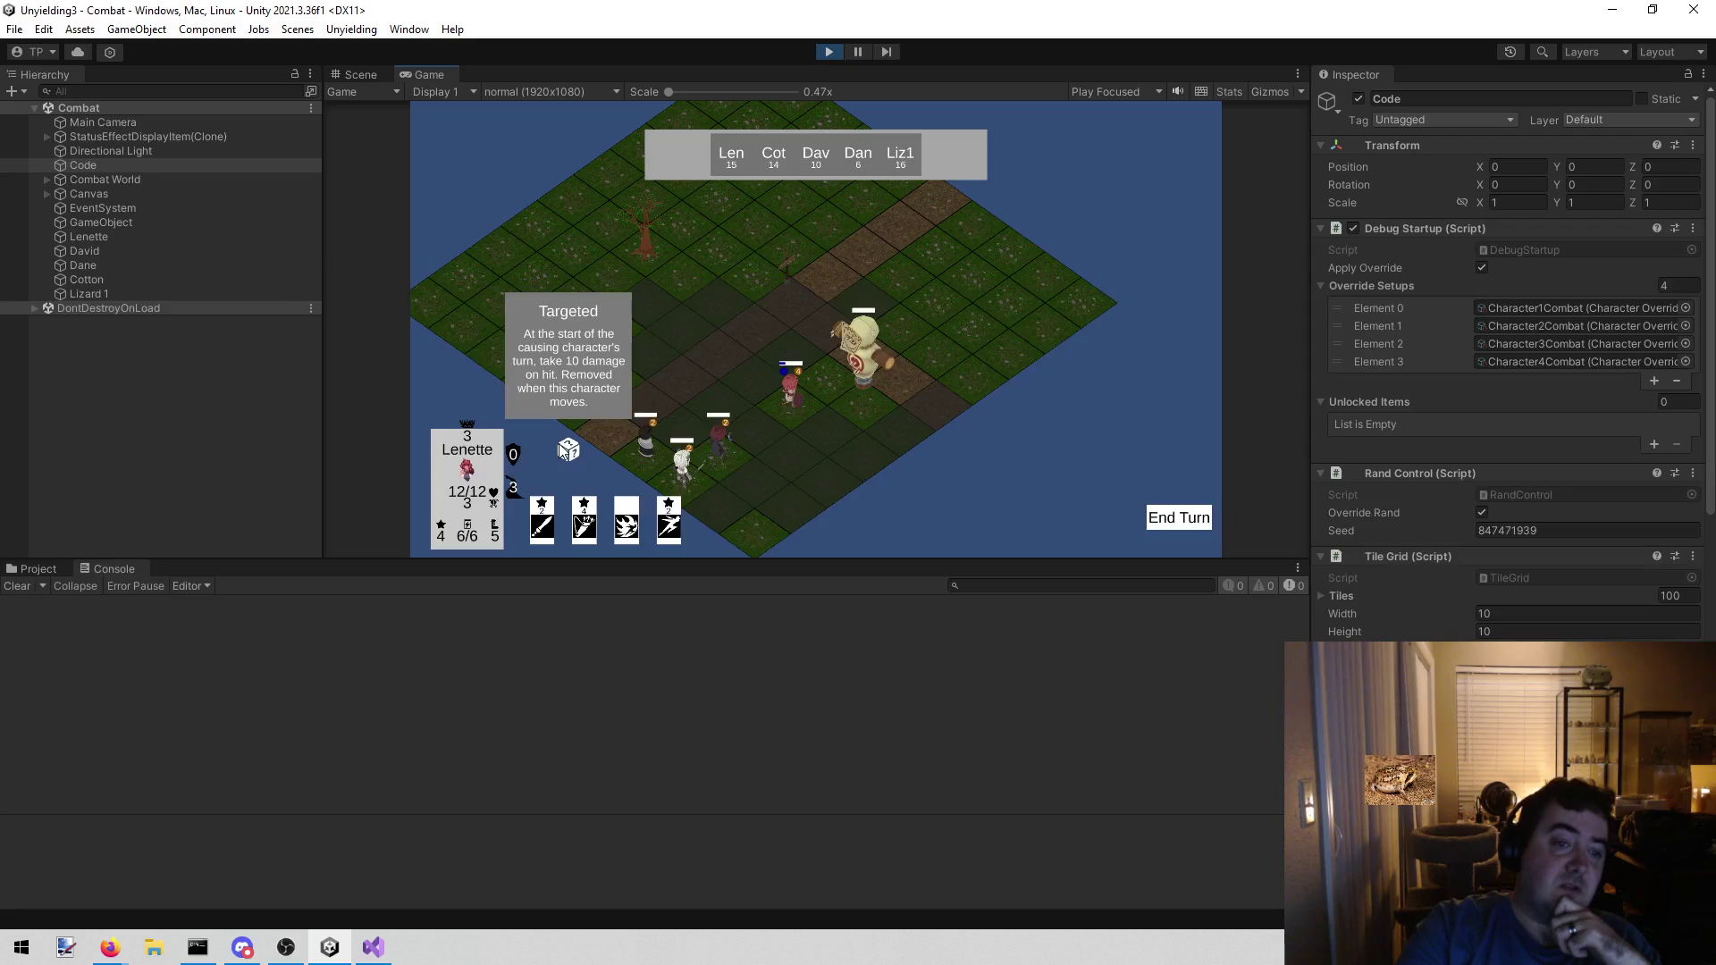
pyautogui.click(1171, 522)
pyautogui.click(1171, 523)
pyautogui.click(1171, 523)
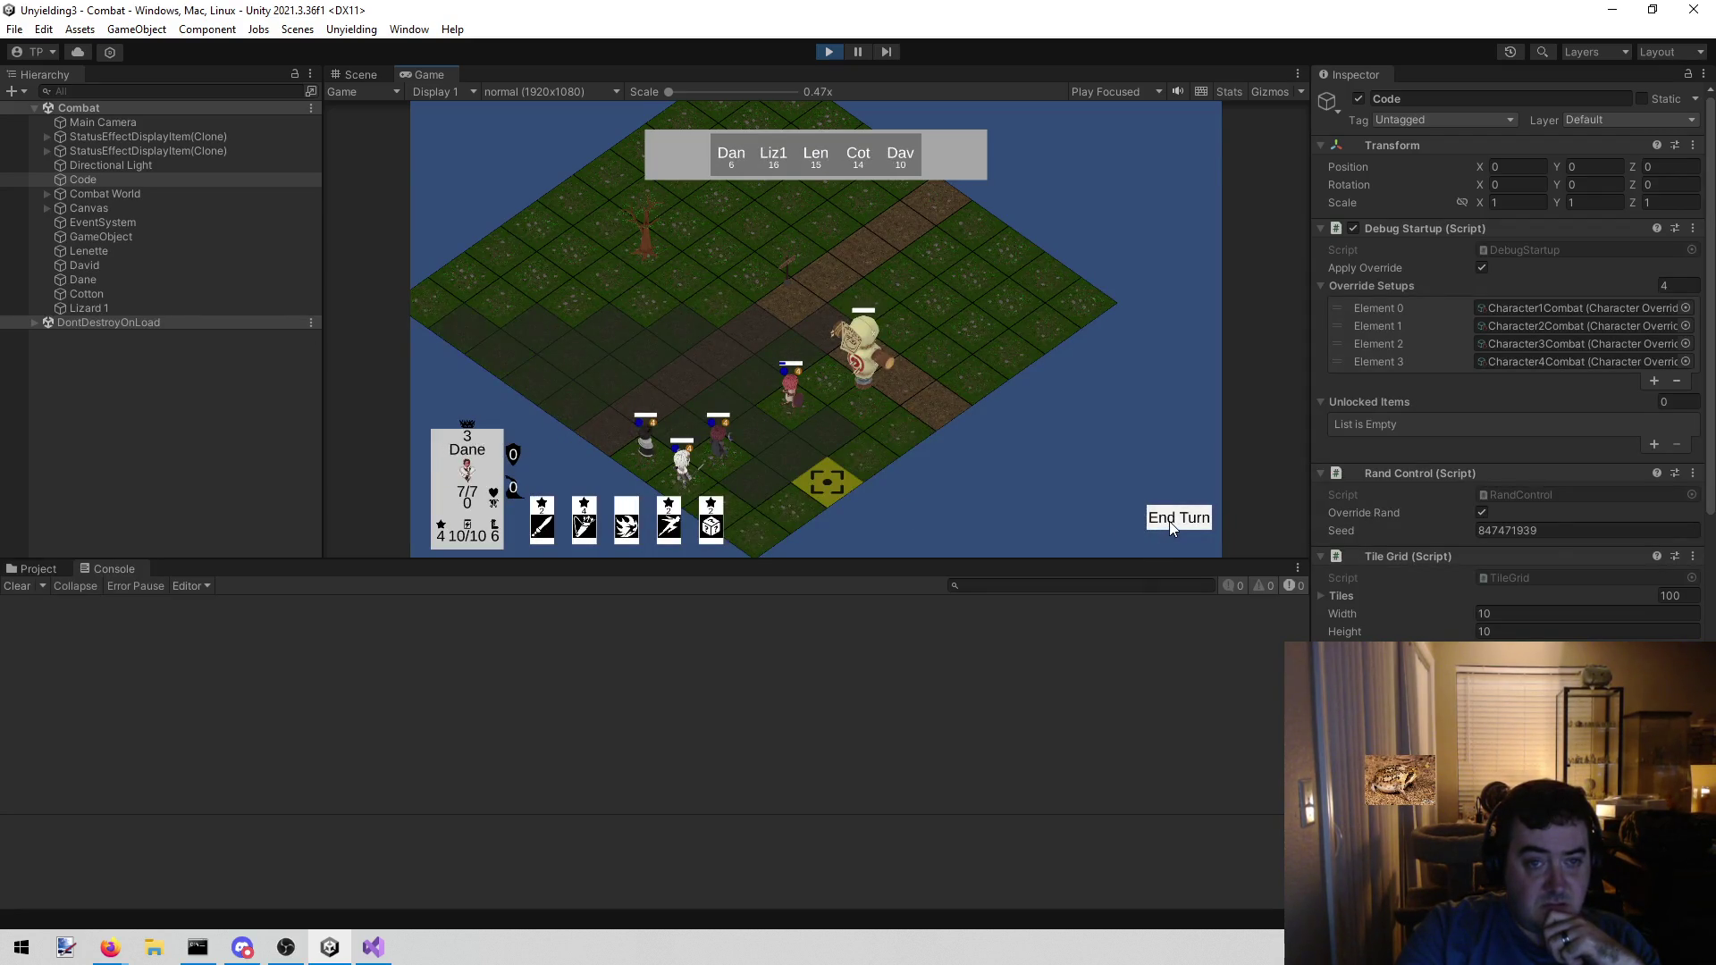
pyautogui.click(1173, 526)
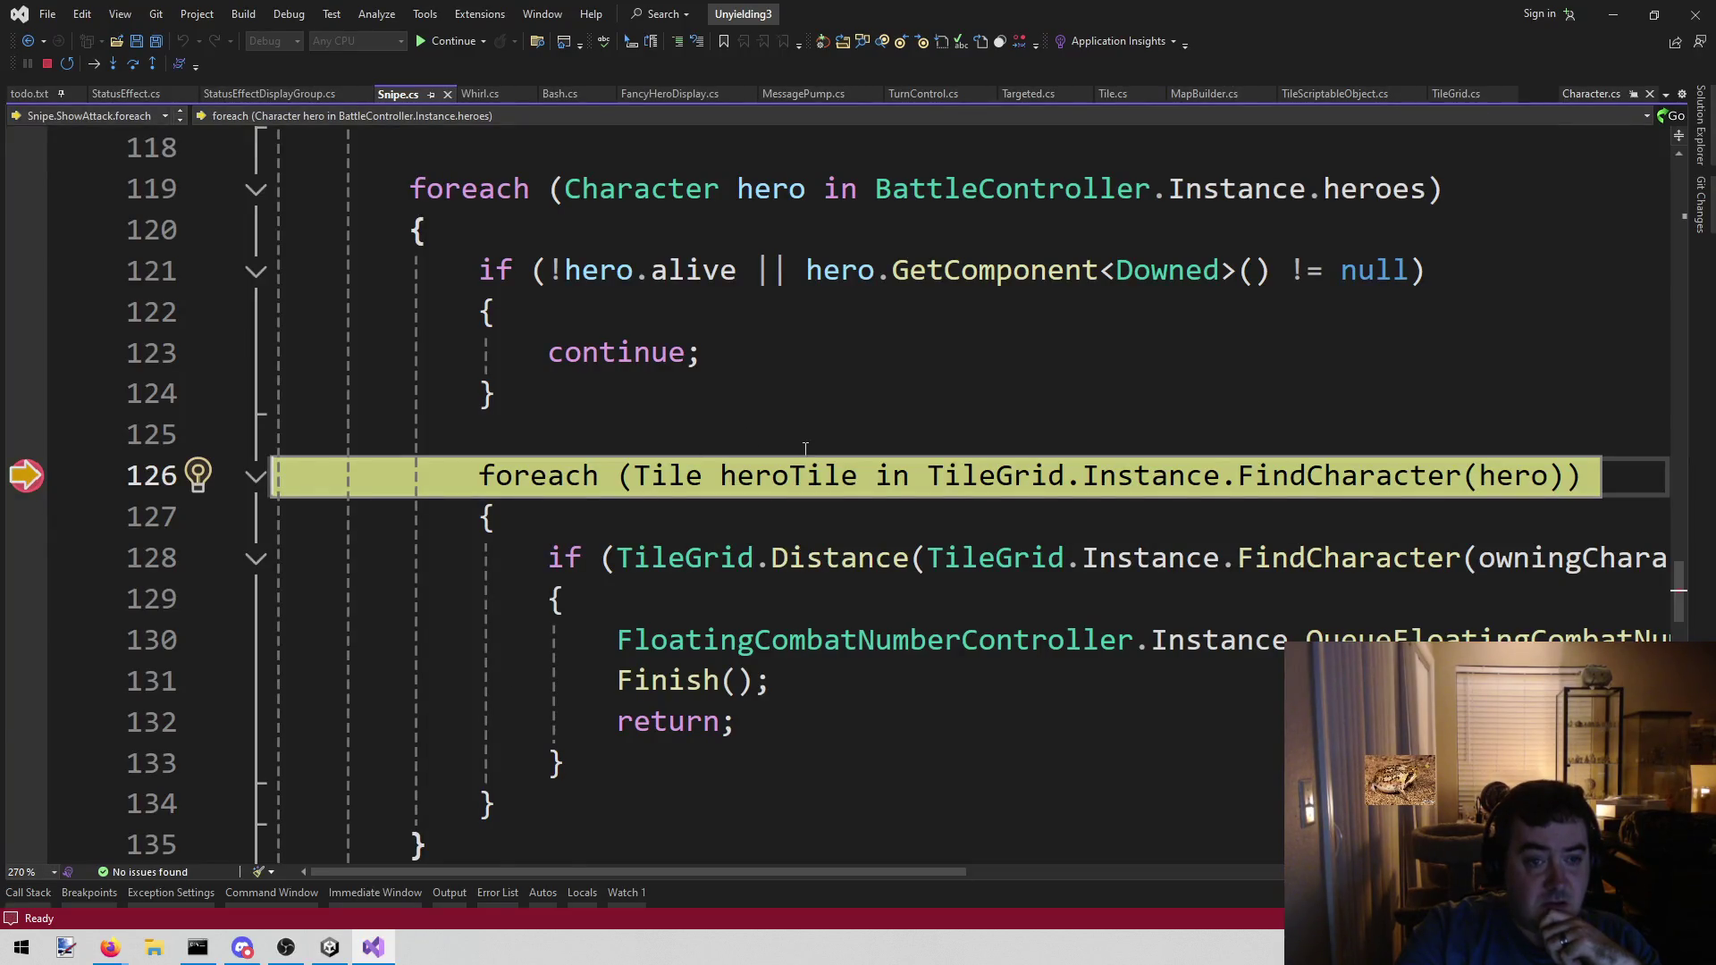
# - Inspect the hero and heroTile values at the line 126 breakpoint in DataTips
pyautogui.scroll(2, 742, 438)
pyautogui.scroll(-1, 806, 450)
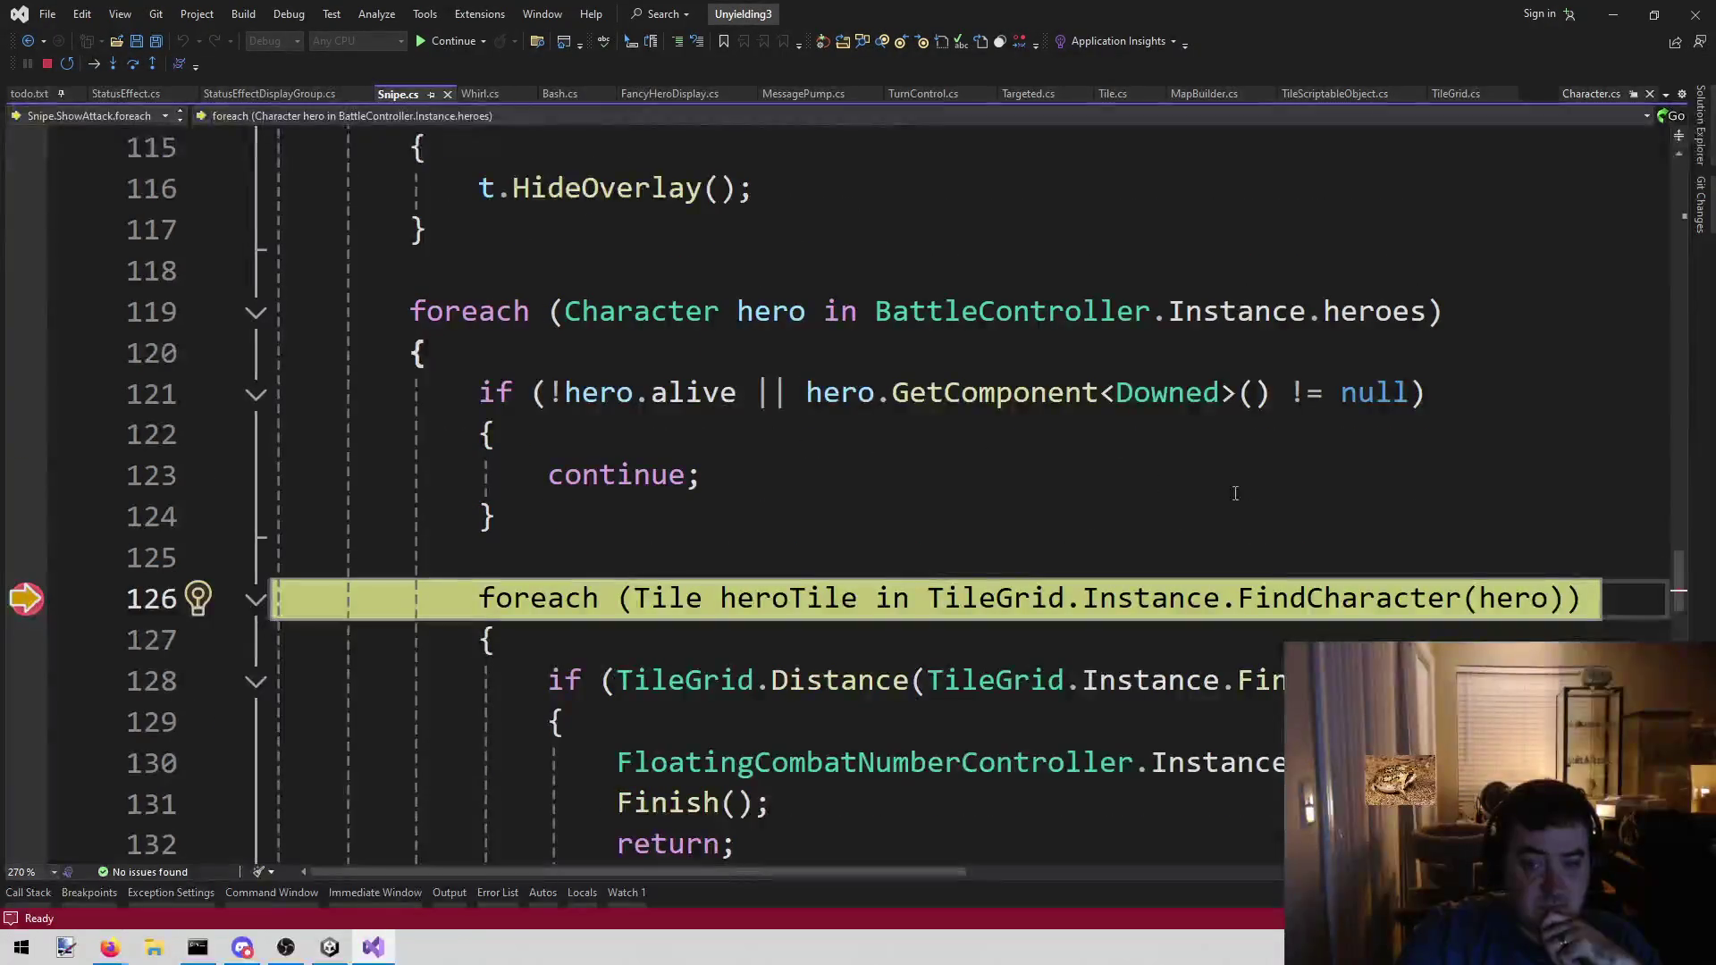
pyautogui.scroll(2, 1057, 513)
pyautogui.scroll(-2, 1045, 519)
pyautogui.moveTo(1045, 520)
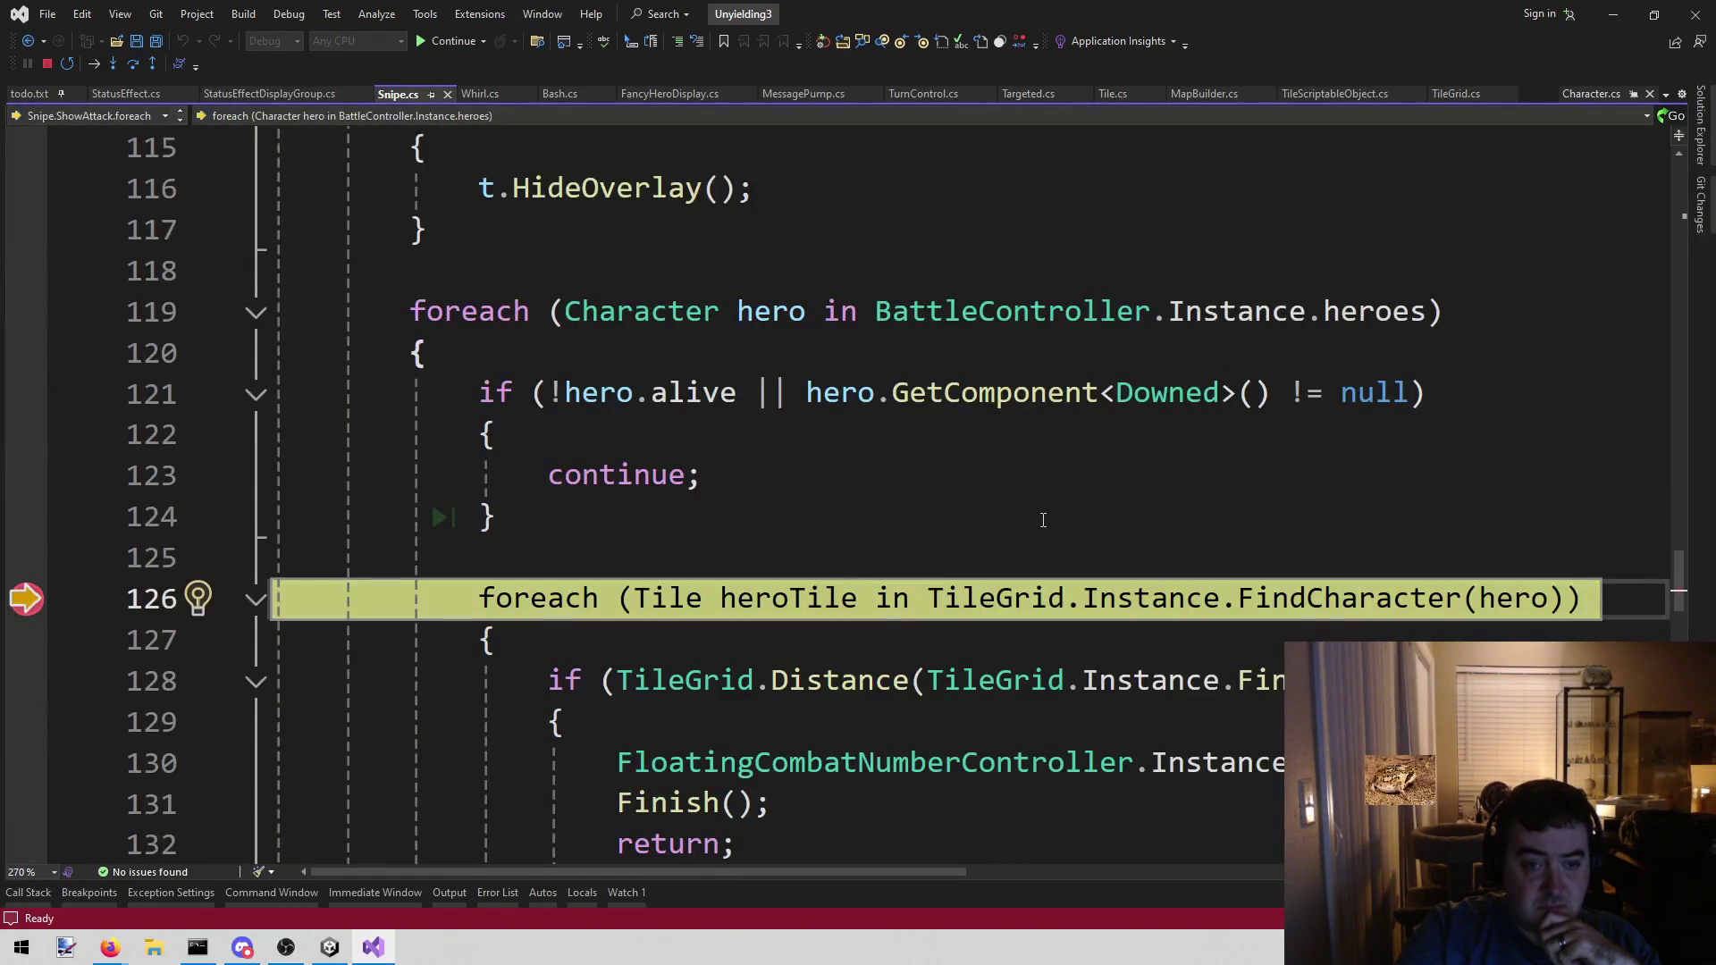
pyautogui.scroll(3, 1043, 520)
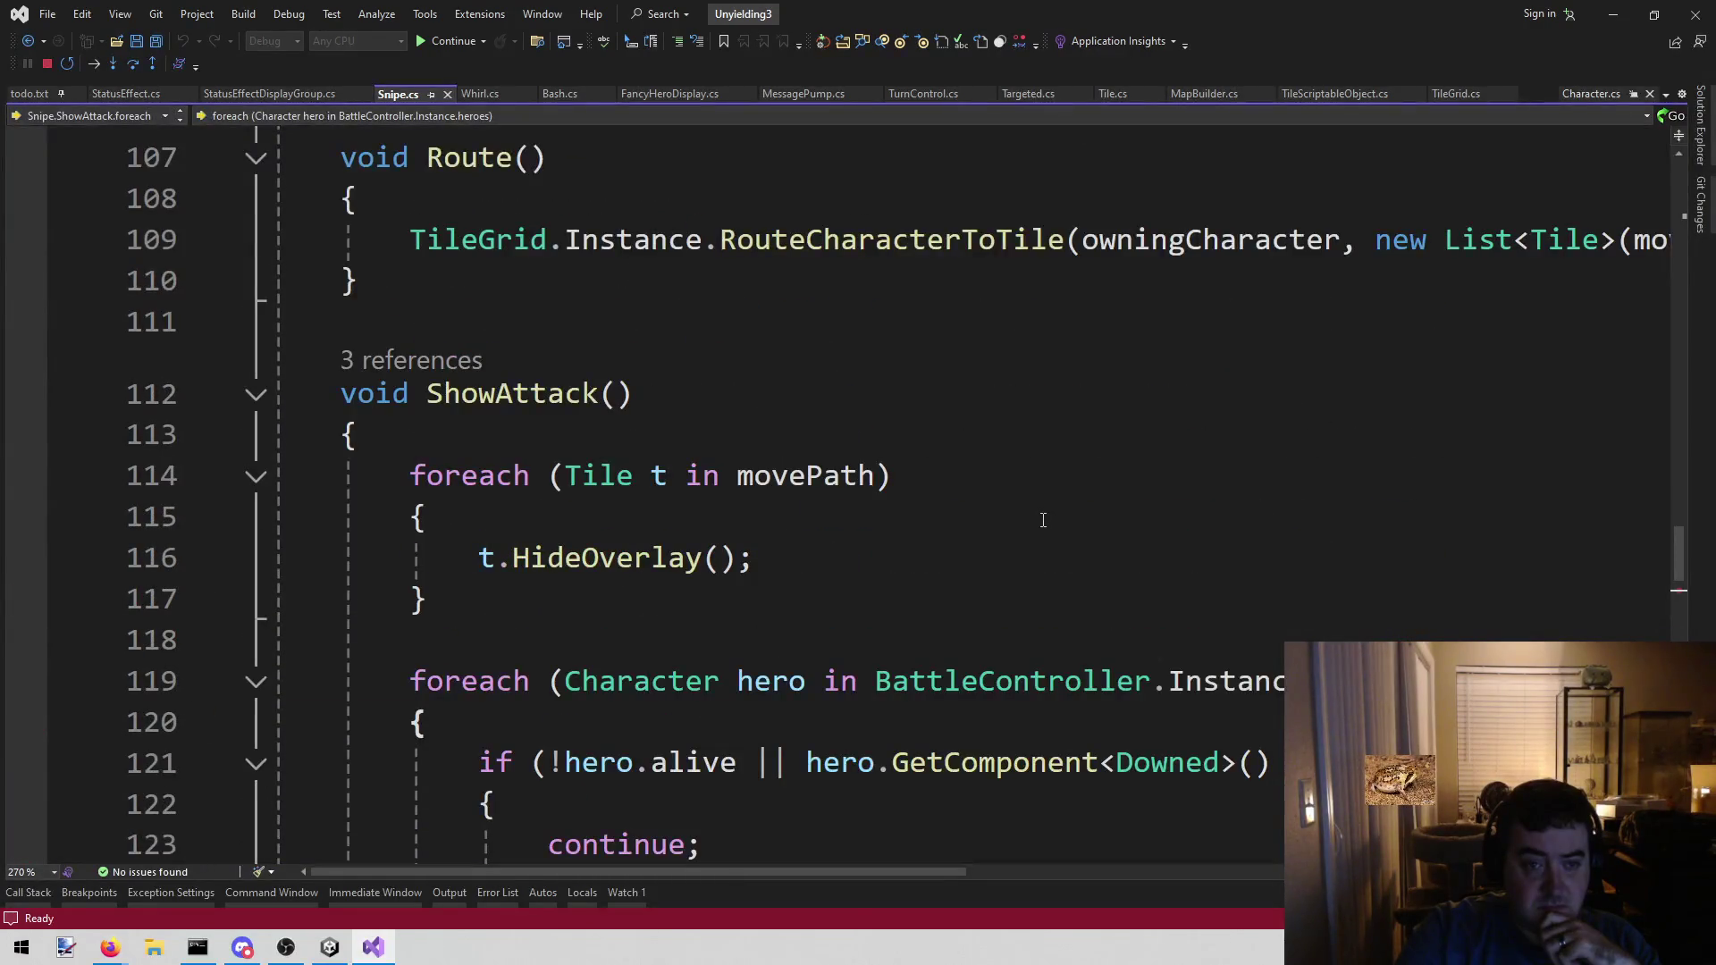
pyautogui.scroll(-3, 1043, 520)
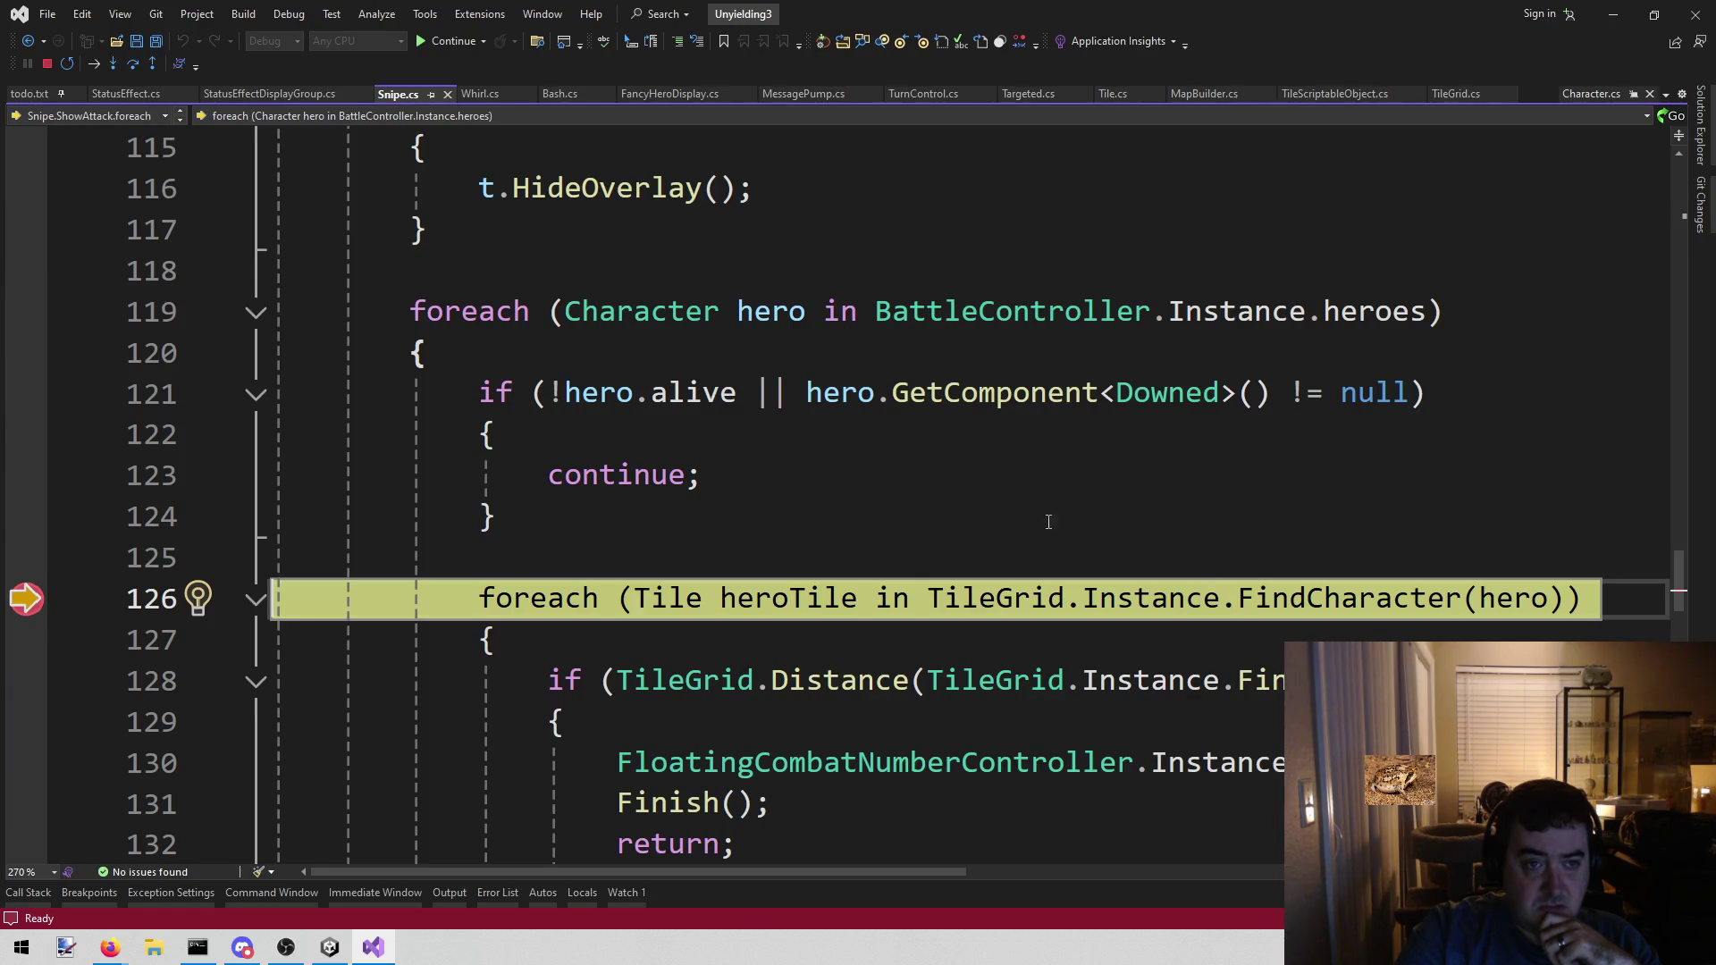
pyautogui.moveTo(1499, 593)
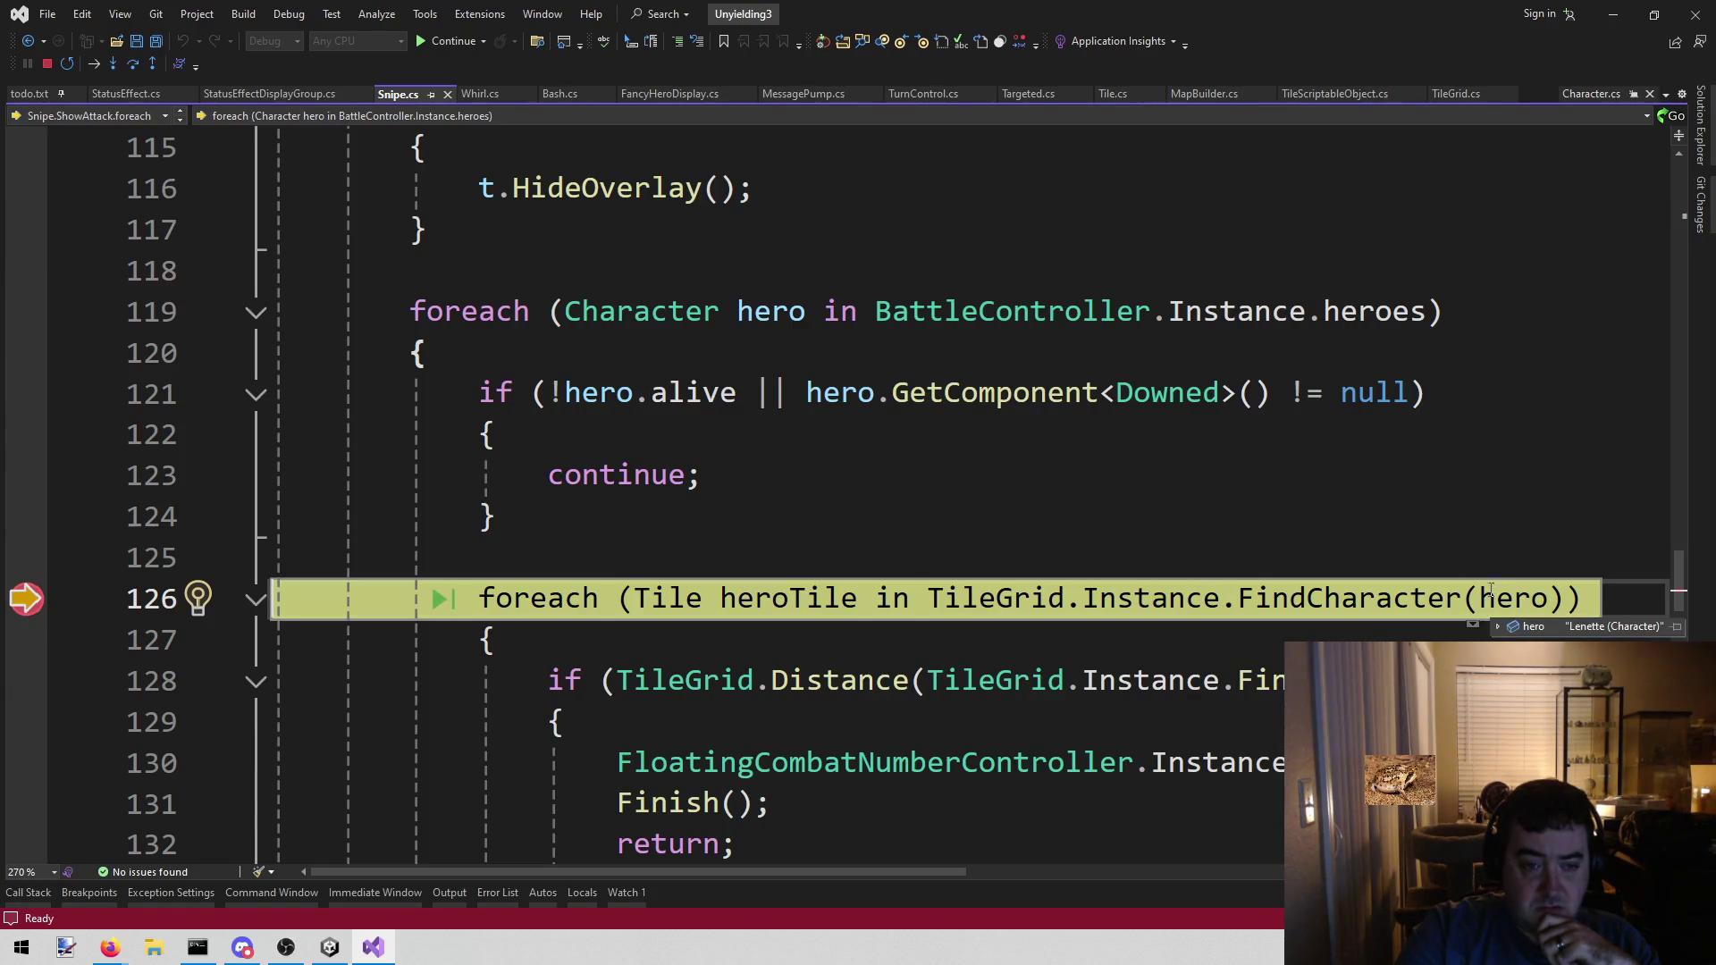
pyautogui.scroll(-2, 1348, 574)
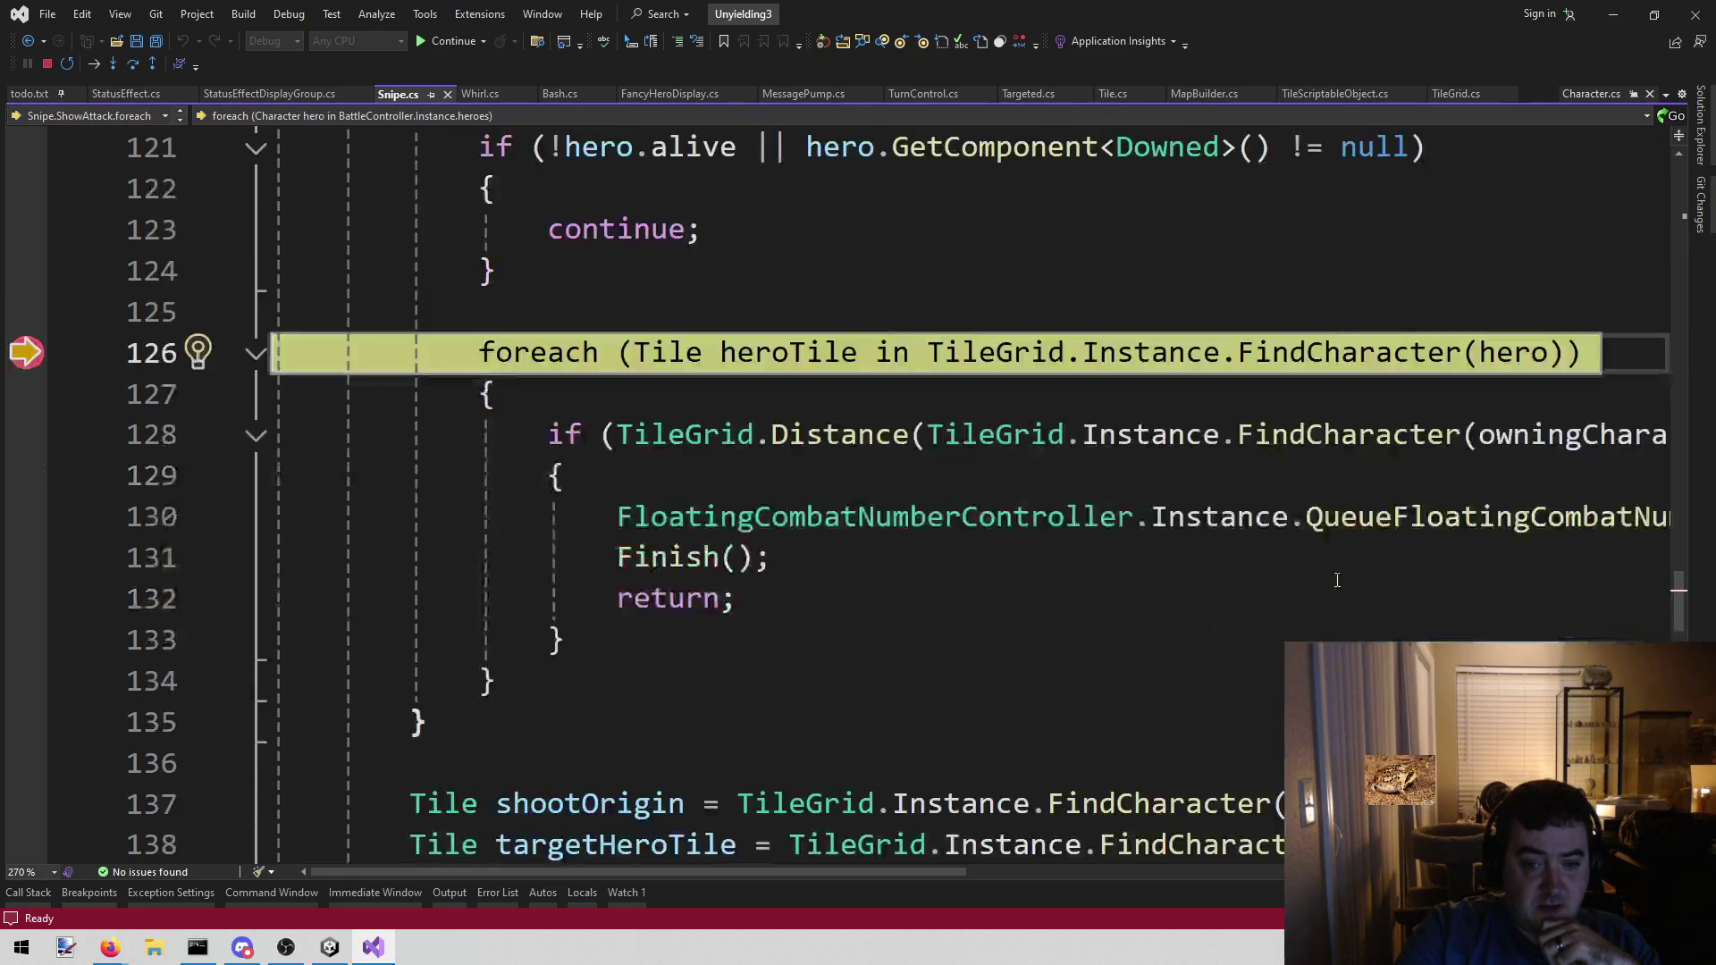
pyautogui.moveTo(1510, 356)
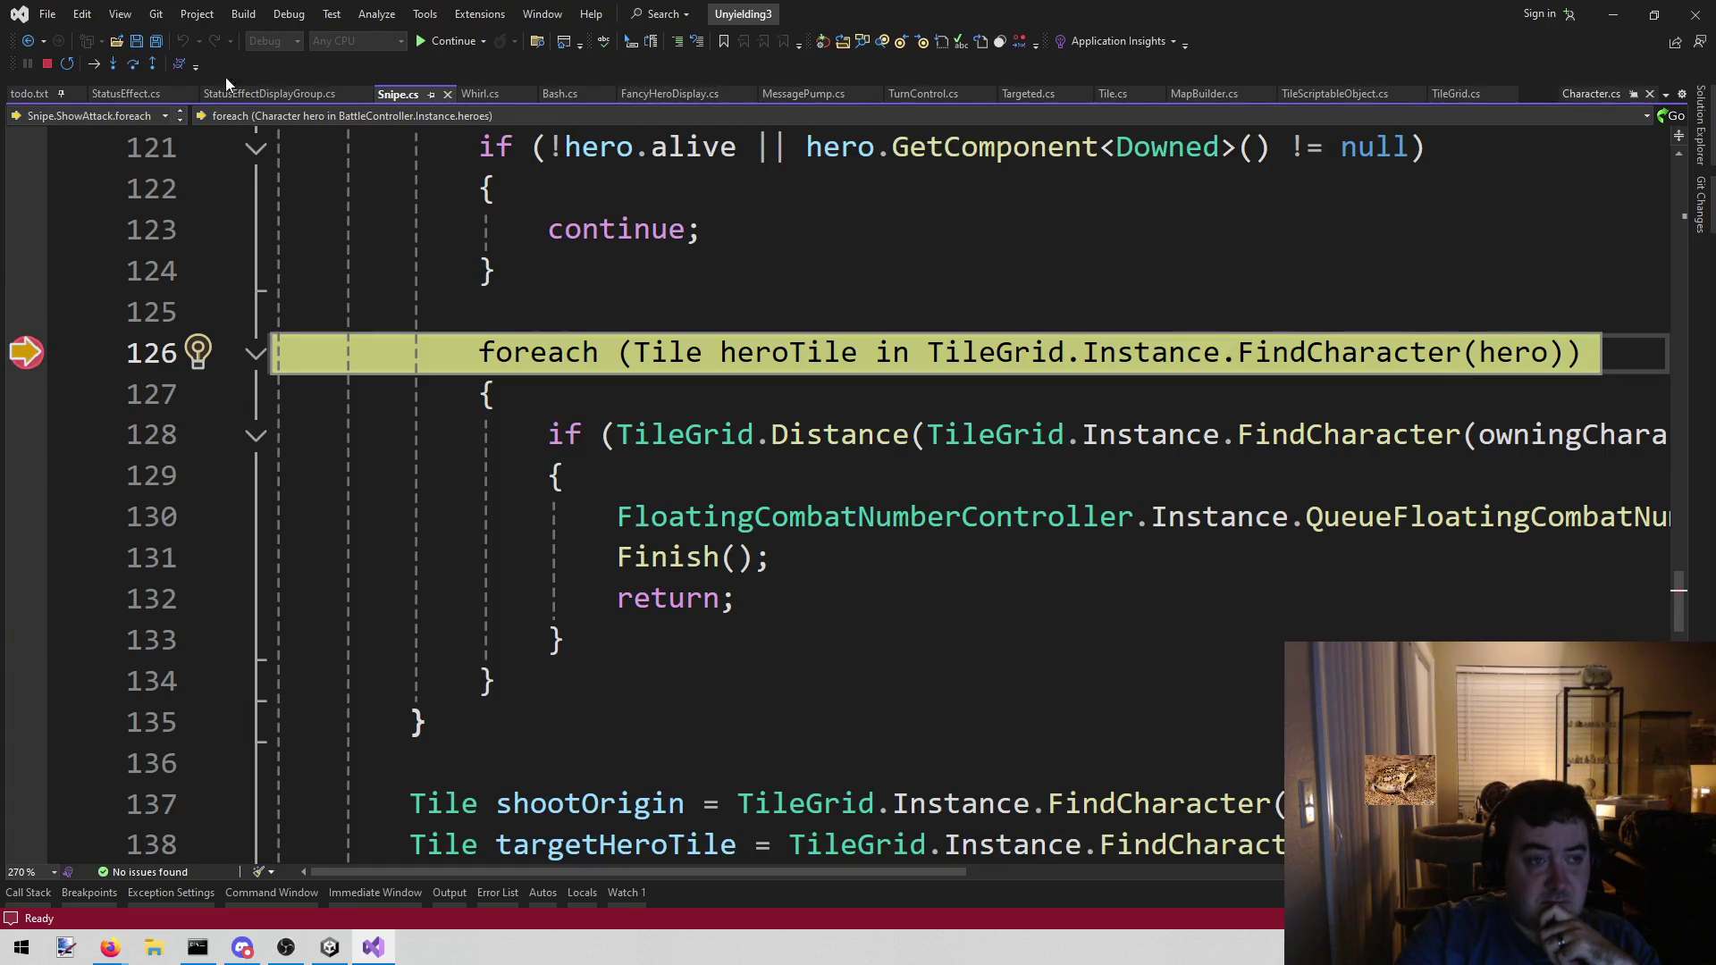
# - Step over to the line 128 distance check, then step into SceneSingleton's Instance getter
pyautogui.click(134, 64)
pyautogui.click(135, 64)
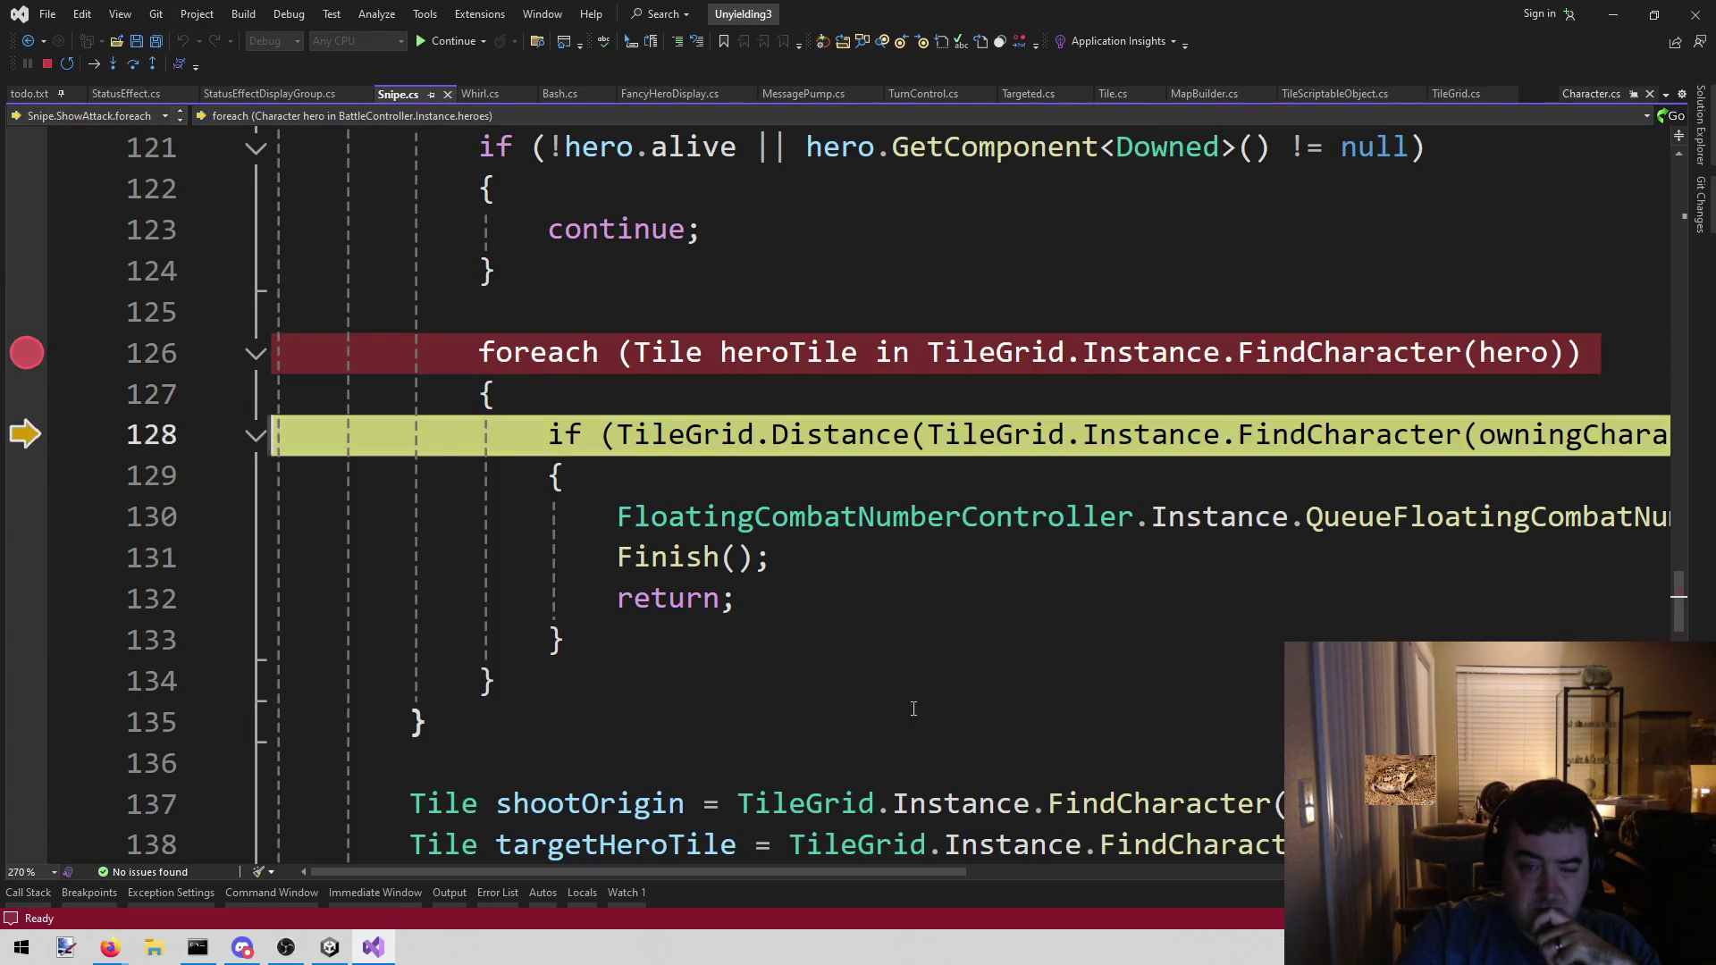
pyautogui.moveTo(796, 874); pyautogui.dragTo(1078, 883)
pyautogui.hscroll(-1, 1078, 849)
pyautogui.moveTo(1347, 419)
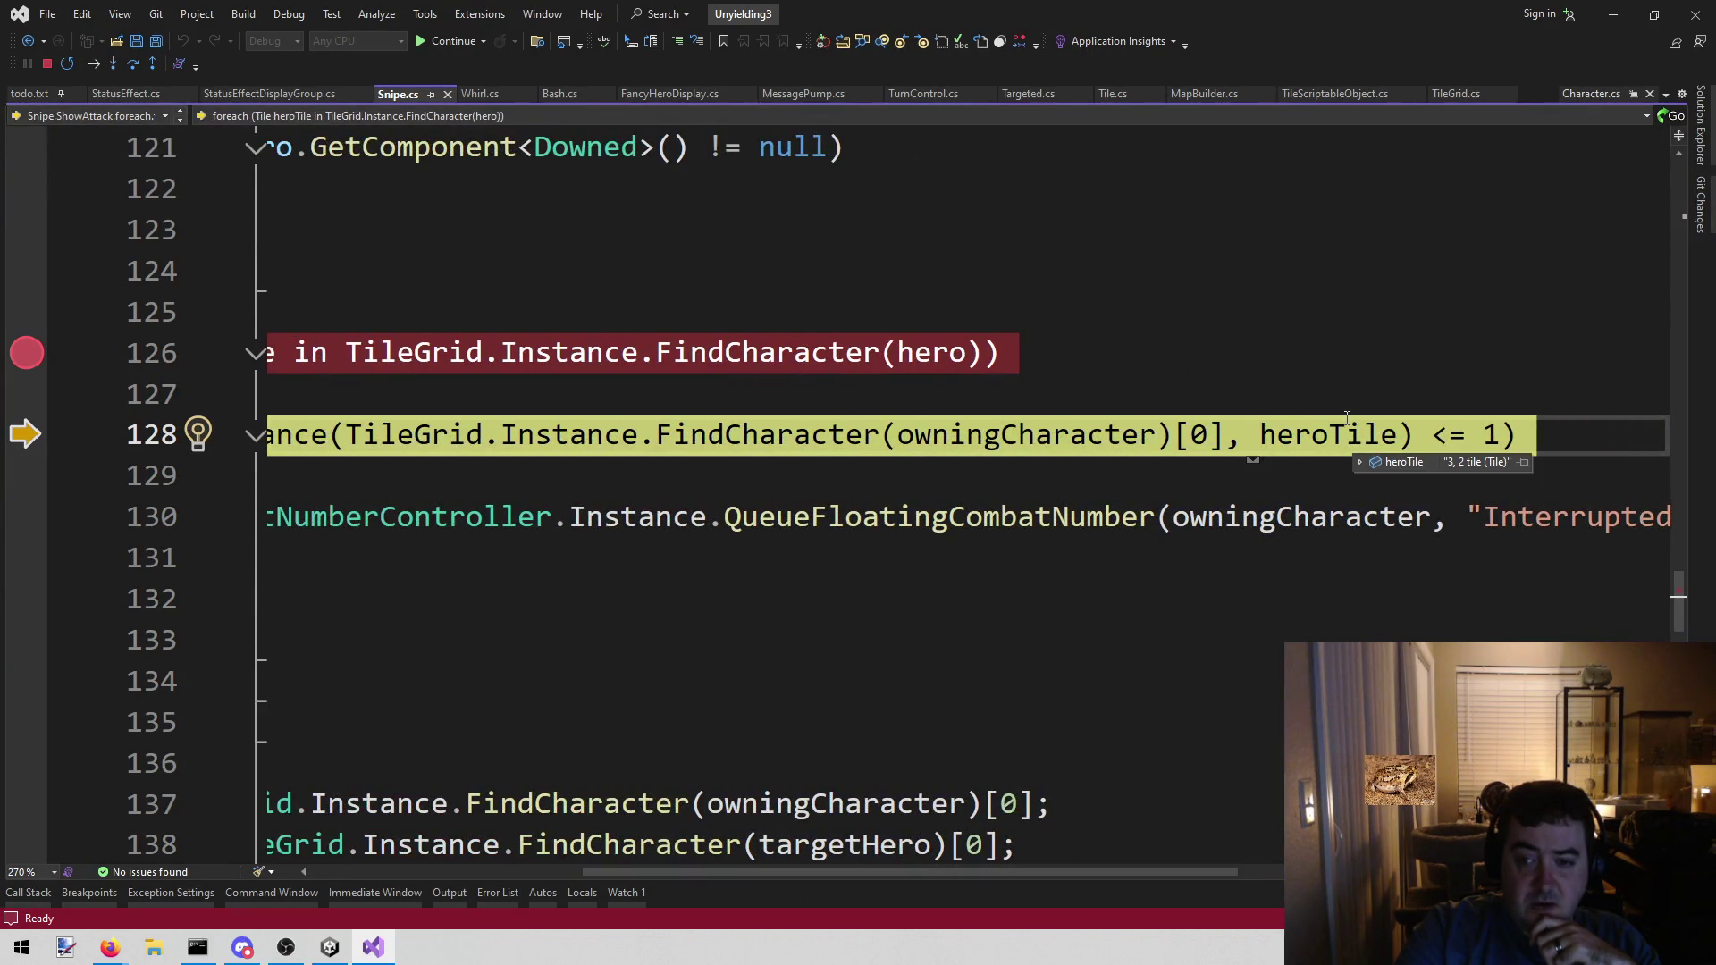
pyautogui.moveTo(898, 869)
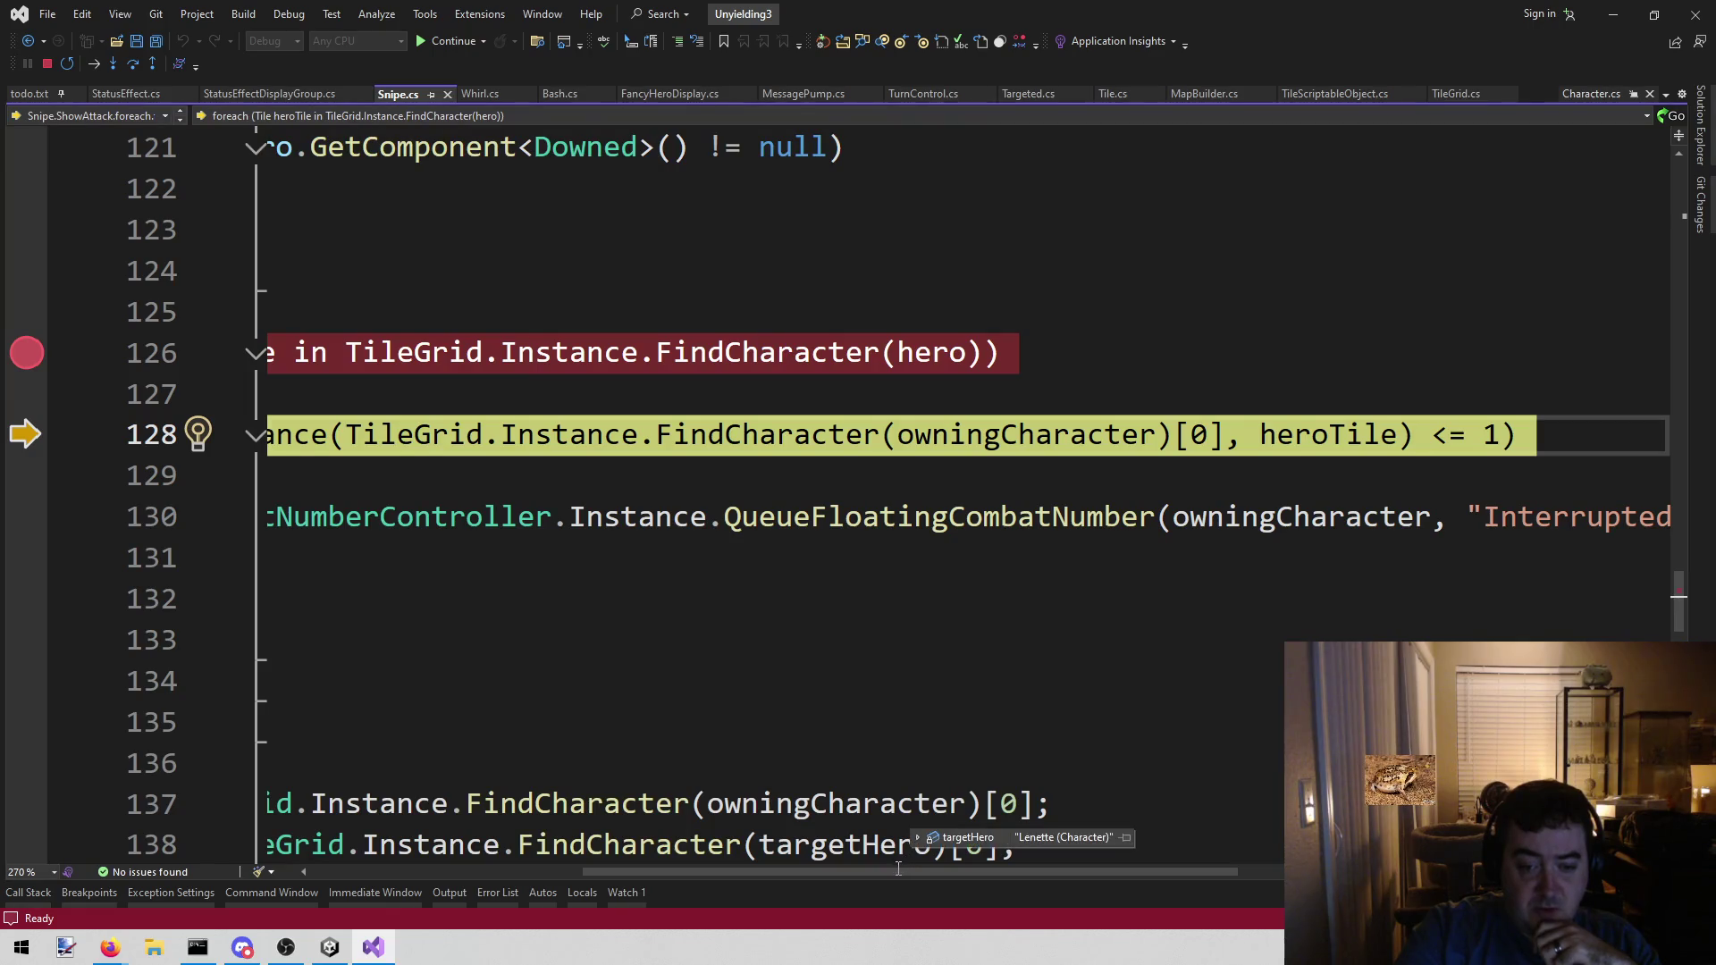
pyautogui.moveTo(819, 871); pyautogui.dragTo(582, 856)
pyautogui.moveTo(562, 811)
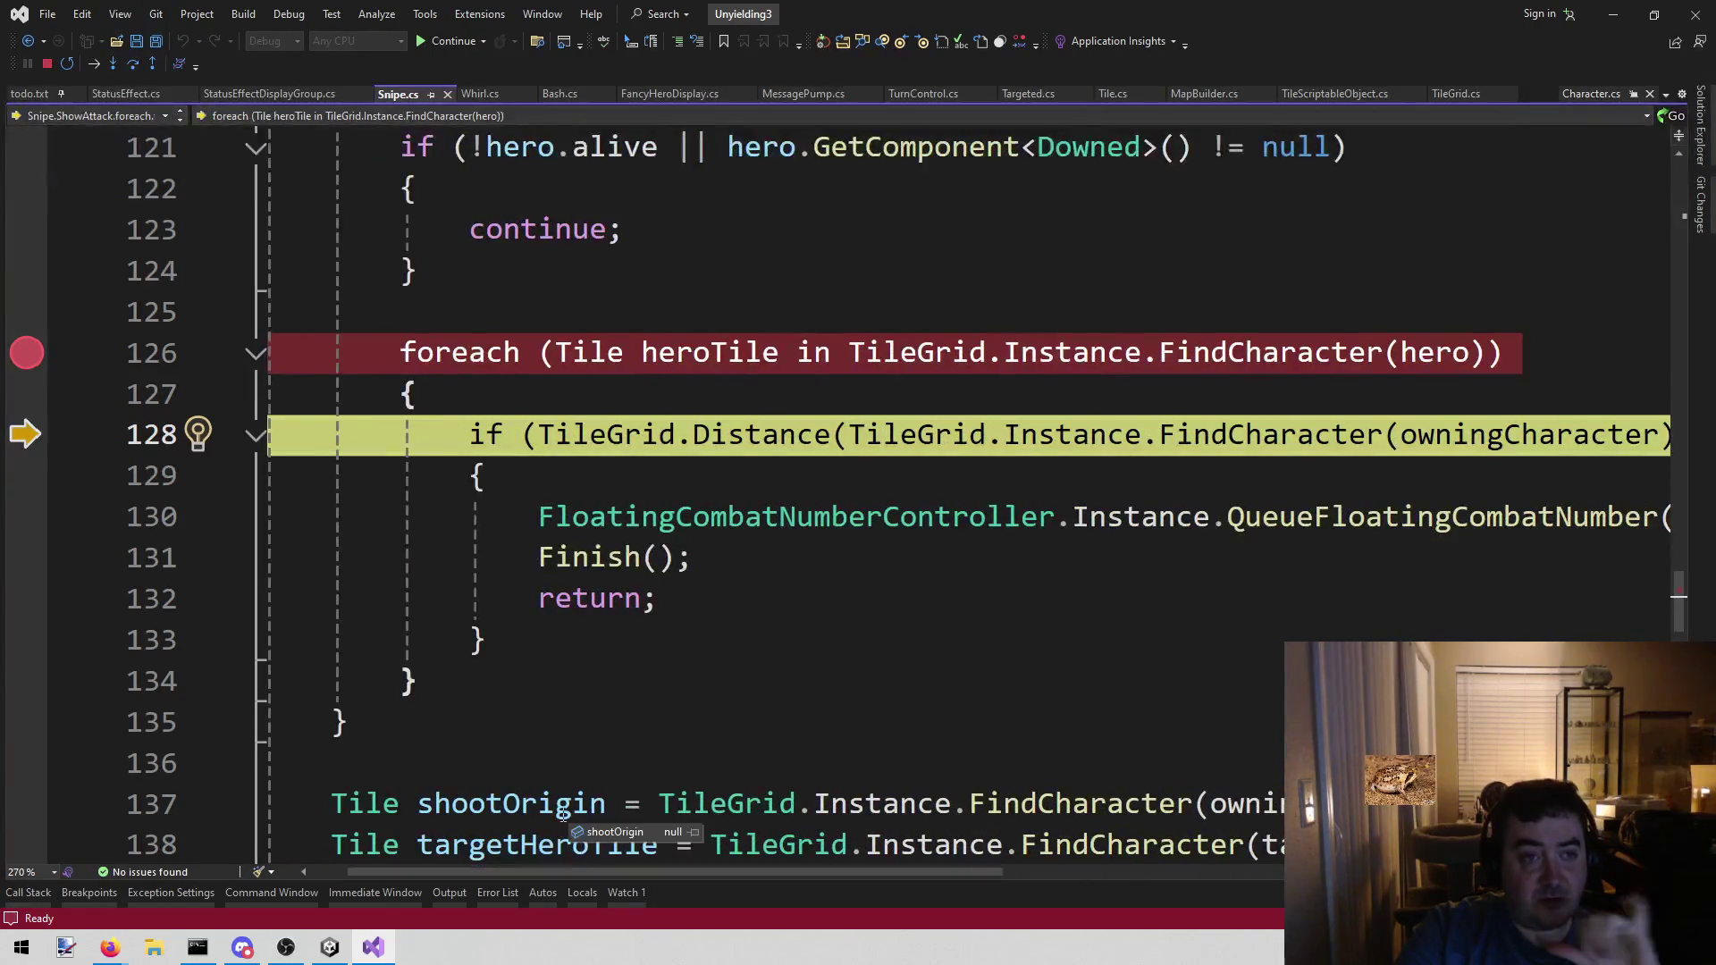
pyautogui.click(114, 63)
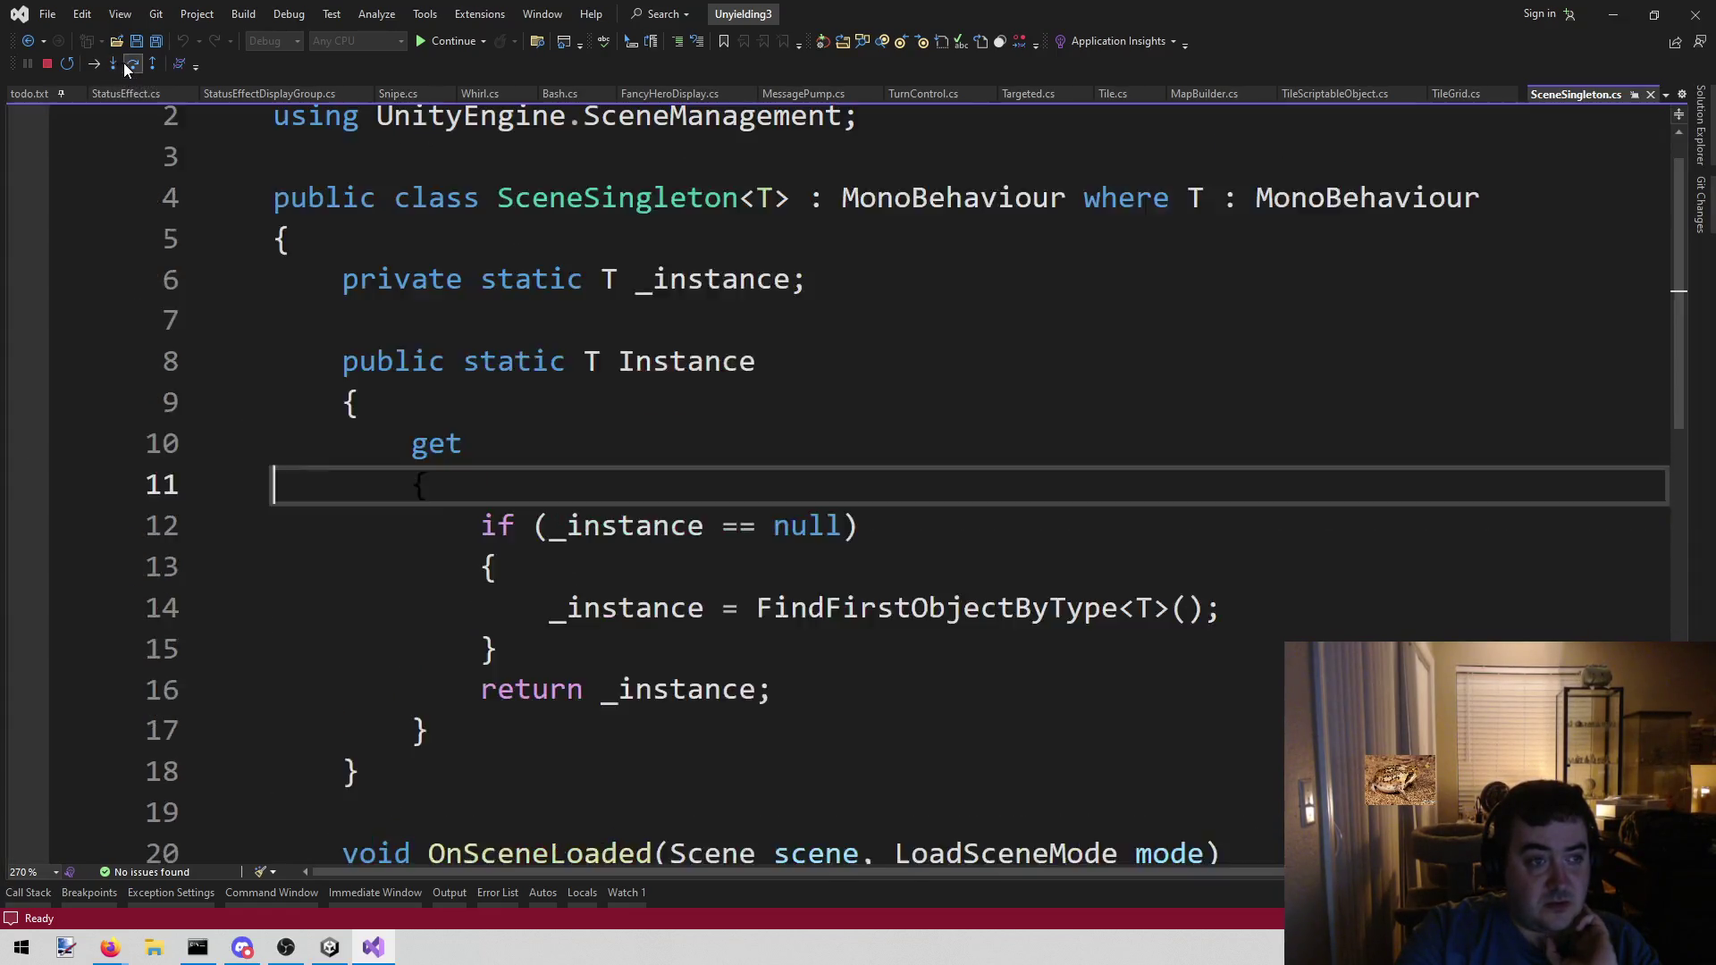
# - Step out of the getter into TileGrid.FindCharacter and through its tile loop to line 171
pyautogui.click(157, 70)
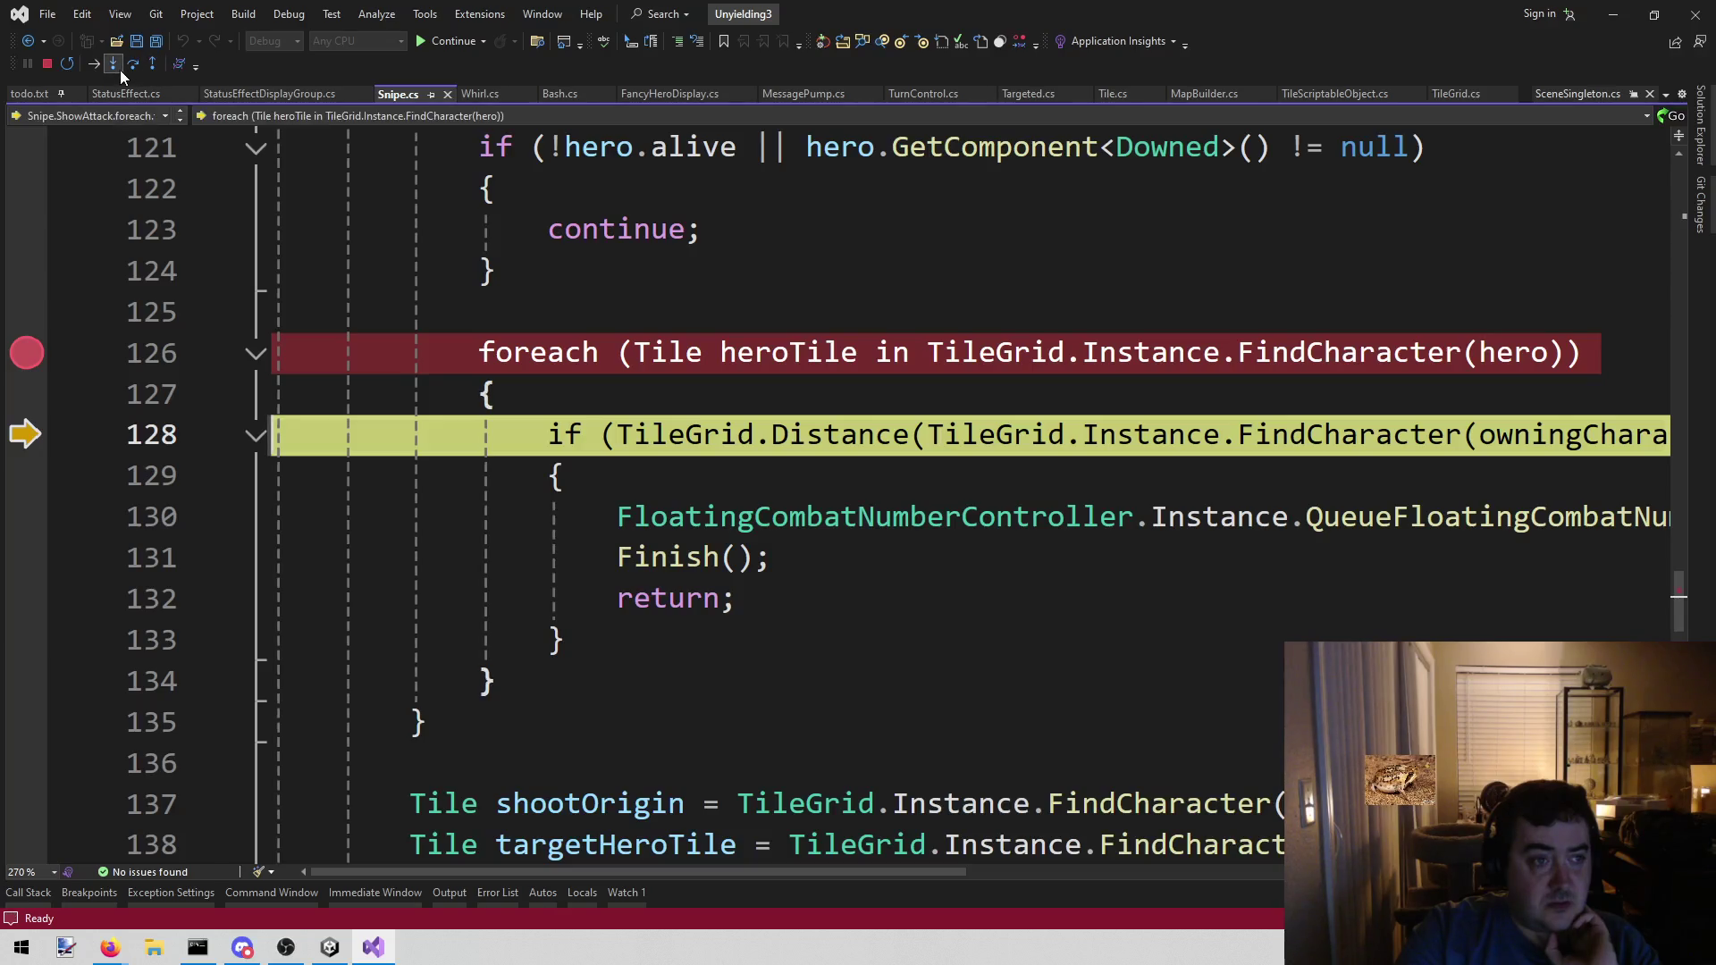
pyautogui.click(120, 69)
pyautogui.click(136, 70)
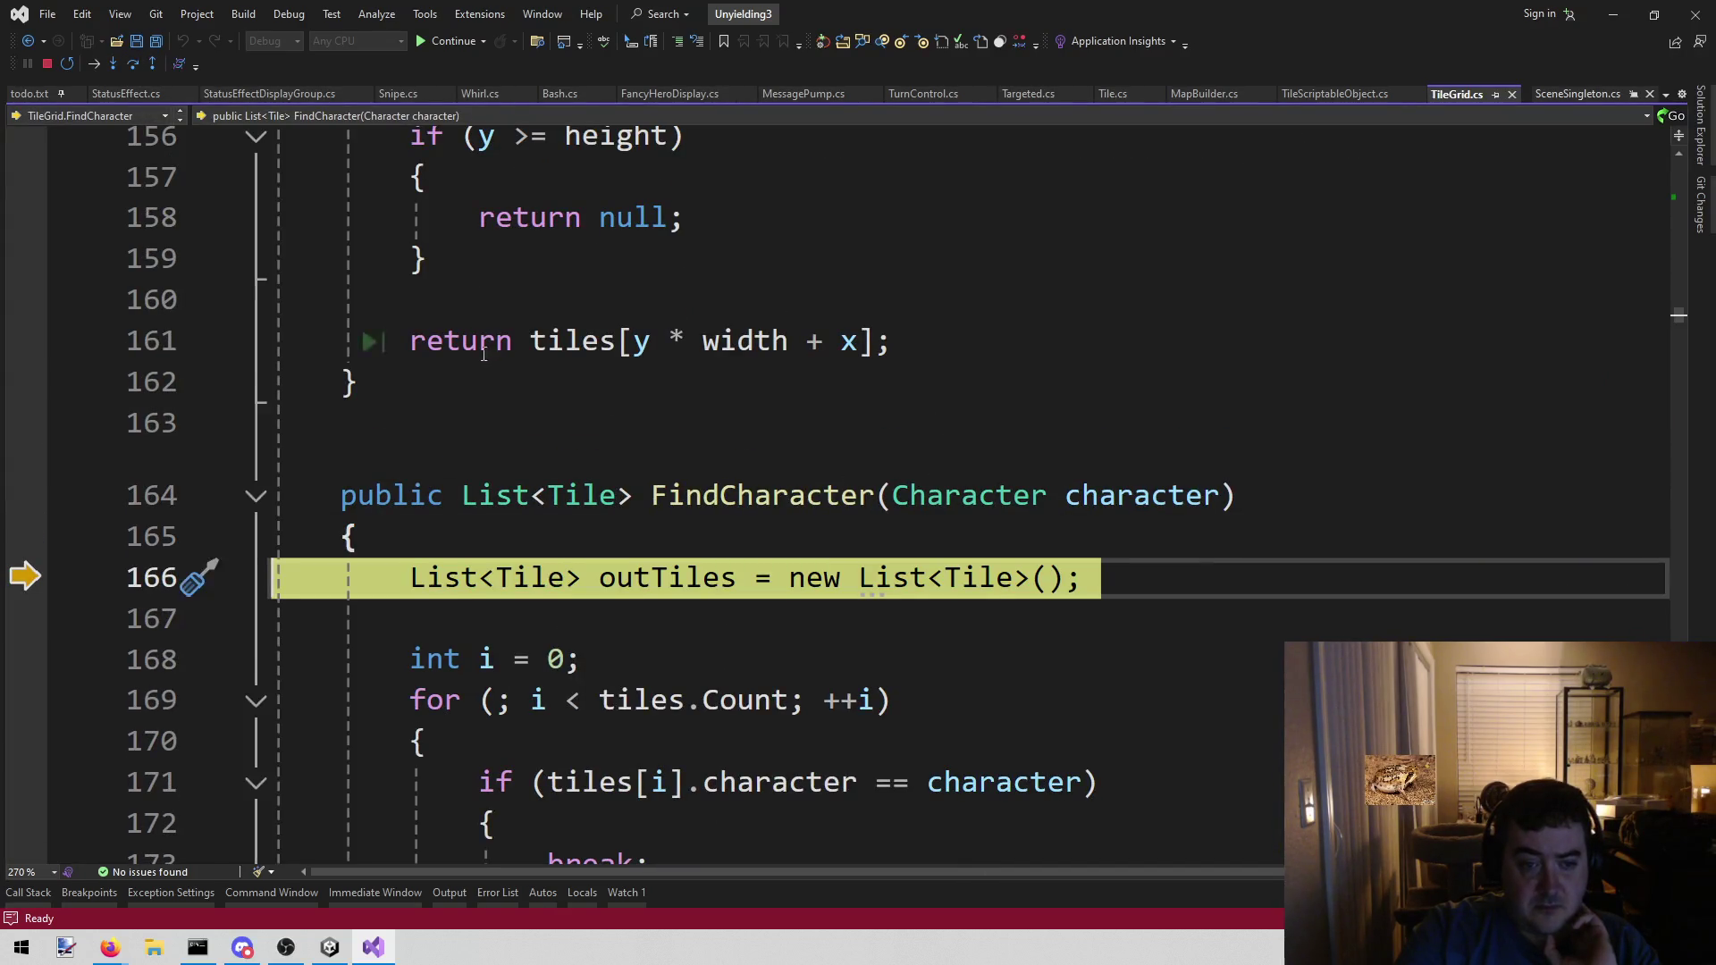
pyautogui.scroll(-1, 370, 341)
pyautogui.click(139, 67)
pyautogui.click(140, 67)
pyautogui.click(139, 66)
pyautogui.click(140, 66)
pyautogui.scroll(-2, 663, 372)
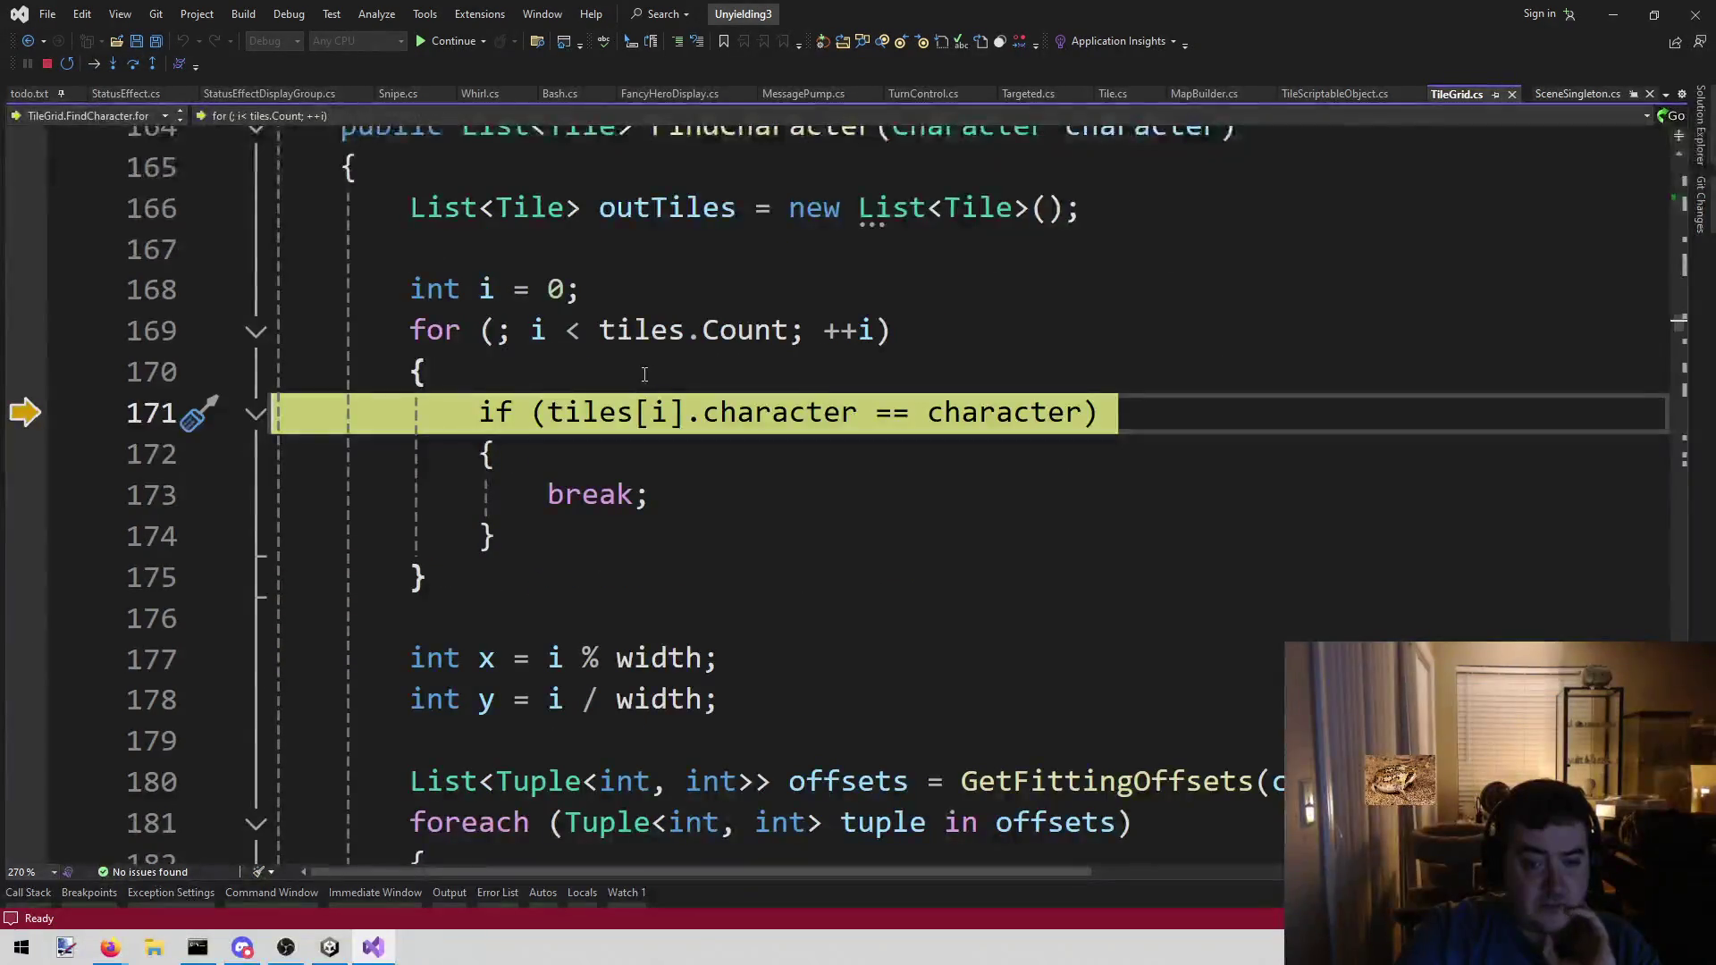
pyautogui.scroll(-5, 663, 372)
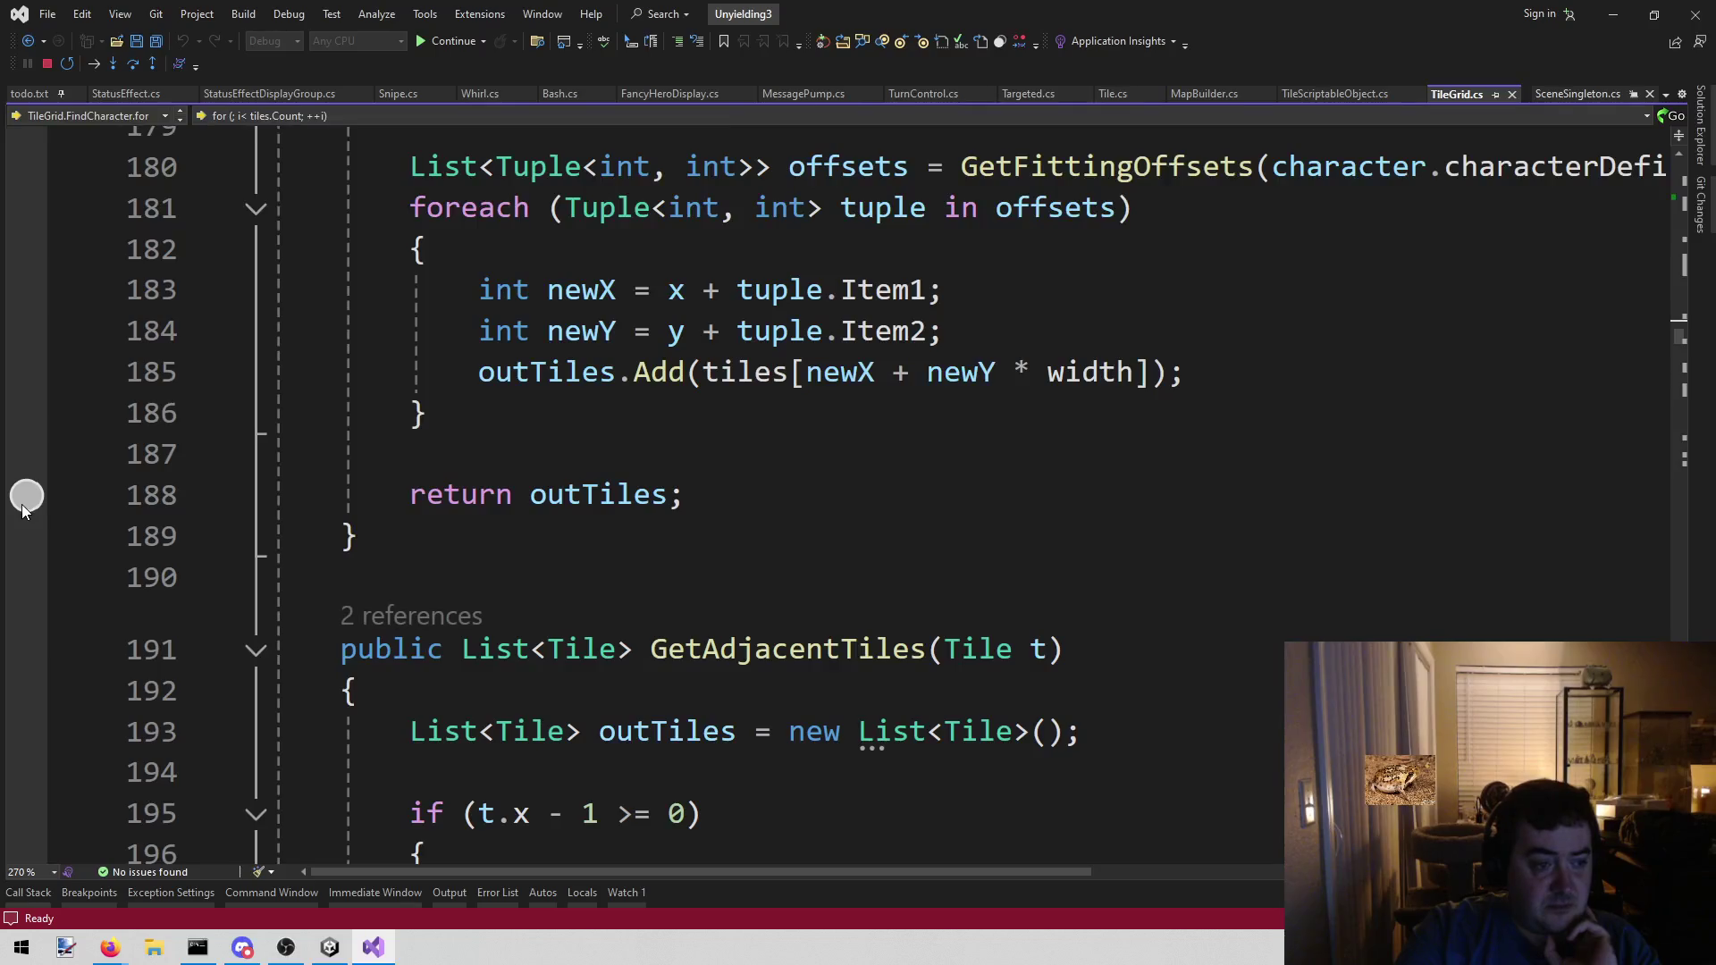
# - Breakpoint return outTiles on line 188, run to it, and expand the returned tiles
pyautogui.click(27, 496)
pyautogui.click(433, 44)
pyautogui.moveTo(594, 494)
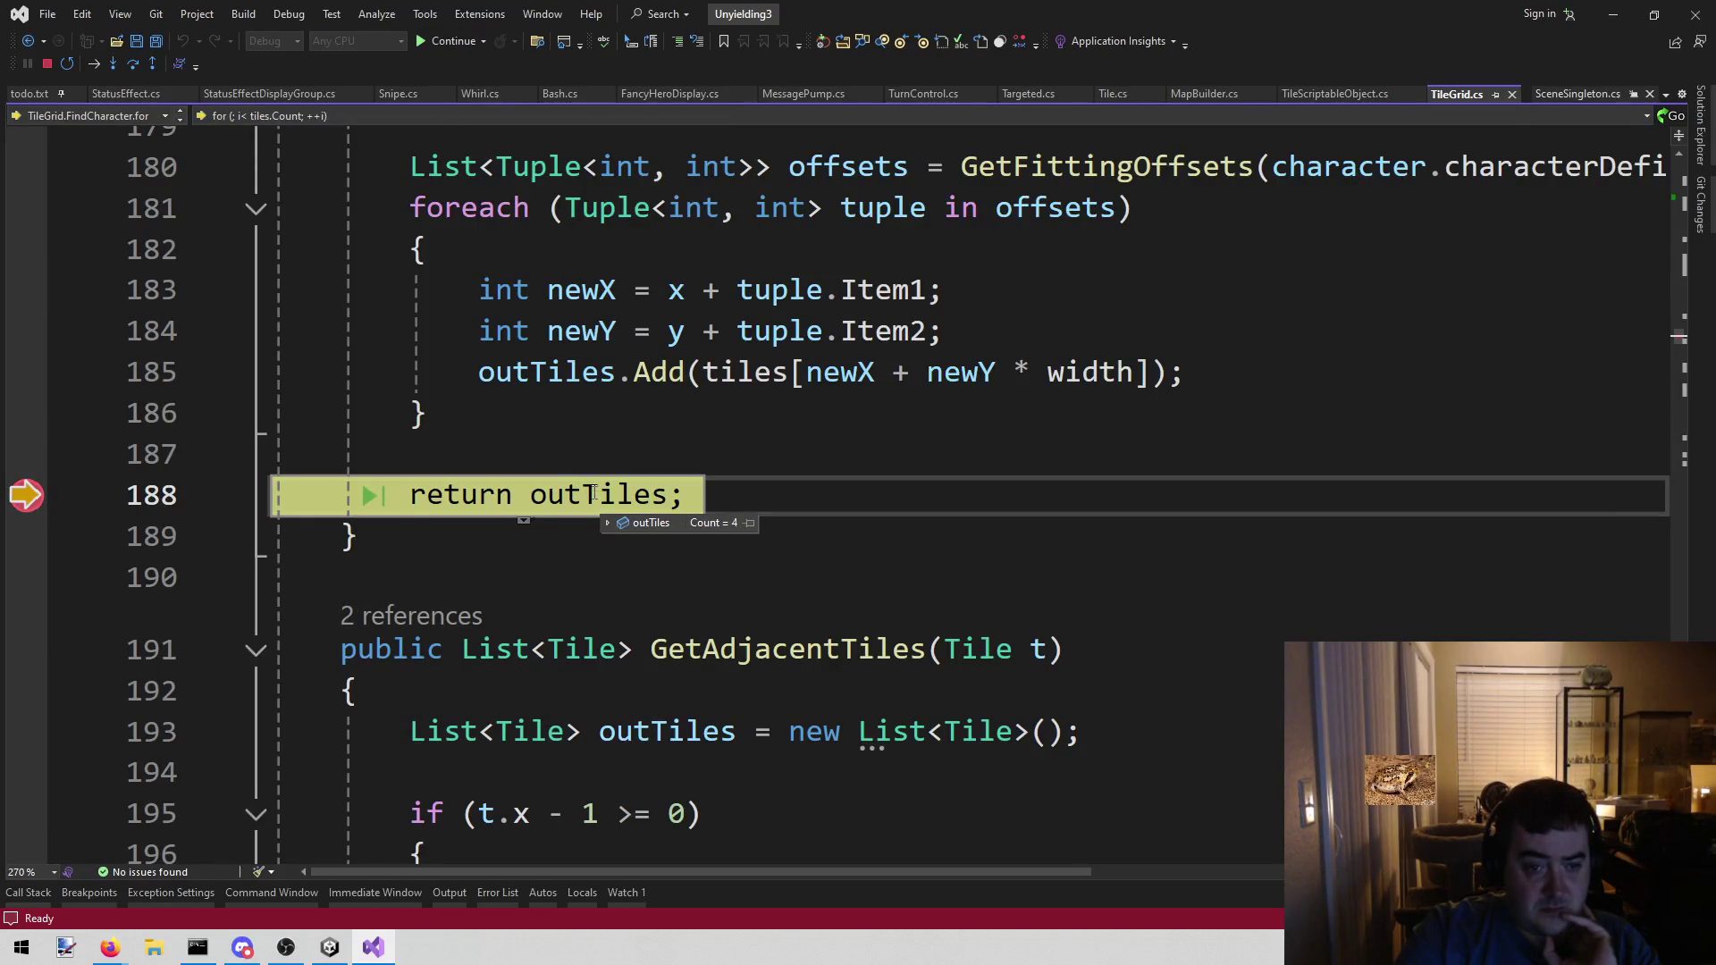
pyautogui.click(609, 524)
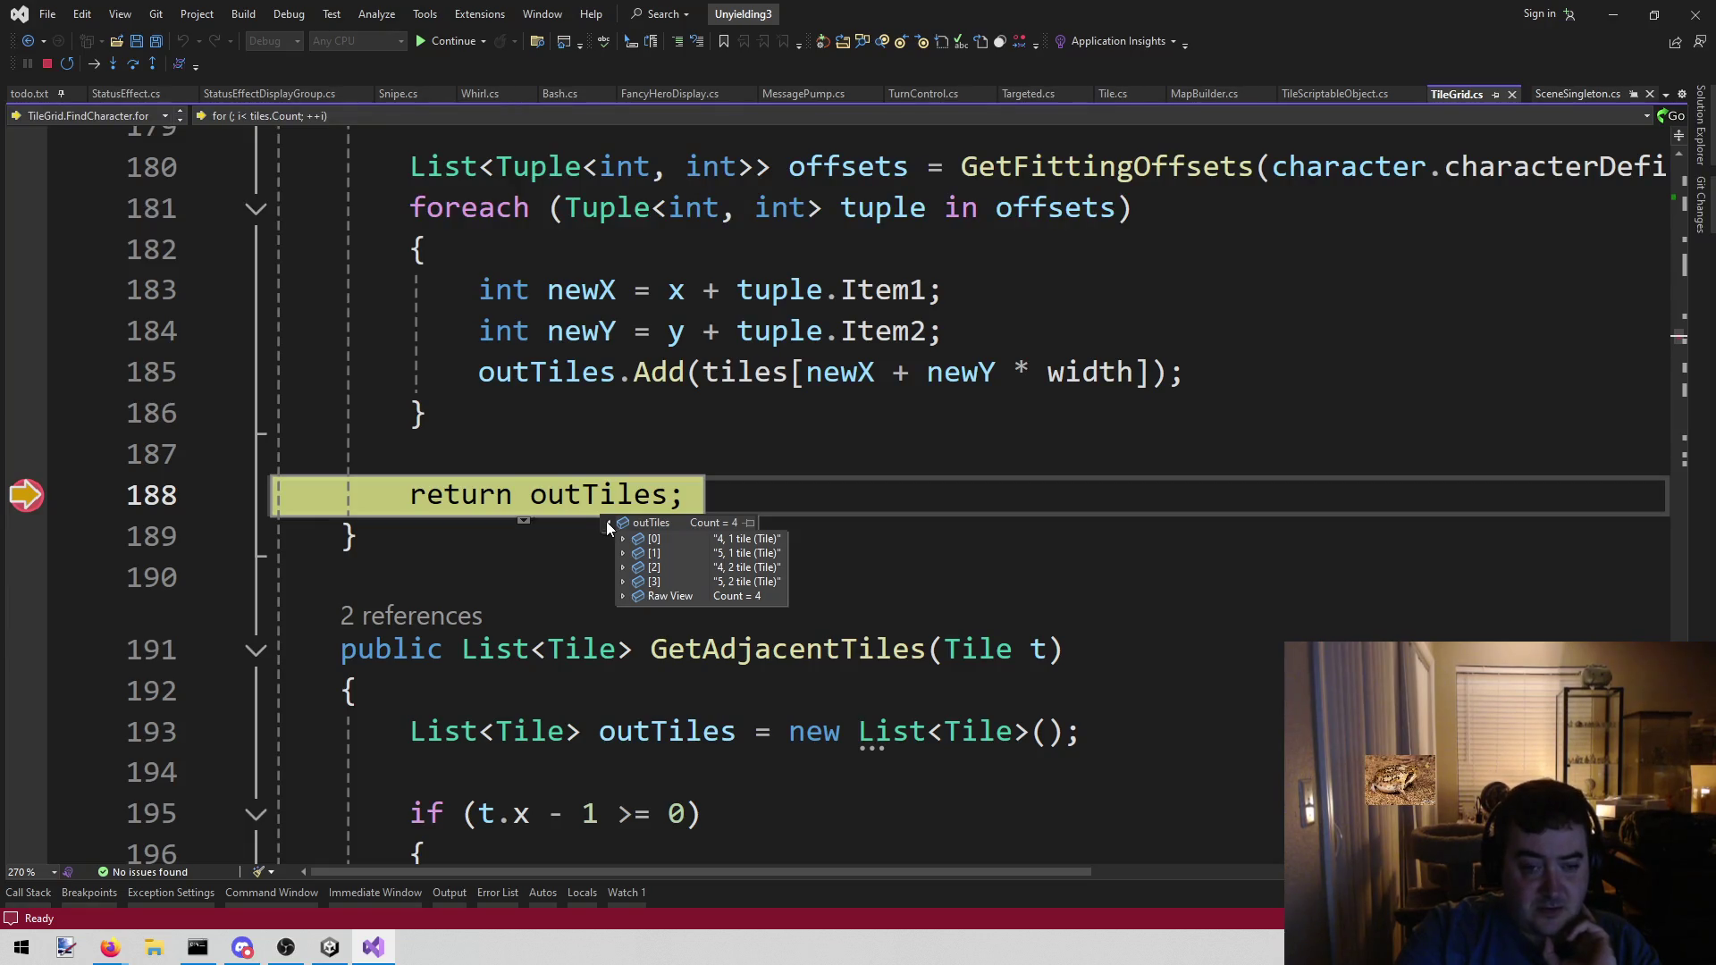
pyautogui.scroll(6, 433, 362)
pyautogui.scroll(-4, 433, 362)
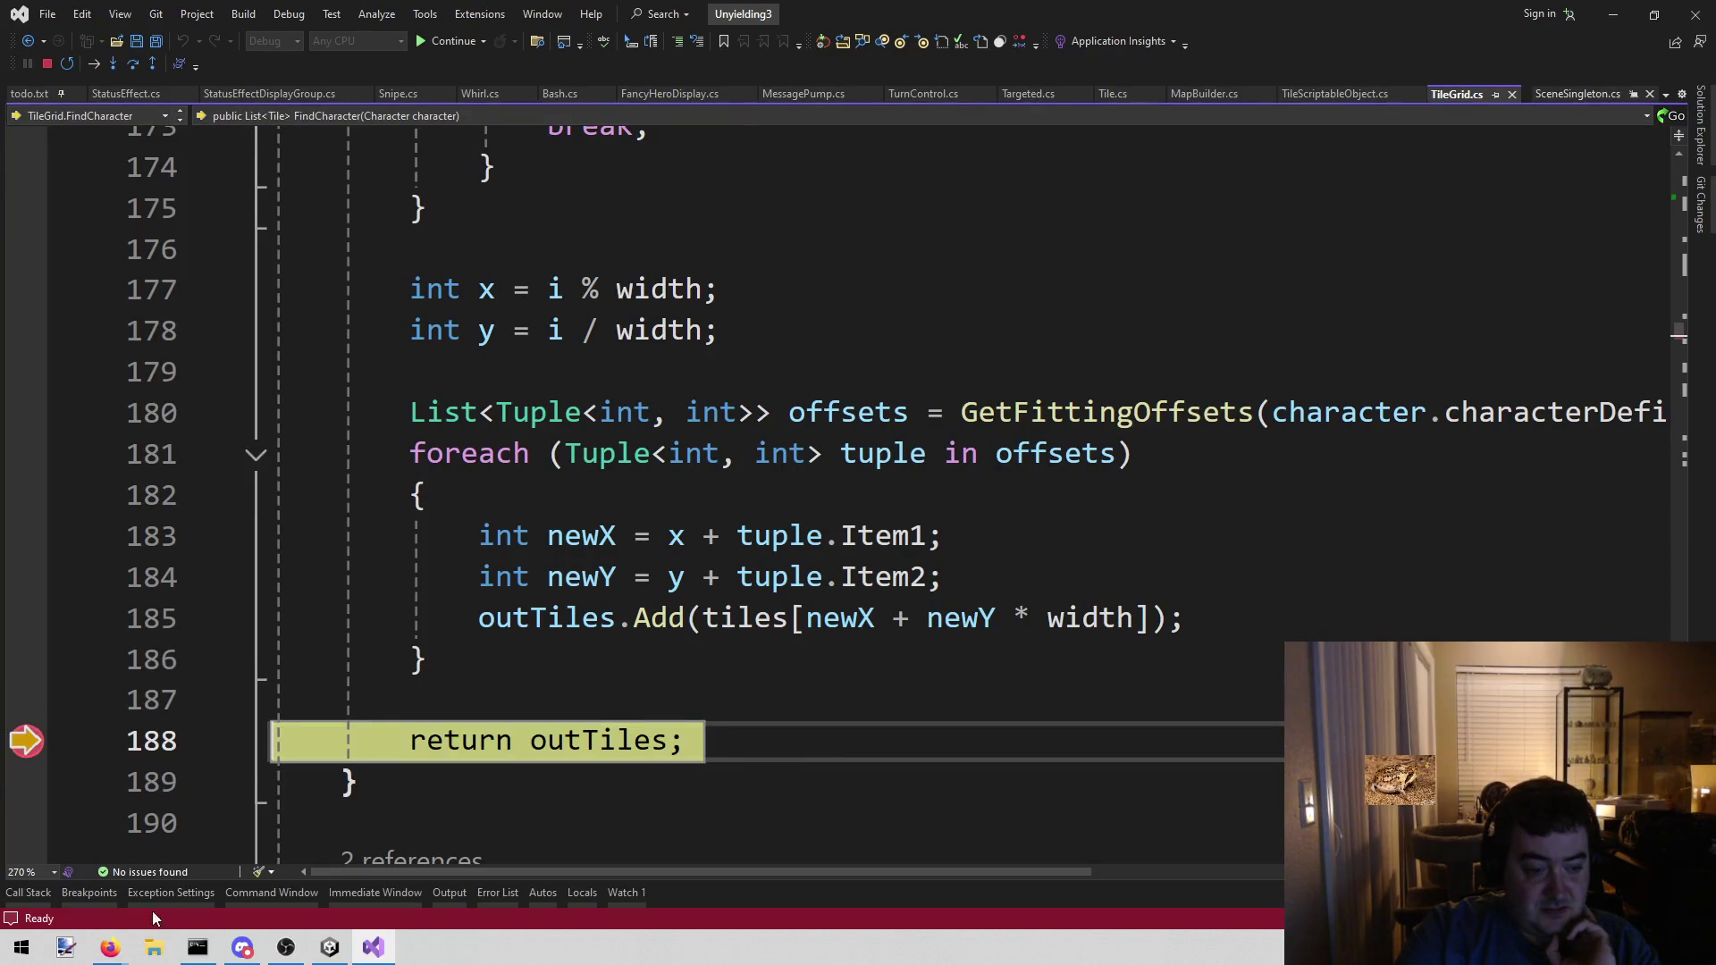
# - Jump via the call stack to Snipe.ShowAttack and inspect the line 128 distance check
pyautogui.click(54, 893)
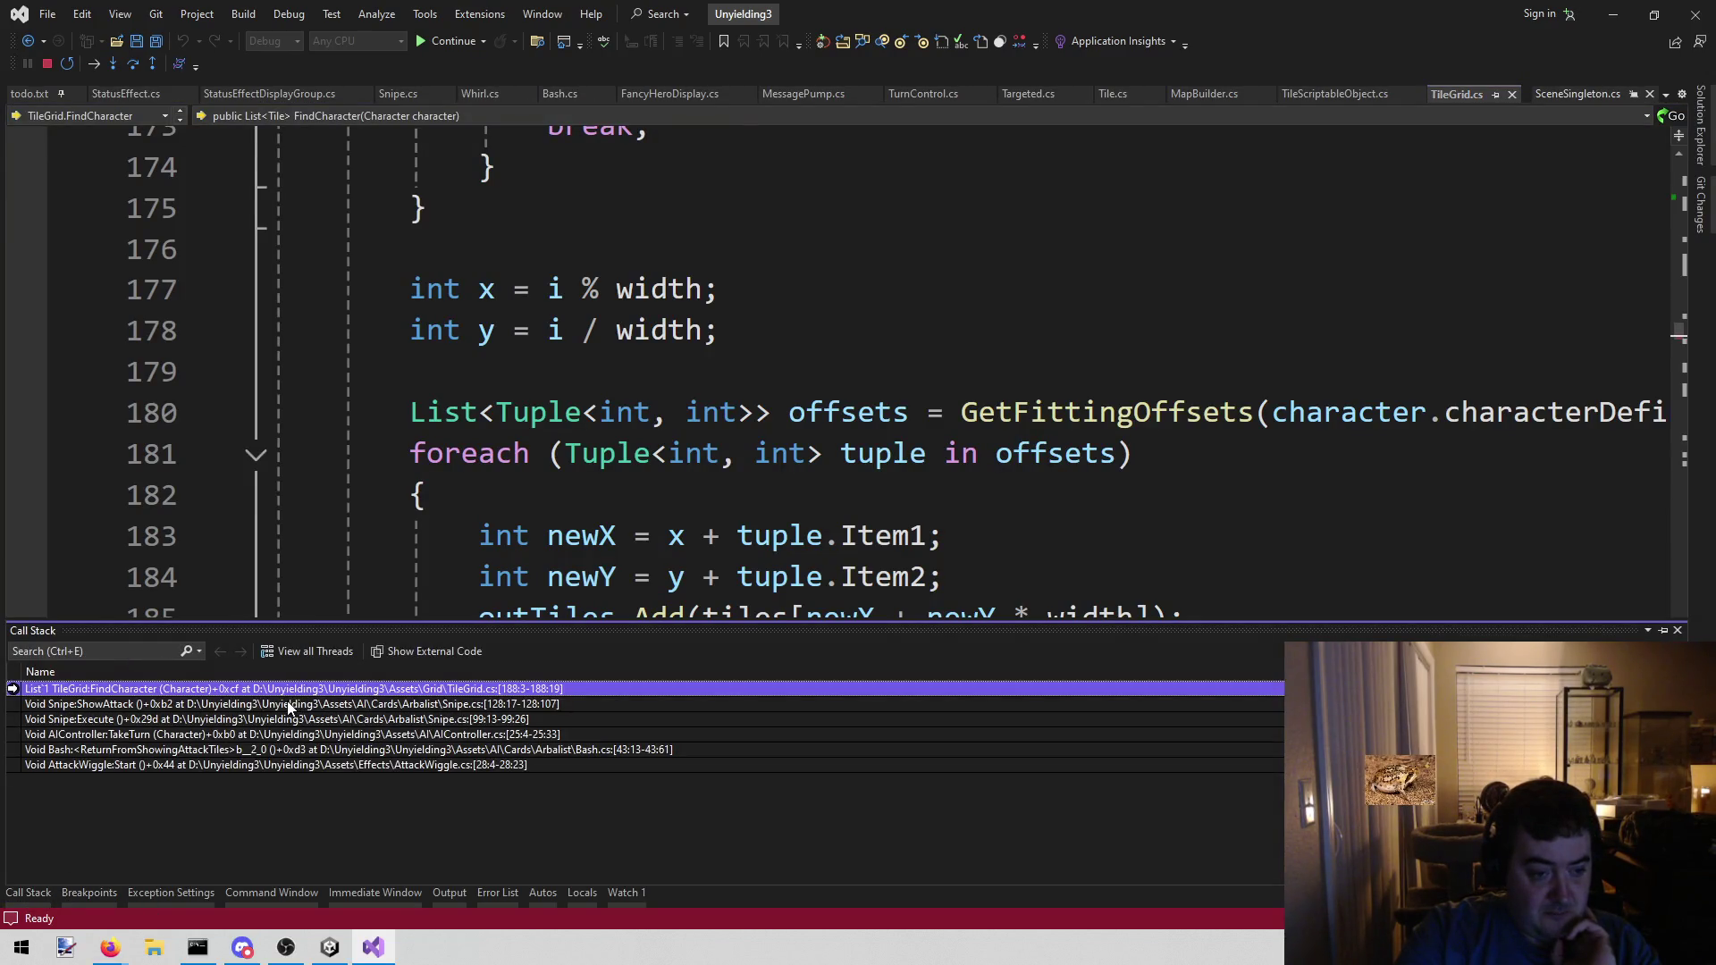
pyautogui.doubleClick(289, 705)
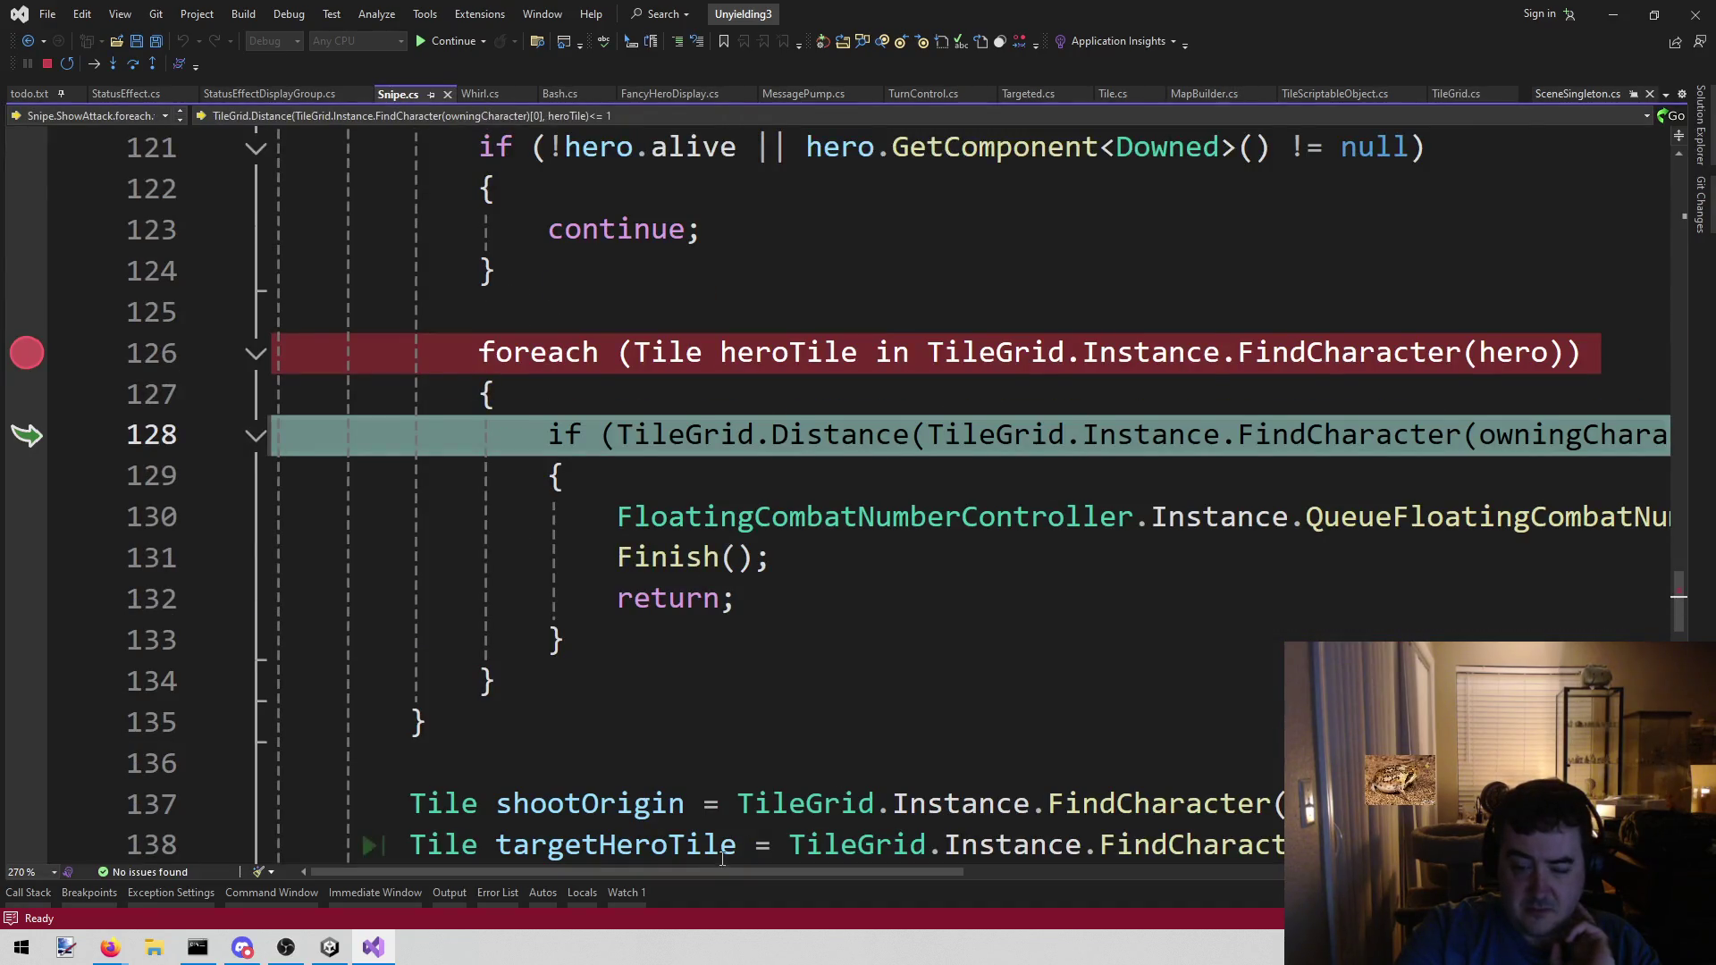
pyautogui.moveTo(710, 871); pyautogui.dragTo(1010, 874)
pyautogui.moveTo(1295, 438)
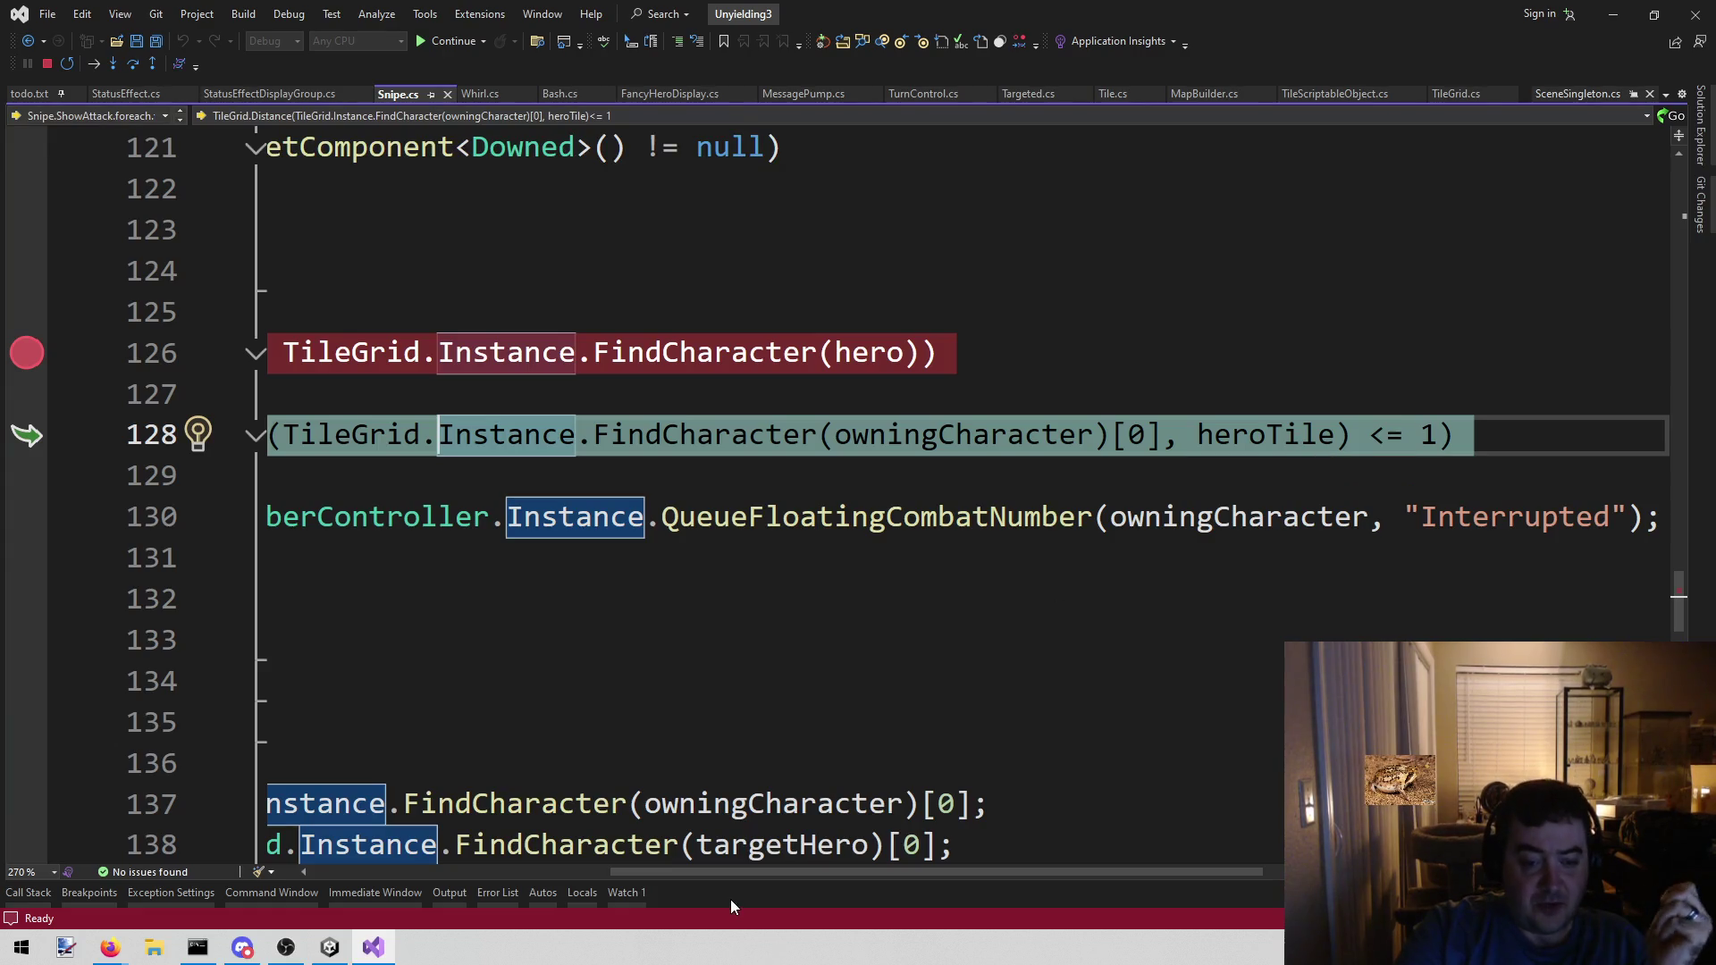
pyautogui.hscroll(-5, 722, 876)
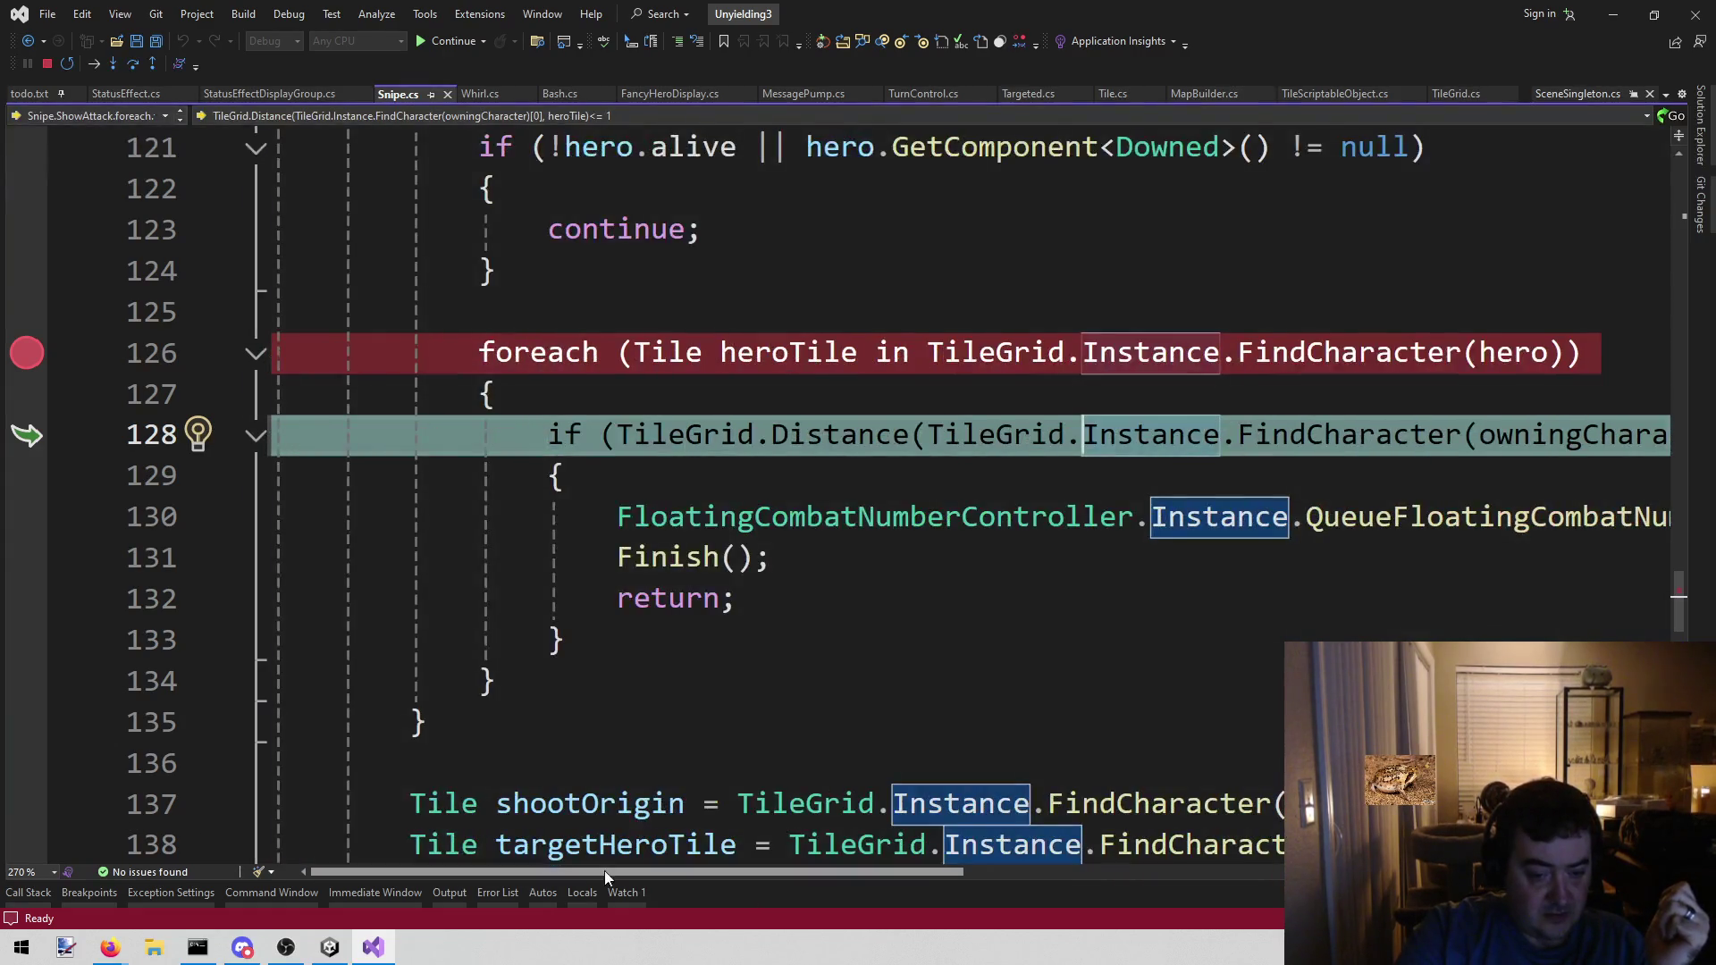
pyautogui.click(36, 893)
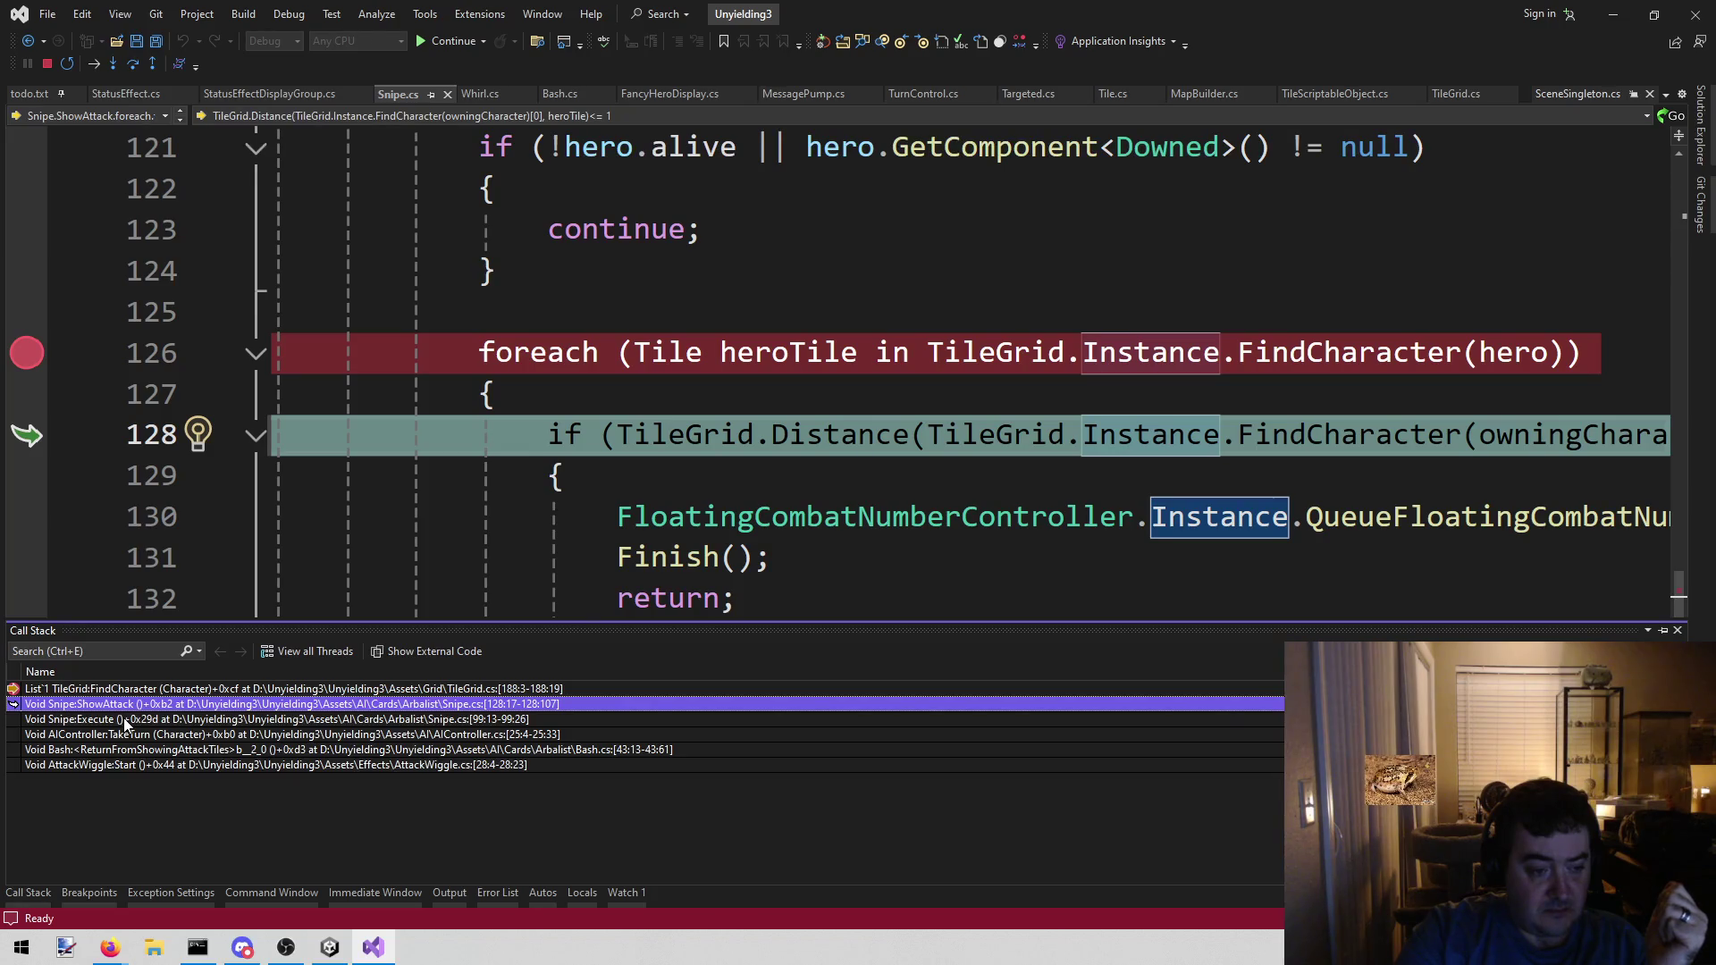
# - Jump up the call stack to the Snipe.Execute and AIController.TakeTurn callers
pyautogui.doubleClick(89, 721)
pyautogui.scroll(3, 729, 411)
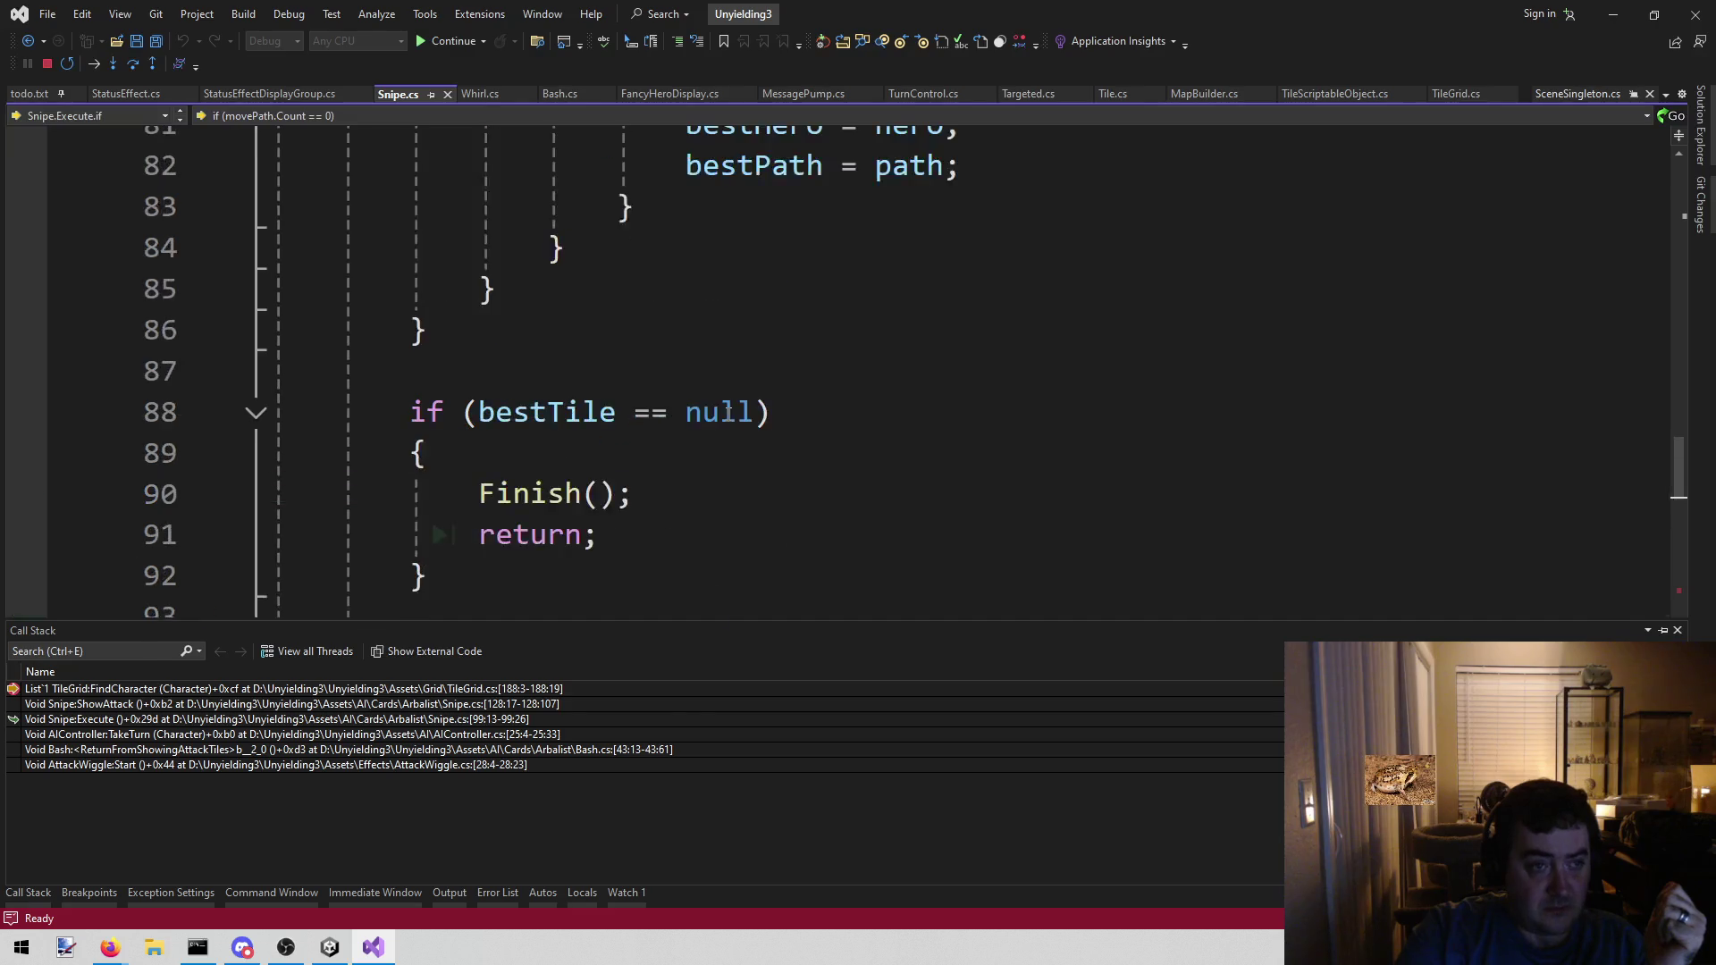
pyautogui.scroll(-3, 728, 411)
pyautogui.moveTo(36, 892)
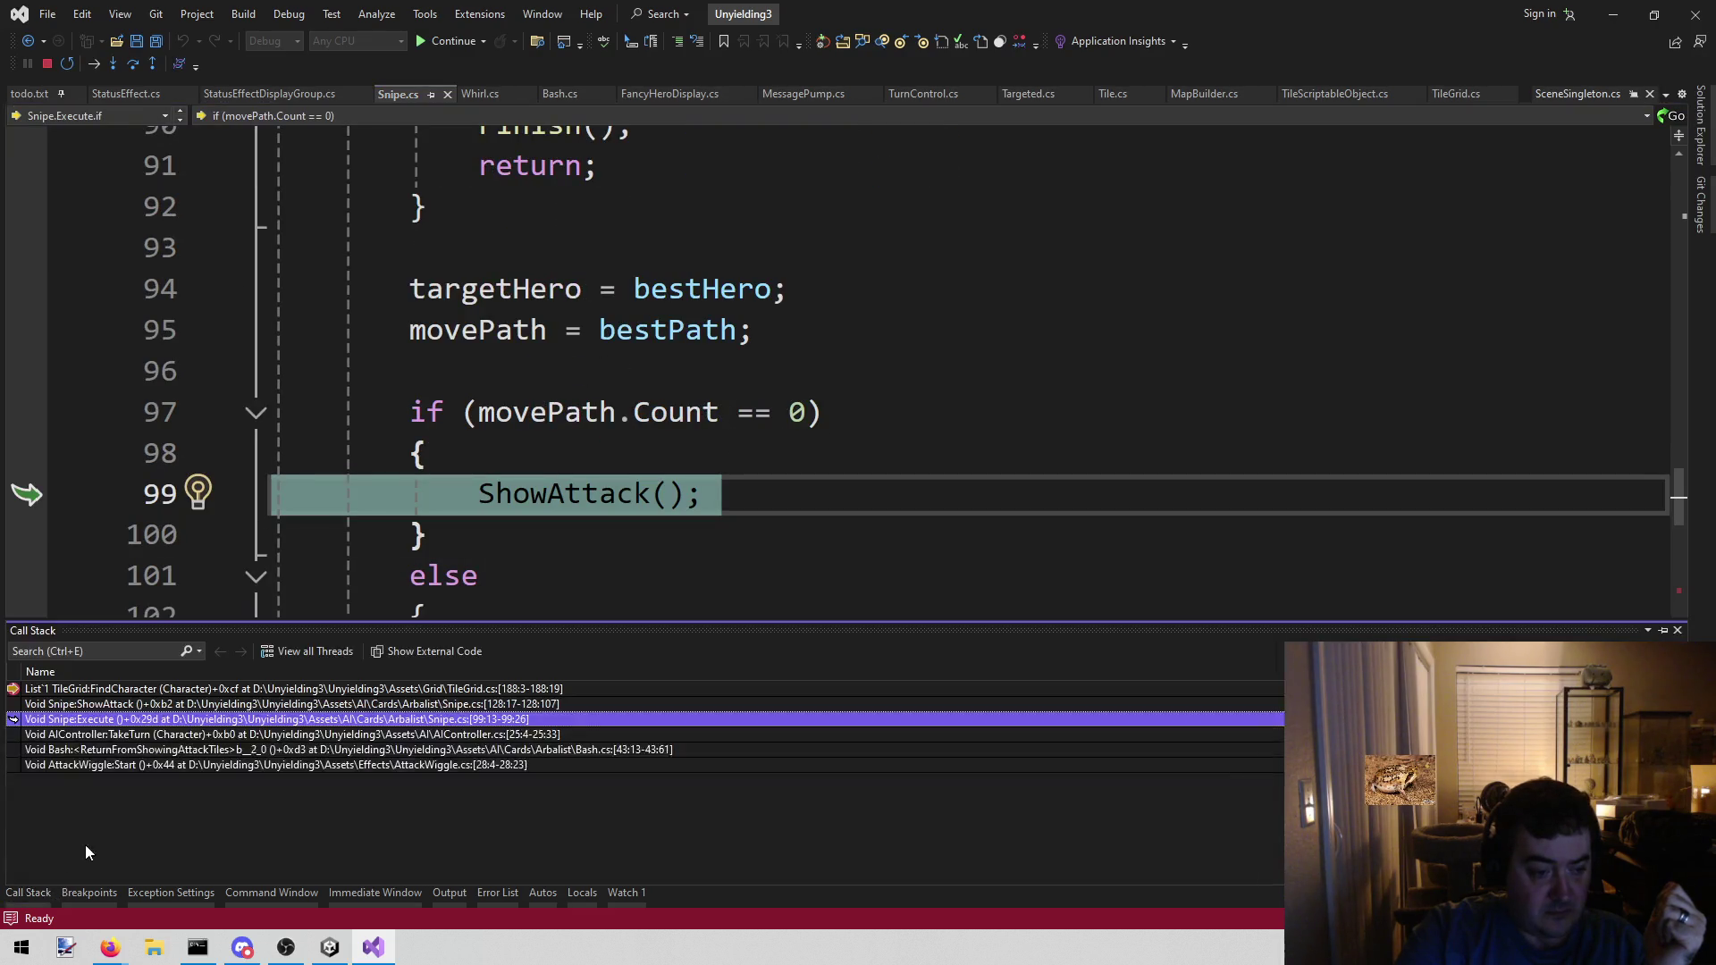
pyautogui.doubleClick(105, 734)
pyautogui.scroll(2, 917, 376)
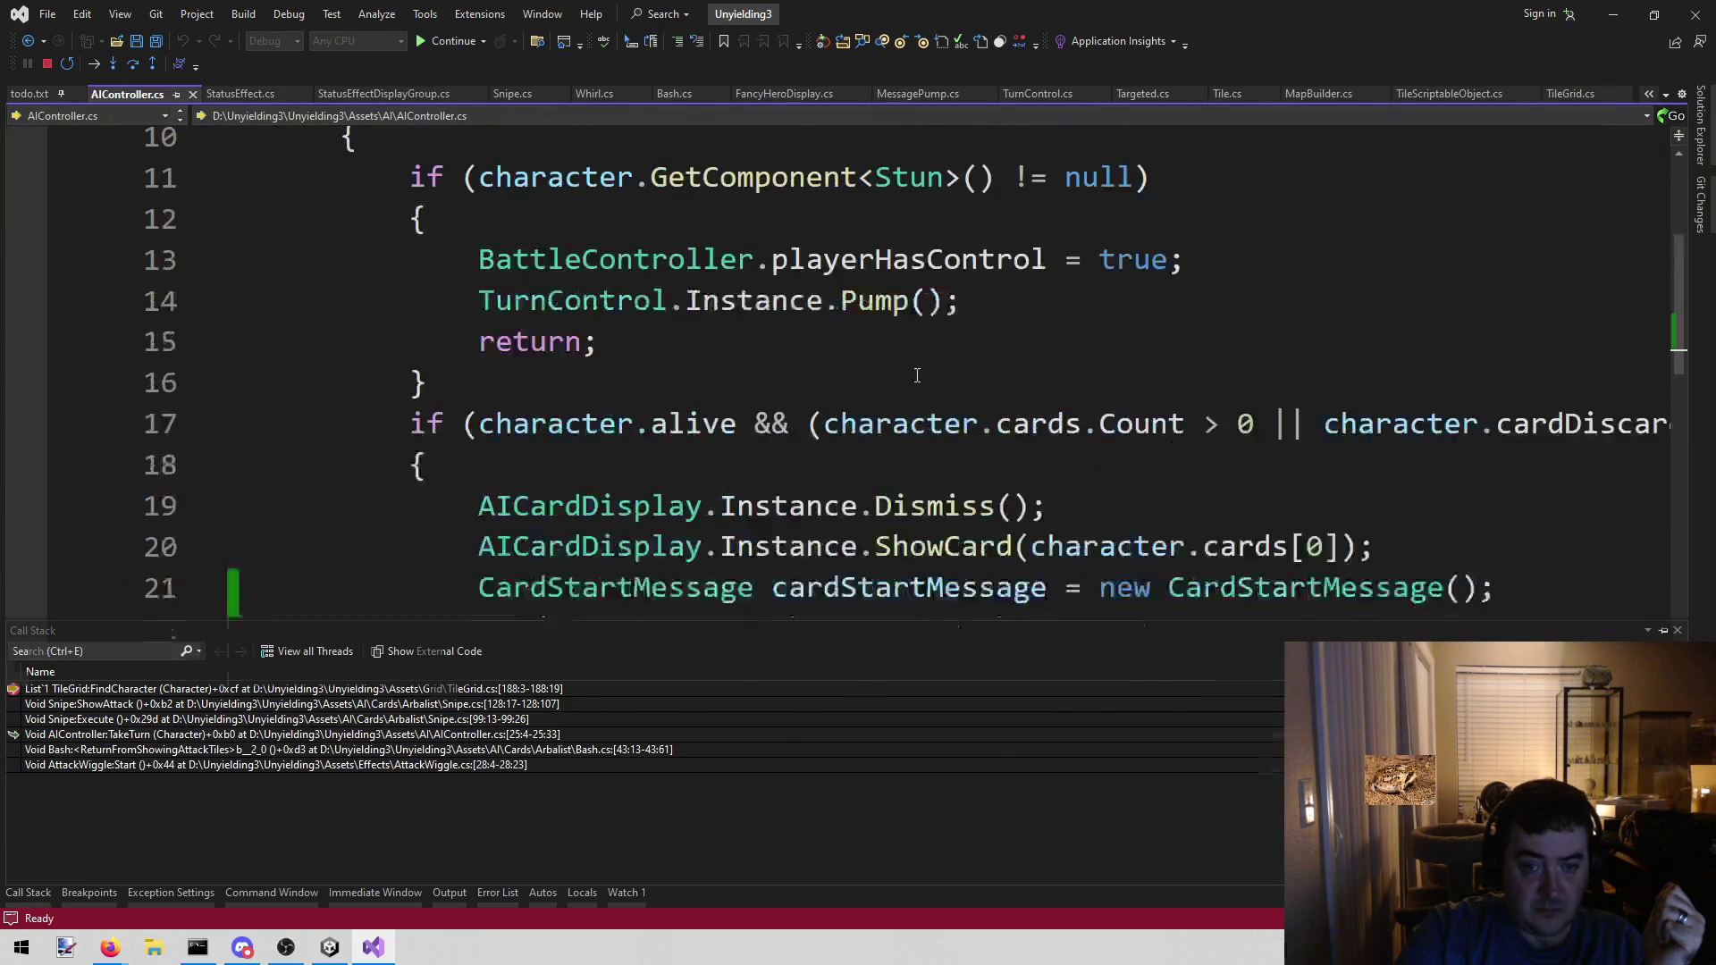
pyautogui.scroll(-3, 917, 376)
# - Open the Bash frame that started the turn and read its code
pyautogui.click(35, 897)
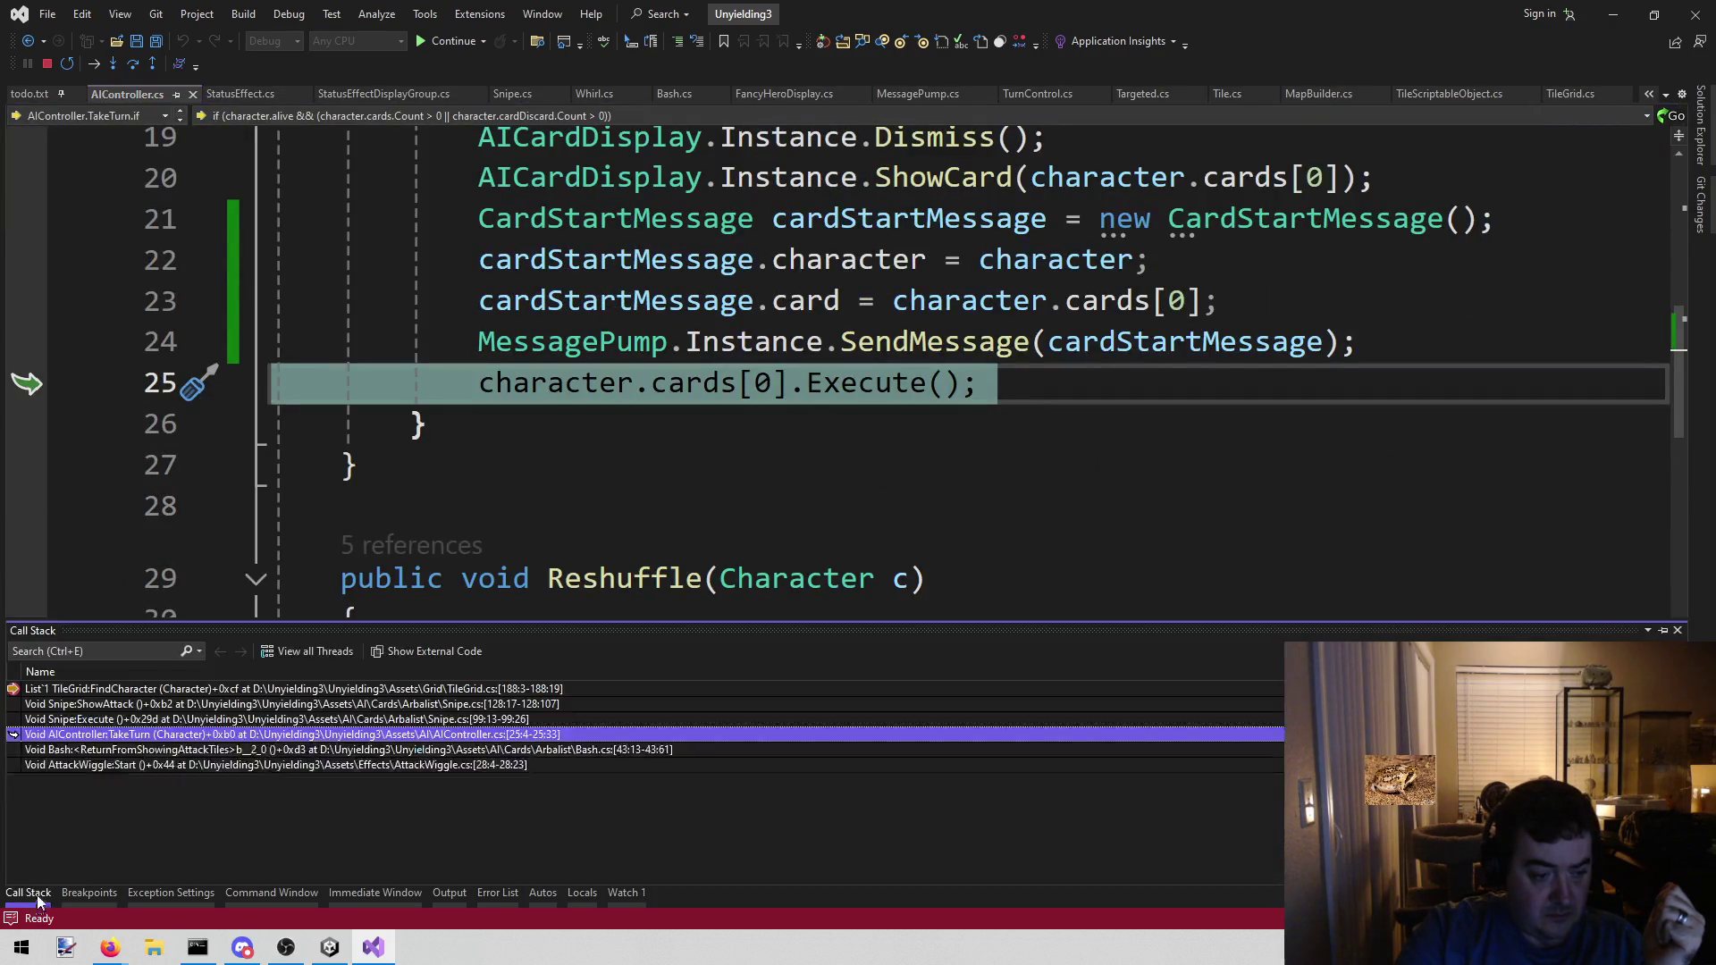
pyautogui.doubleClick(183, 753)
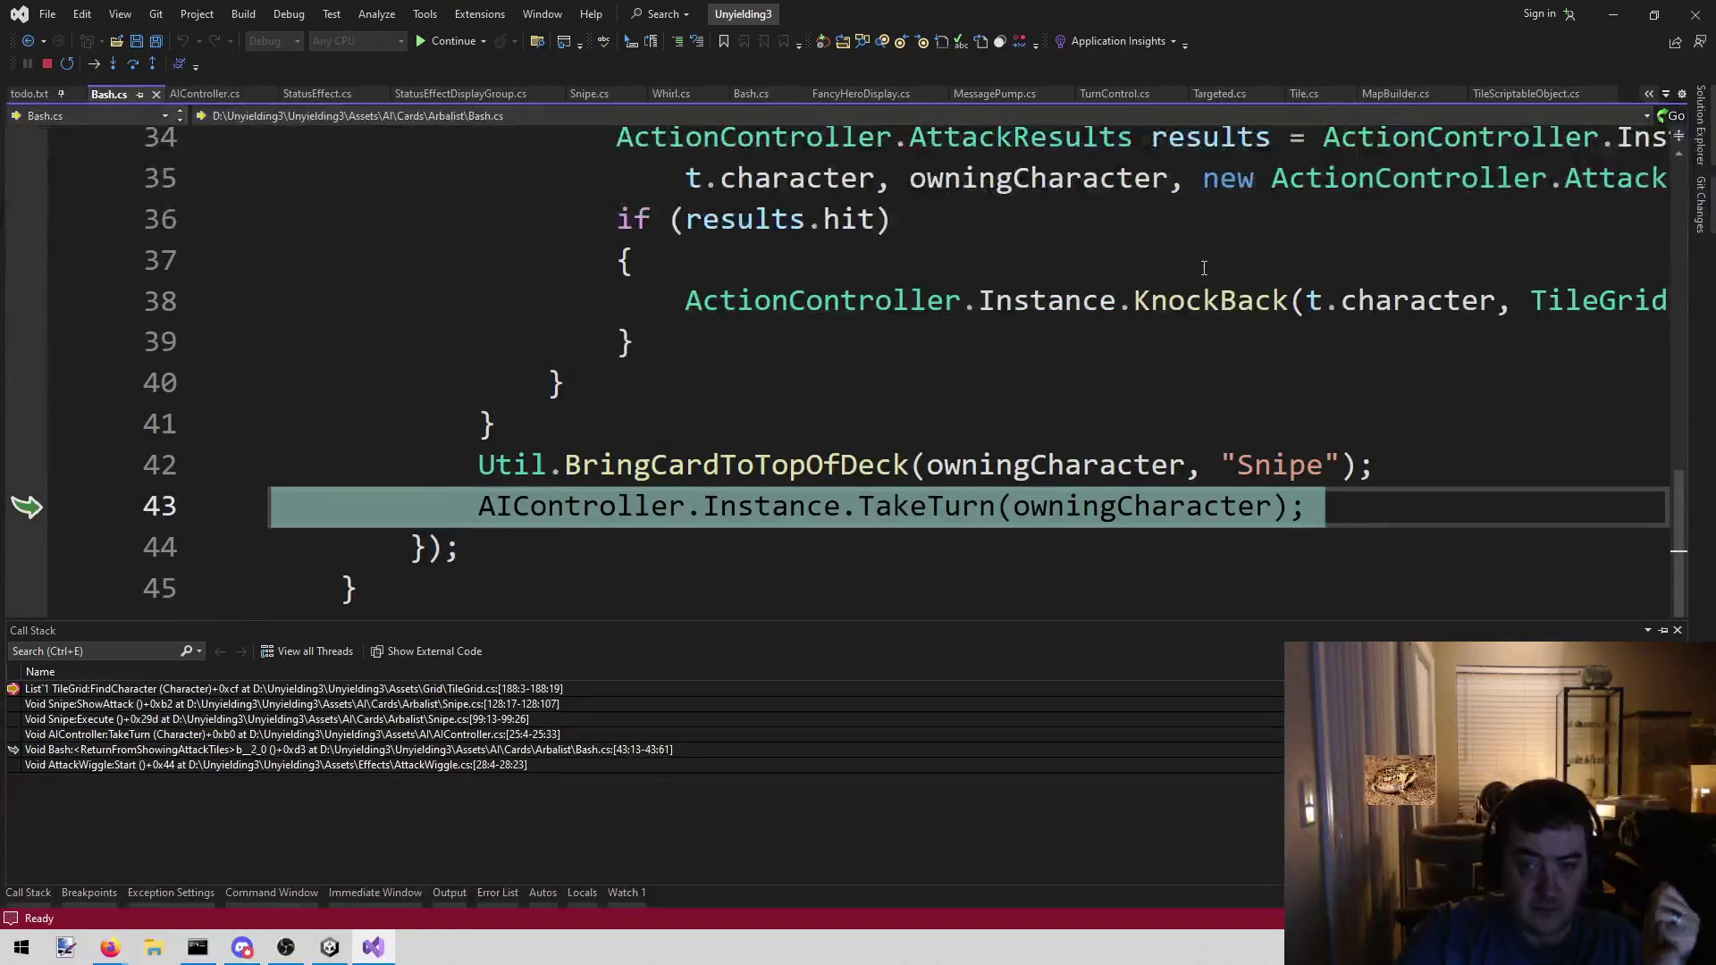
pyautogui.scroll(3, 1136, 322)
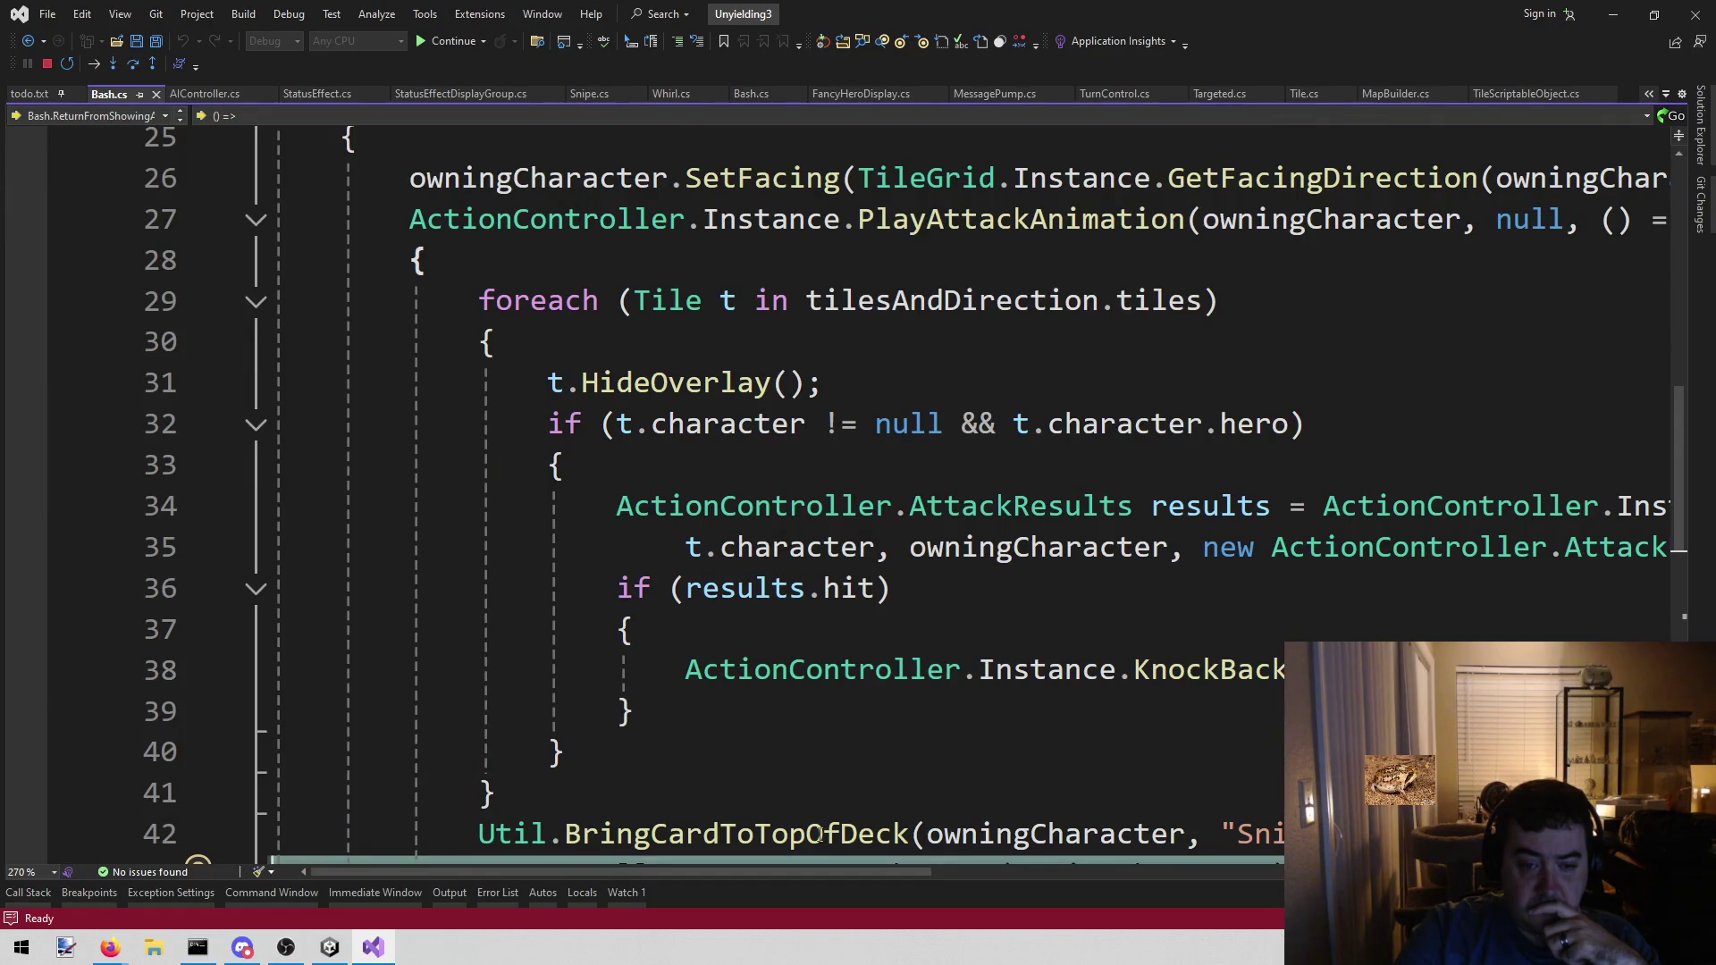
pyautogui.moveTo(793, 862)
pyautogui.scroll(-2, 758, 868)
pyautogui.moveTo(685, 423)
pyautogui.mouseDown()
pyautogui.moveTo(632, 465)
pyautogui.moveTo(1125, 438)
pyautogui.mouseUp()
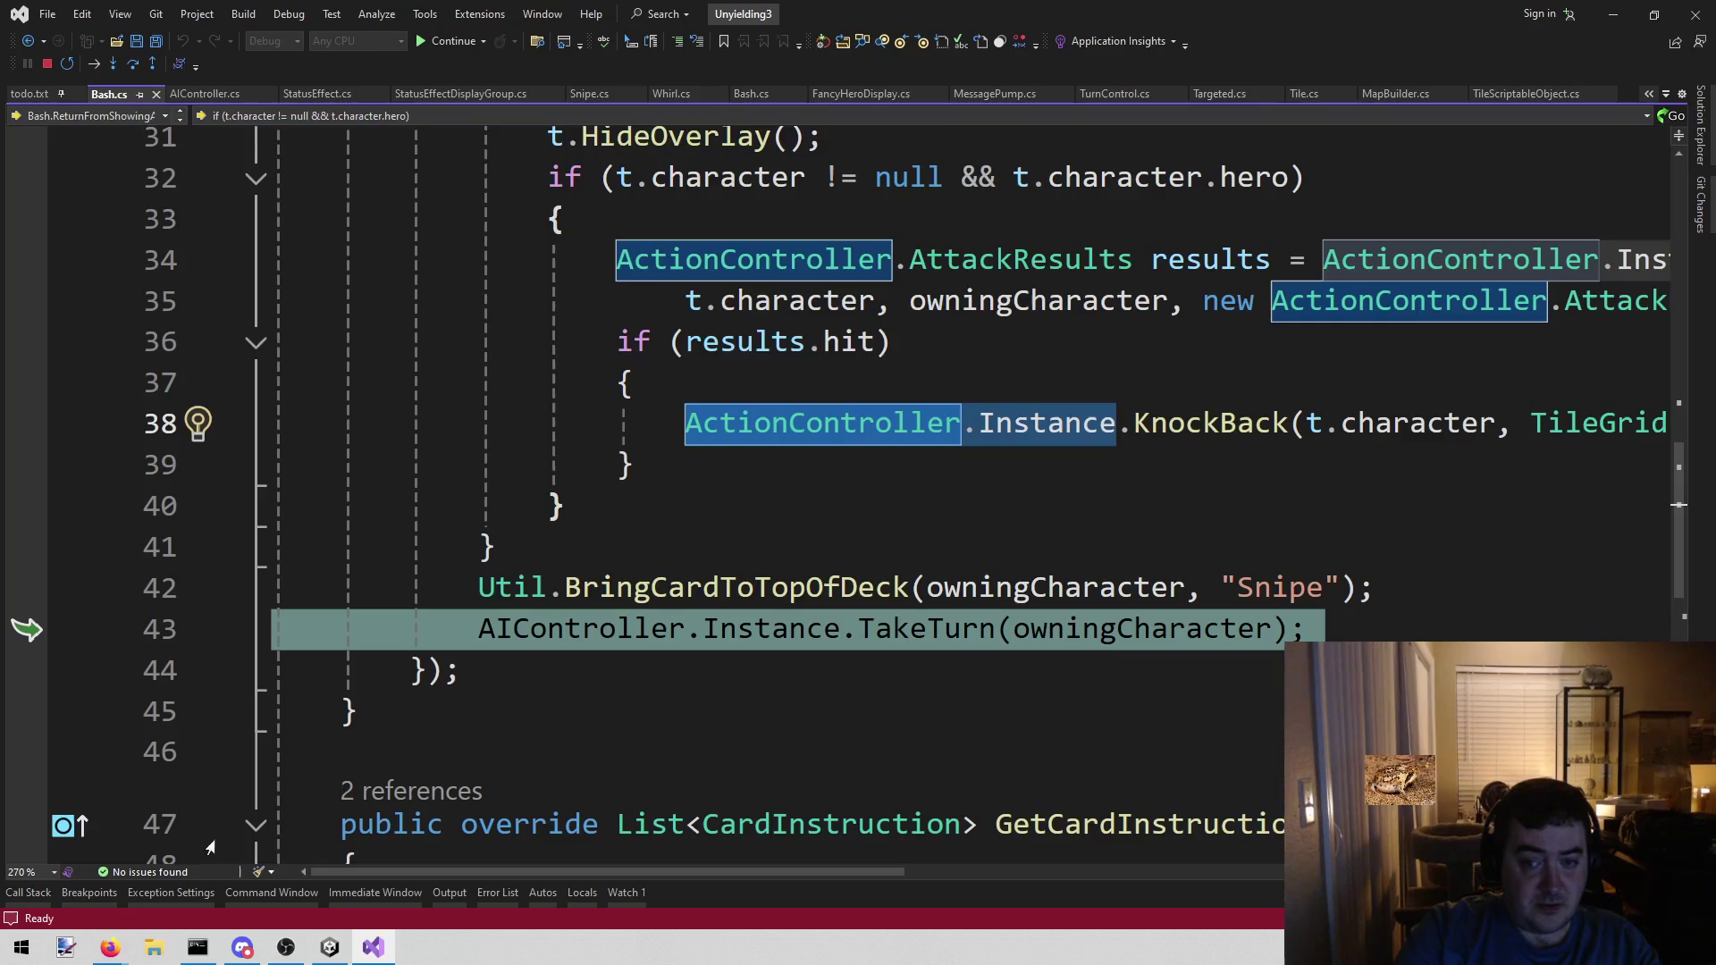
# - Return via Snipe.ShowAttack to the TileGrid.FindCharacter frame at line 188
pyautogui.click(29, 892)
pyautogui.doubleClick(230, 703)
pyautogui.doubleClick(228, 690)
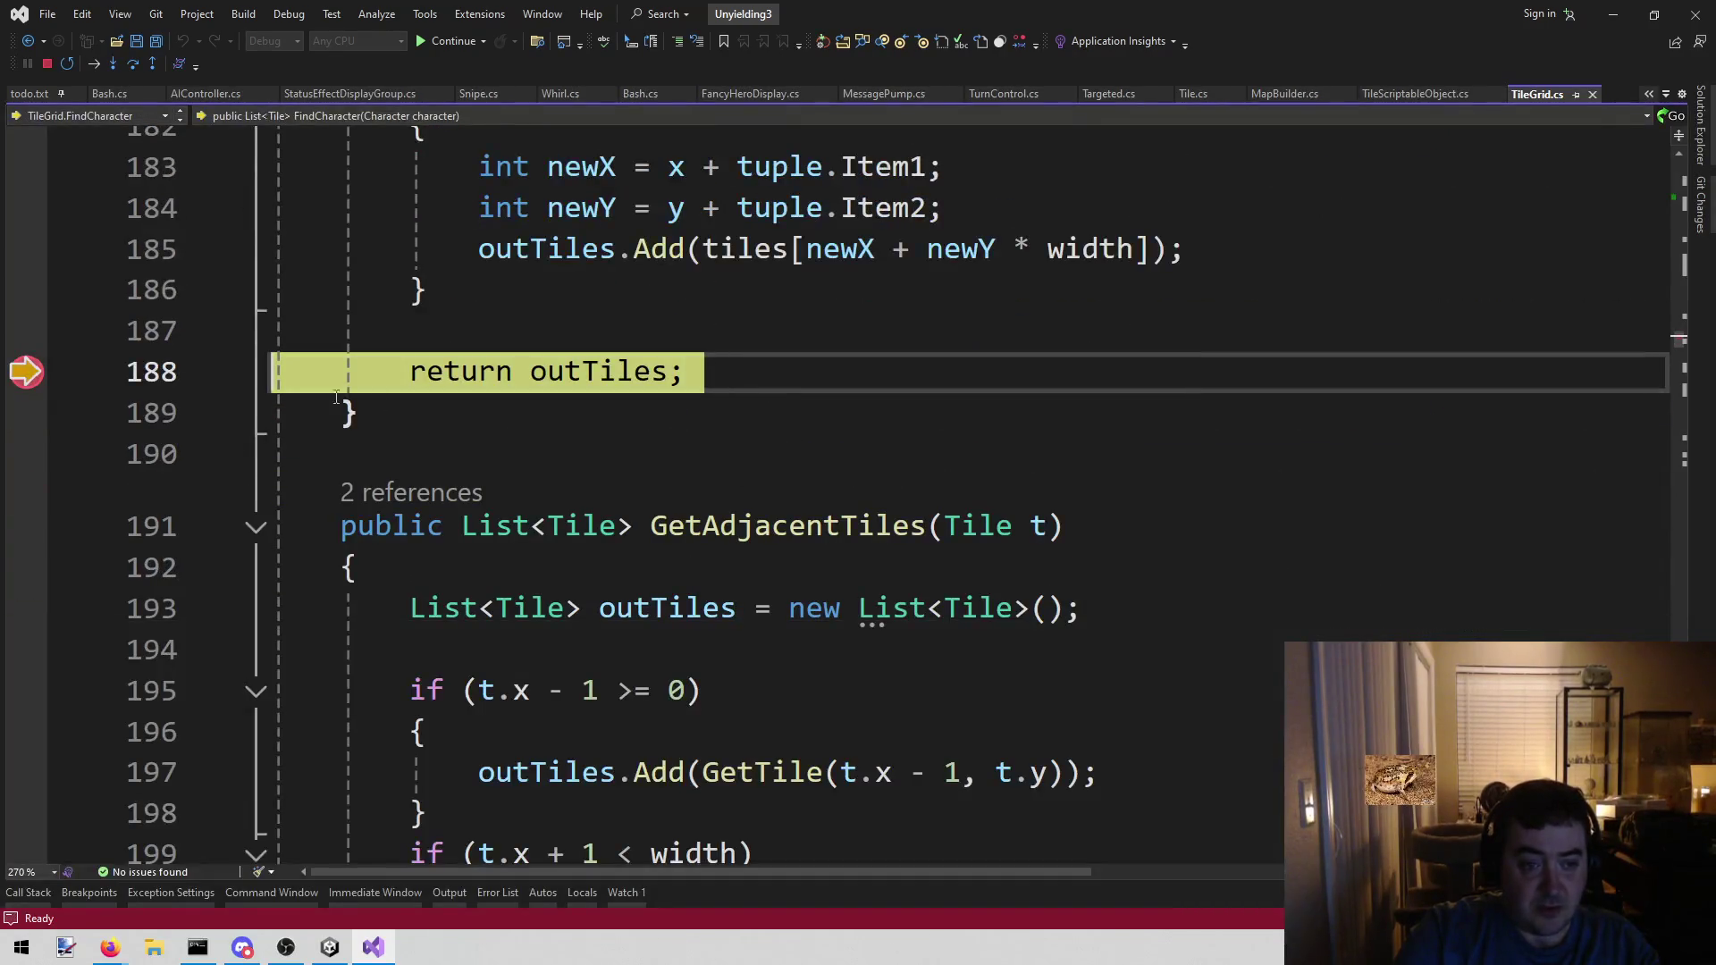
# - Check outTiles shows Count = 4, then return to Snipe.cs line 128 via the call stack
pyautogui.moveTo(626, 376)
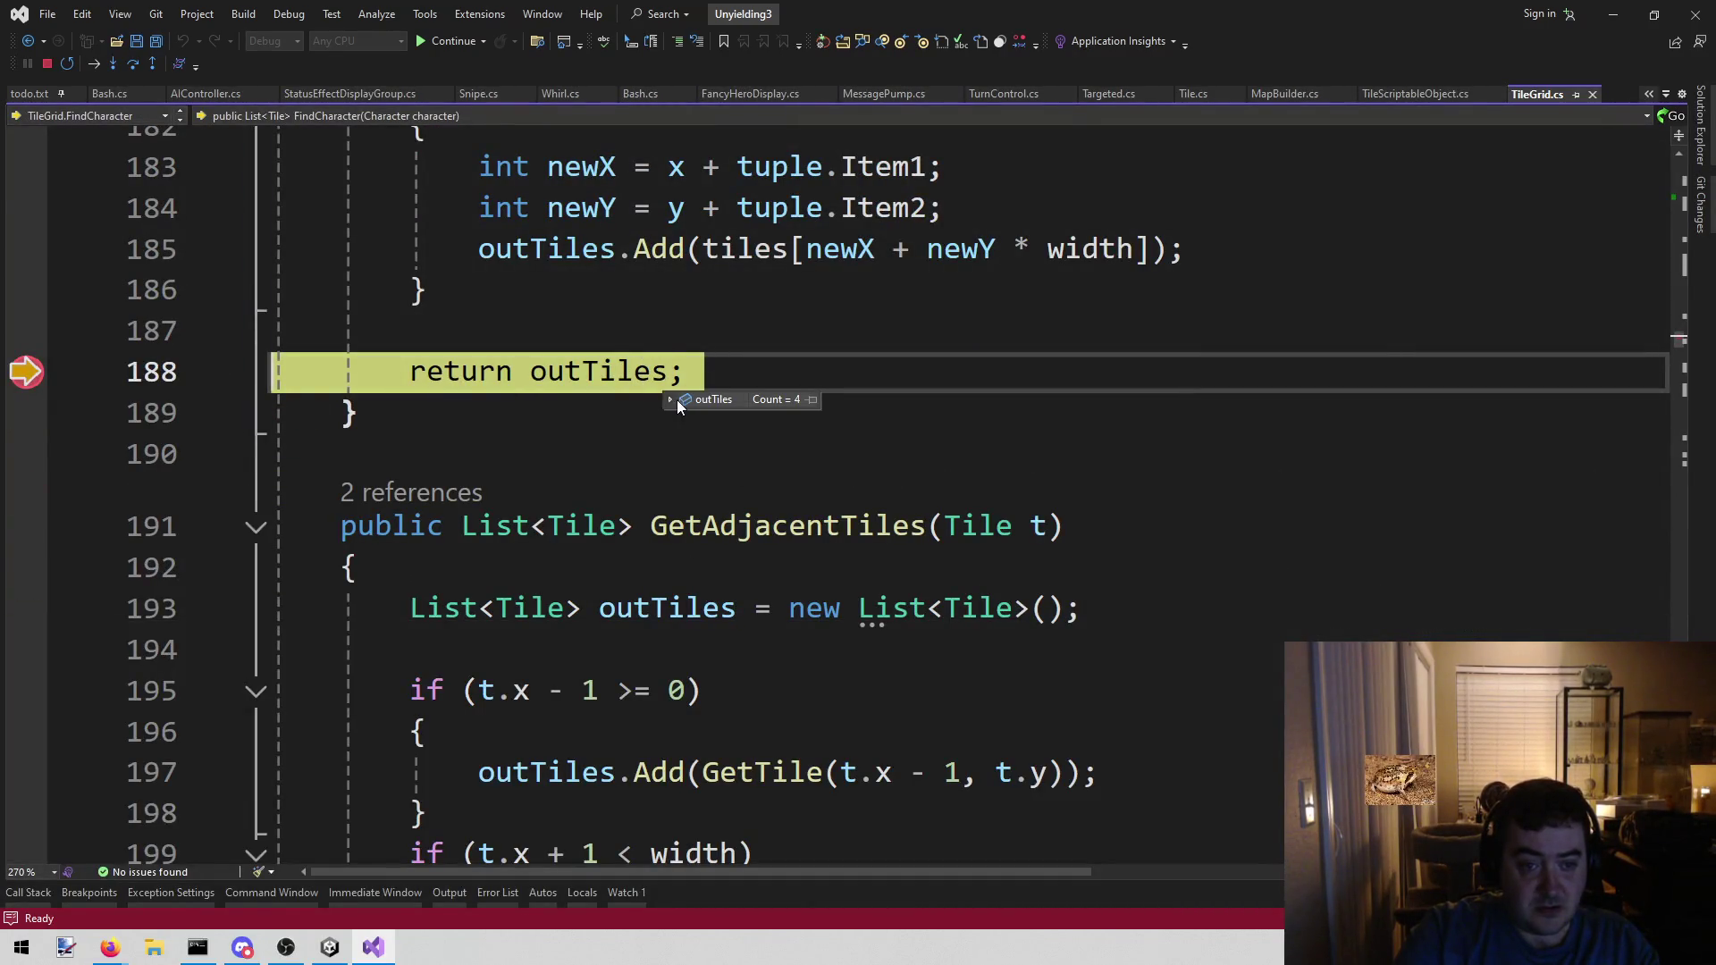
pyautogui.moveTo(668, 401)
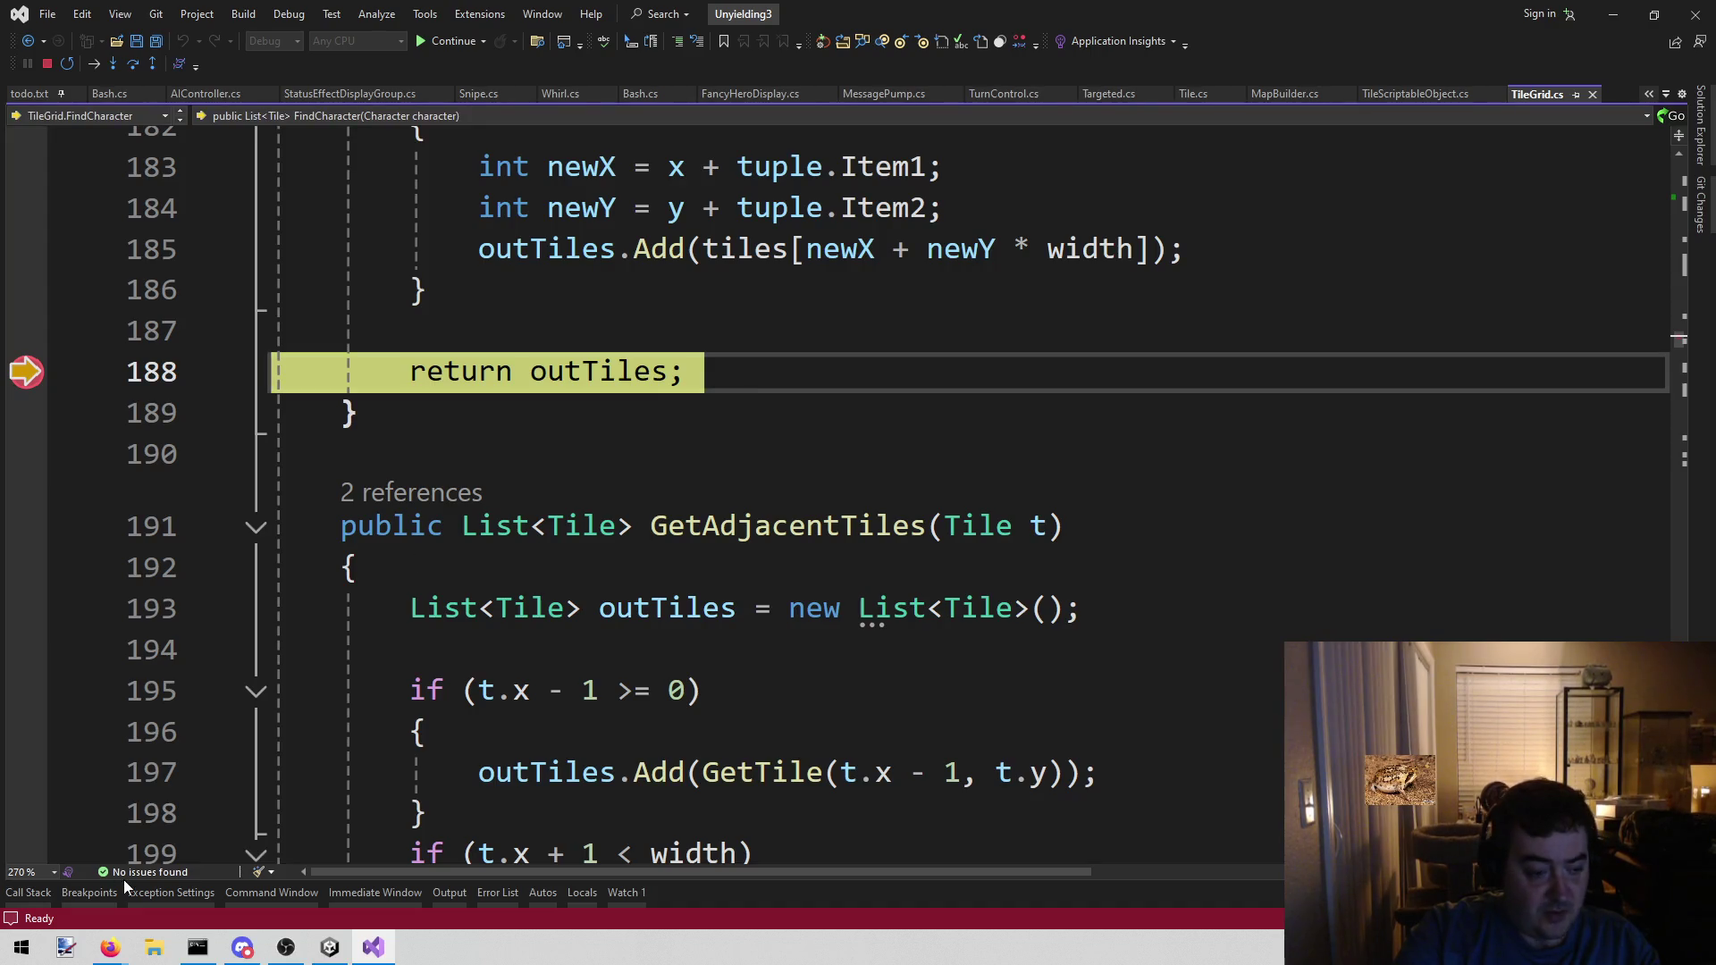
pyautogui.click(28, 893)
pyautogui.press('Down')
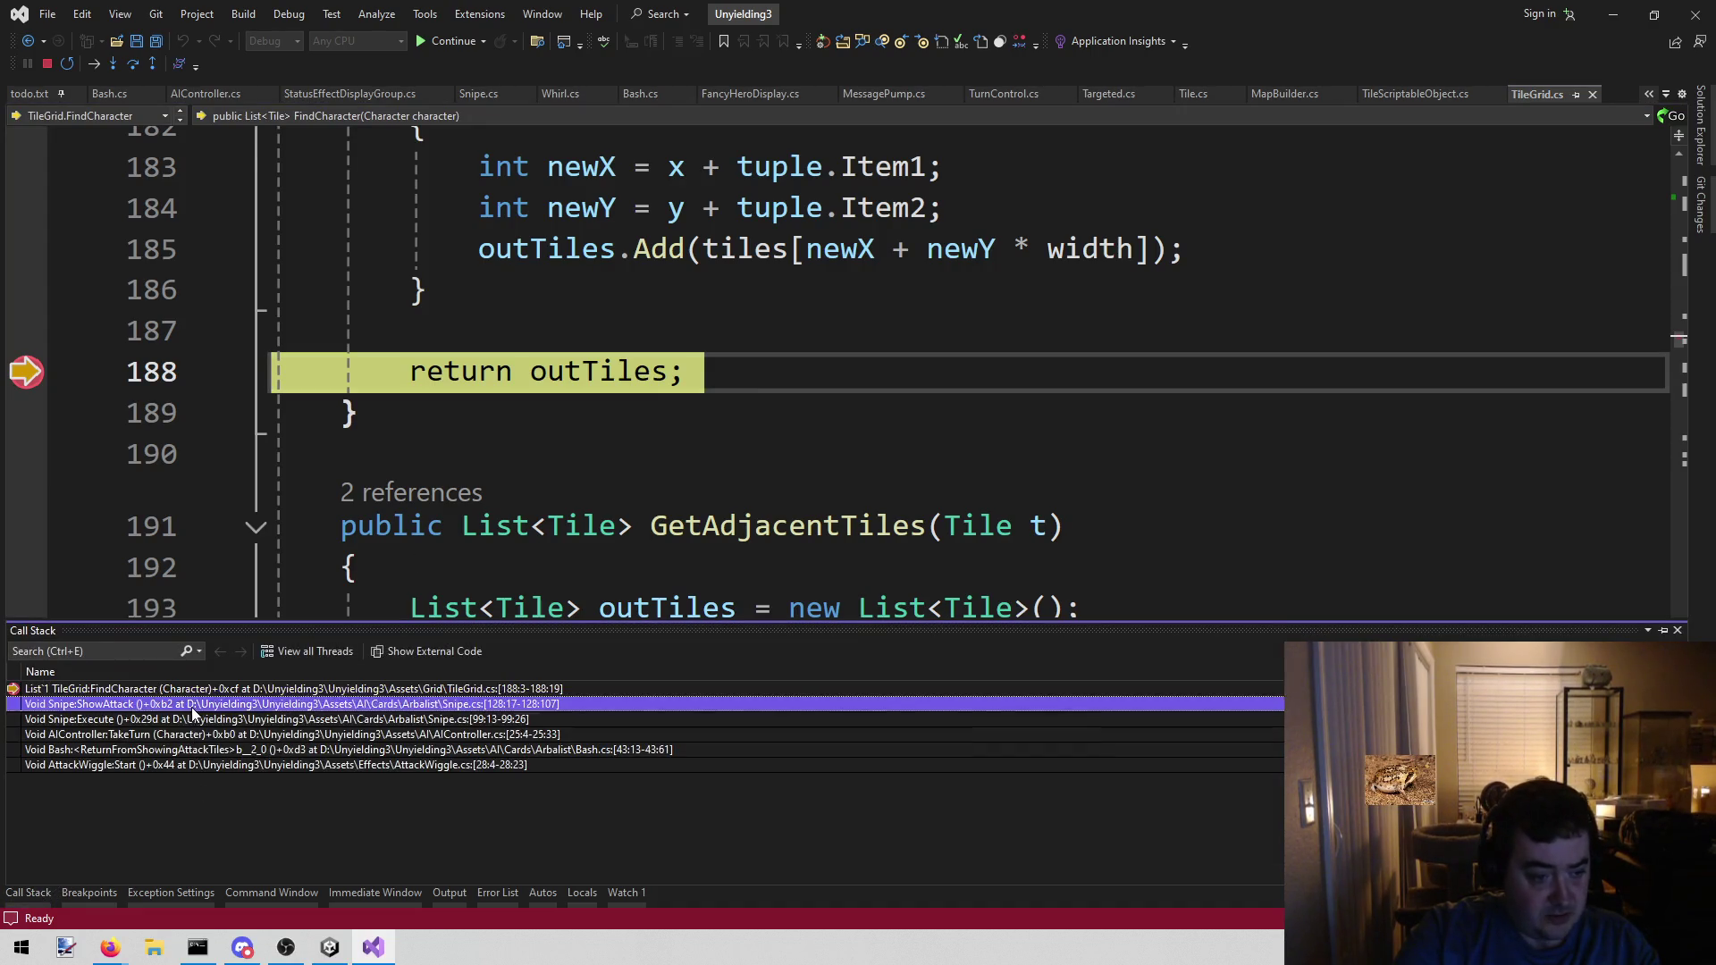
pyautogui.press('Return')
pyautogui.click(902, 330)
# - Inspect heroTile and owningCharacter in the line 128 distance check
pyautogui.moveTo(592, 869)
pyautogui.mouseDown()
pyautogui.moveTo(1004, 885)
pyautogui.moveTo(970, 885)
pyautogui.mouseUp()
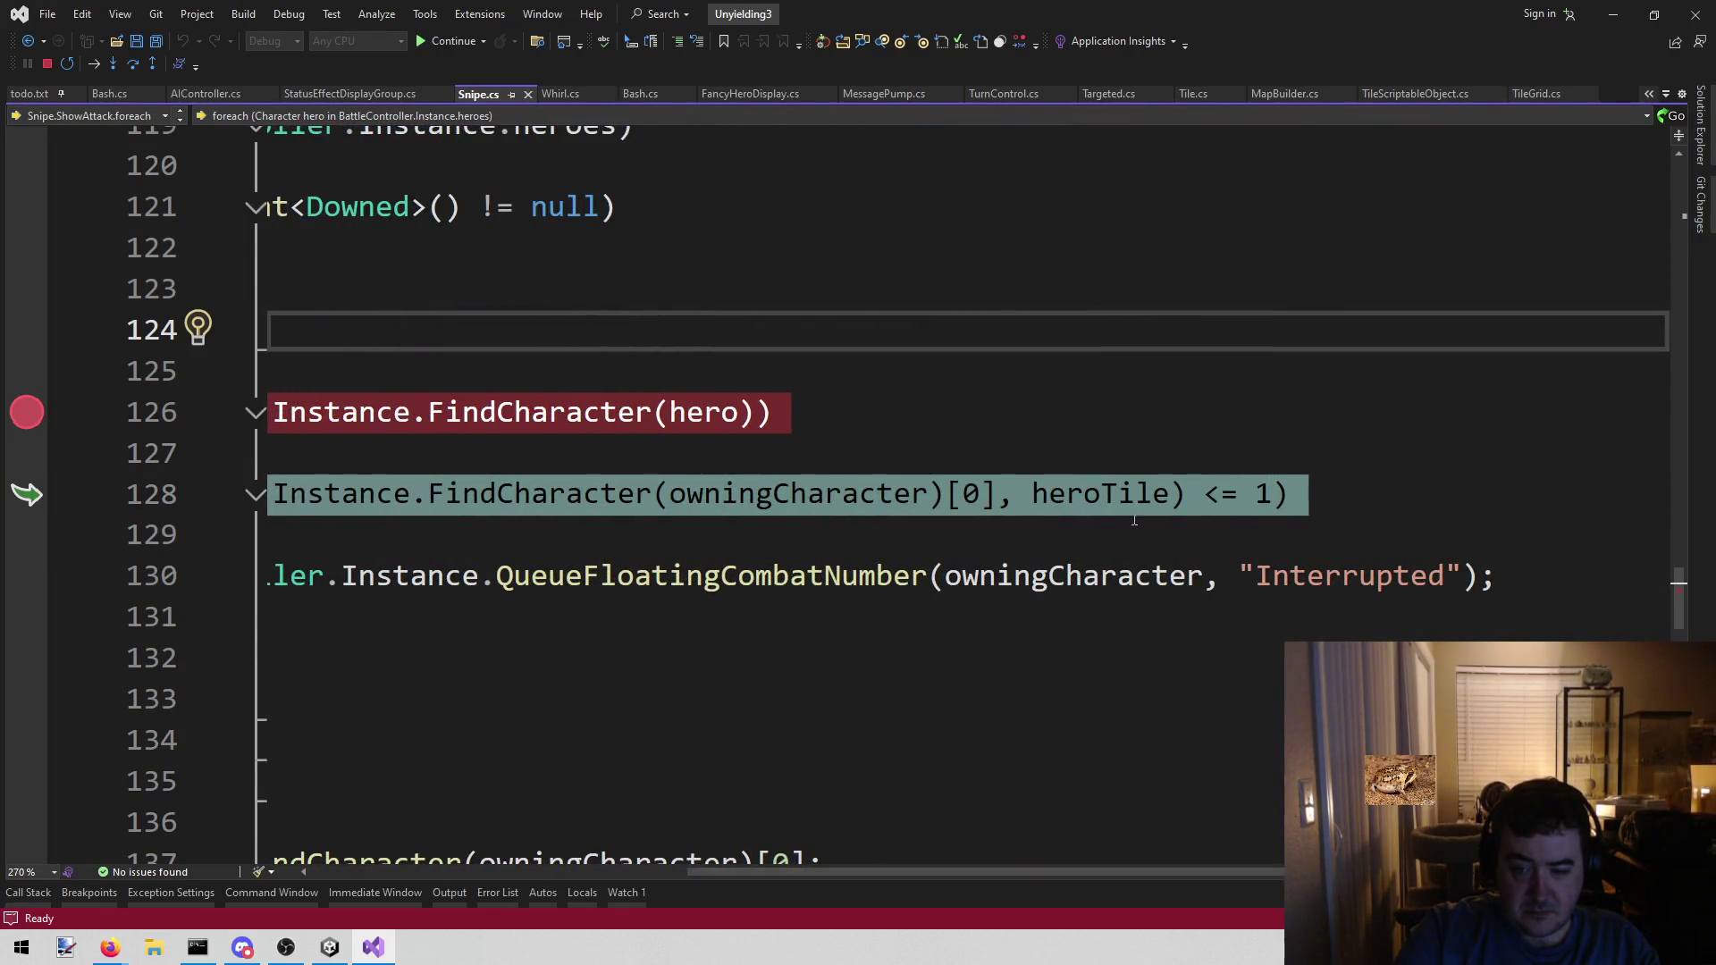
pyautogui.moveTo(1025, 516)
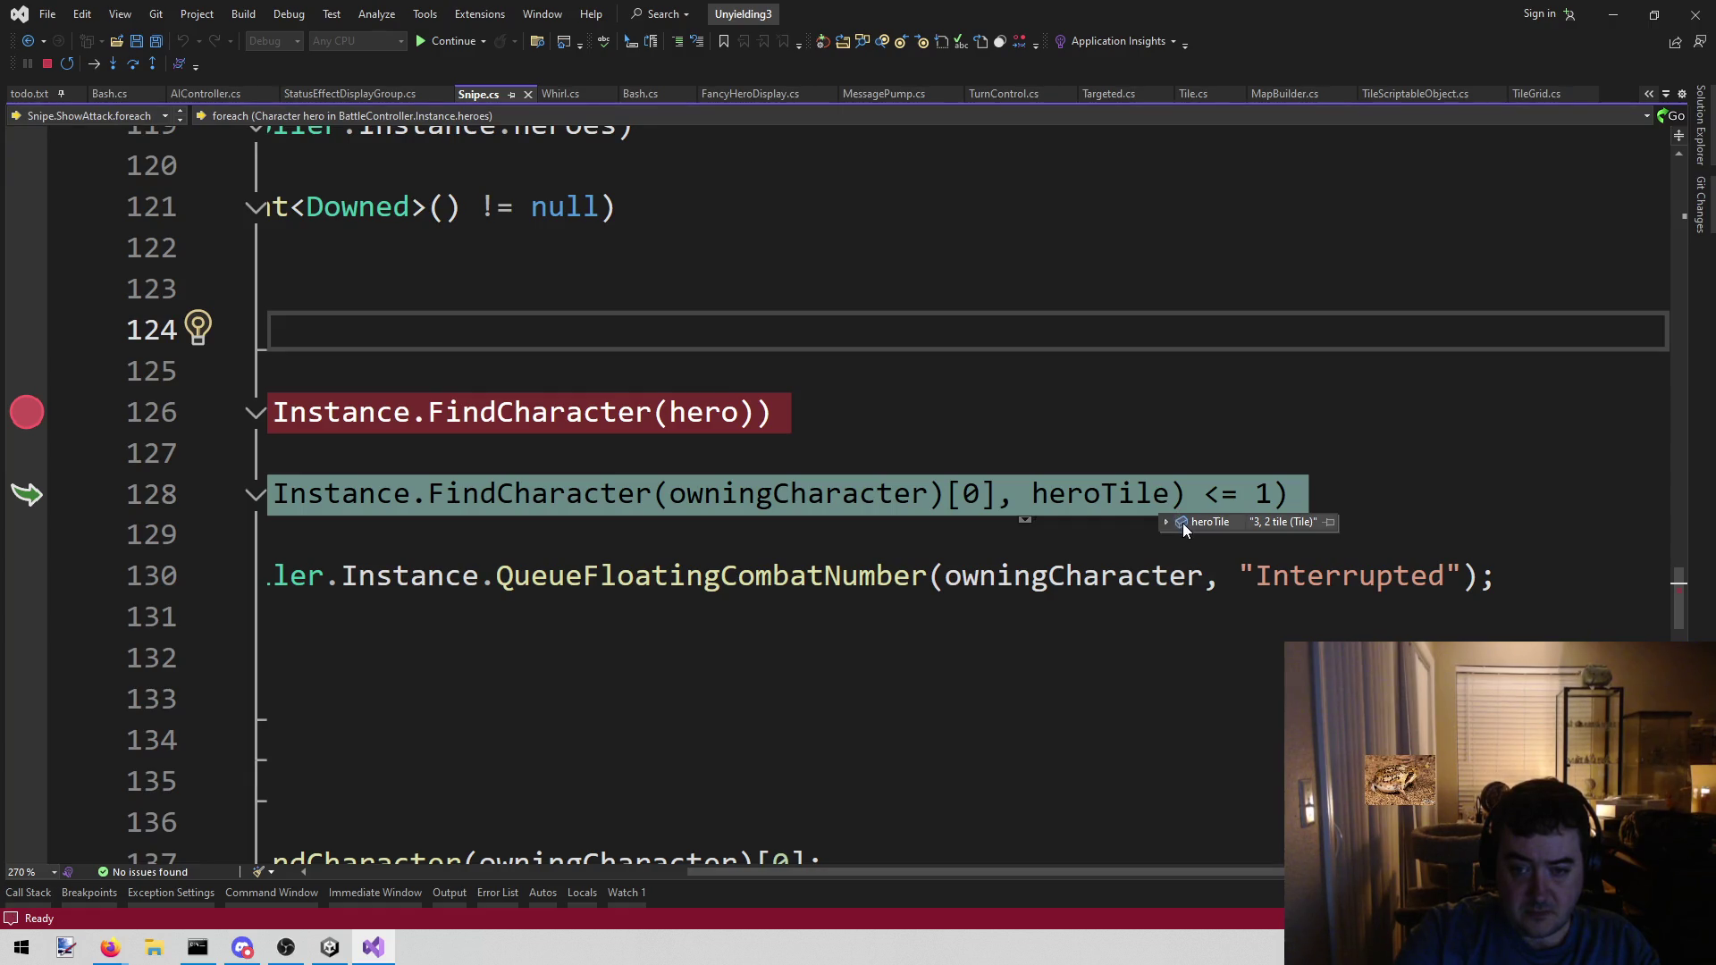
pyautogui.click(937, 493)
pyautogui.moveTo(982, 494)
pyautogui.mouseDown()
pyautogui.moveTo(1034, 494)
pyautogui.moveTo(880, 494)
pyautogui.moveTo(1332, 496)
pyautogui.mouseUp()
pyautogui.hscroll(-5, 880, 493)
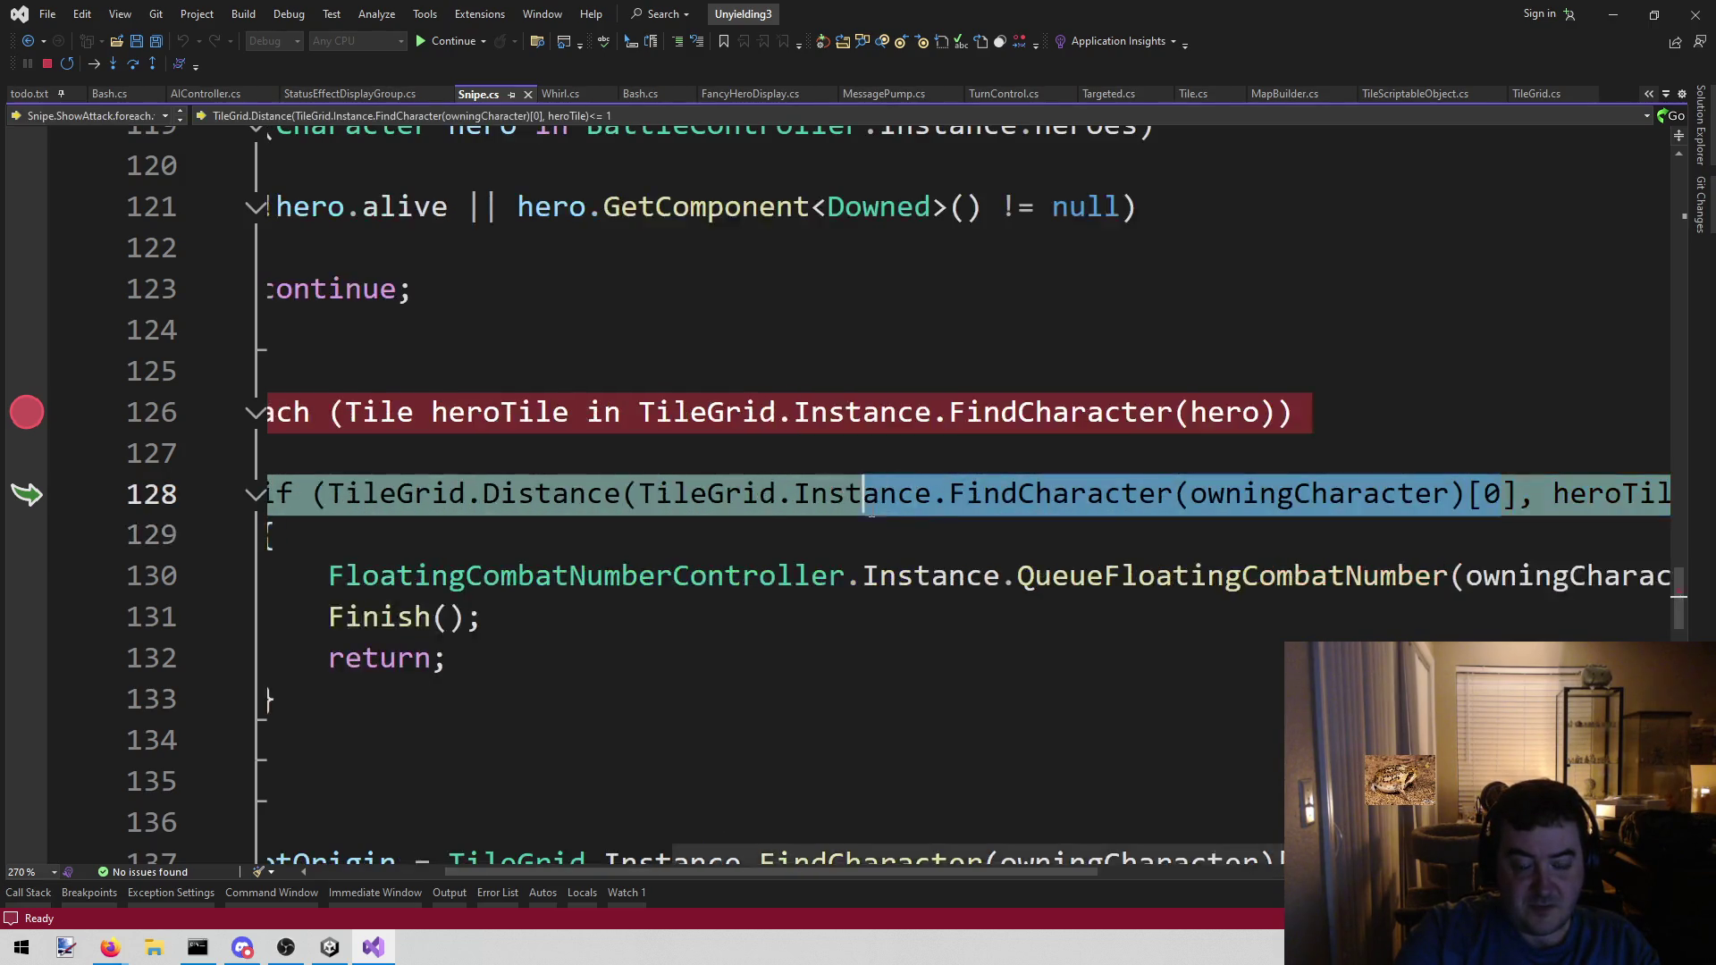
pyautogui.click(1331, 494)
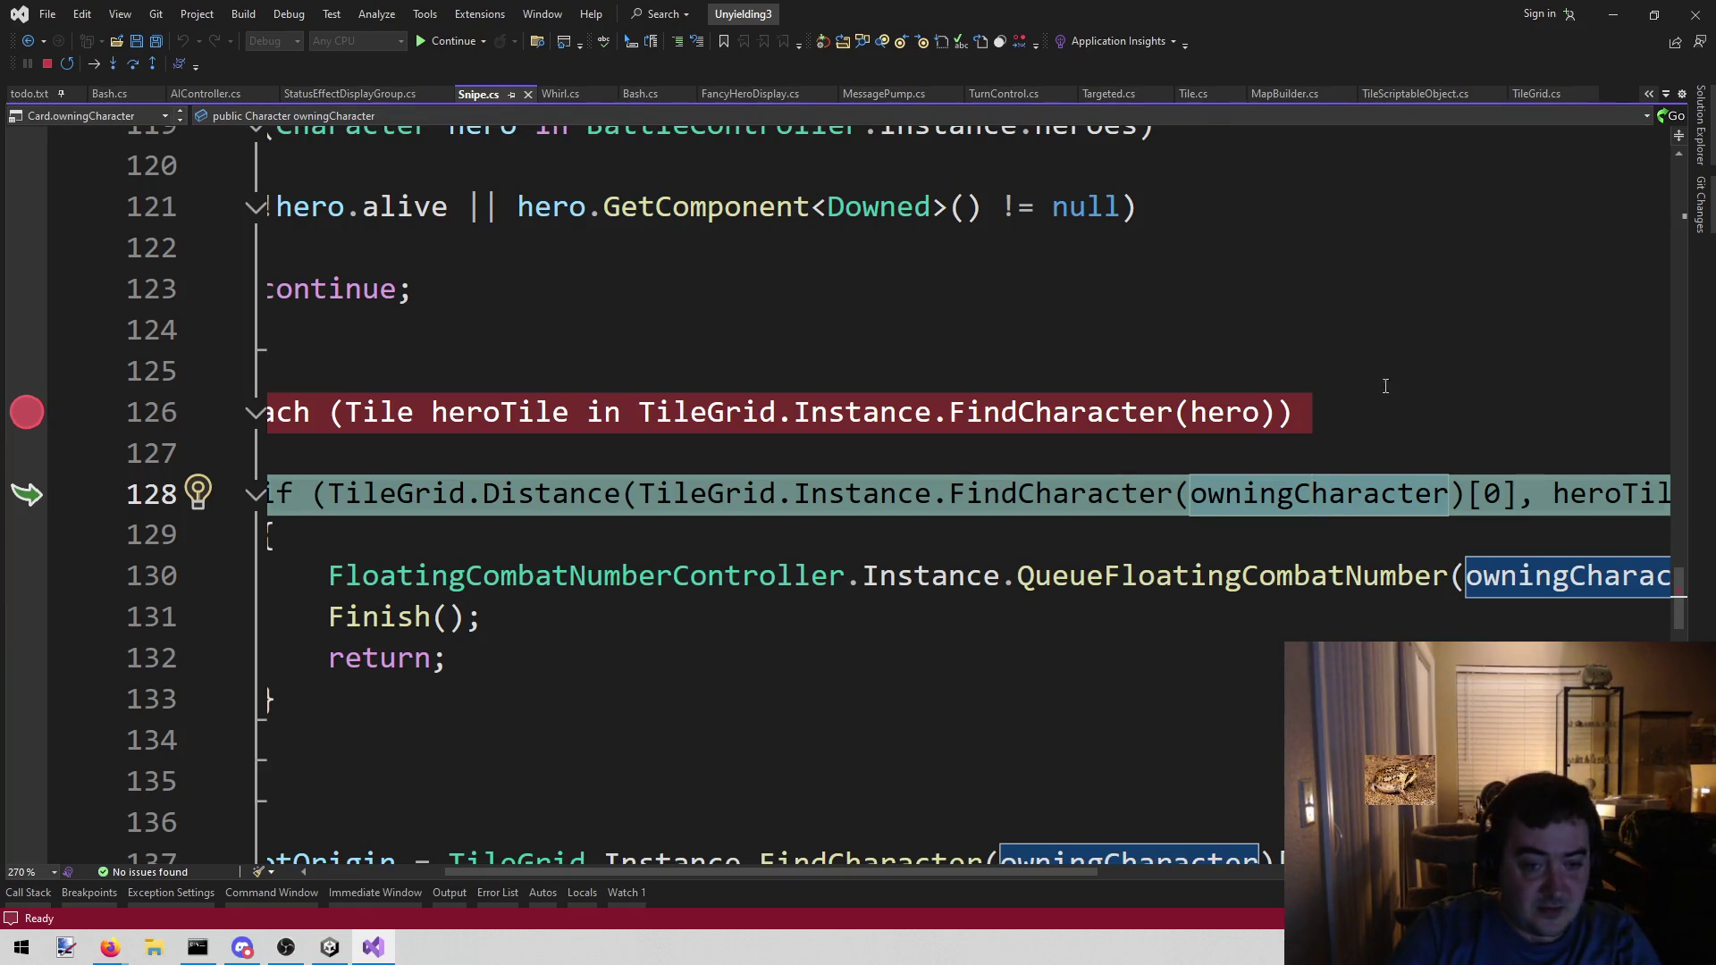
# - Remove the line 126 breakpoint and stop debugging
pyautogui.hscroll(-3, 795, 871)
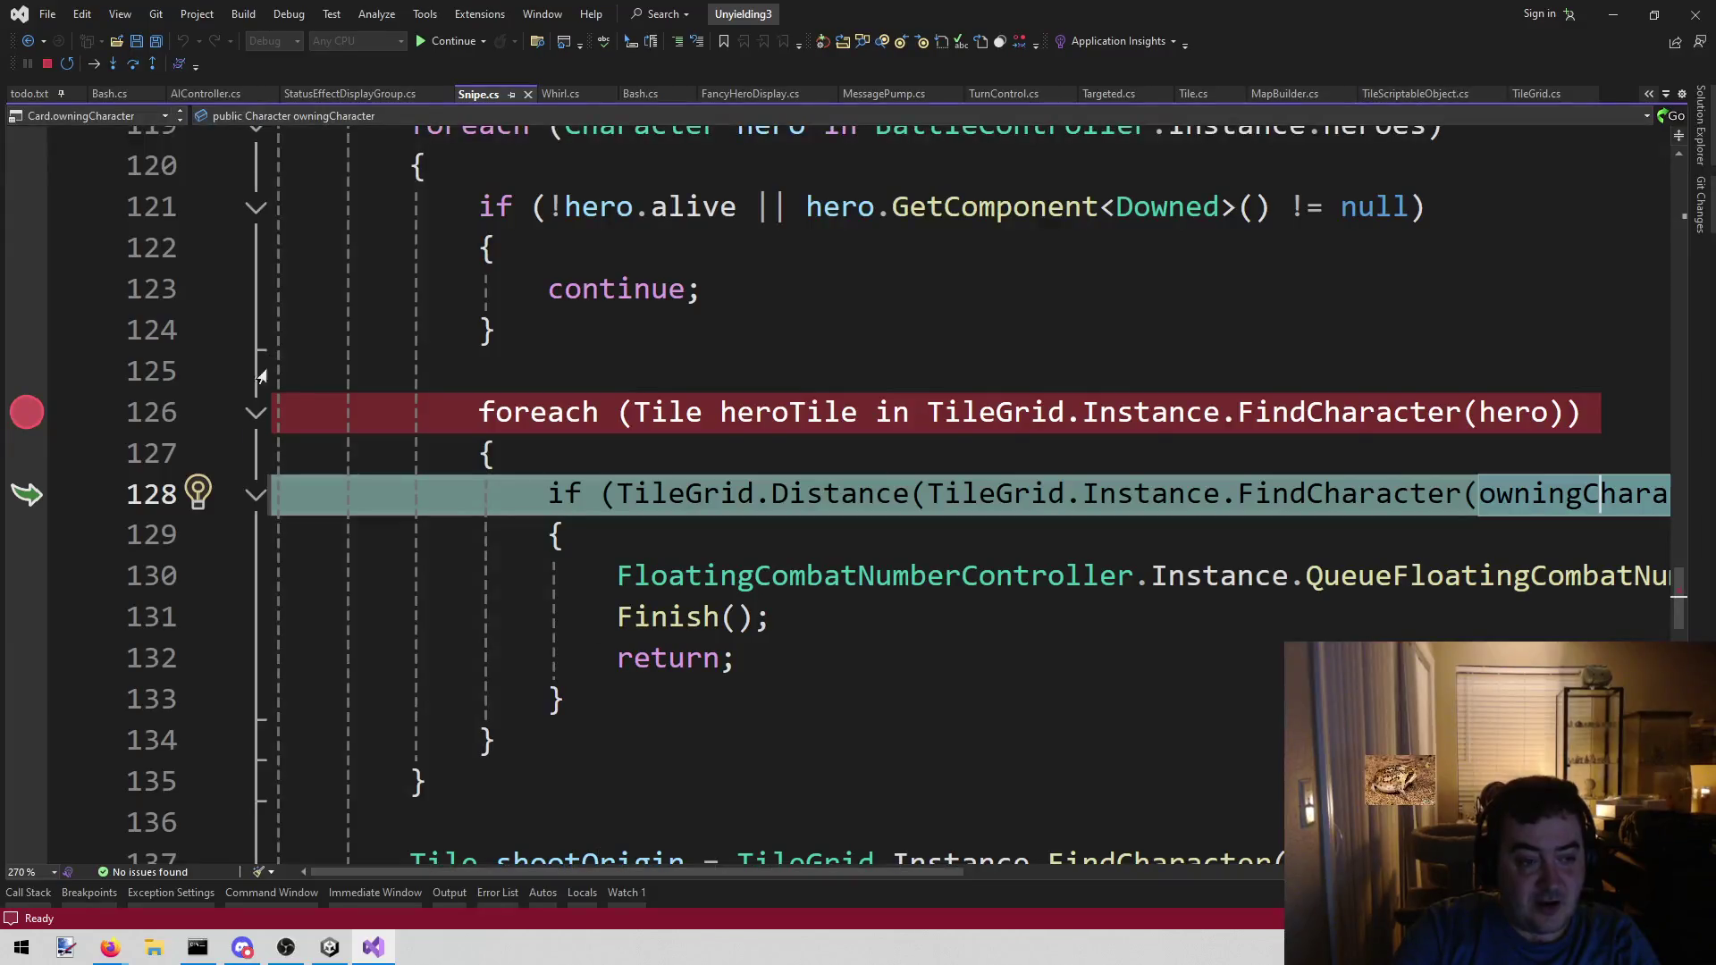
pyautogui.click(23, 412)
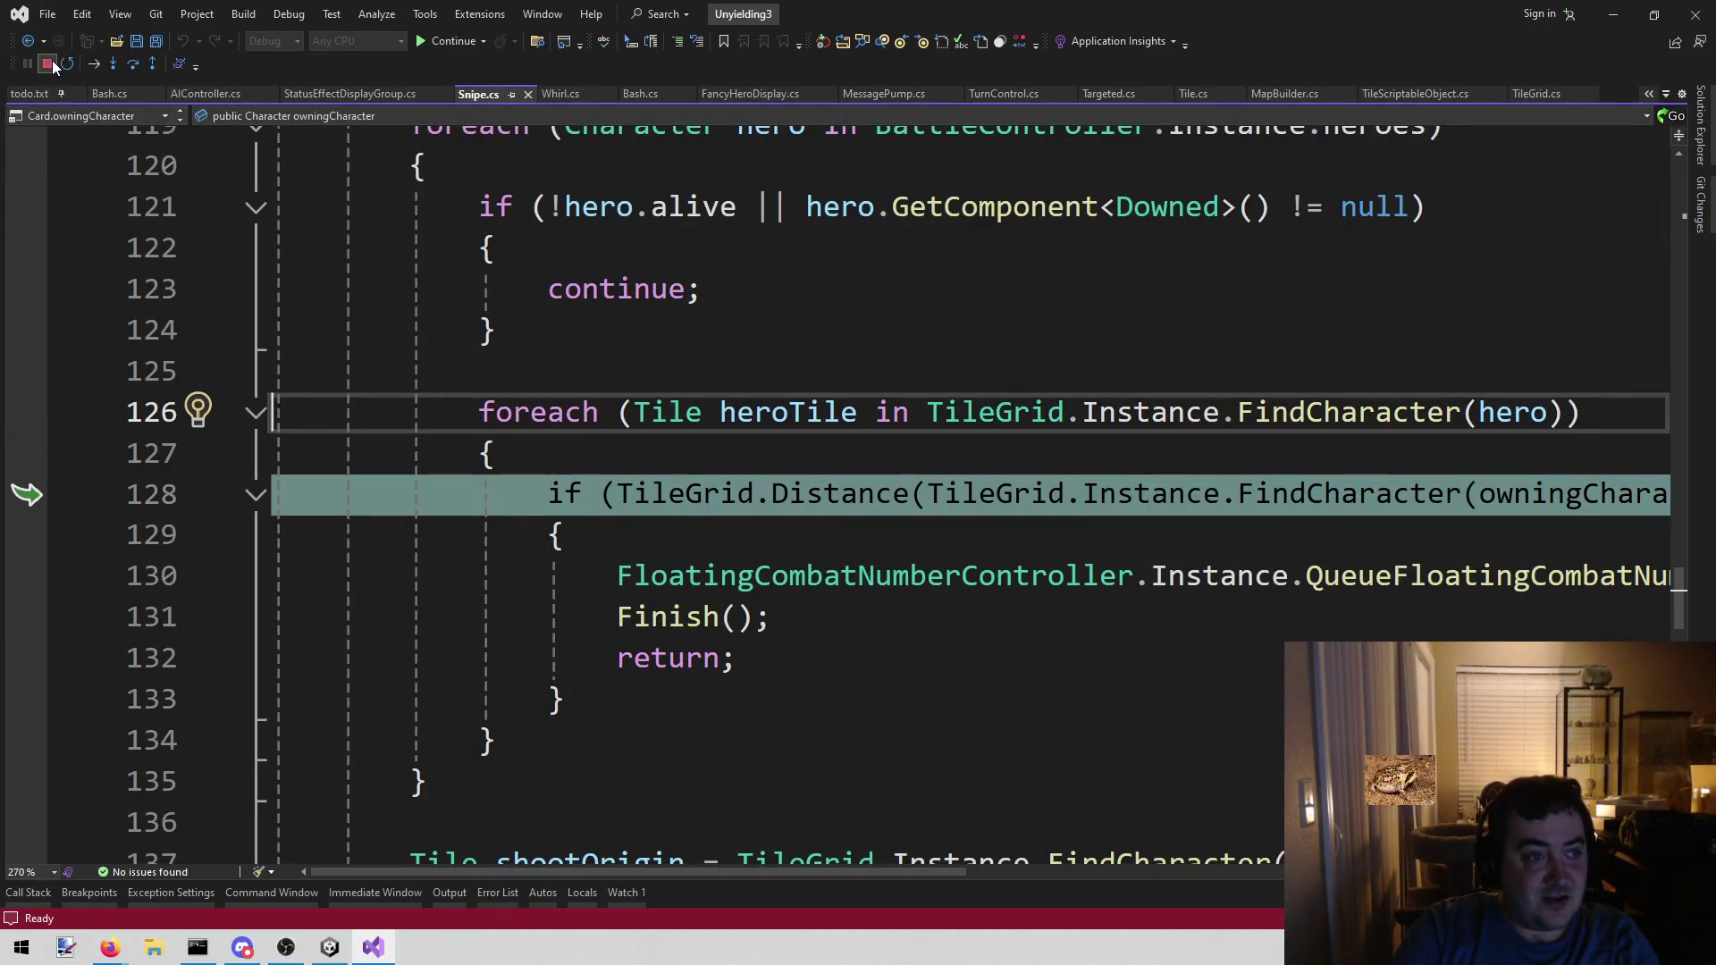
pyautogui.click(49, 64)
# - Add a new line 128 starting with TileGrid.Instance.GetDistanceBetweenCharacters( inside the foreach loop
pyautogui.click(623, 433)
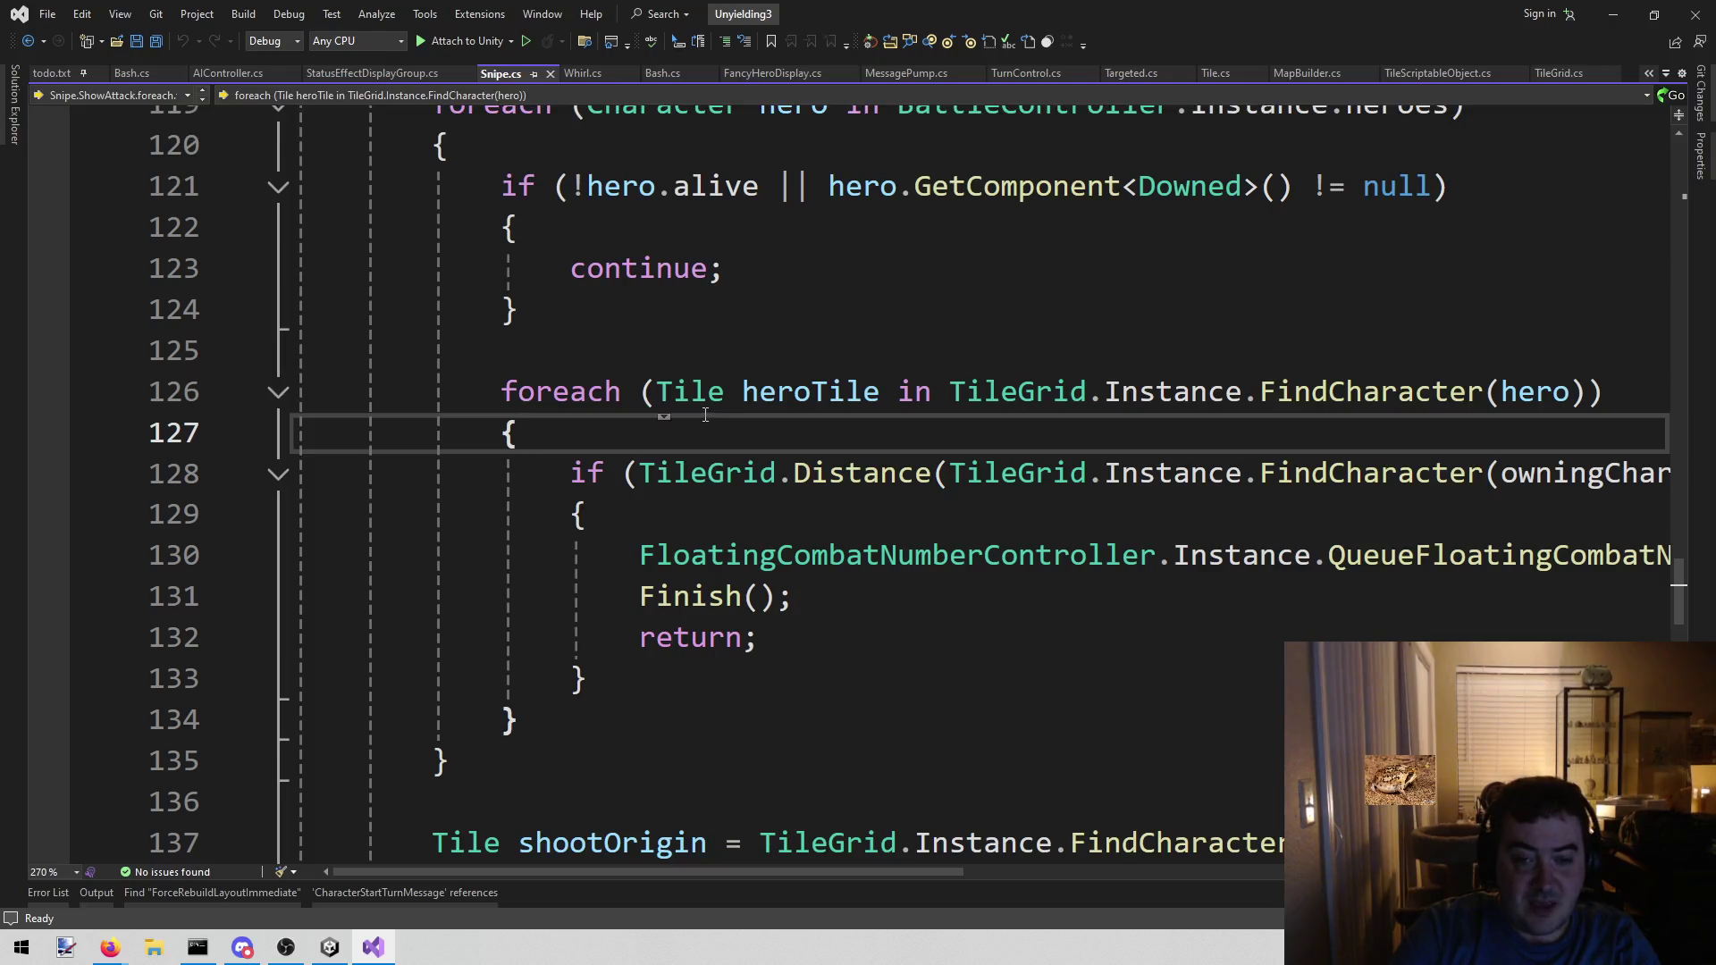
pyautogui.press('Return')
pyautogui.write('TileGrid')
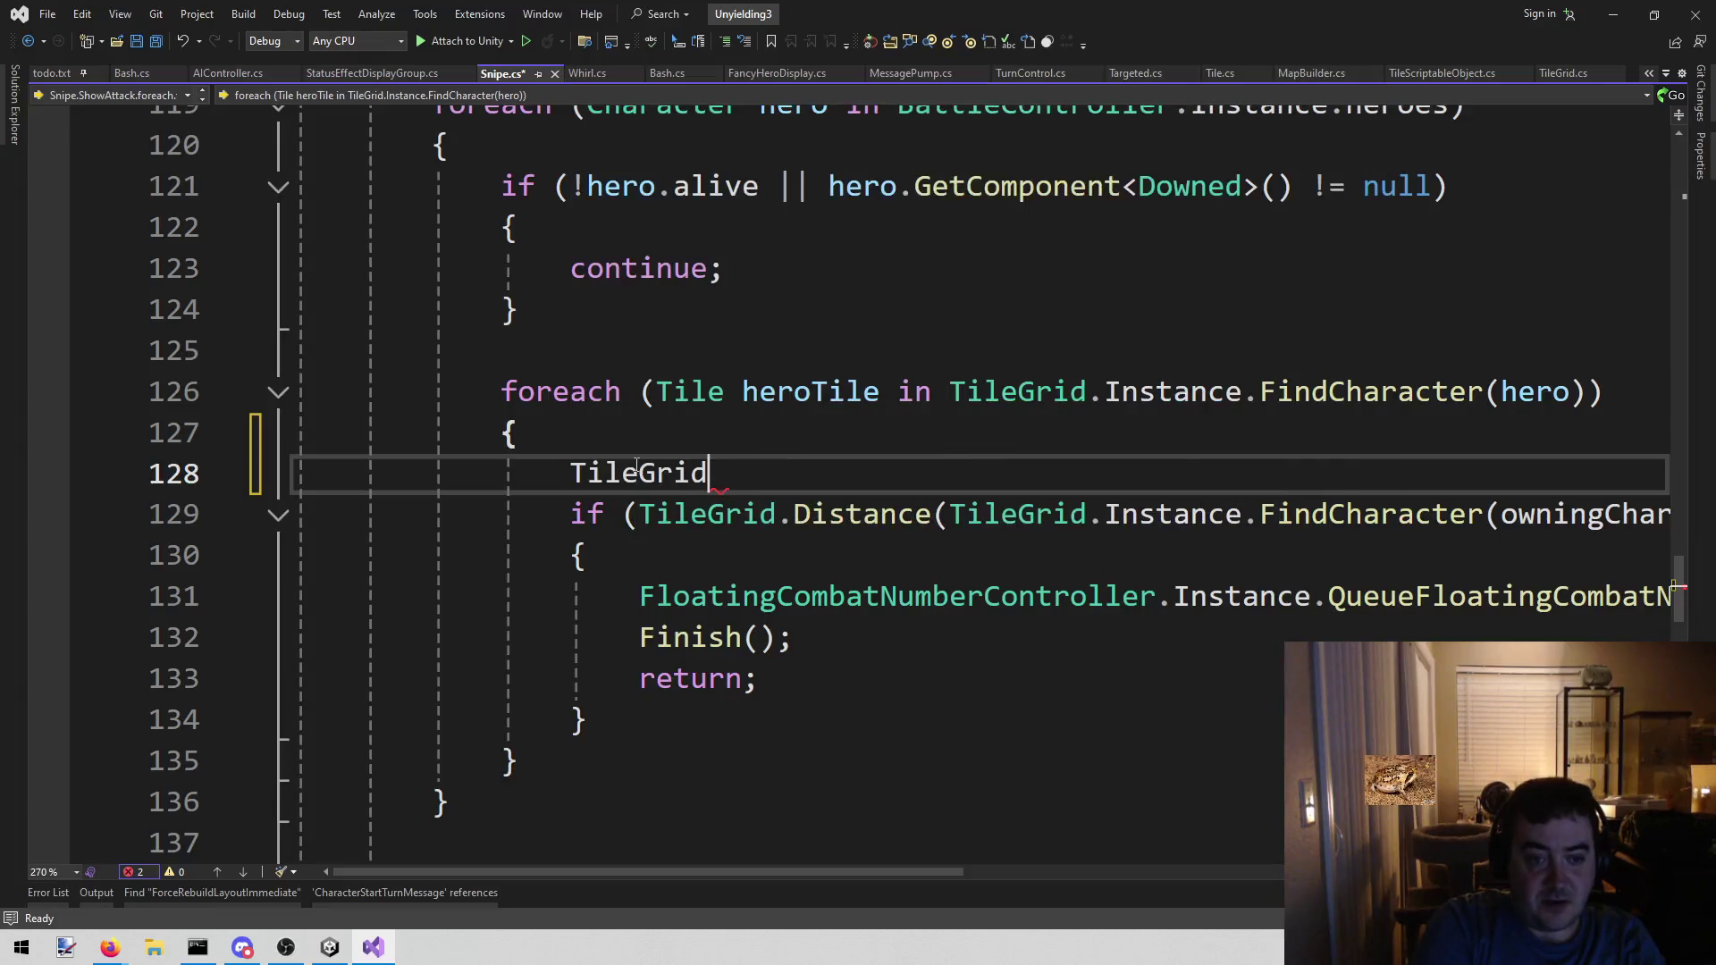
pyautogui.write('.dis')
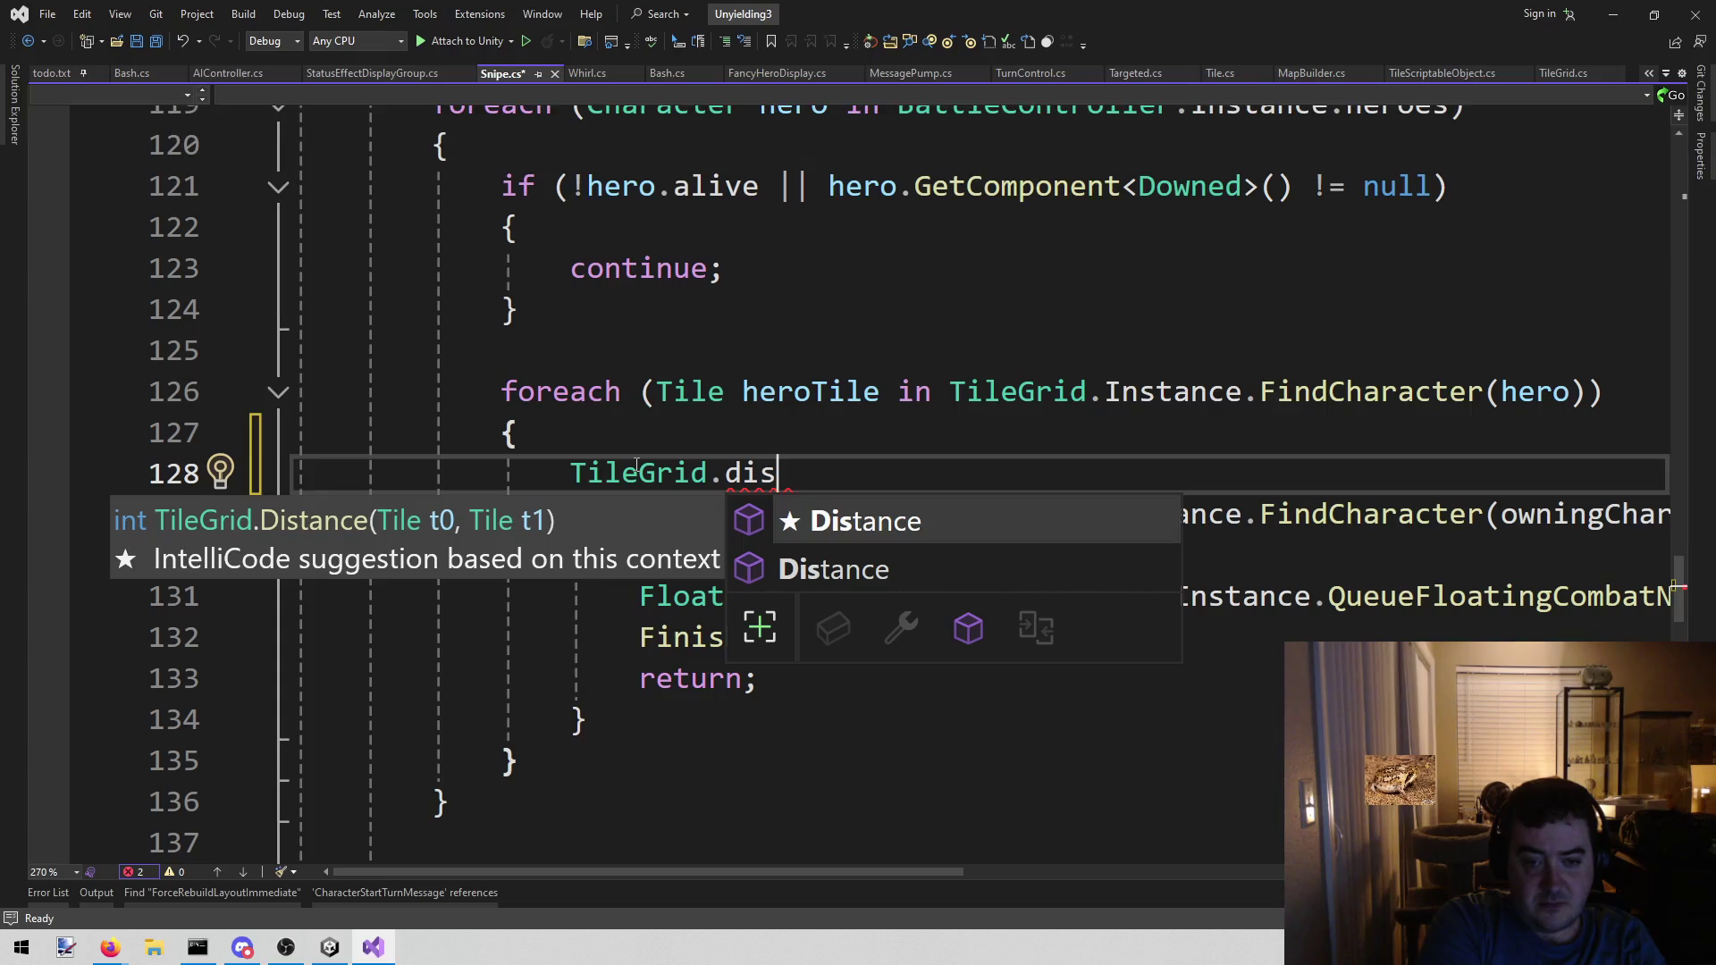
pyautogui.press('Escape')
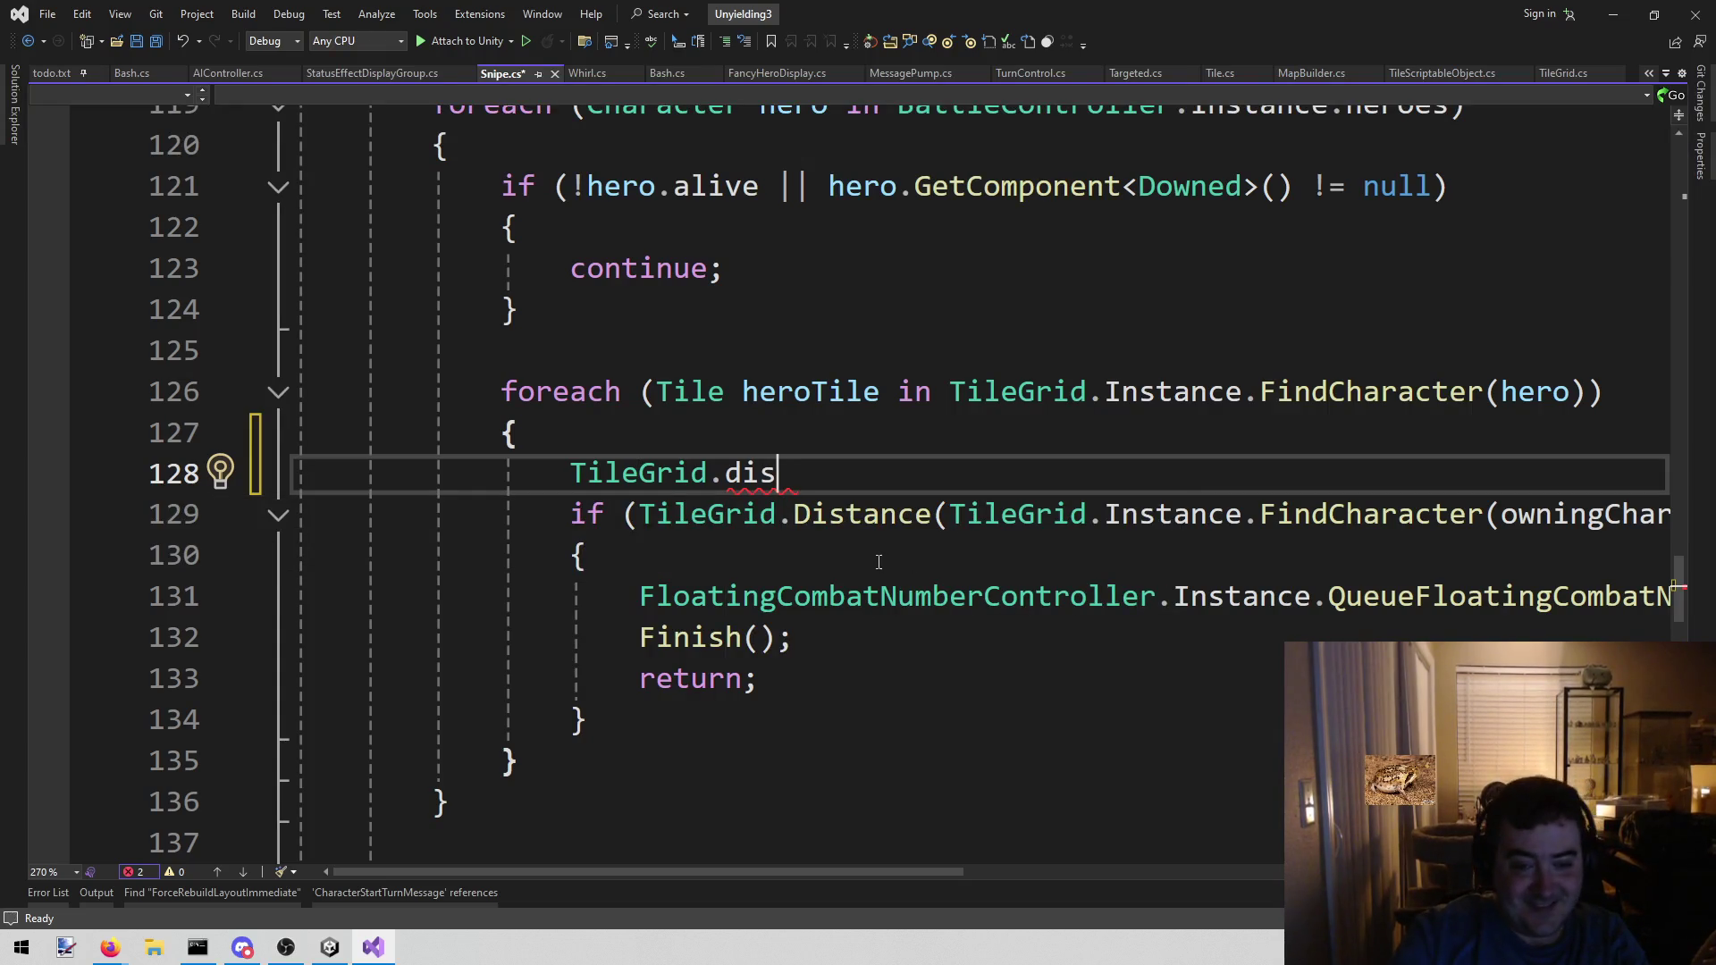
pyautogui.moveTo(854, 513)
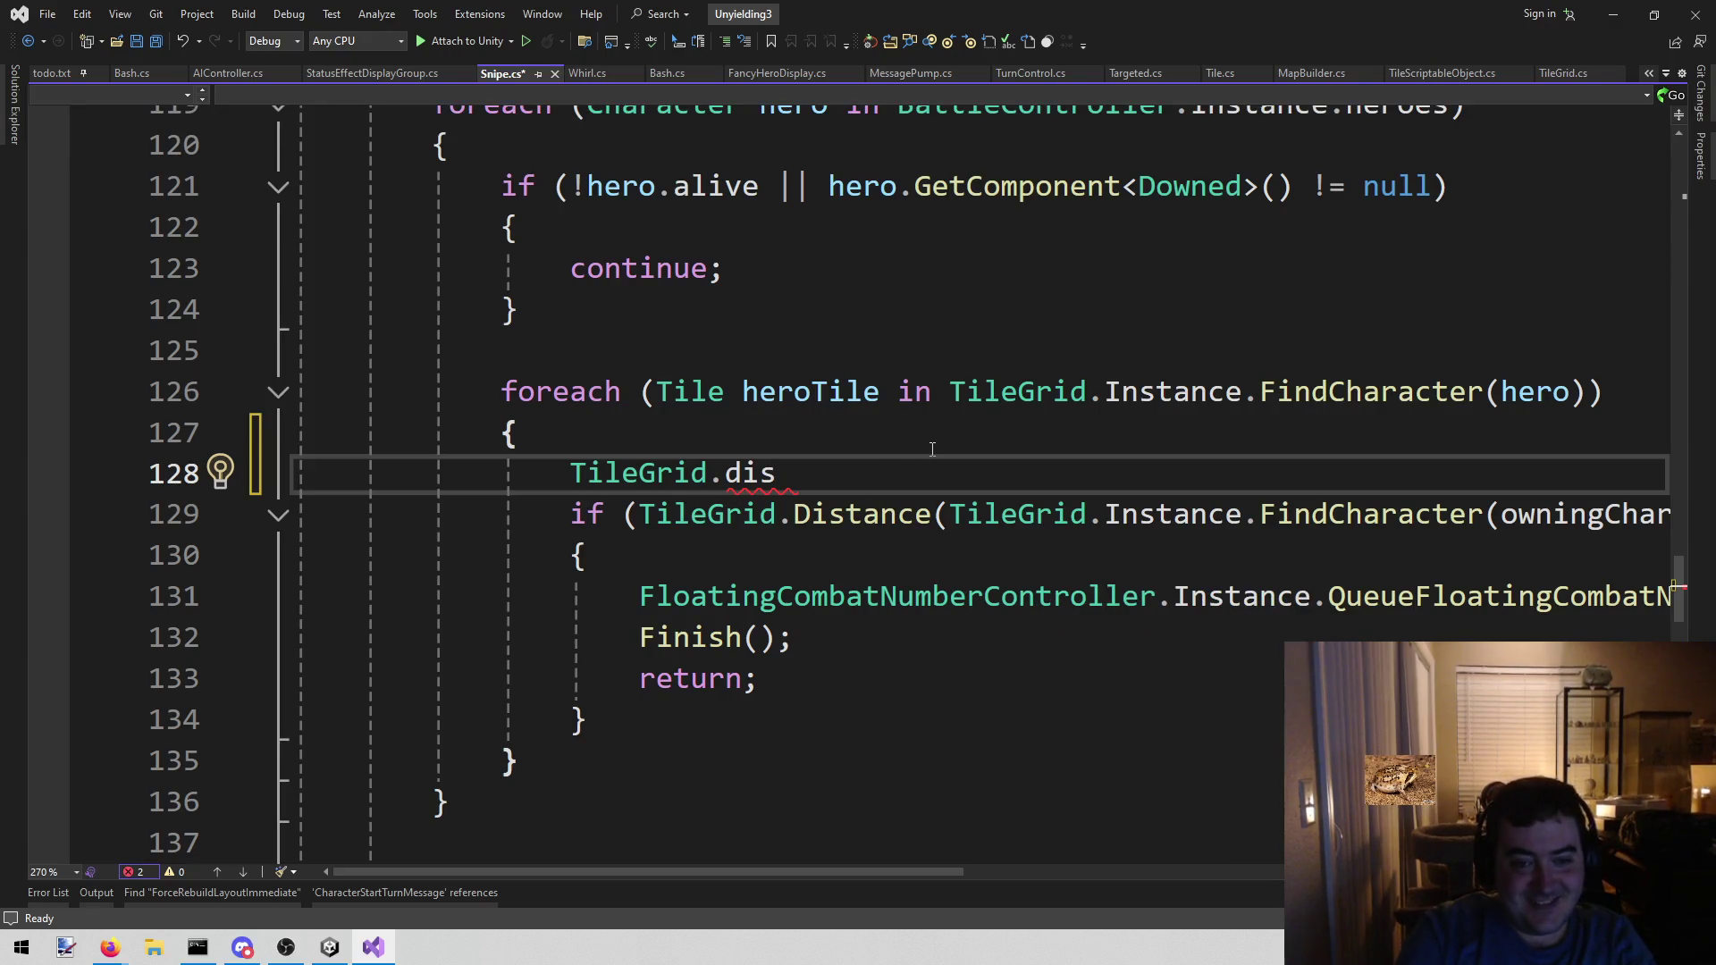
pyautogui.hotkey('ctrl', 'shift', 'Left')
pyautogui.press('BackSpace')
pyautogui.press('BackSpace')
pyautogui.write('.')
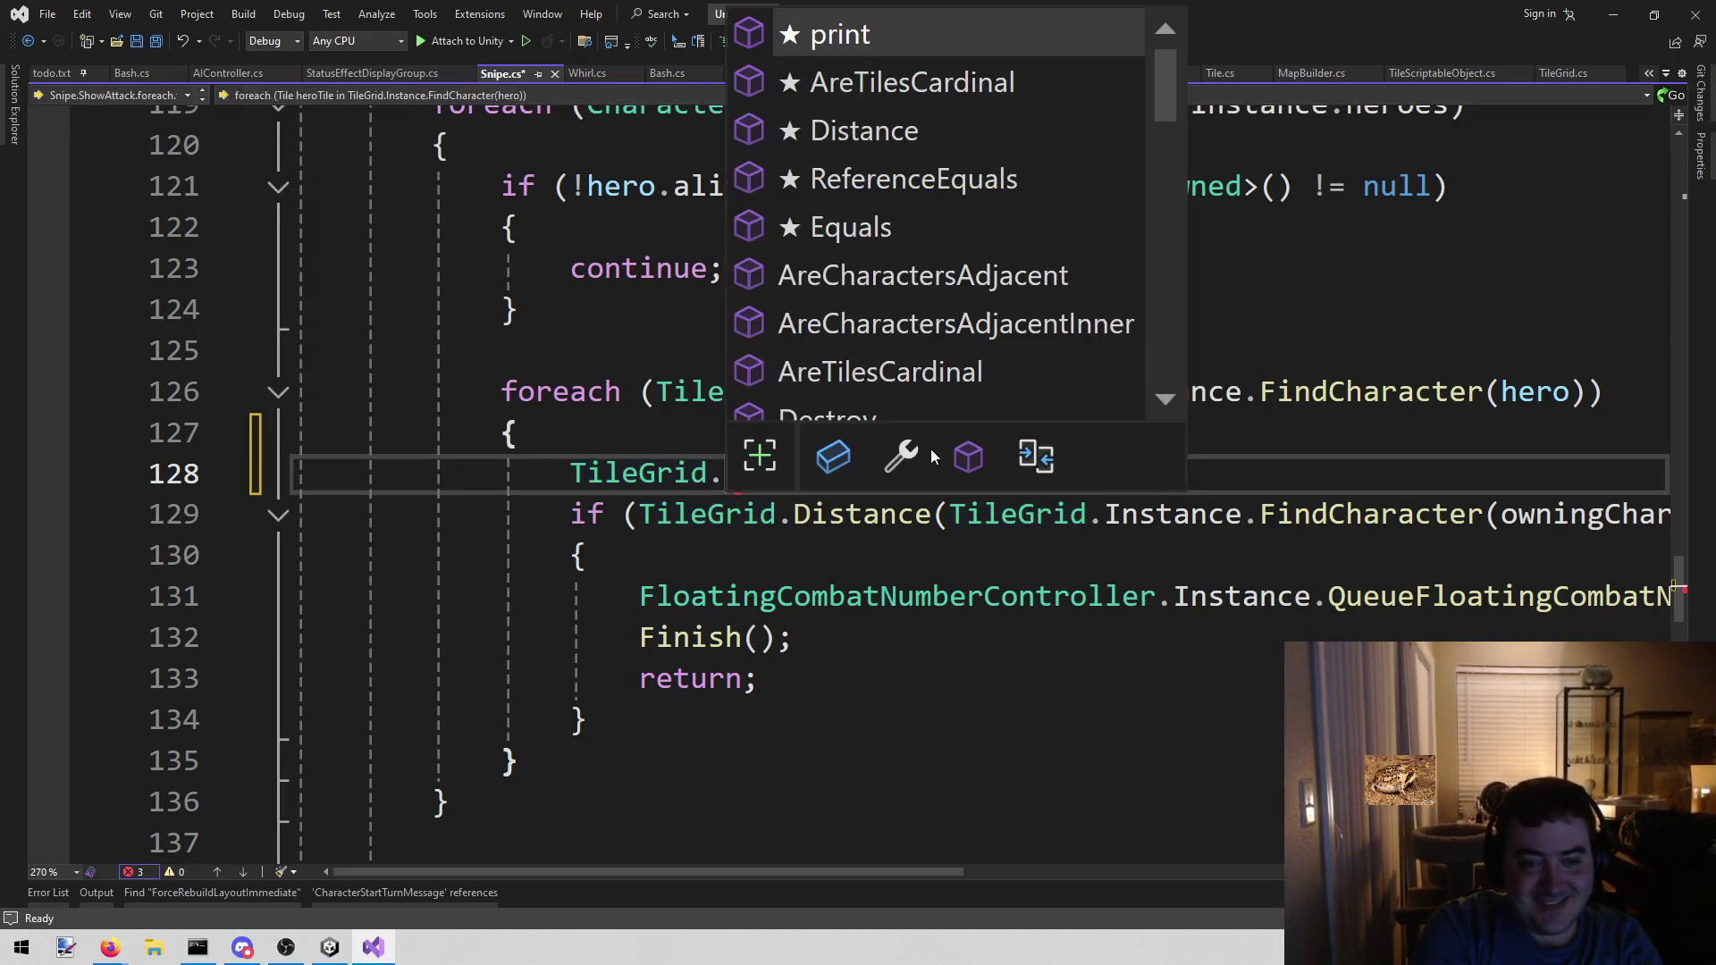
pyautogui.write('in.dis')
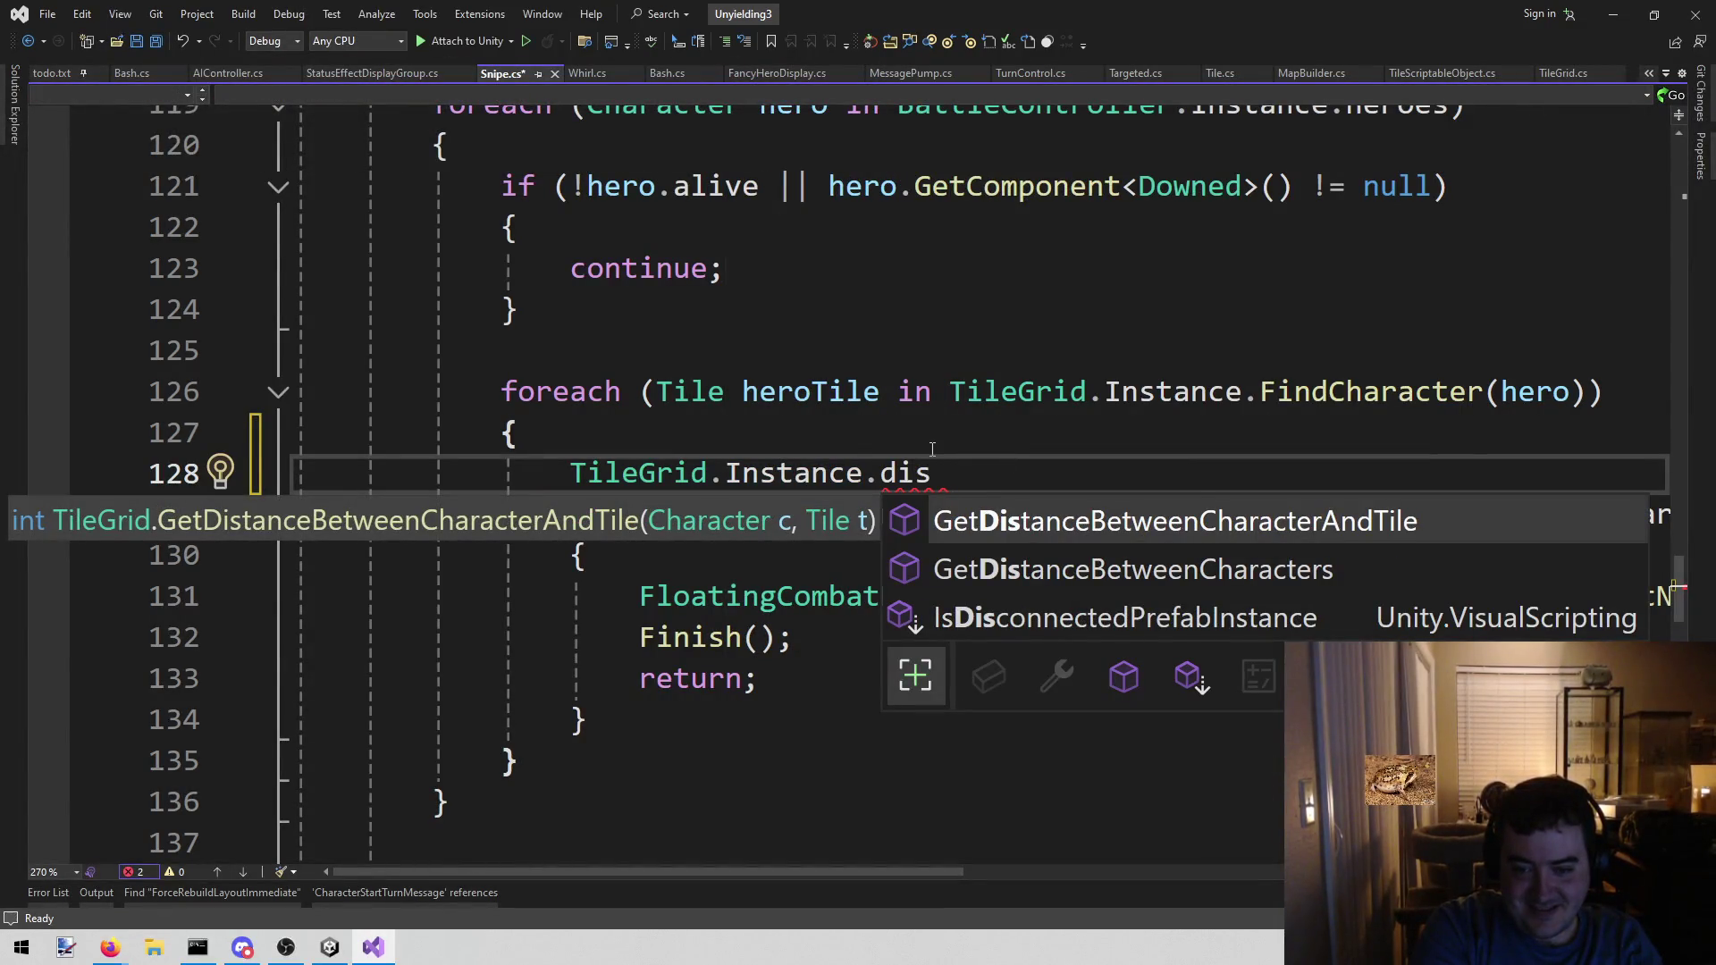
pyautogui.press('Down')
pyautogui.press('Tab')
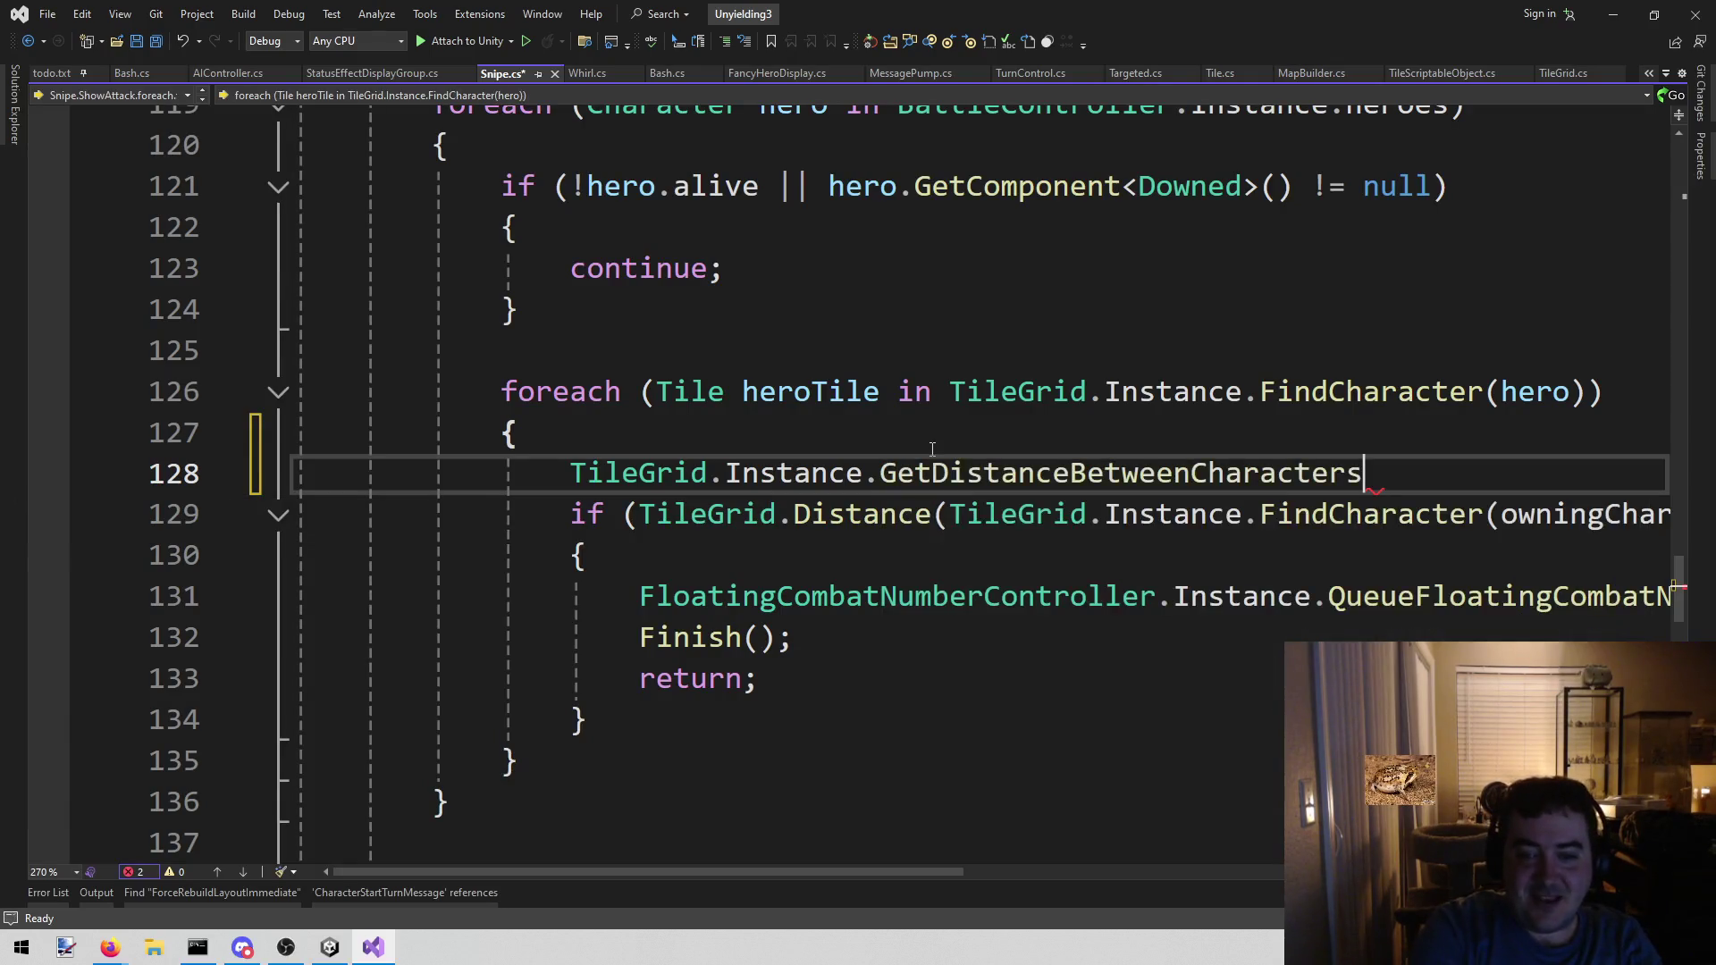
pyautogui.write('(')
pyautogui.press('Up')
pyautogui.press('Up')
pyautogui.press('Up')
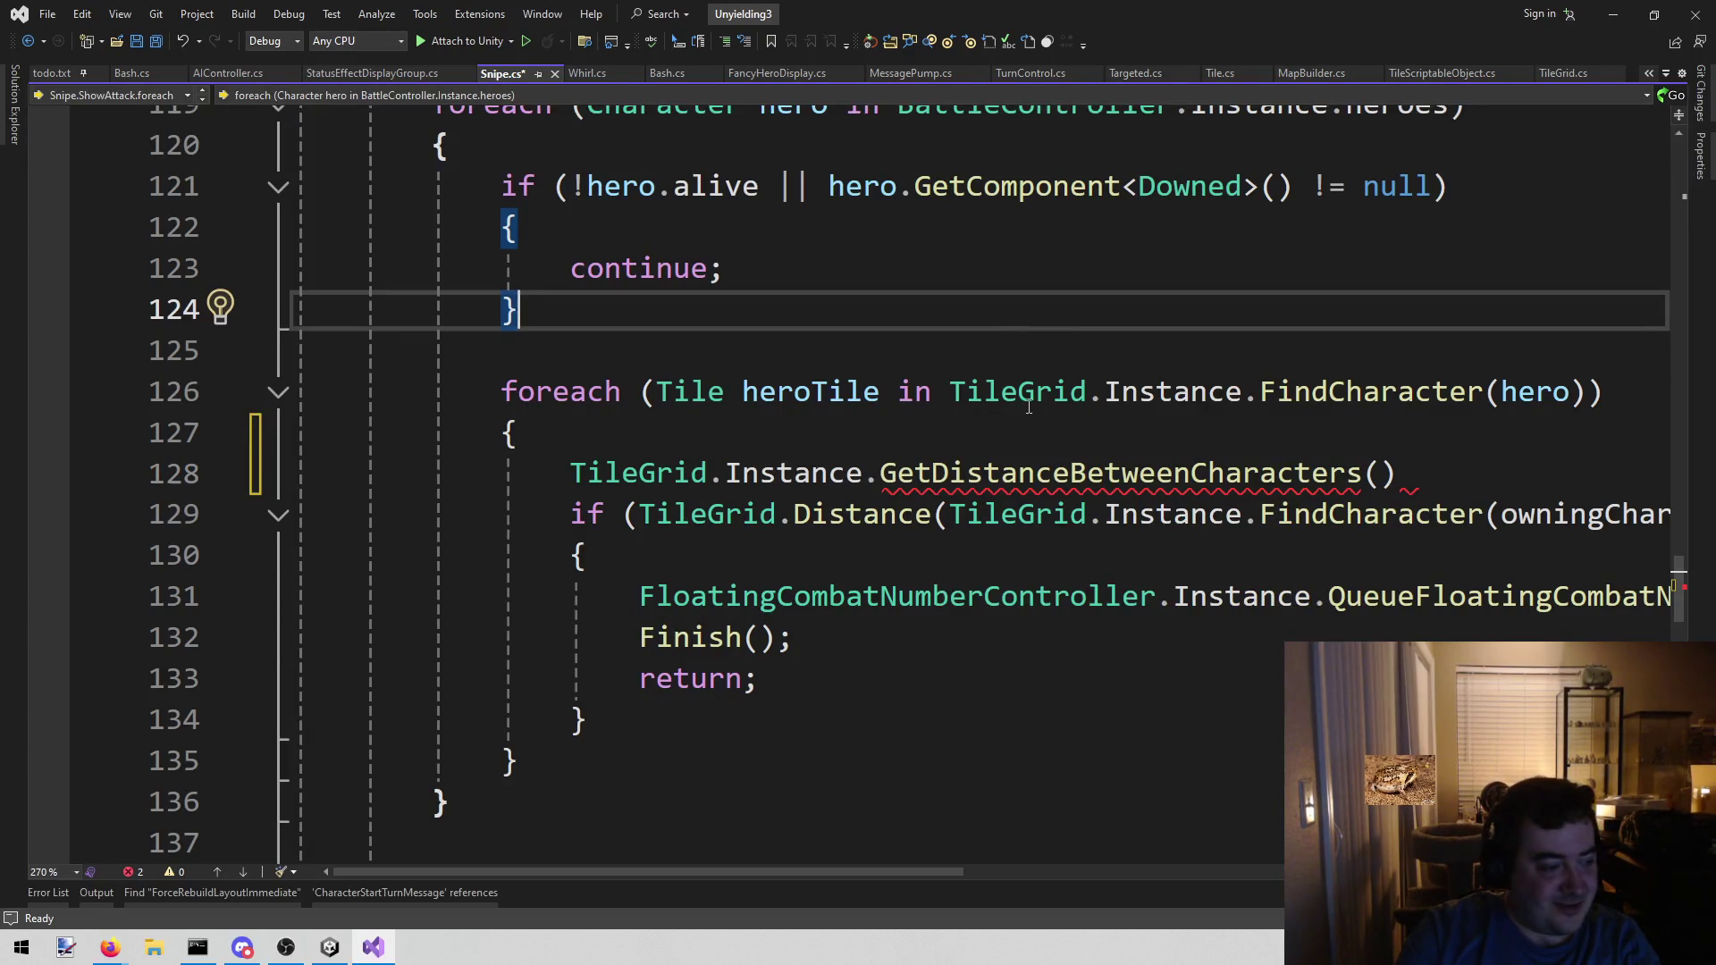
pyautogui.moveTo(609, 874)
pyautogui.mouseDown()
pyautogui.moveTo(1096, 881)
pyautogui.moveTo(690, 862)
pyautogui.mouseUp()
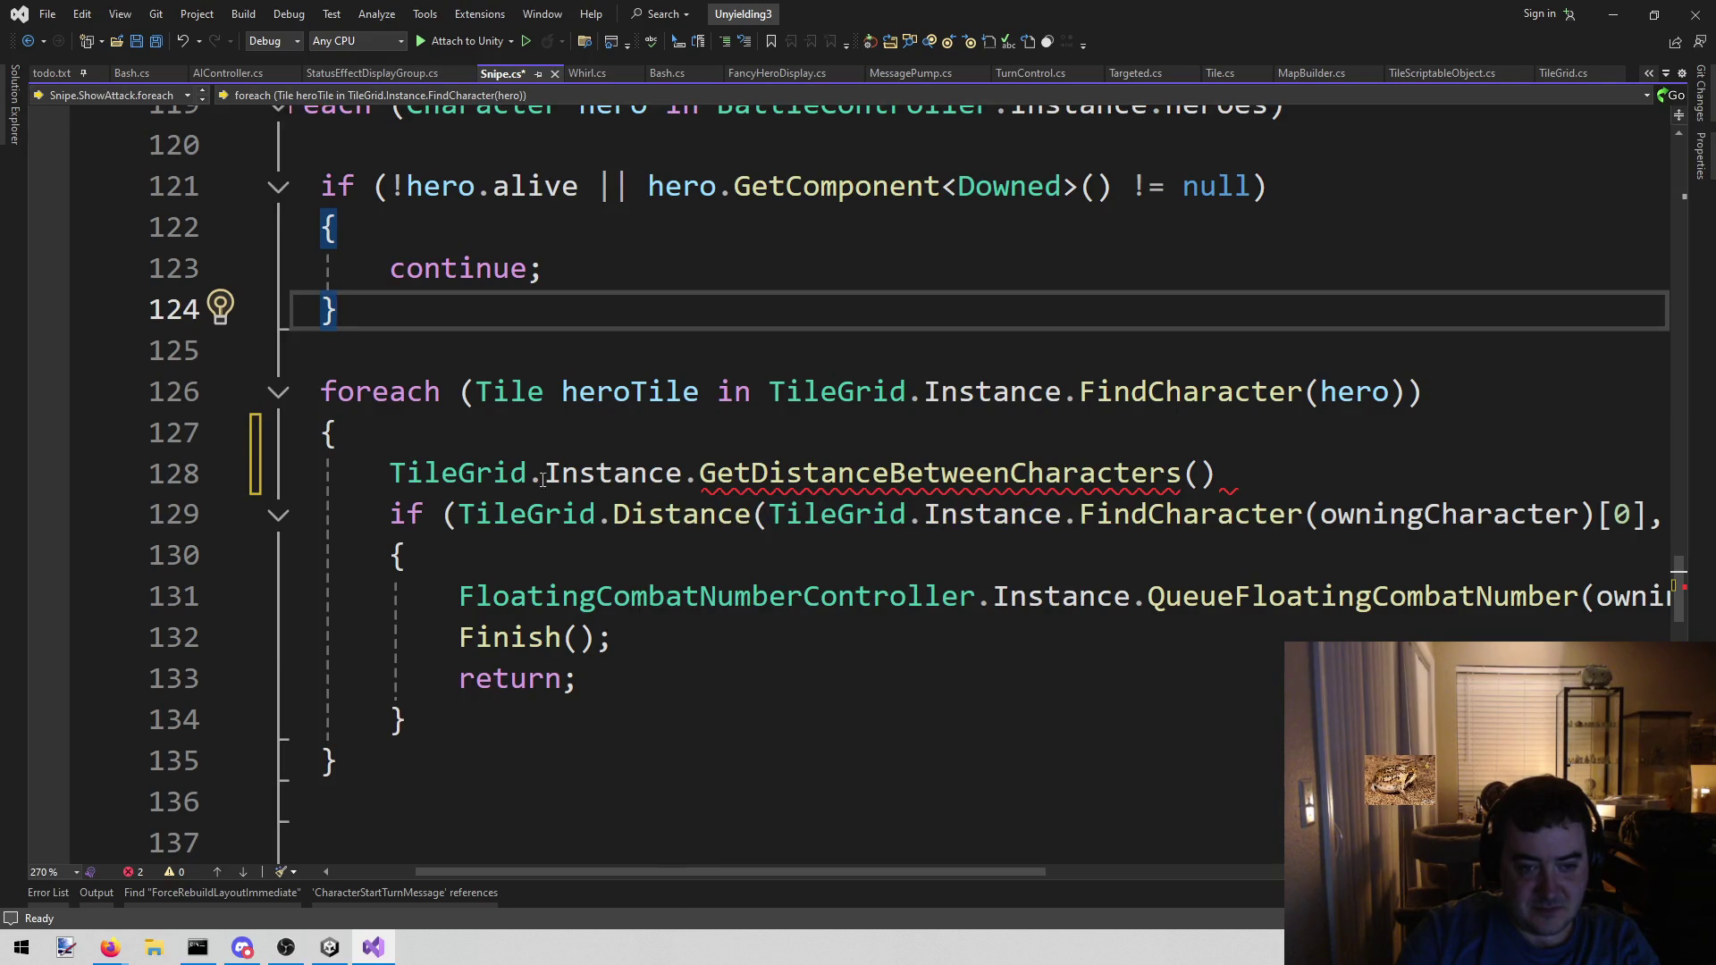
# - Turn line 128 into if (GetDistanceBetweenCharacters(hero, owningCharacter) <= 1)
pyautogui.click(391, 473)
pyautogui.write('if *(')
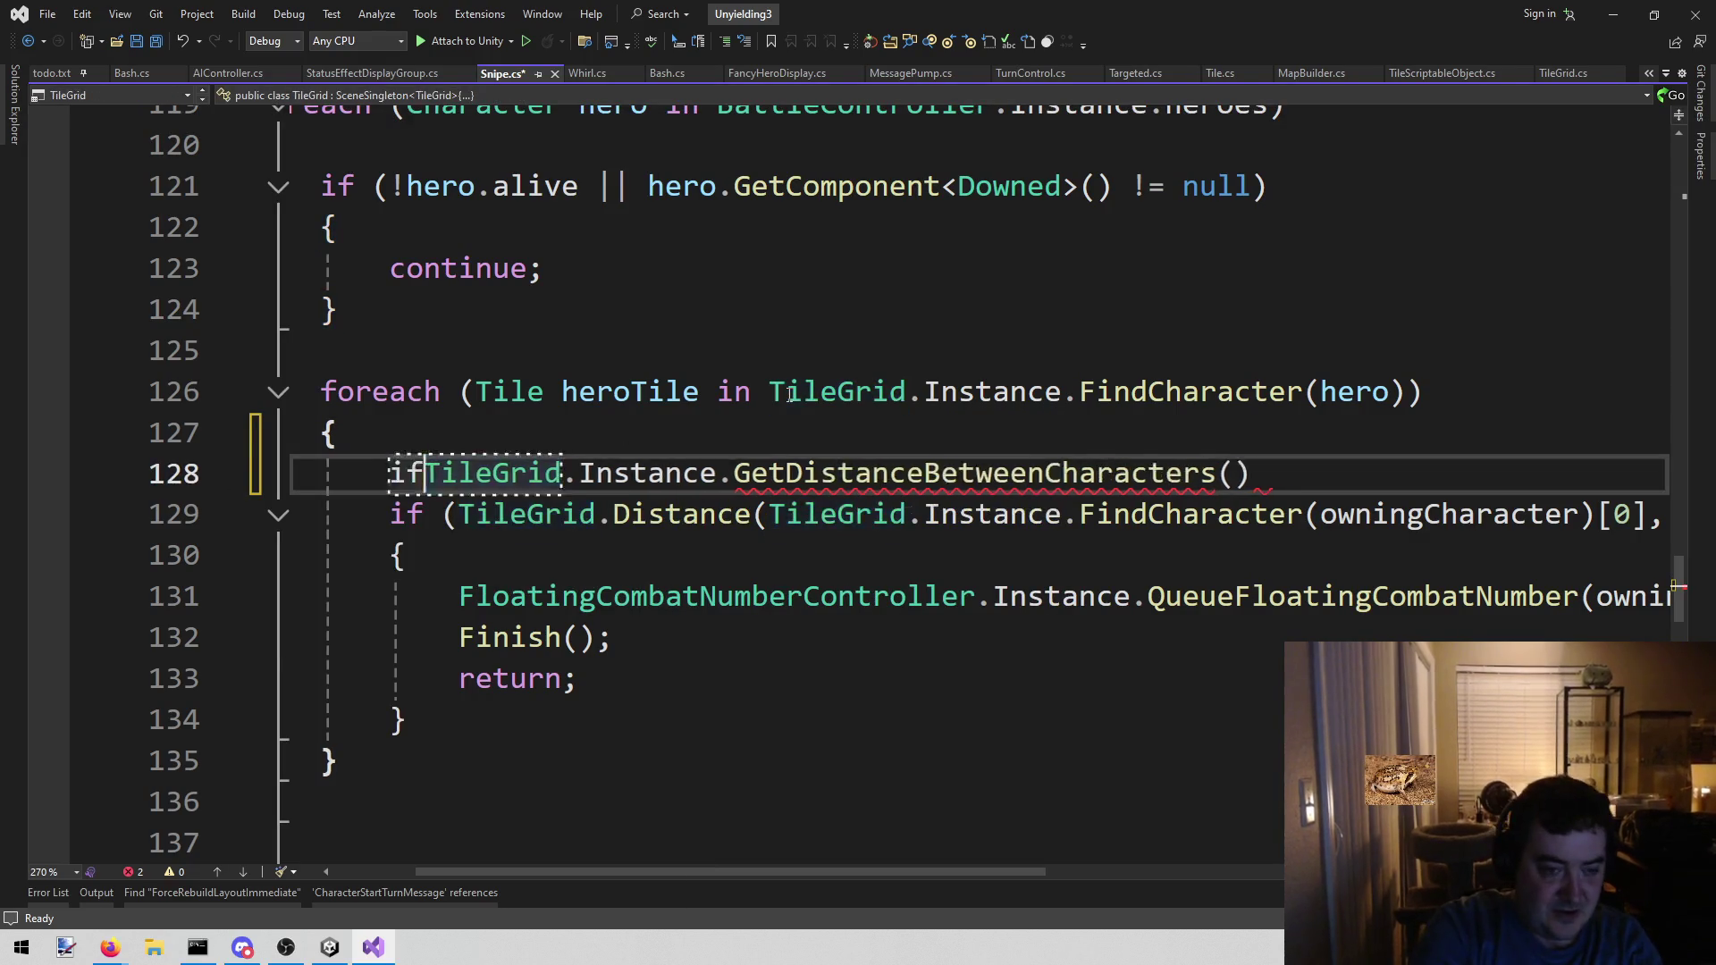
pyautogui.press('Left')
pyautogui.press('BackSpace')
pyautogui.press('End')
pyautogui.write(')')
pyautogui.press('Left')
pyautogui.press('Left')
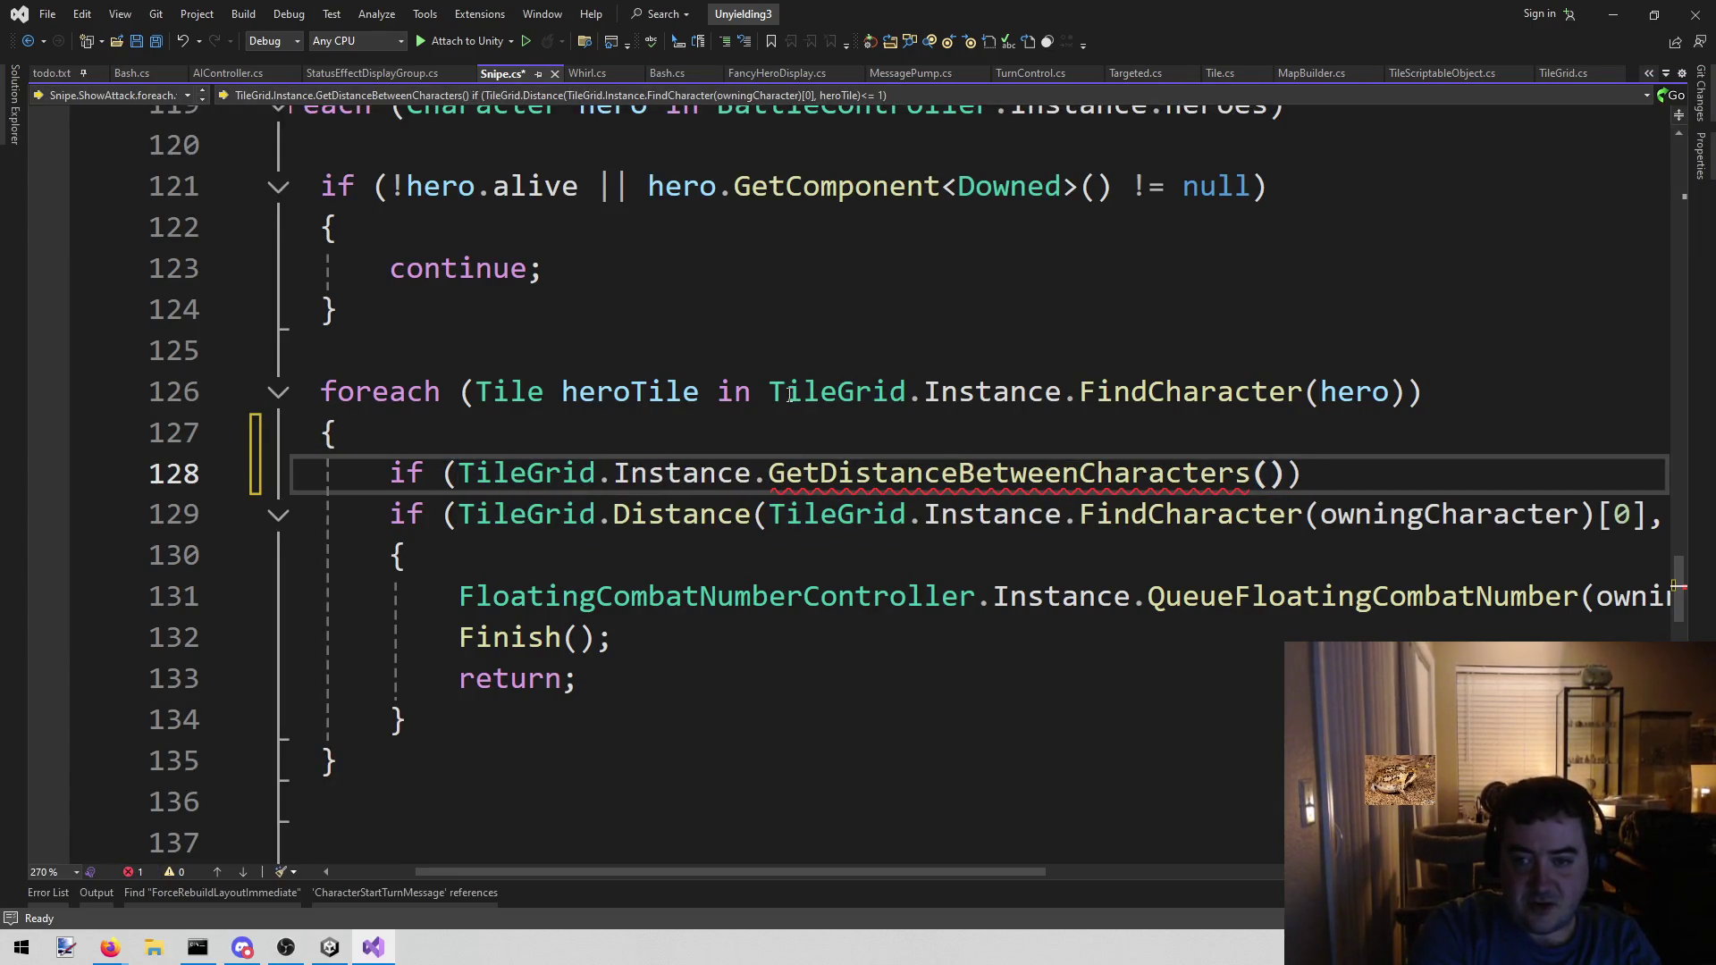
pyautogui.write('hero, own')
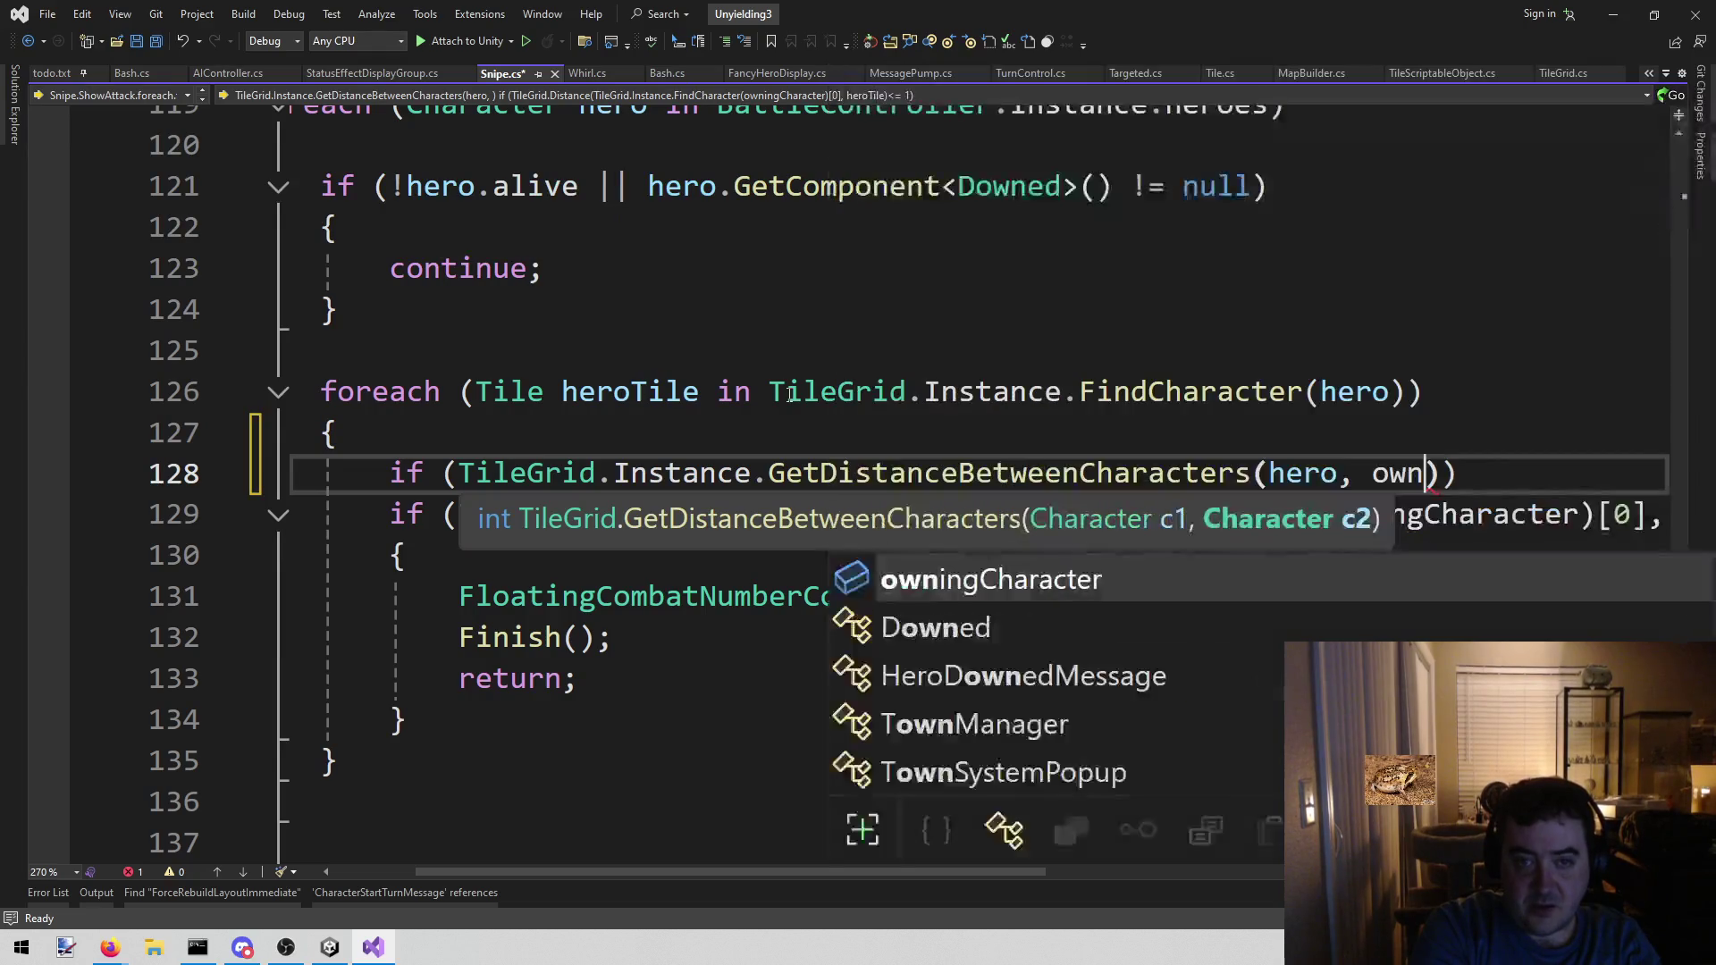
pyautogui.press('Tab')
pyautogui.press('End')
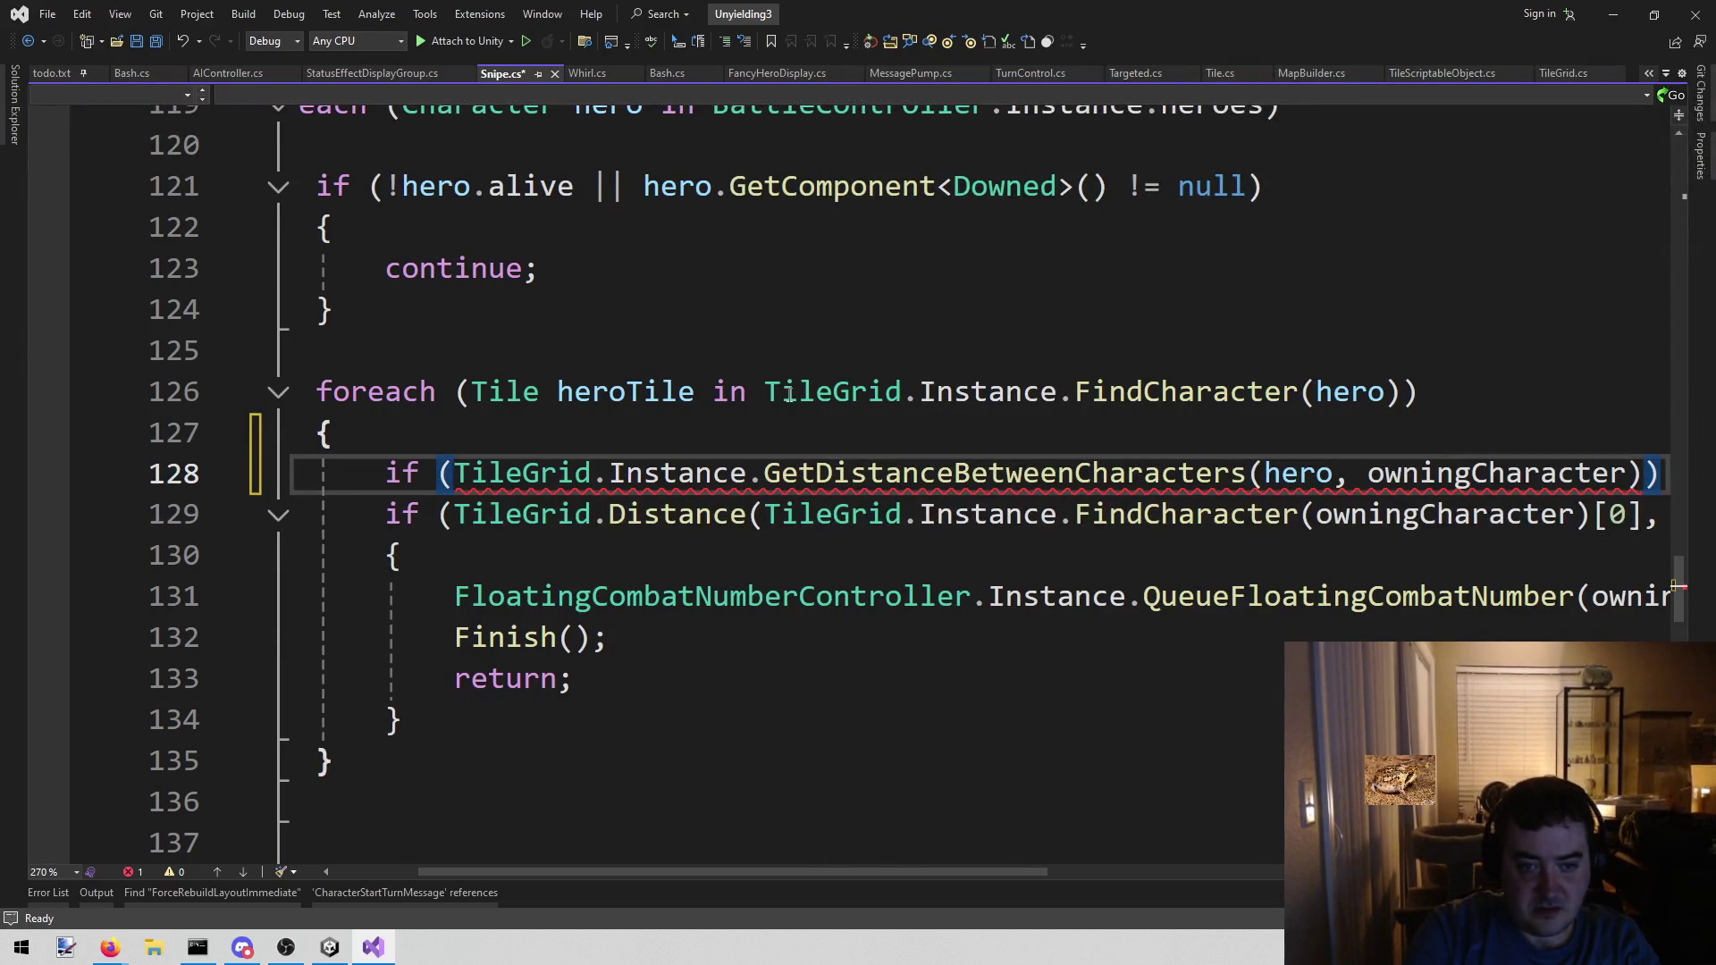
pyautogui.moveTo(951, 871); pyautogui.dragTo(1150, 869)
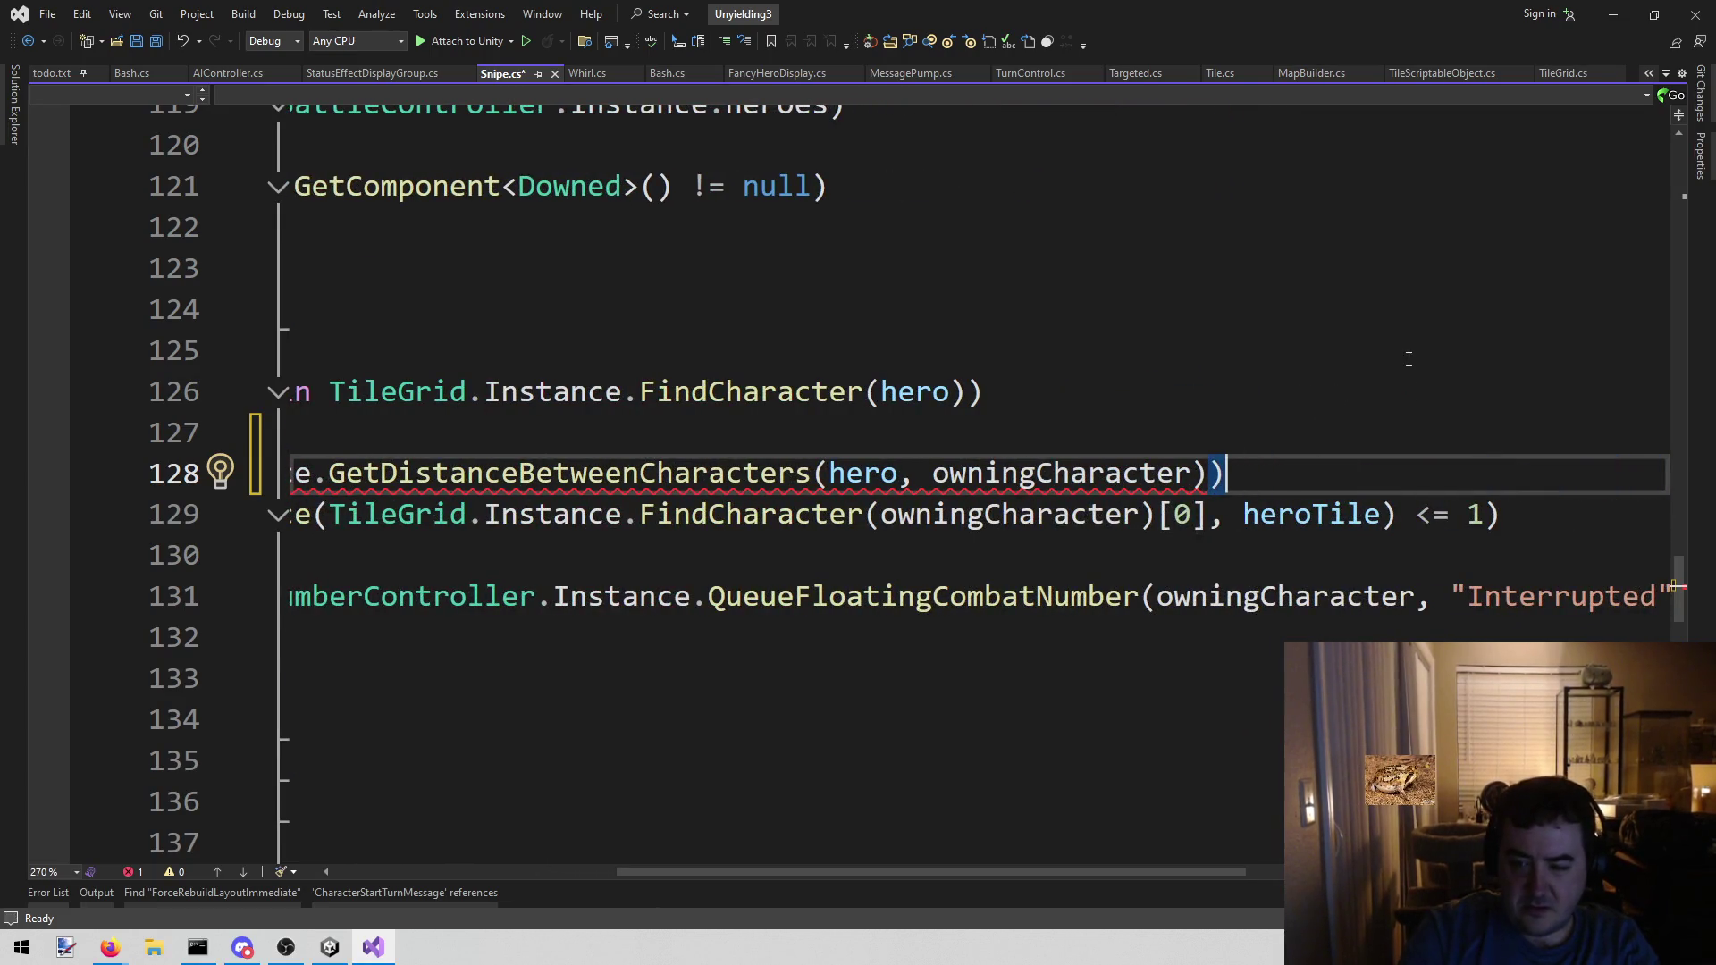
pyautogui.press('Left')
pyautogui.write('< = 1')
# - Delete the old distance check line below and save Snipe.cs
pyautogui.press('Down')
pyautogui.press('End')
pyautogui.hotkey('shift', 'Home')
pyautogui.press('BackSpace')
pyautogui.press('BackSpace')
pyautogui.hotkey('ctrl', 's')
pyautogui.press('BackSpace')
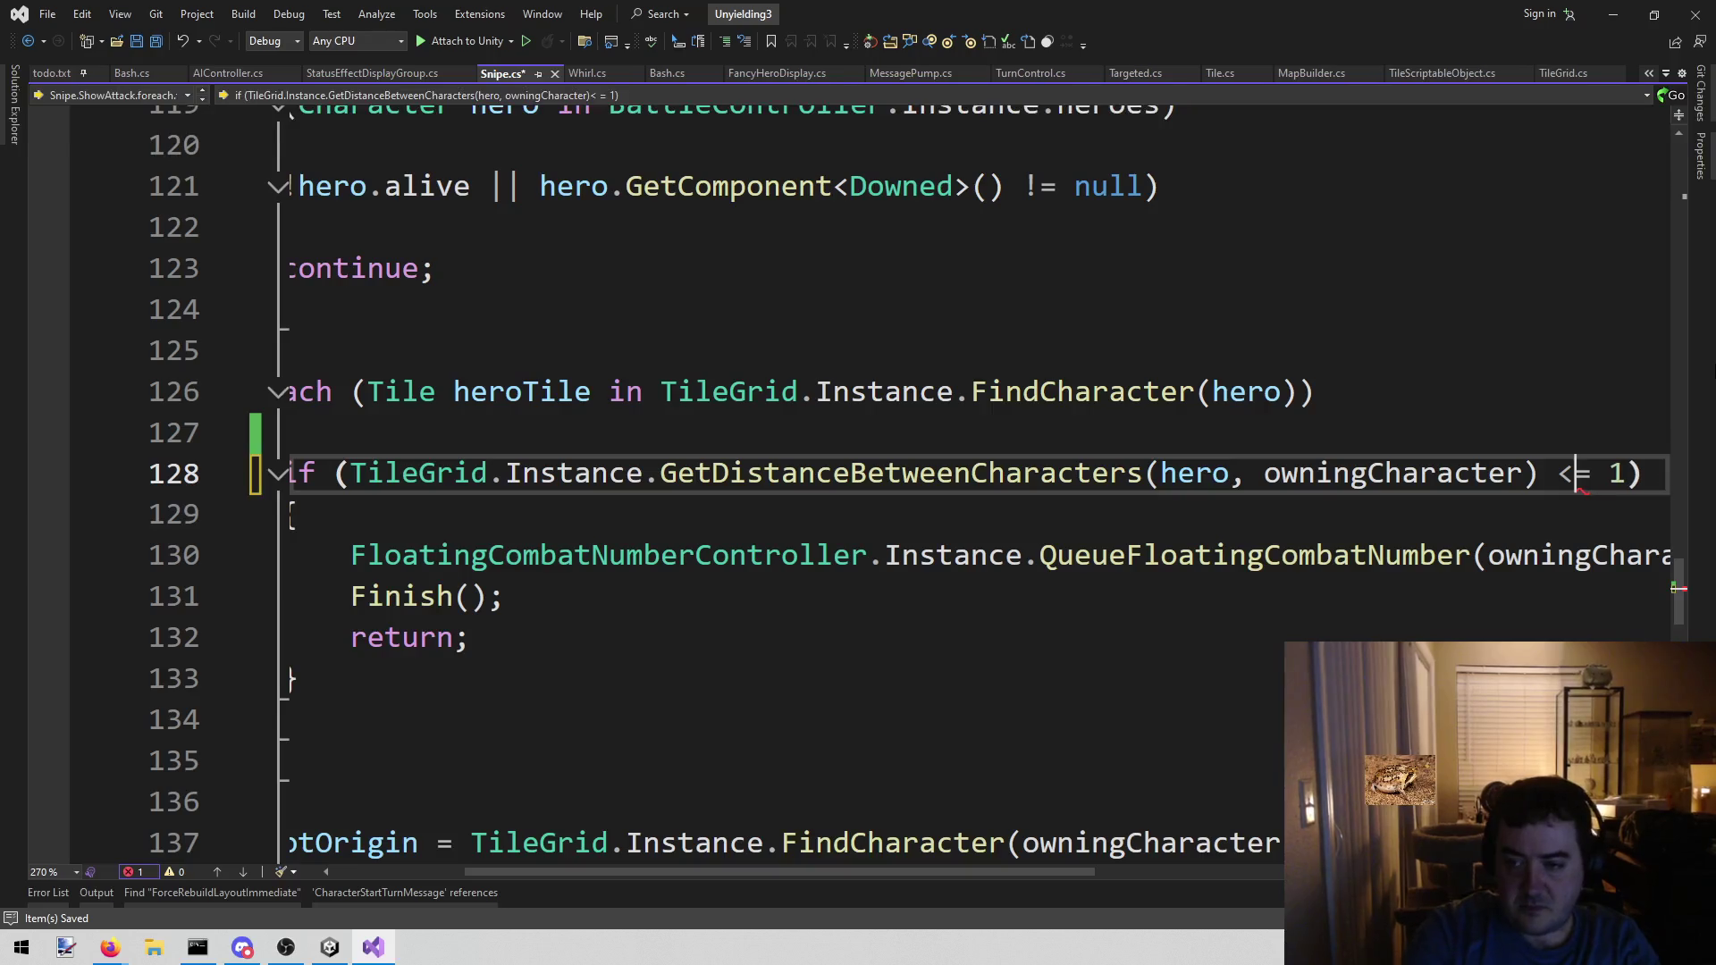
pyautogui.moveTo(931, 872); pyautogui.dragTo(640, 850)
pyautogui.click(778, 473)
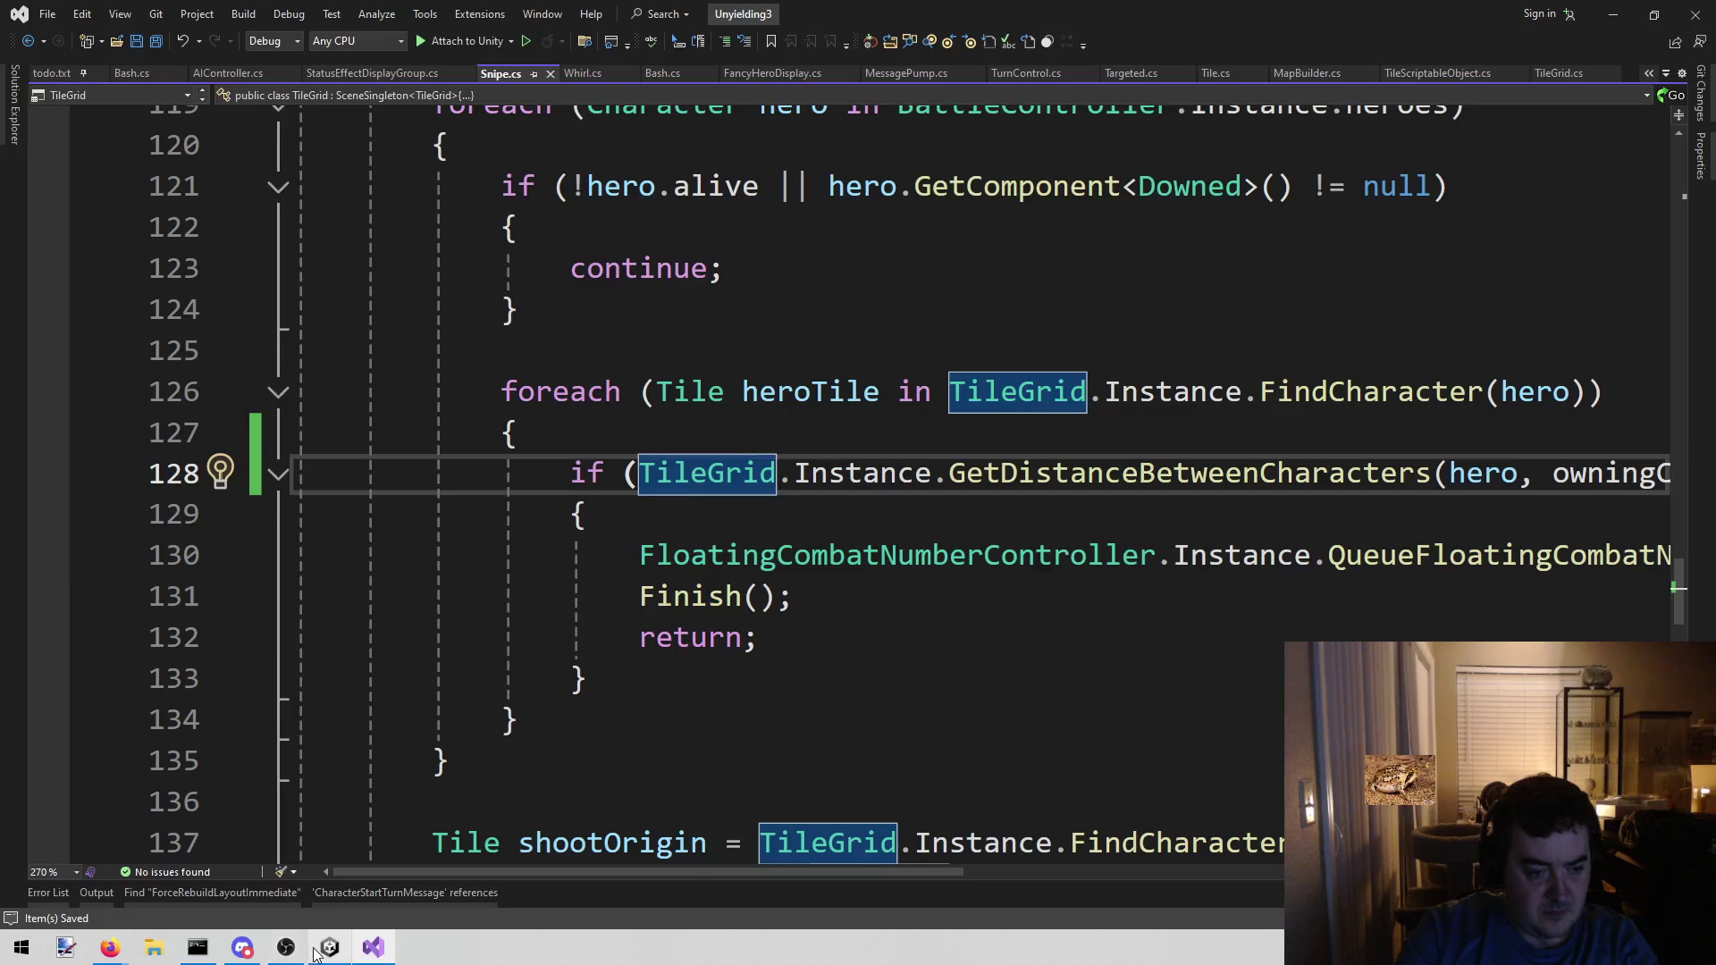
# - Switch to Unity and exit play mode so the edited Snipe.cs recompiles
pyautogui.click(328, 947)
pyautogui.click(827, 56)
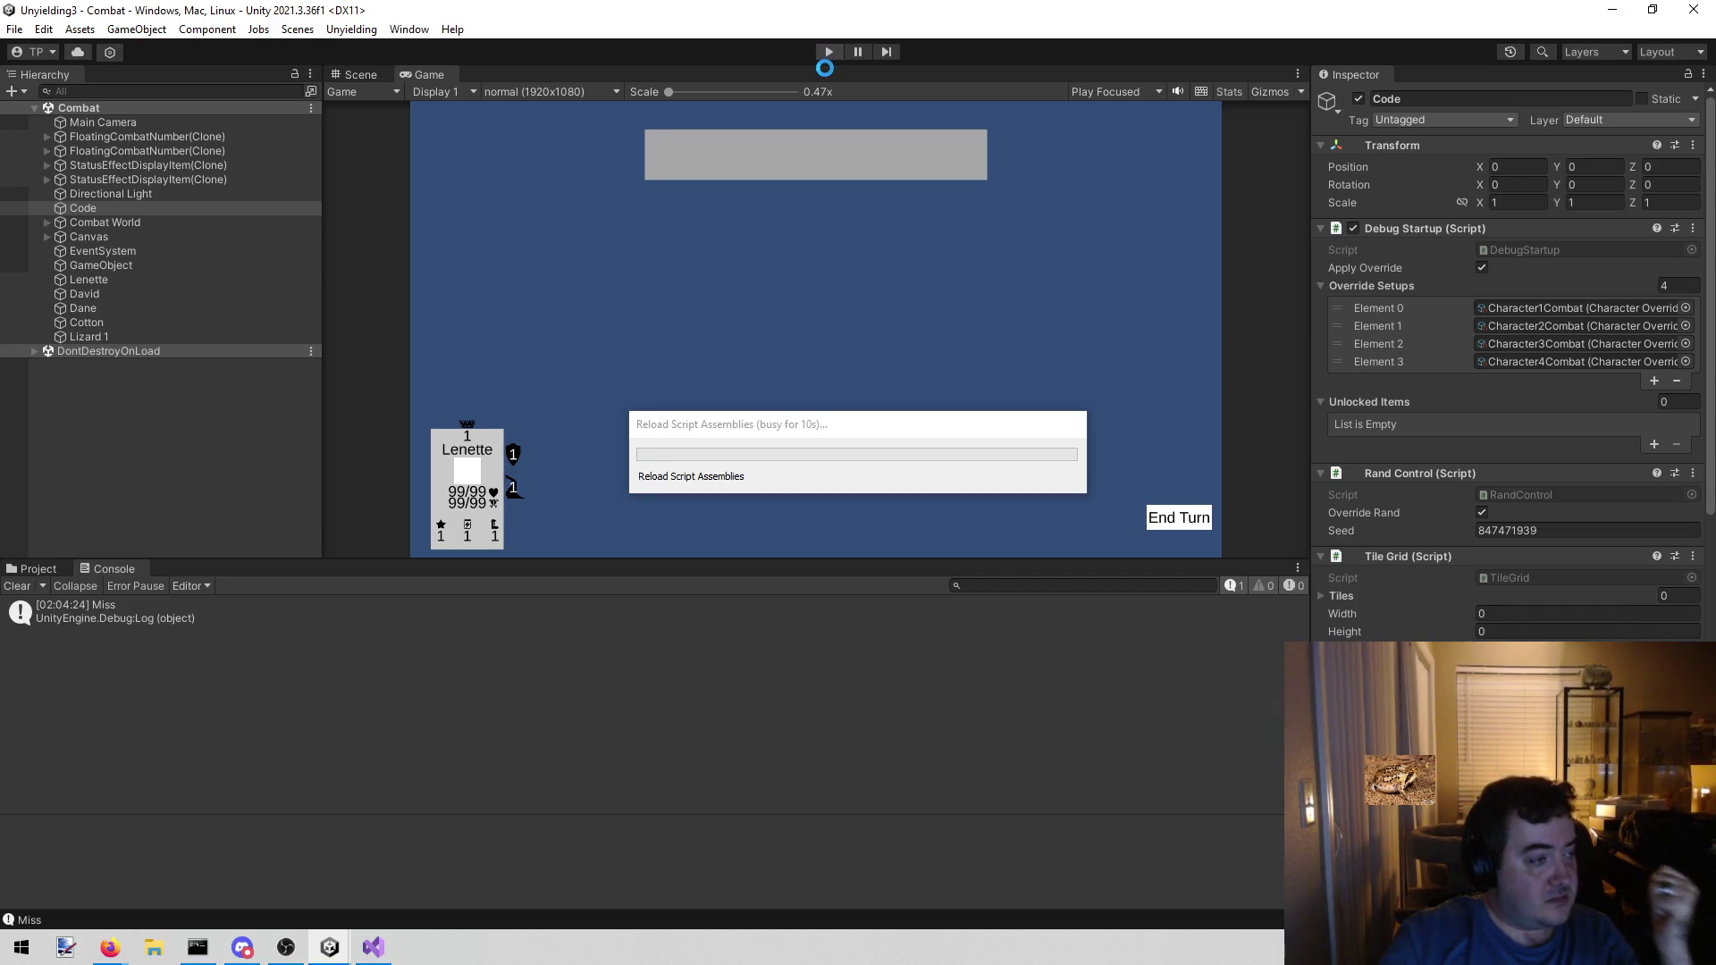
pyautogui.moveTo(373, 947)
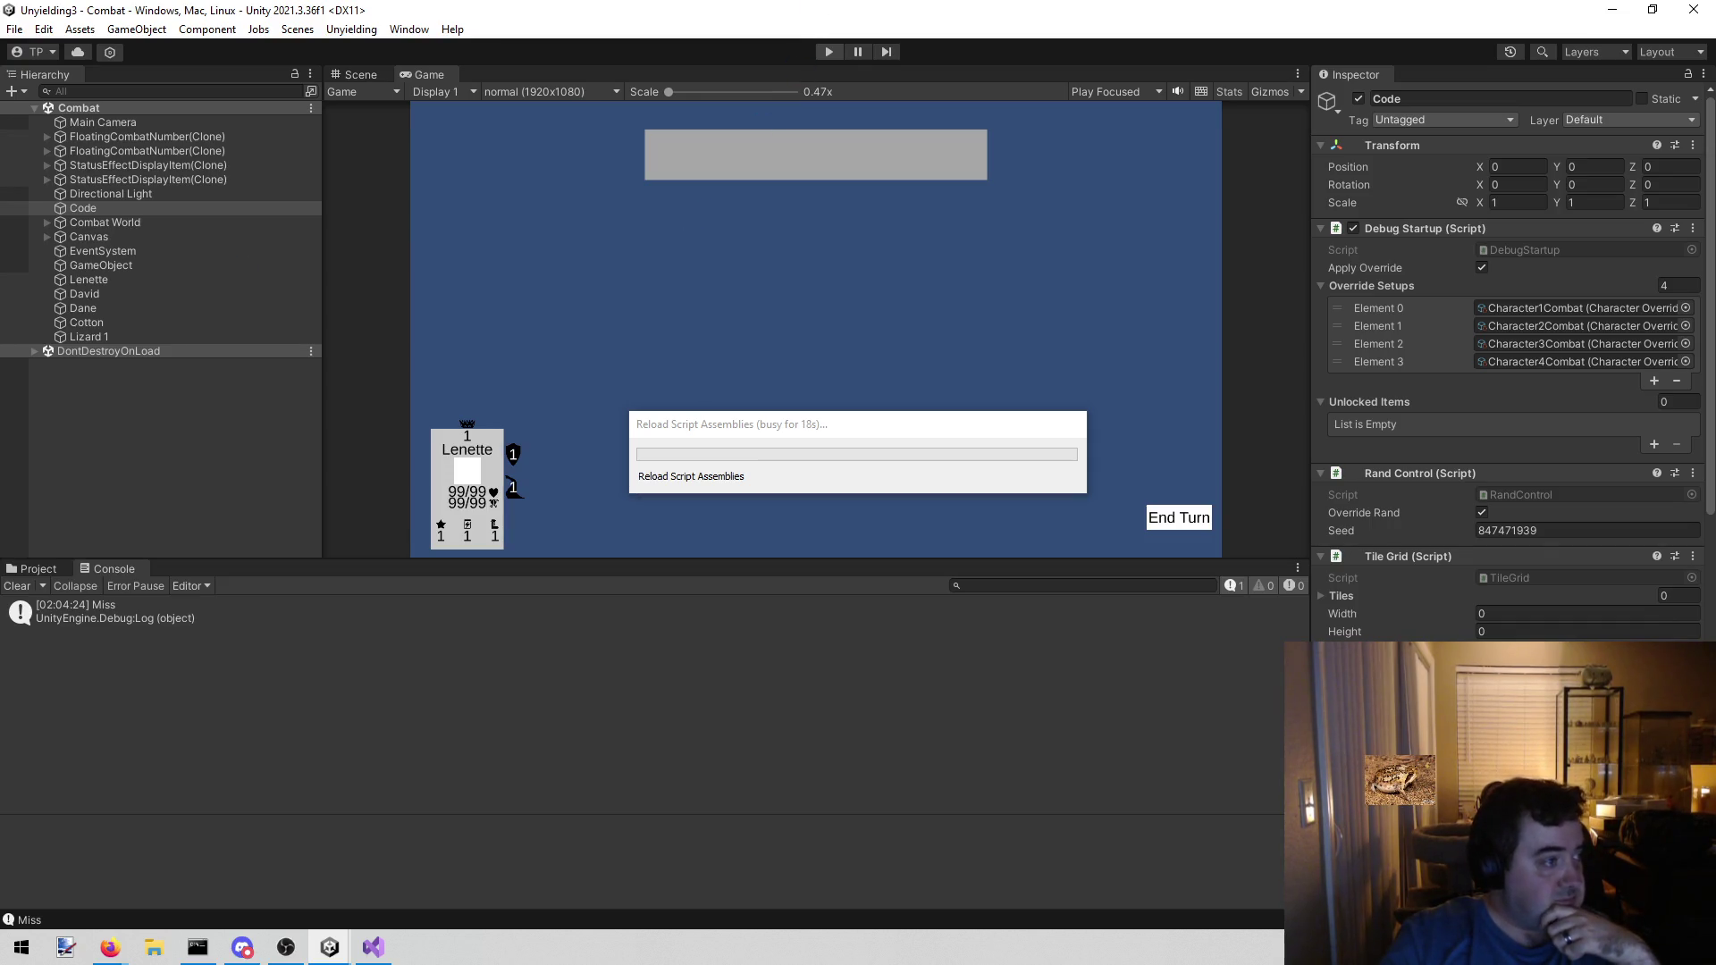
pyautogui.click(110, 948)
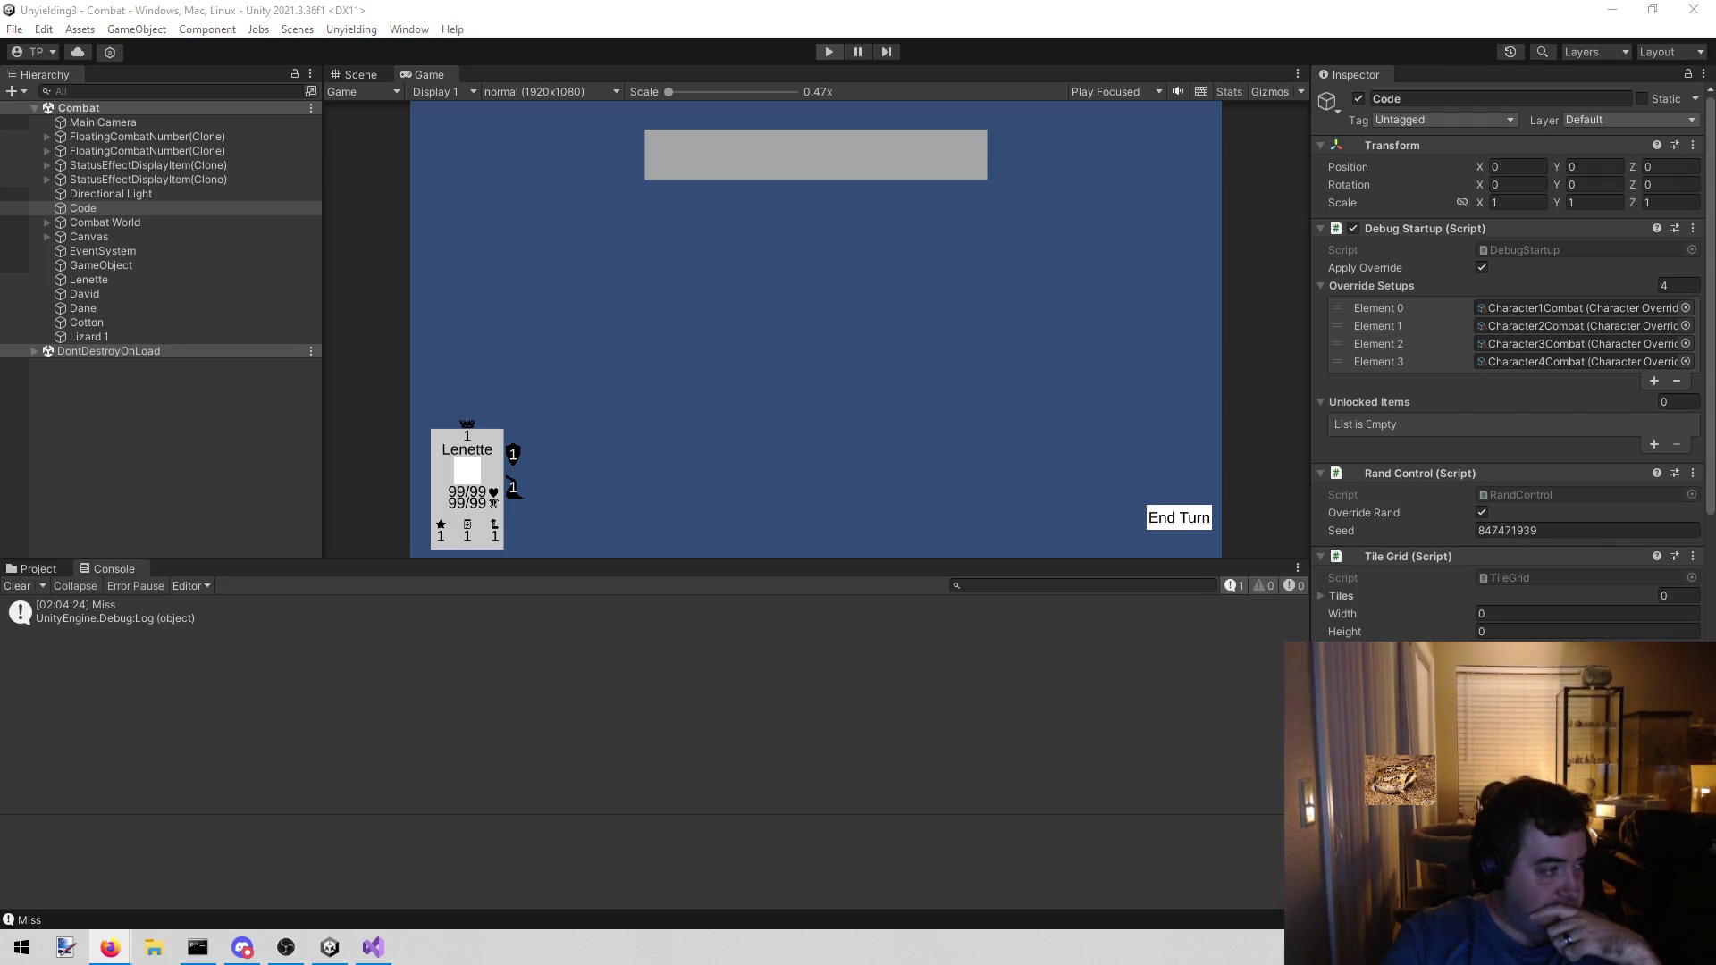
# - Play a combat round: move Lenette one tile toward the enemy, then end every hero's turn
pyautogui.click(819, 51)
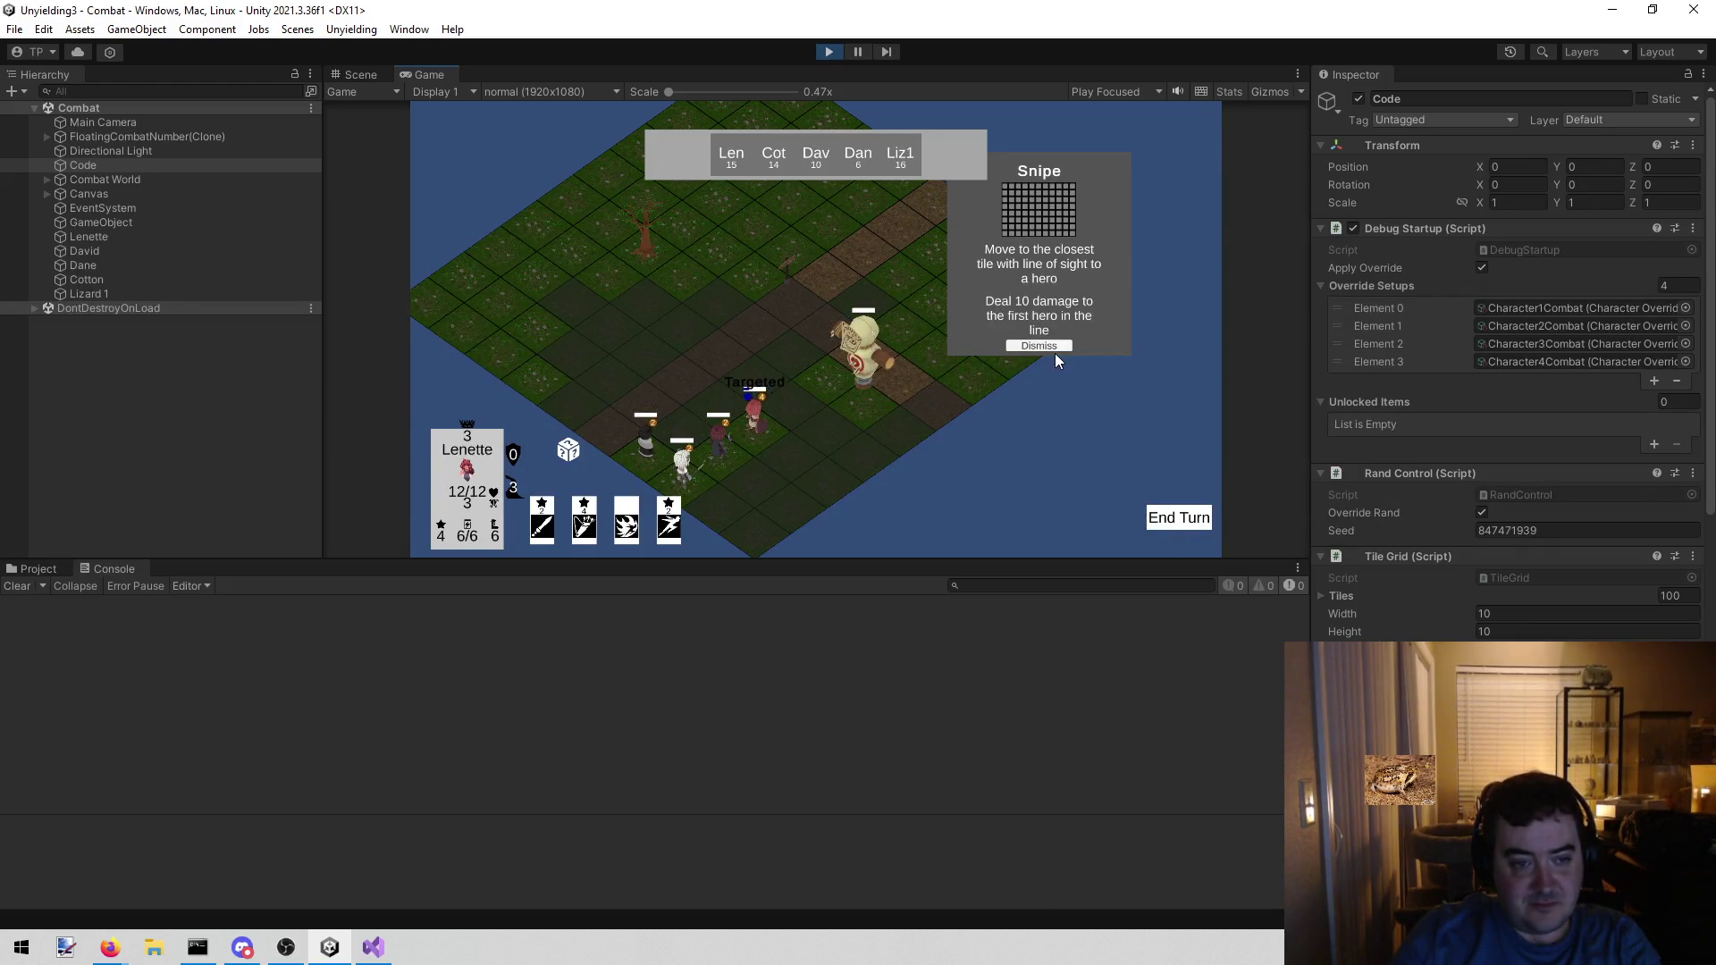
pyautogui.click(795, 404)
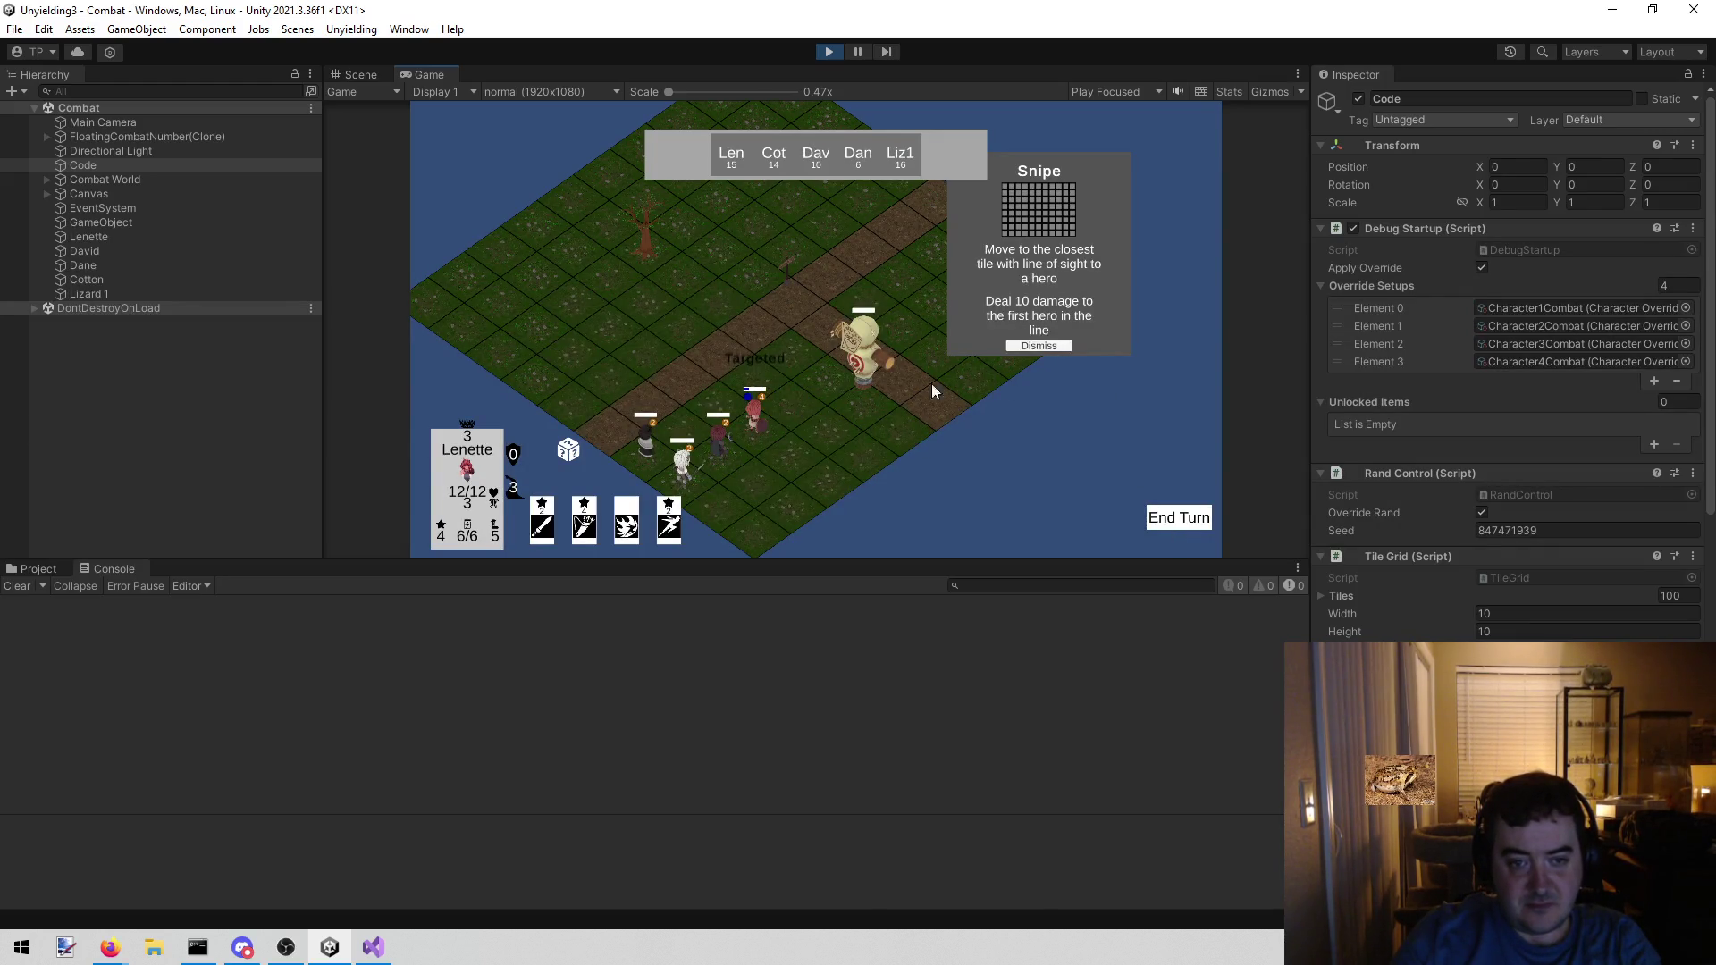
pyautogui.click(1039, 345)
pyautogui.click(1185, 518)
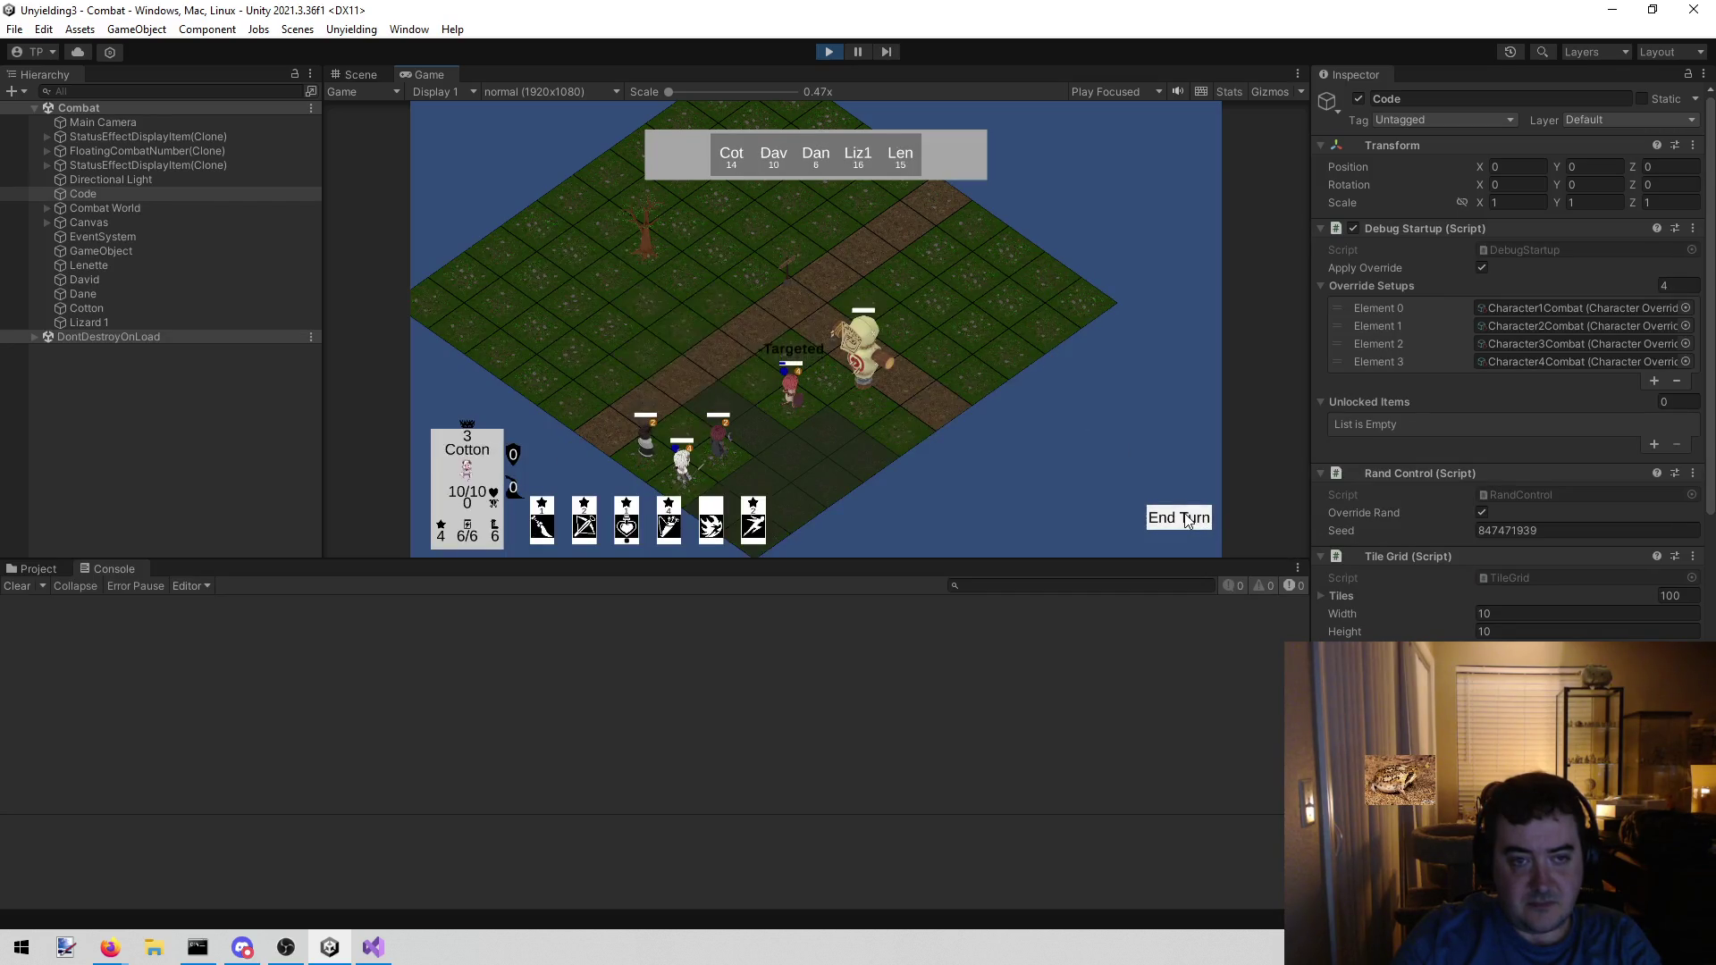
pyautogui.click(1187, 521)
pyautogui.click(1187, 521)
pyautogui.click(1187, 521)
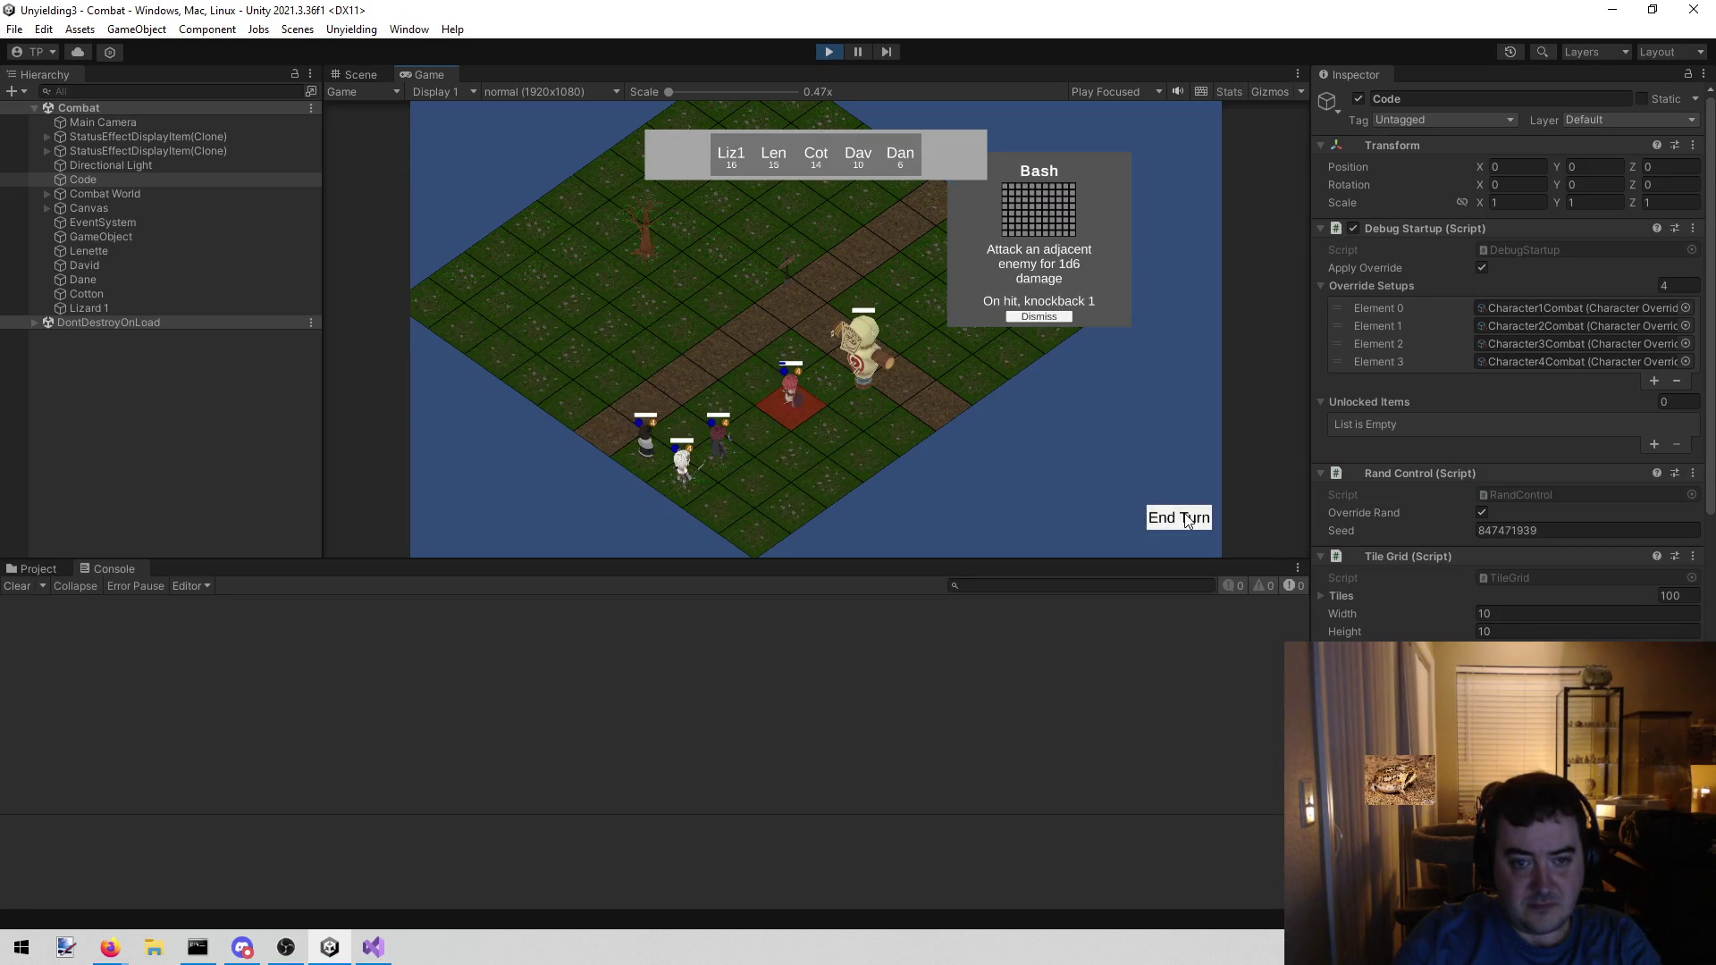
pyautogui.click(1187, 521)
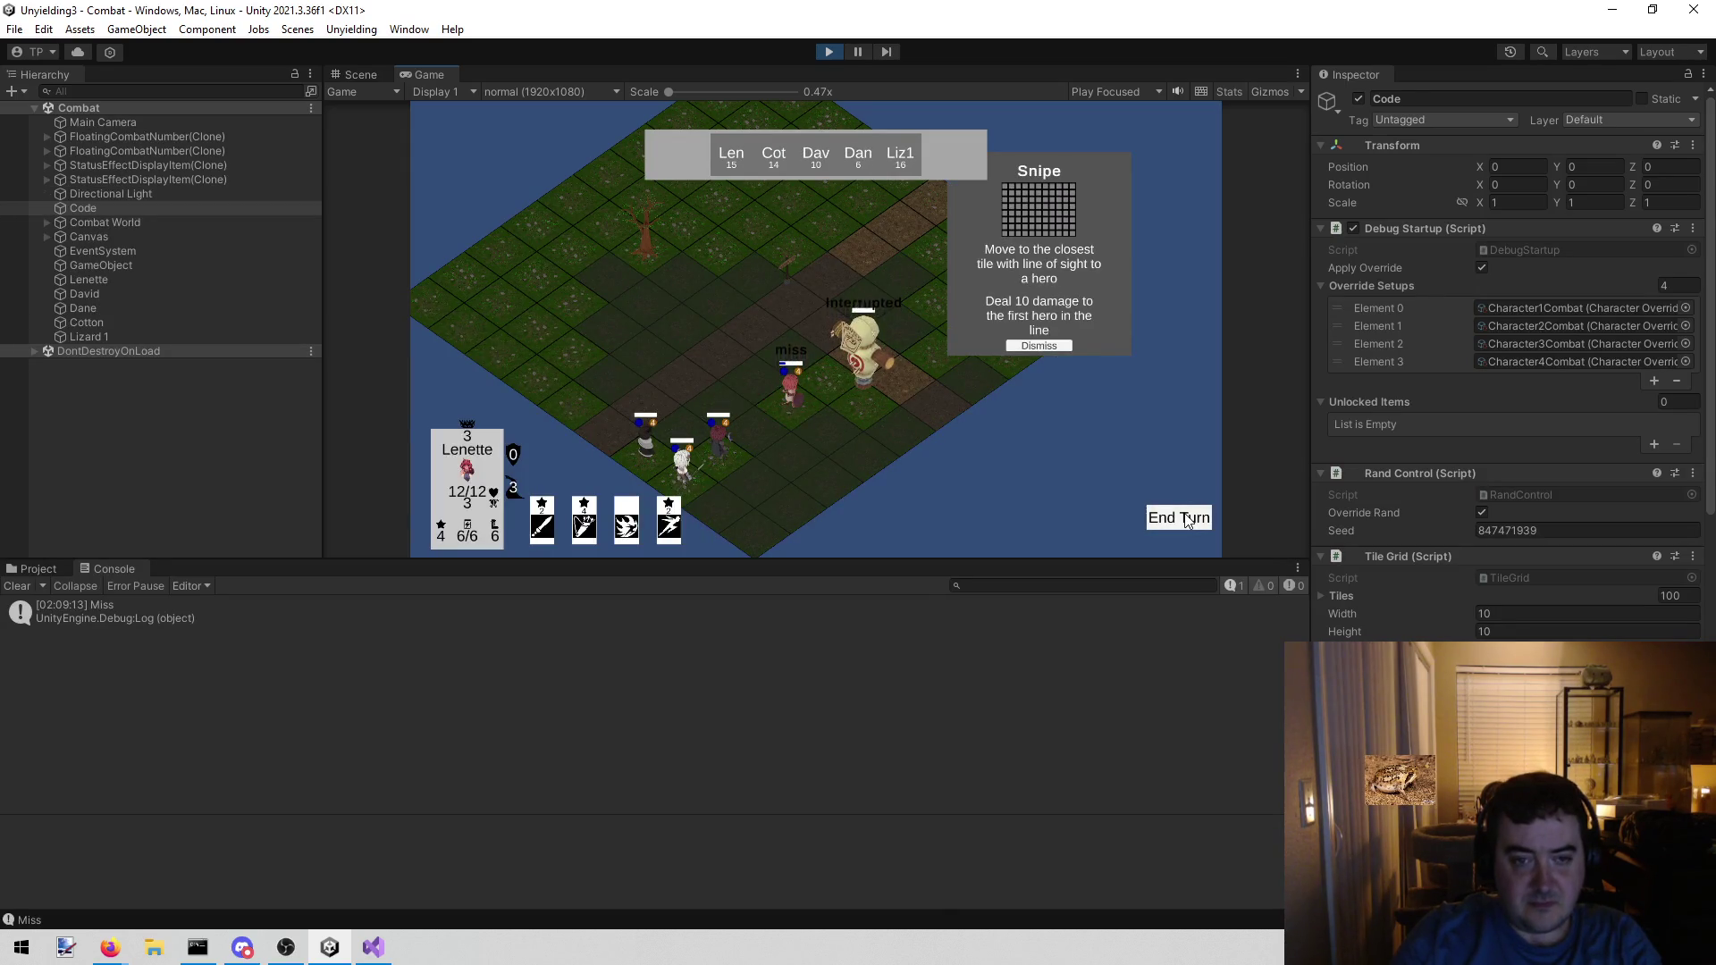
# - Stop the game and filter the Console log for 'len'
pyautogui.click(828, 54)
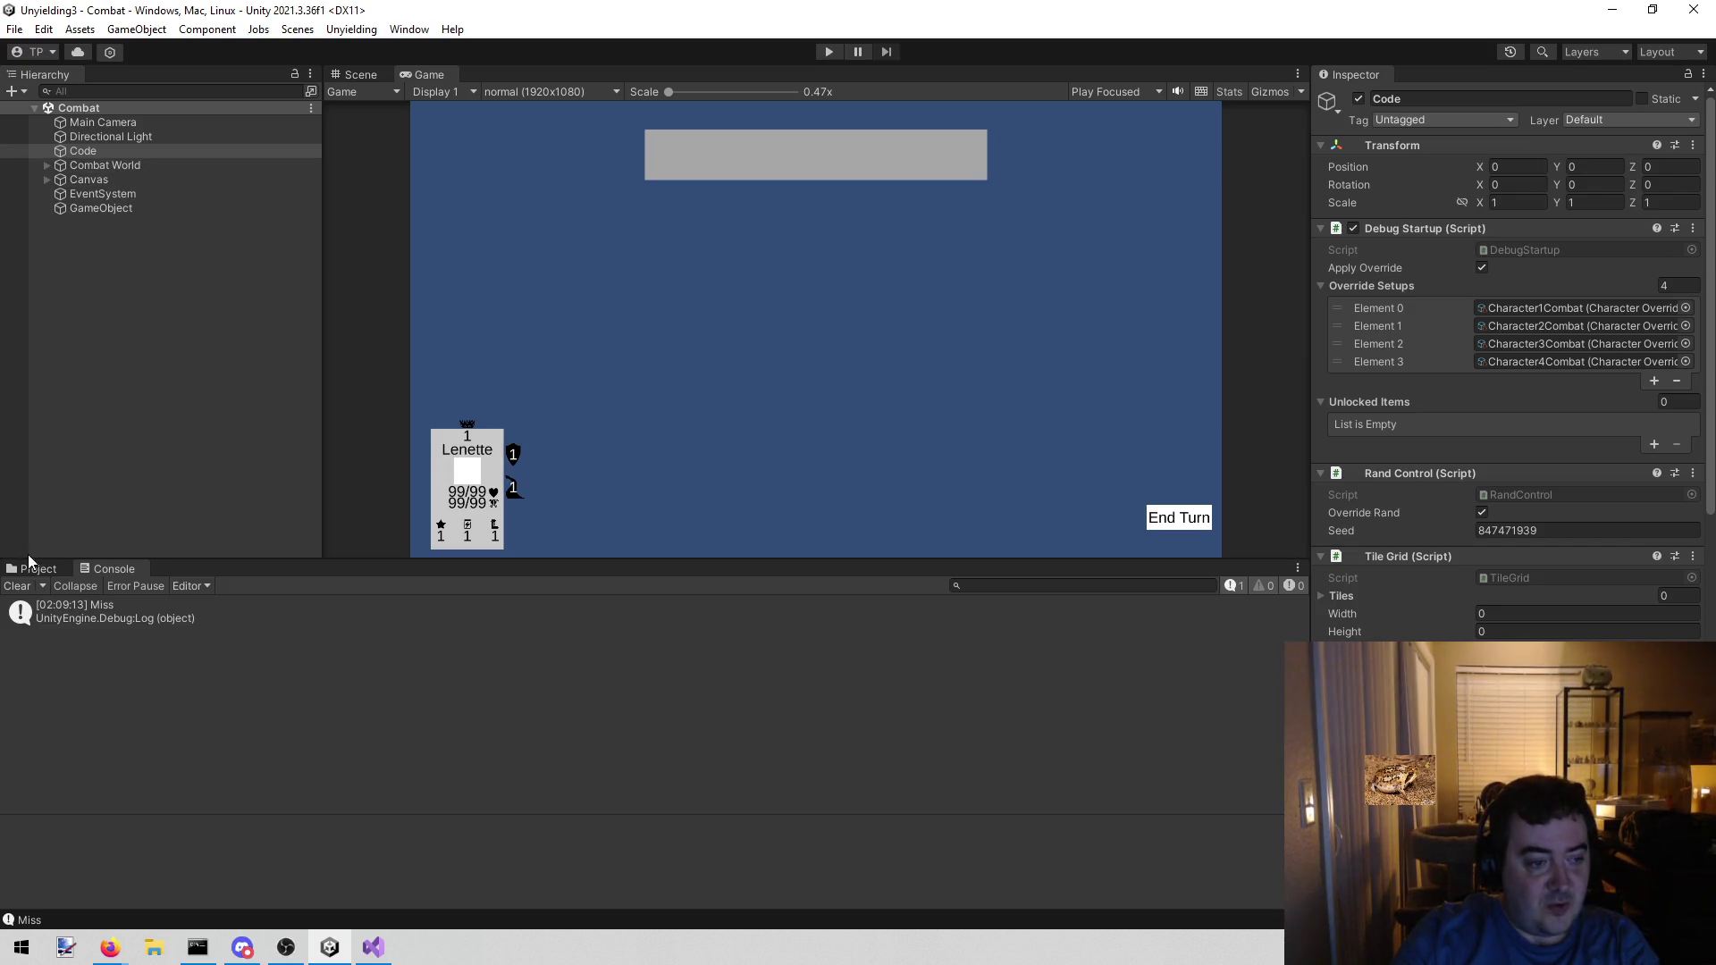
pyautogui.click(1029, 585)
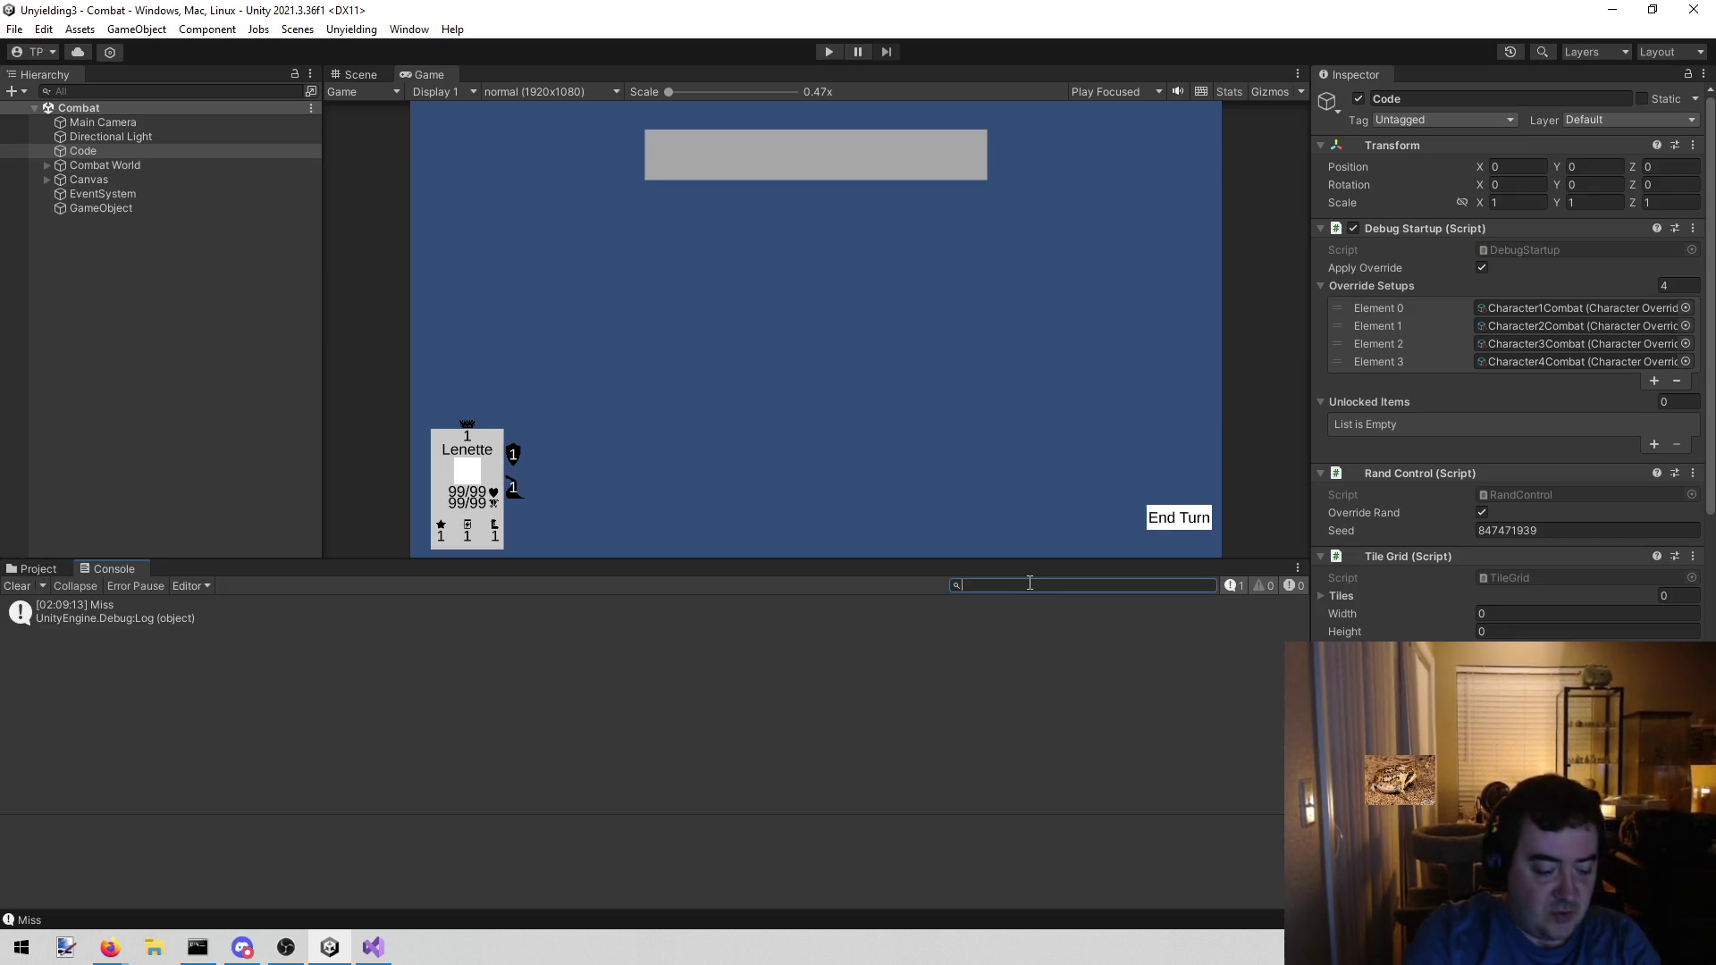
pyautogui.write('len')
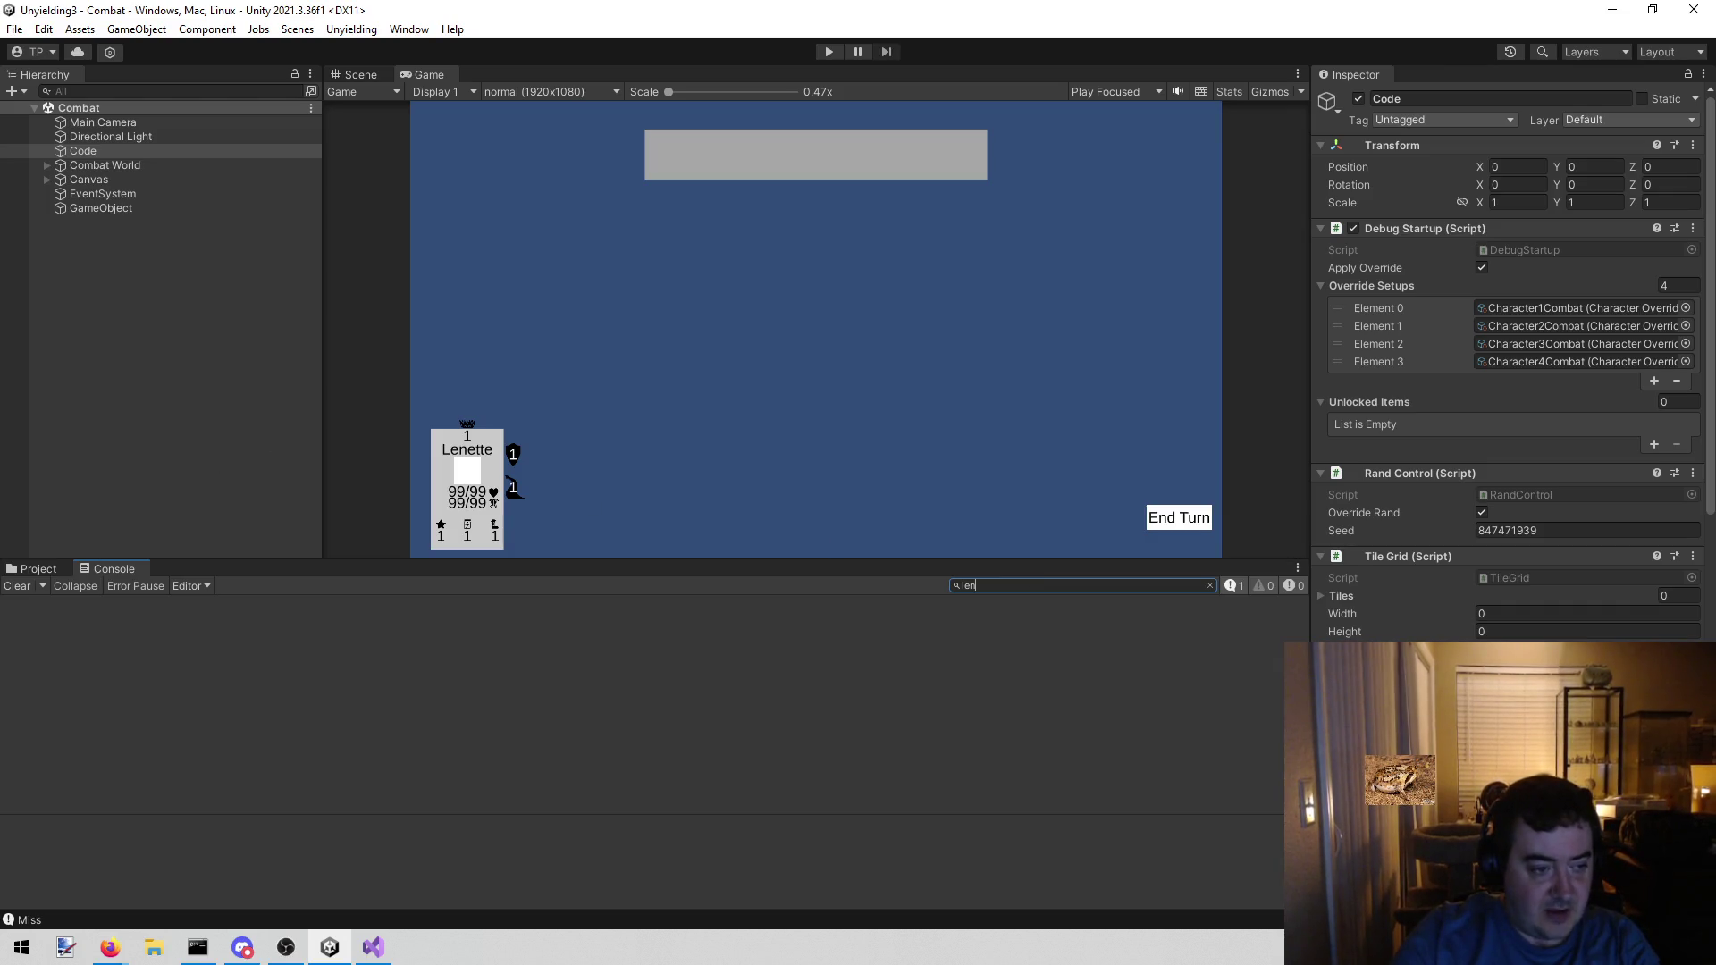
# - Clear the Console search and search the Project assets for 'len'
pyautogui.click(34, 570)
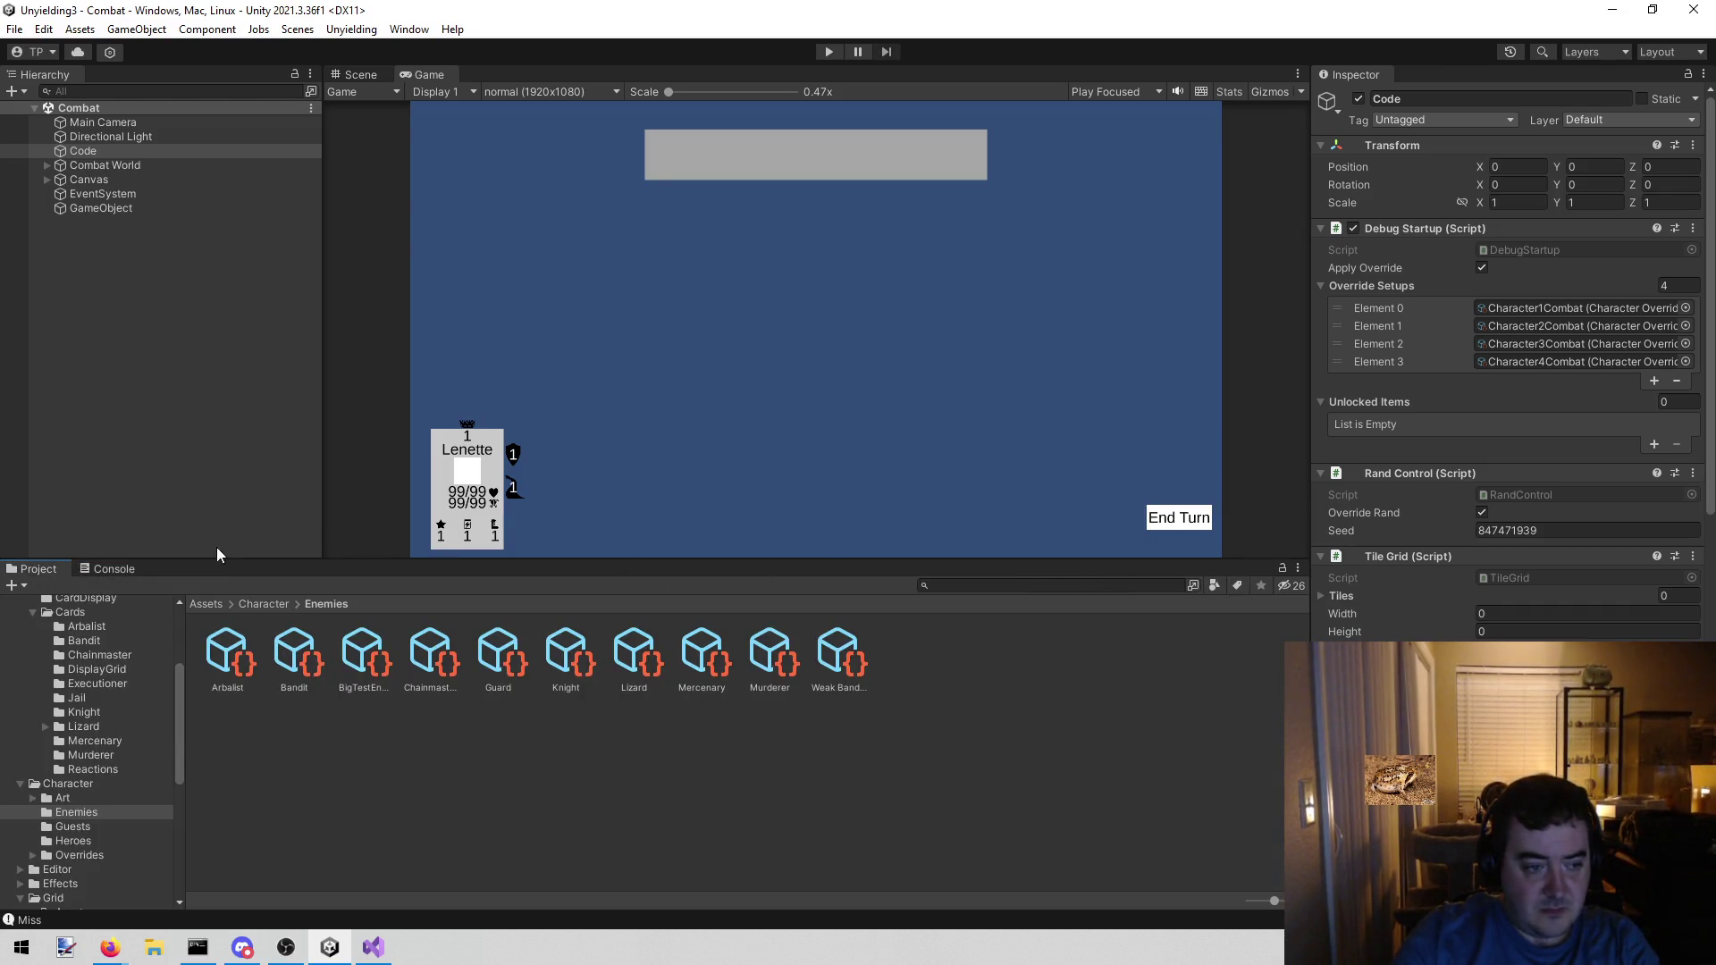
pyautogui.click(105, 569)
pyautogui.click(983, 586)
pyautogui.press('BackSpace')
pyautogui.press('BackSpace')
pyautogui.press('BackSpace')
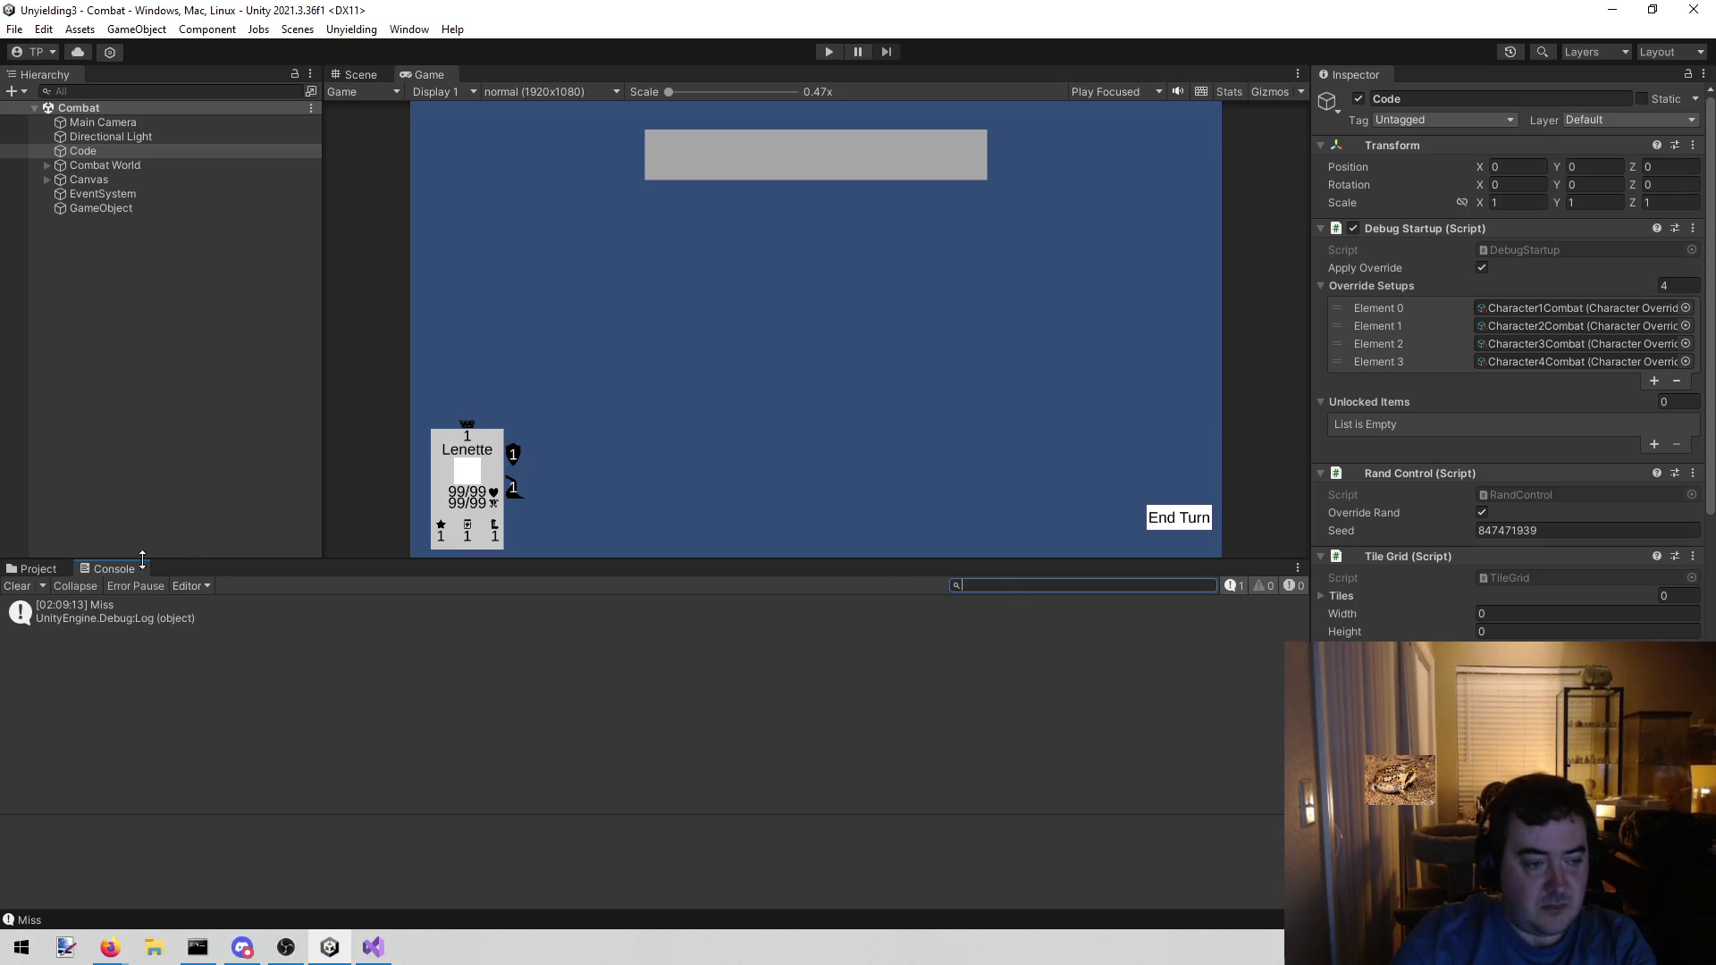
pyautogui.click(38, 570)
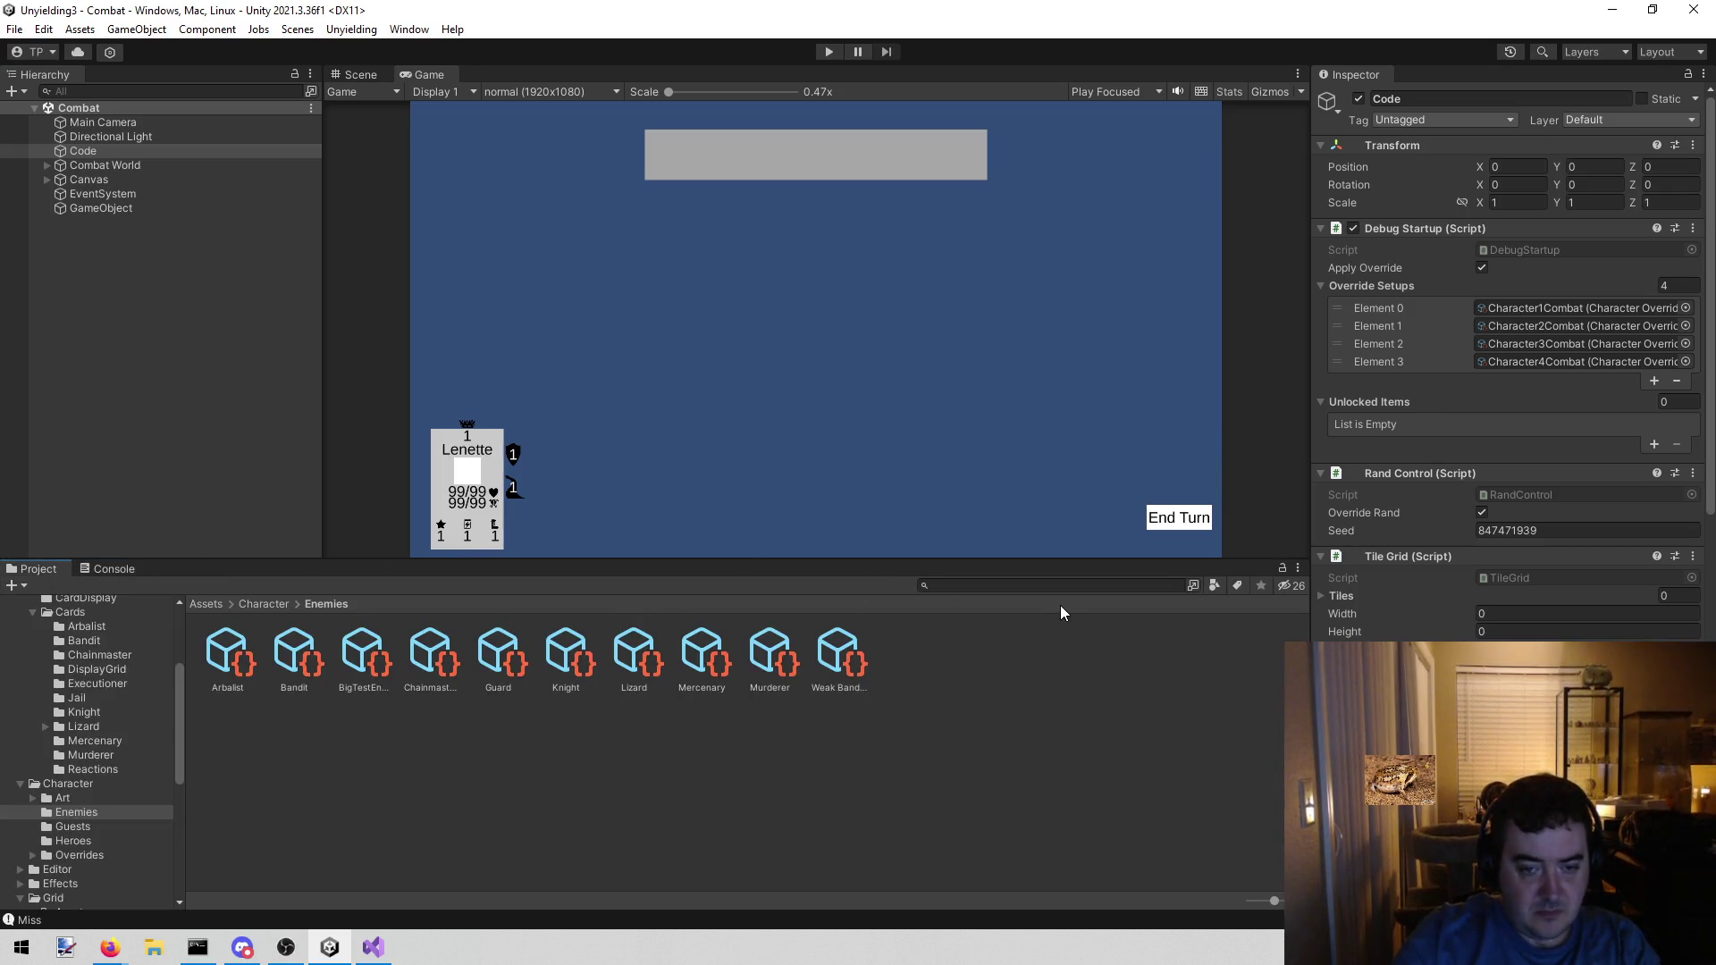
pyautogui.click(978, 586)
pyautogui.write('len')
# - Set Lenette's Evasion to -1 in the Inspector and start the game
pyautogui.click(422, 633)
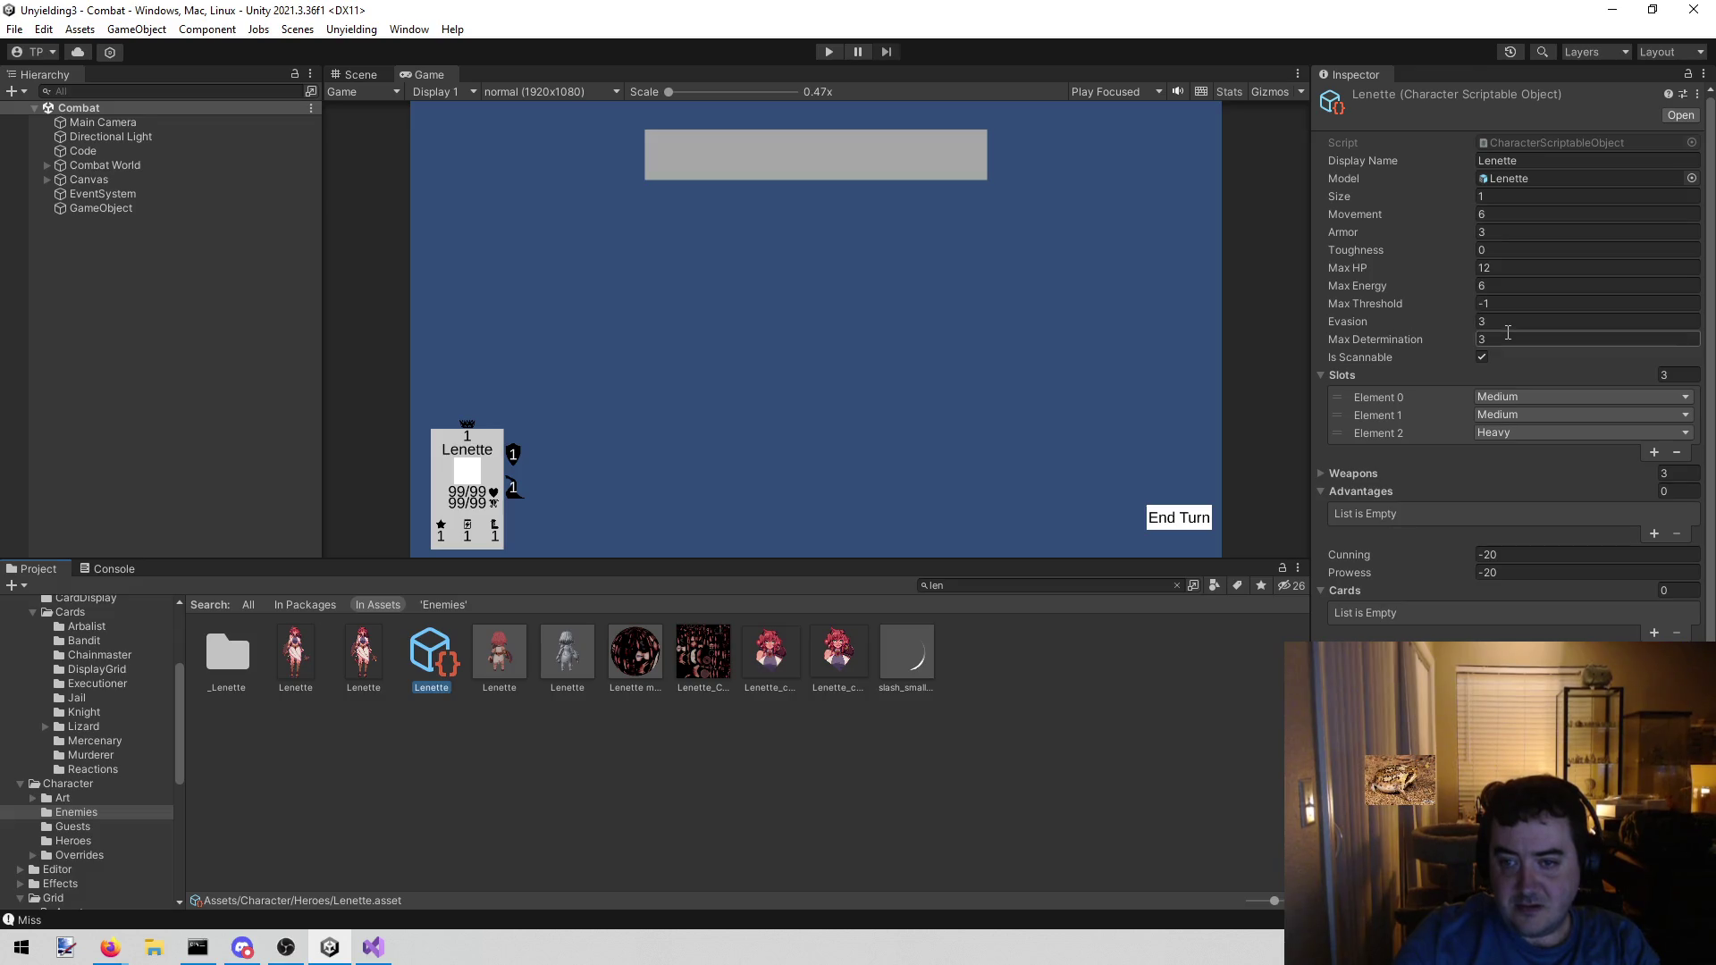
pyautogui.click(1505, 318)
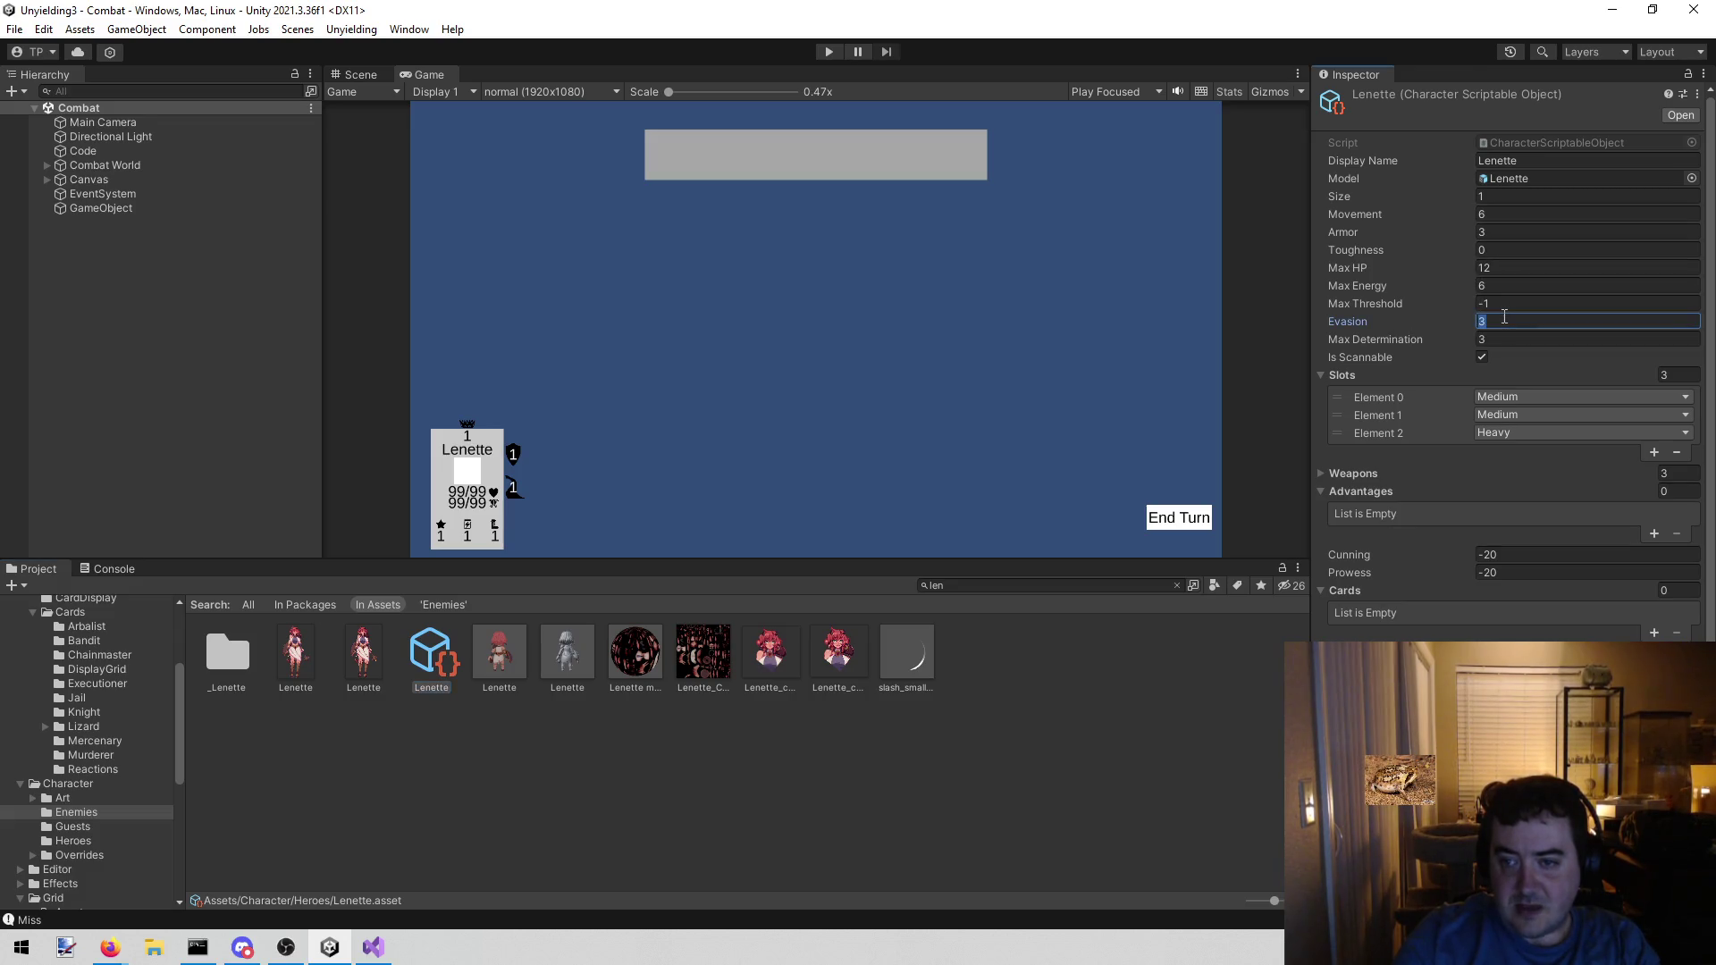
pyautogui.write('-1')
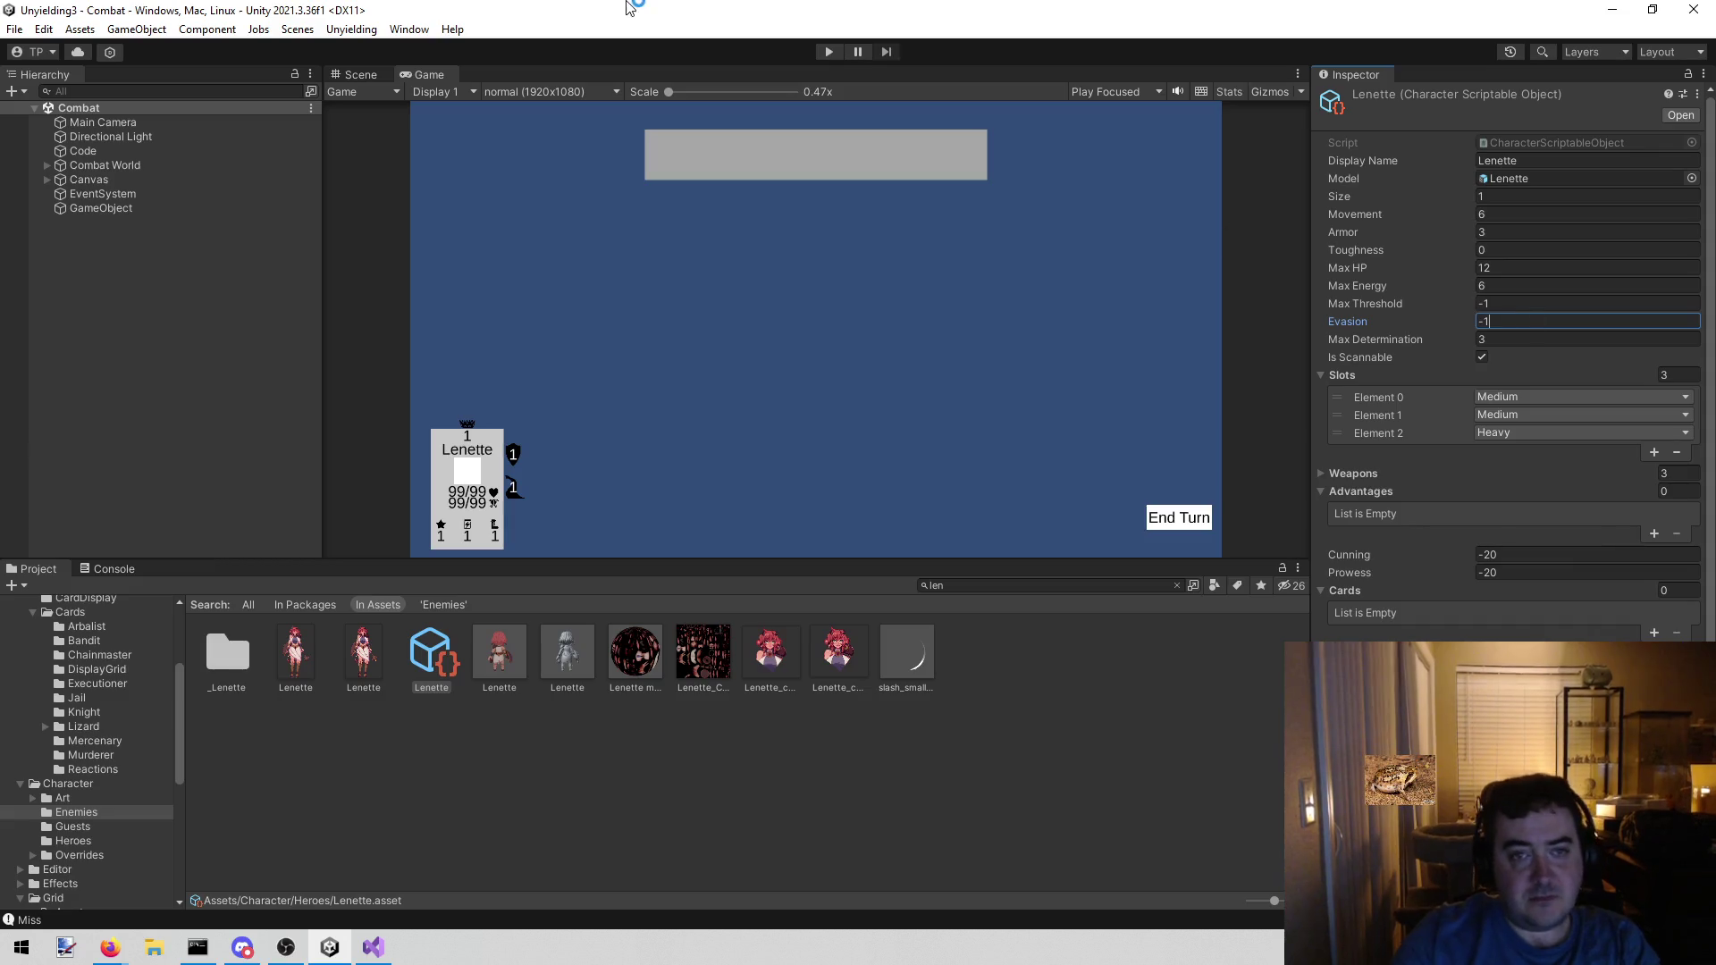
pyautogui.click(824, 51)
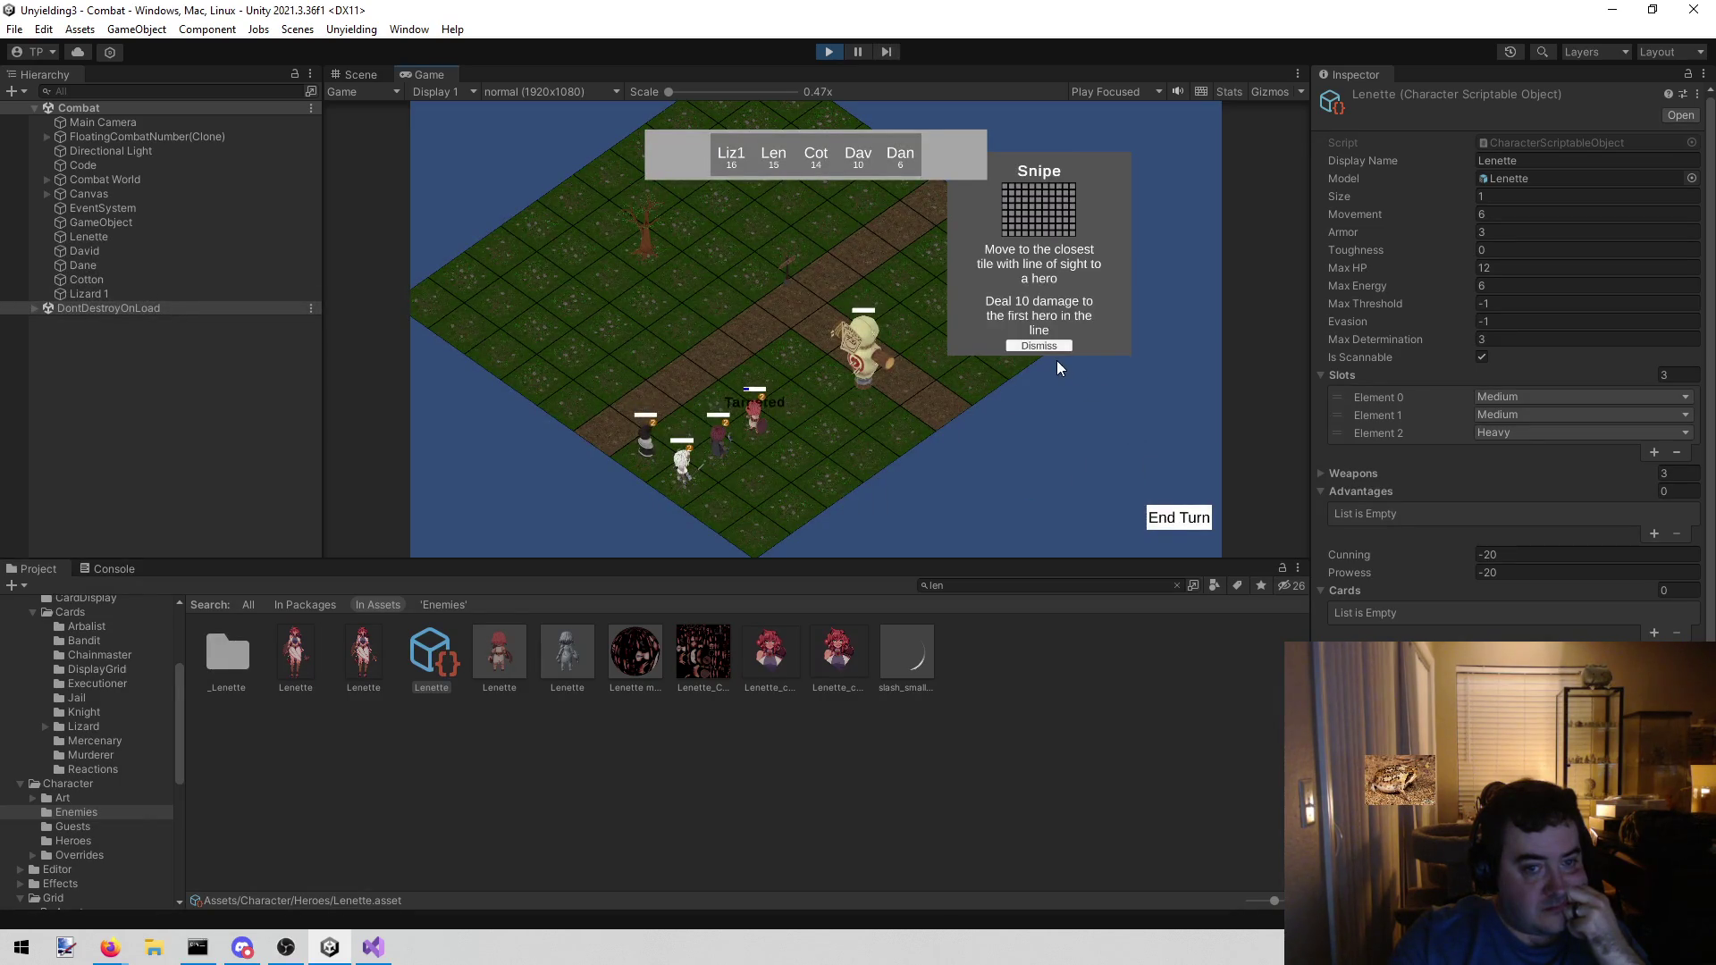
# - Dismiss the Snipe description, end Lenette's turn, and stop the game to restart the test
pyautogui.click(1055, 350)
pyautogui.click(1181, 517)
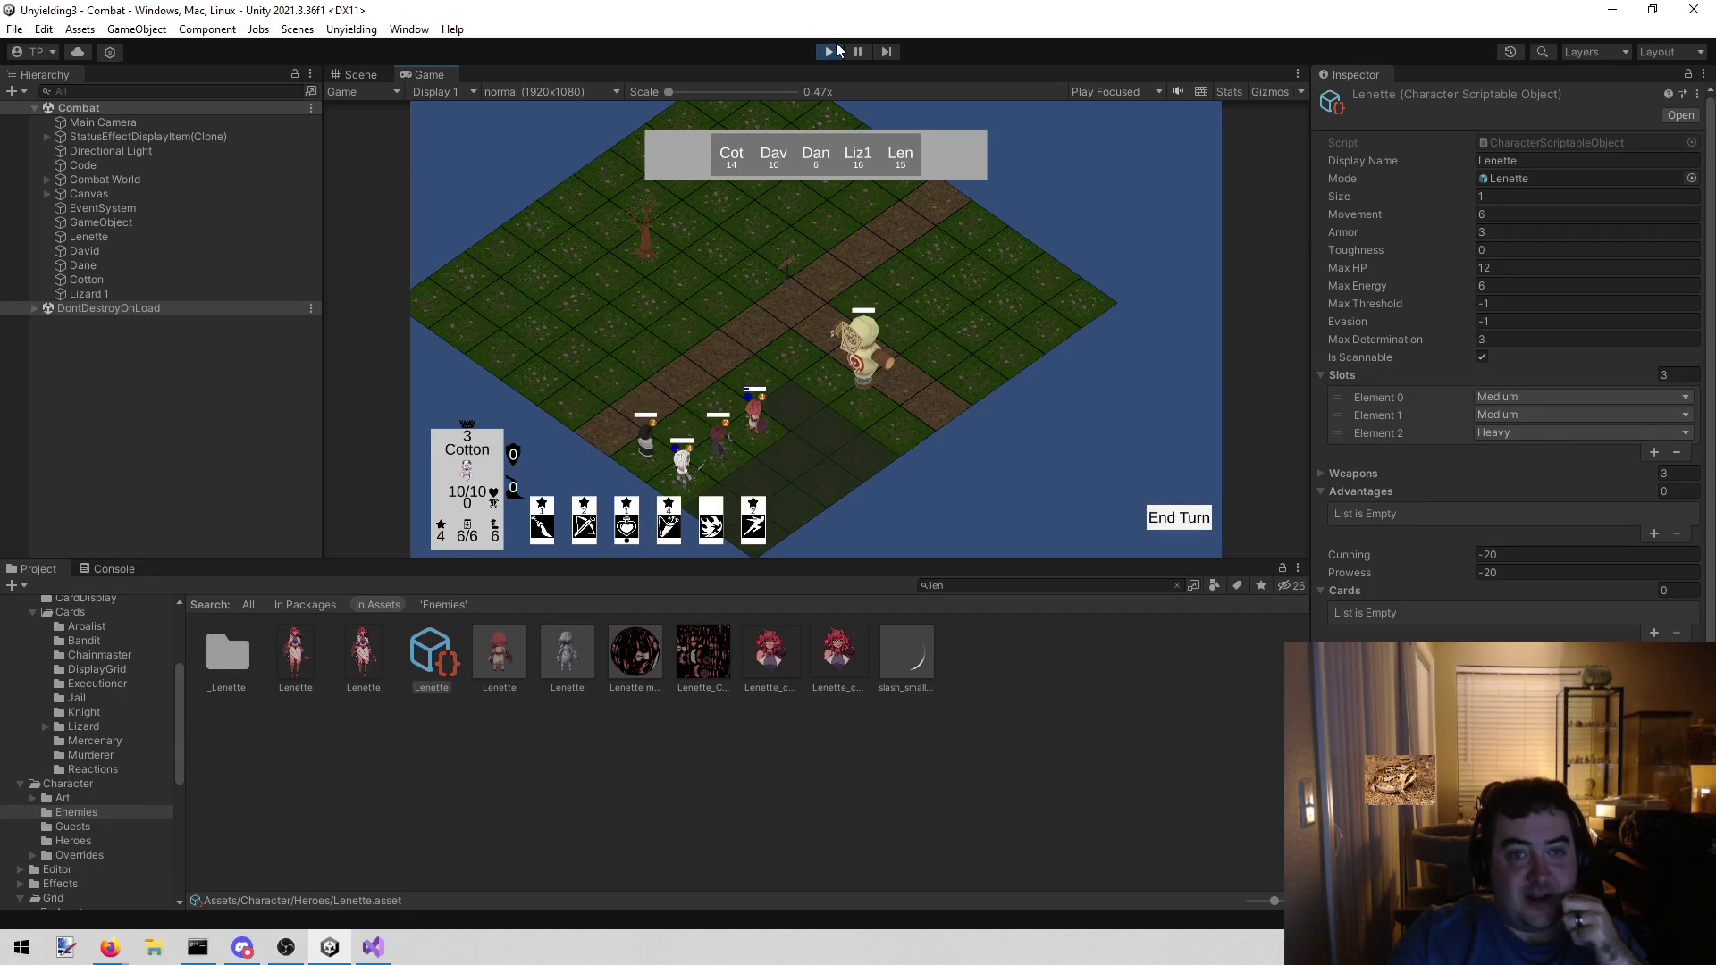
pyautogui.click(829, 50)
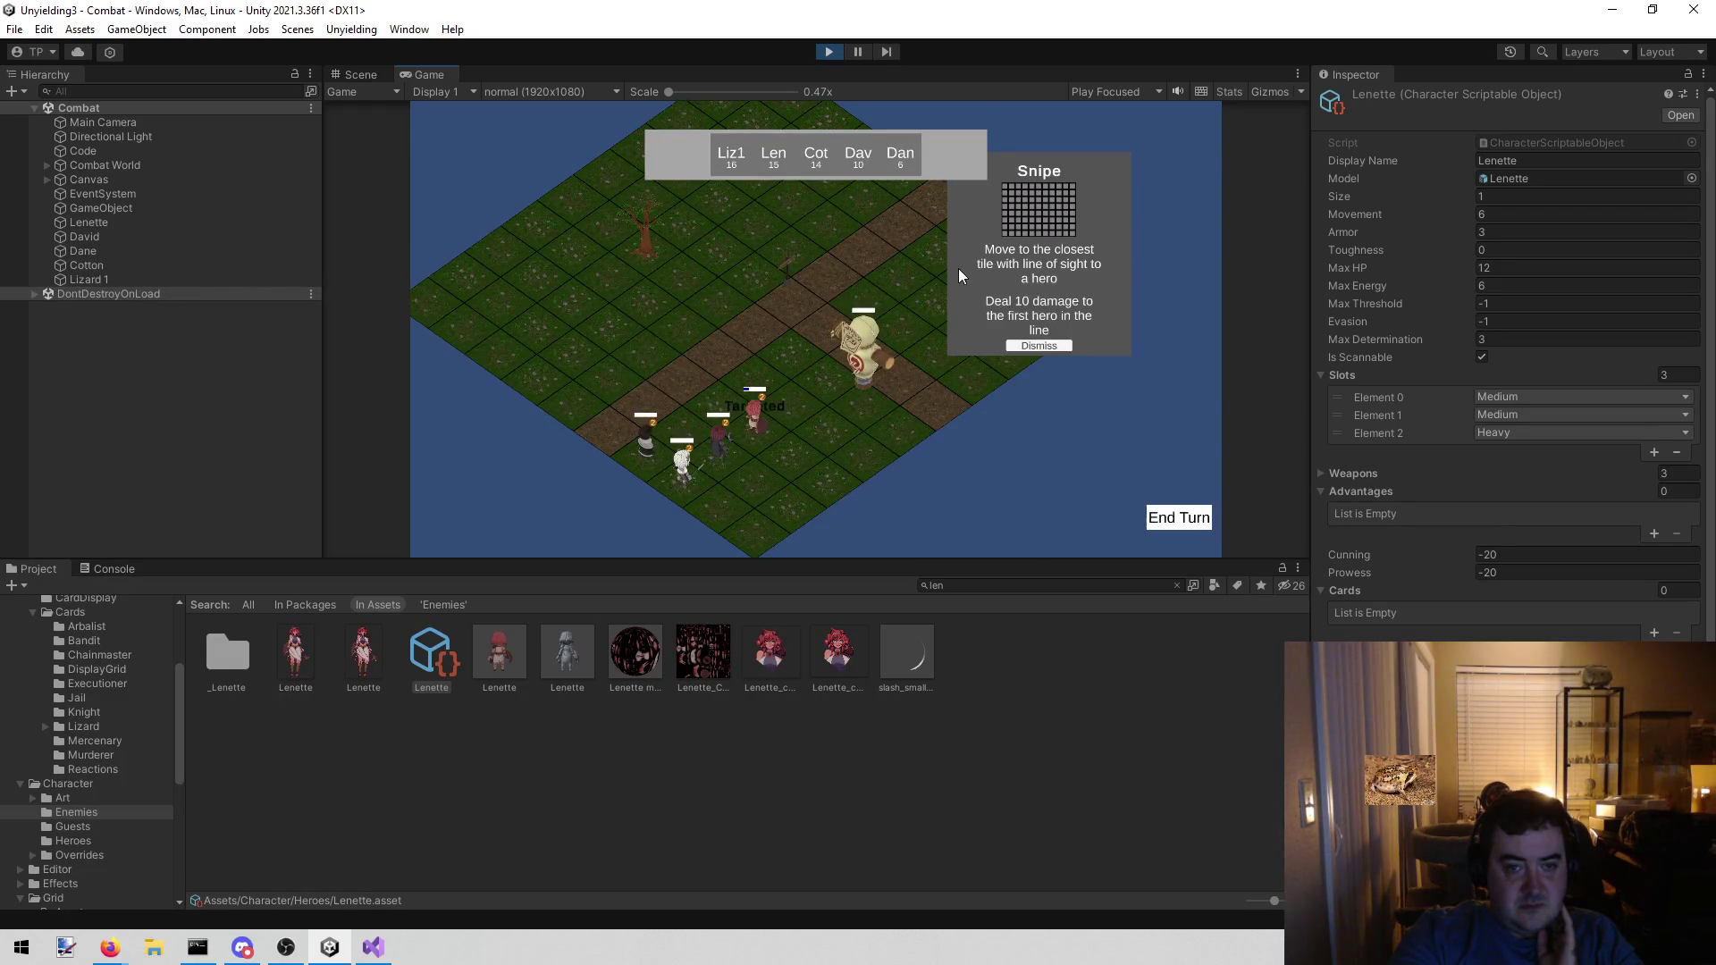
# - Rerun the round: move Lenette, end turns until Snipe hits her to 9/12, then stop
pyautogui.click(785, 404)
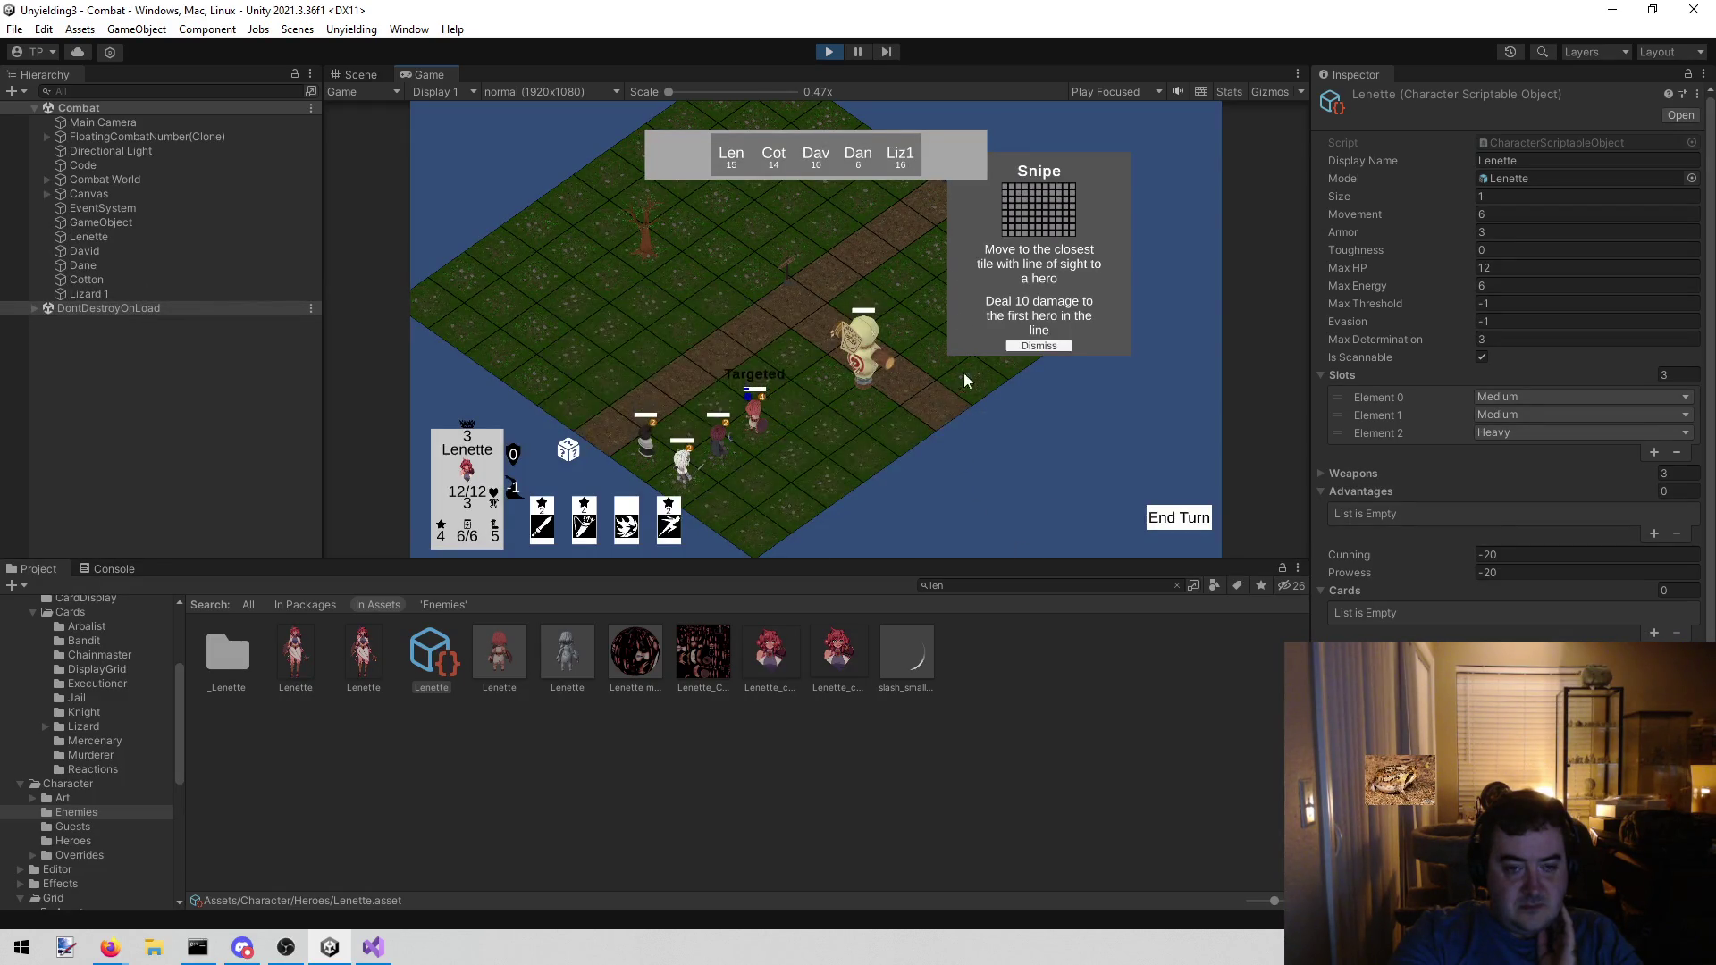
pyautogui.click(1016, 347)
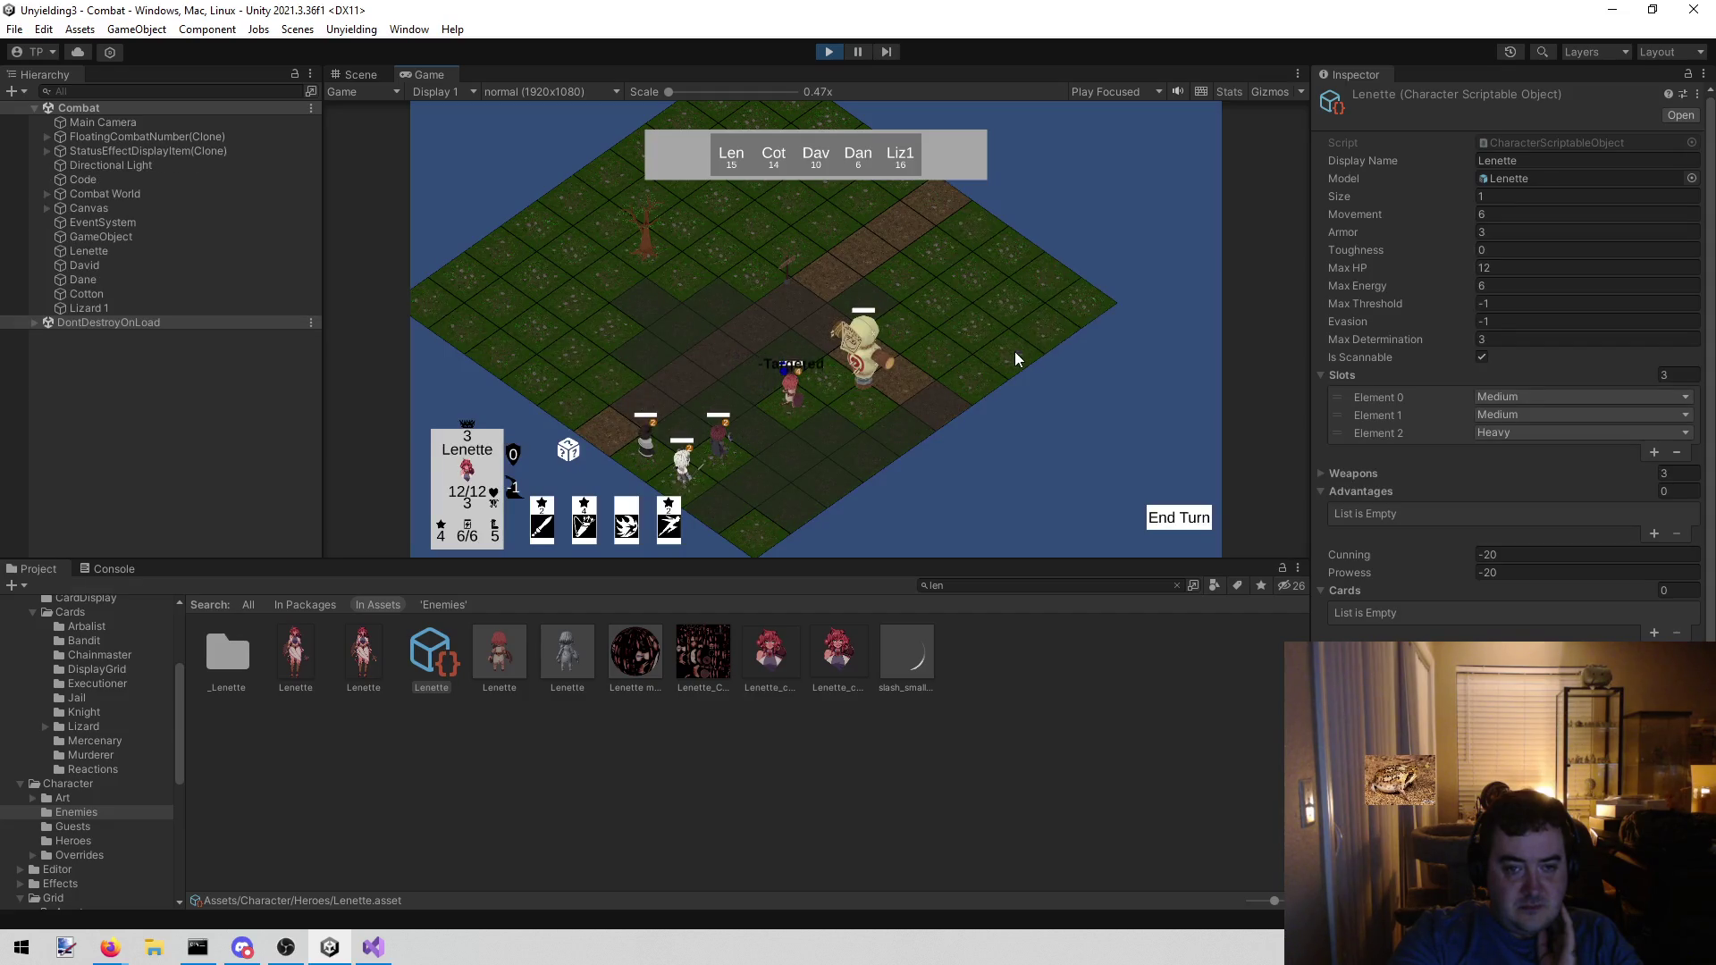
pyautogui.click(1162, 517)
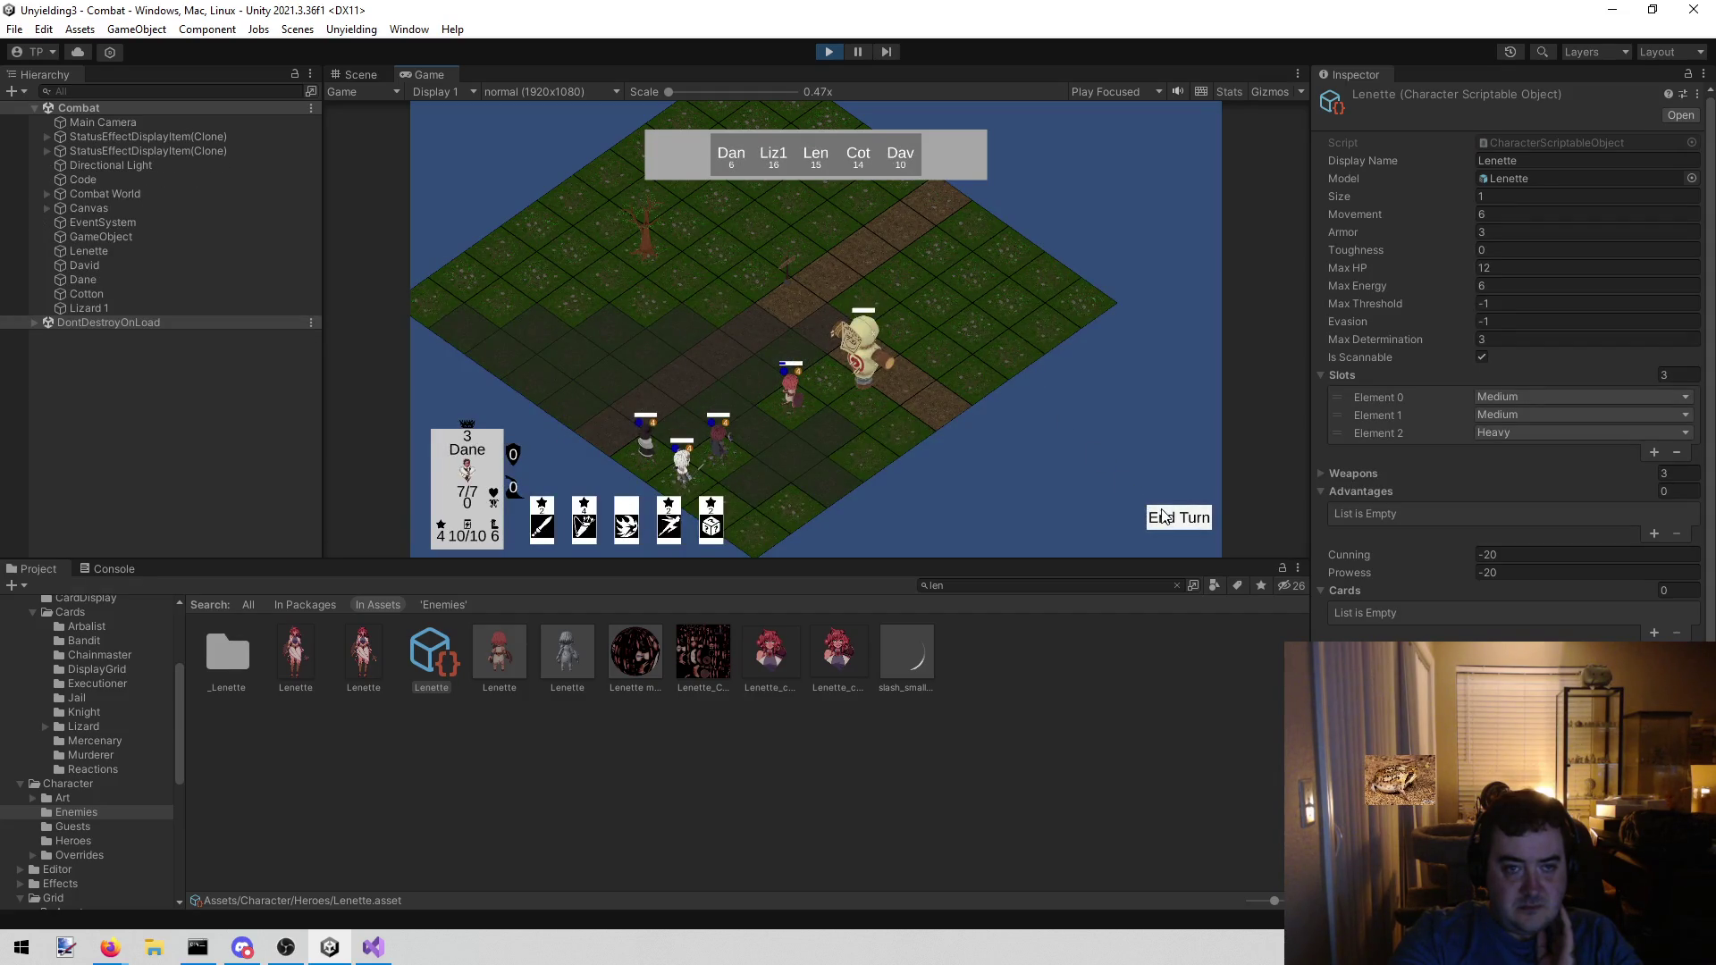
pyautogui.click(1162, 517)
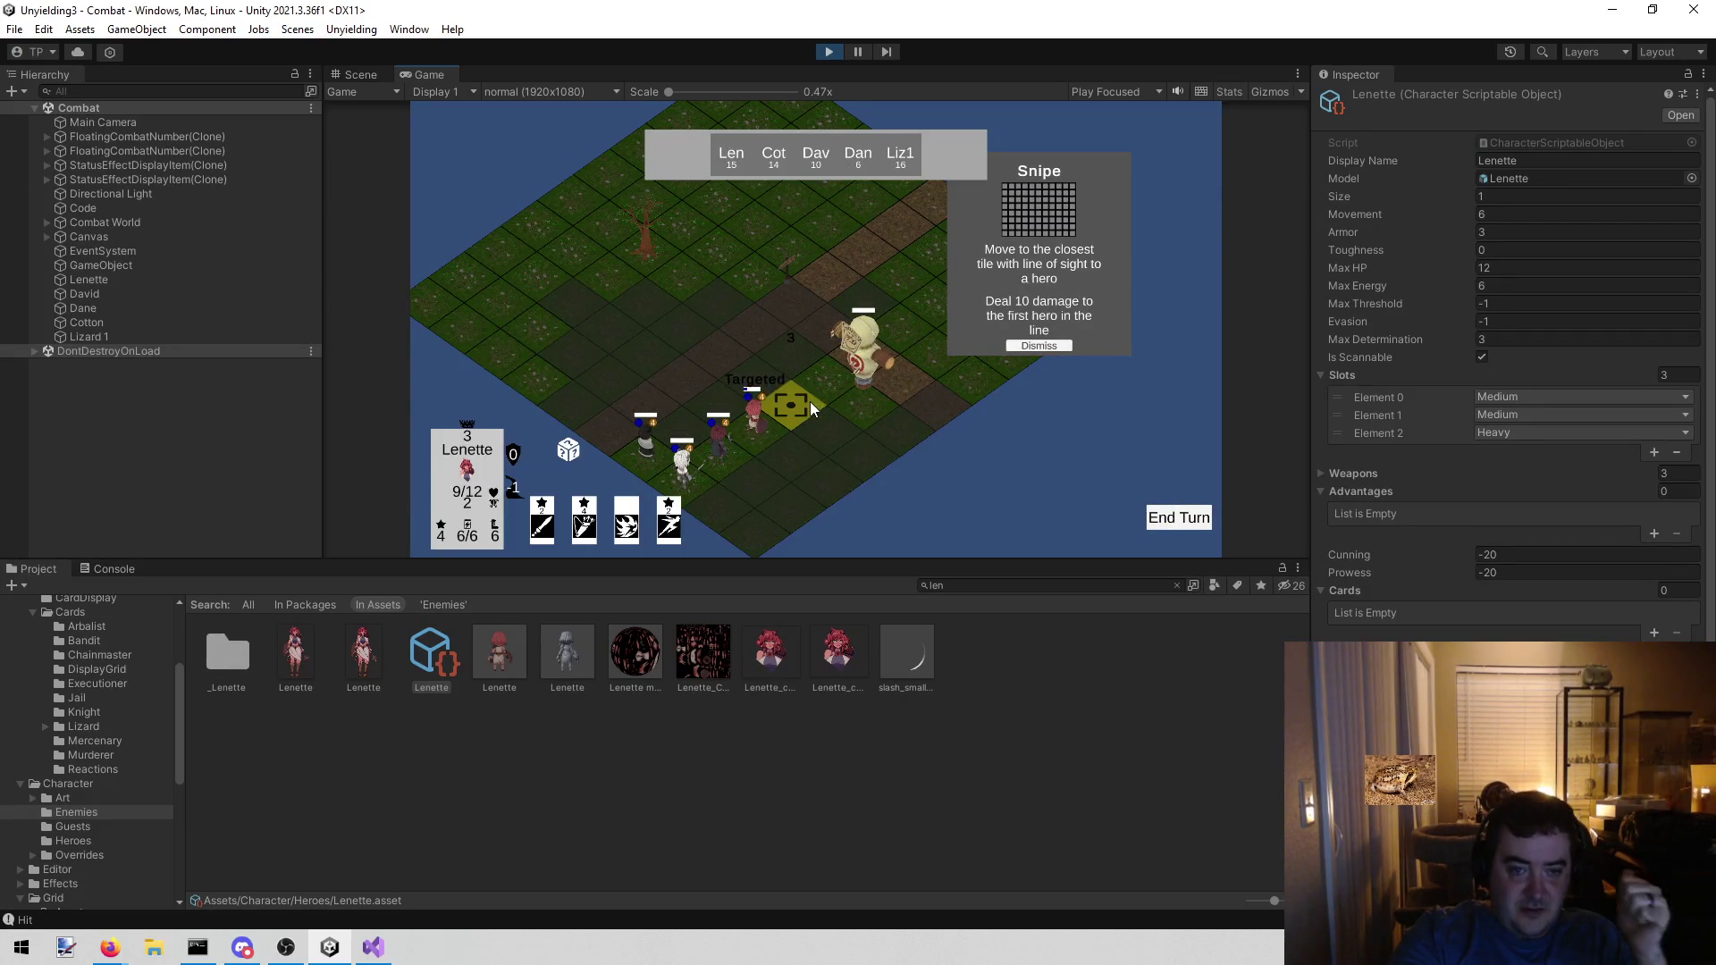
pyautogui.click(830, 51)
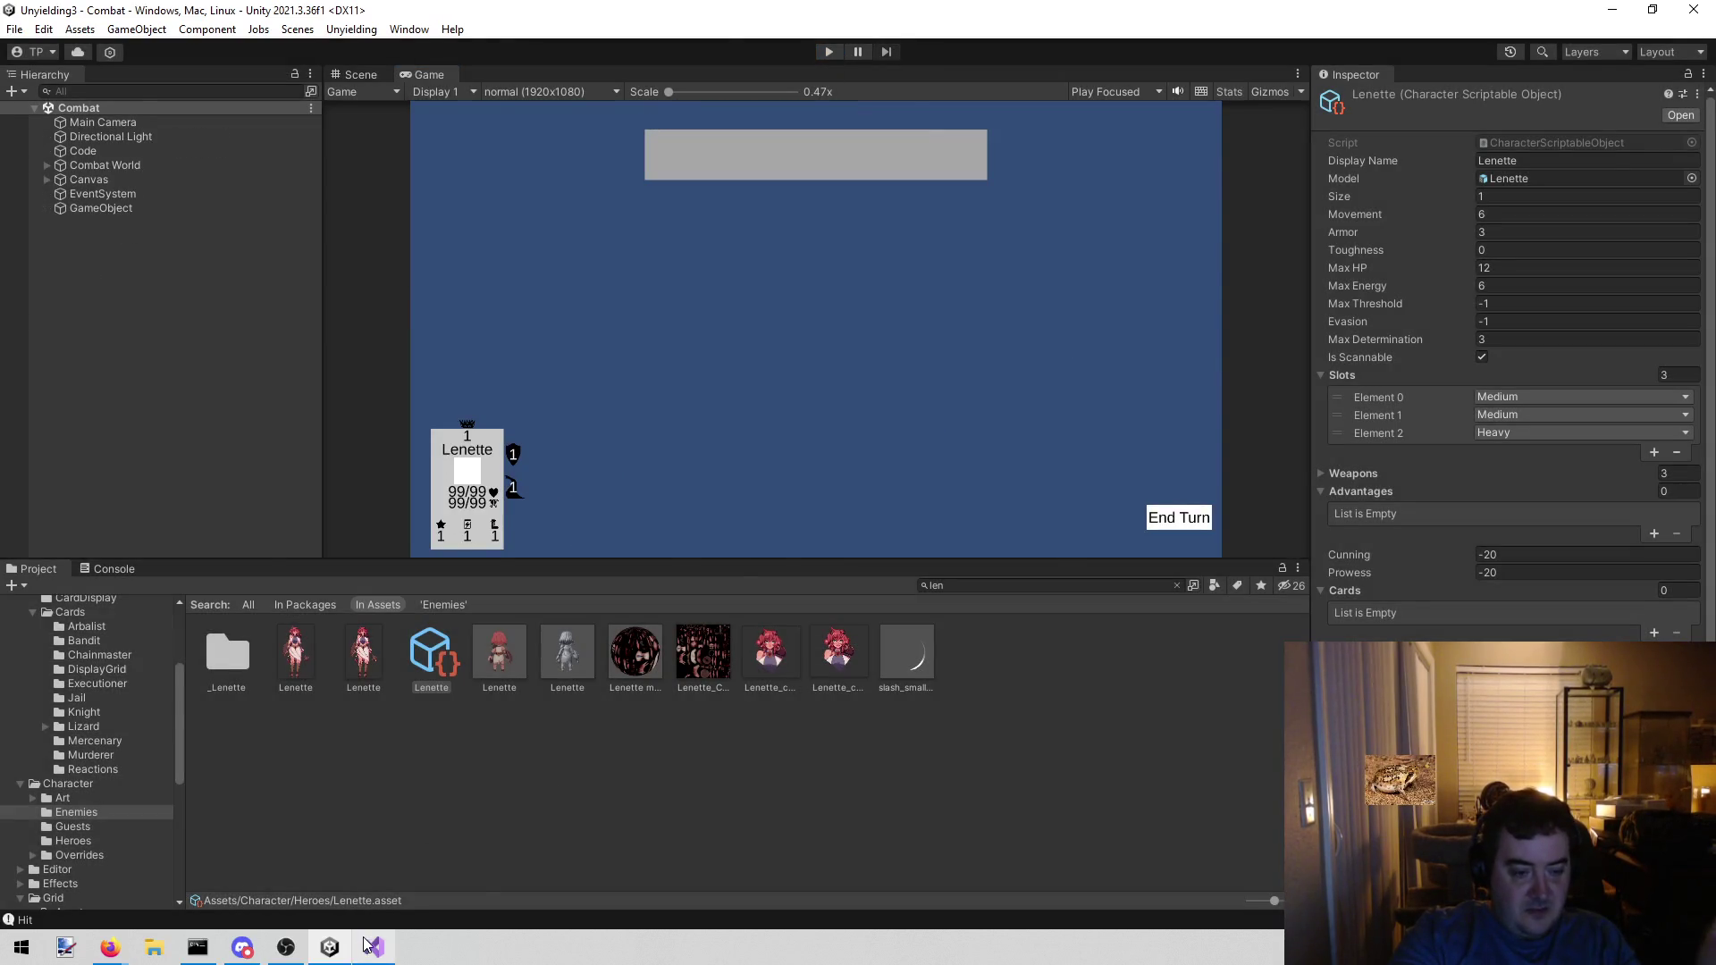
pyautogui.click(374, 947)
# - Bring up the todo notes in Visual Studio and go to the Arbalist entry
pyautogui.click(51, 73)
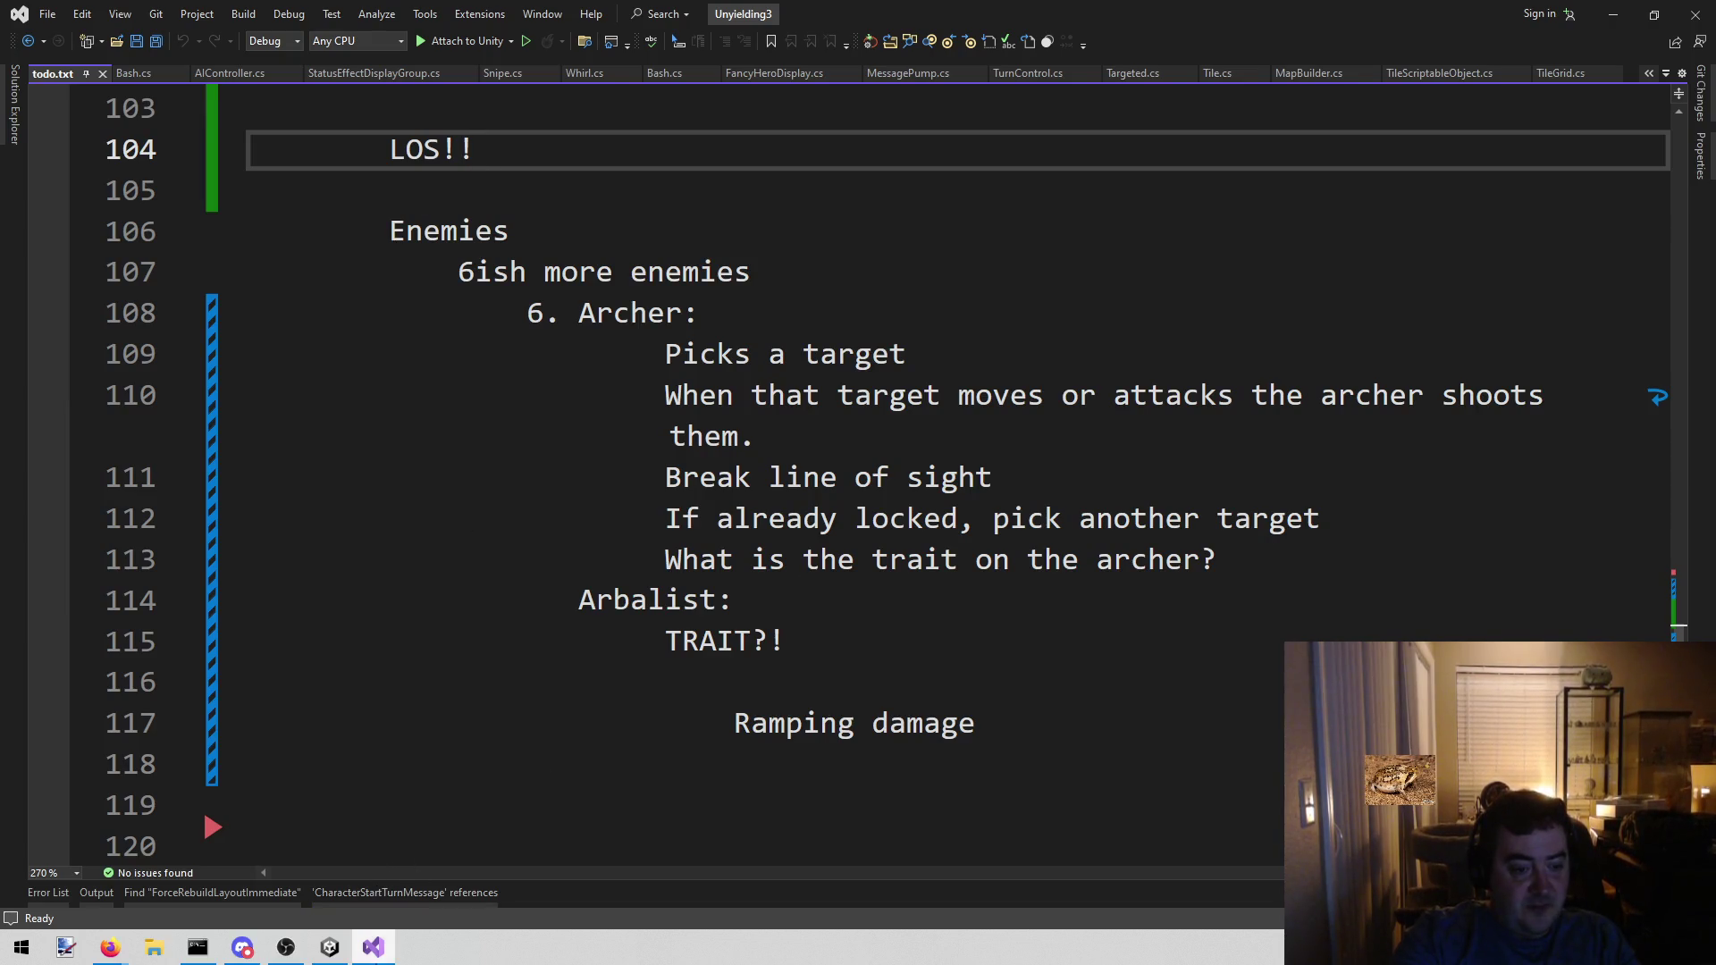
pyautogui.click(330, 948)
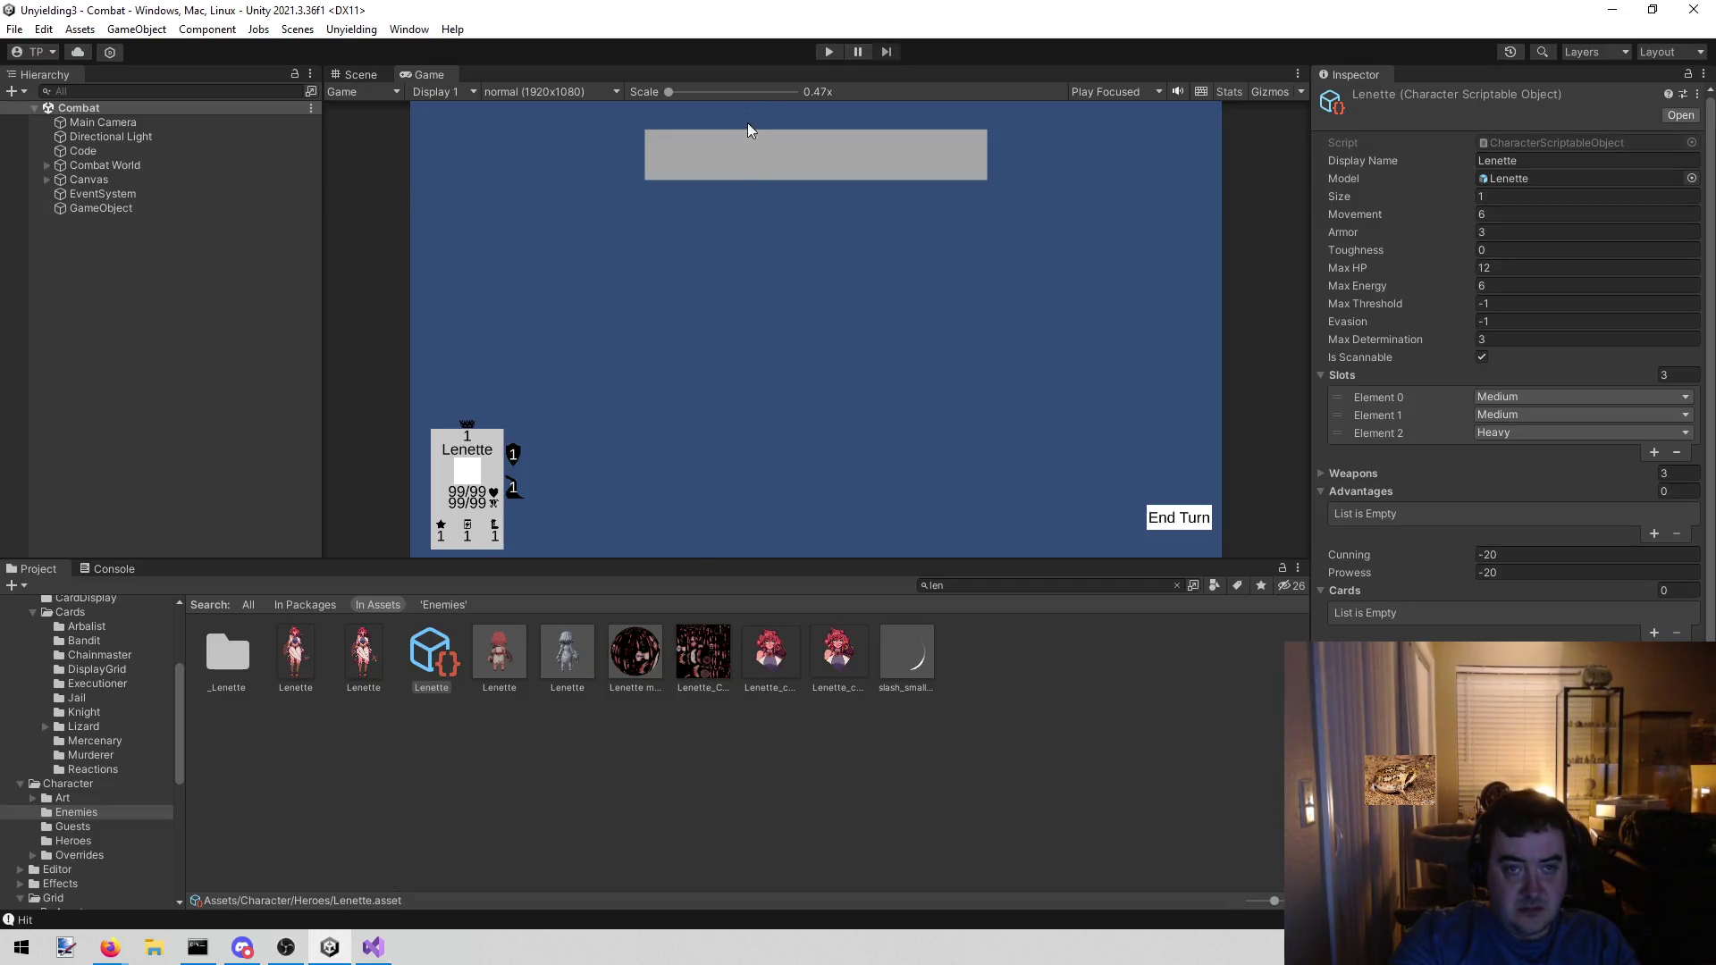
pyautogui.click(381, 947)
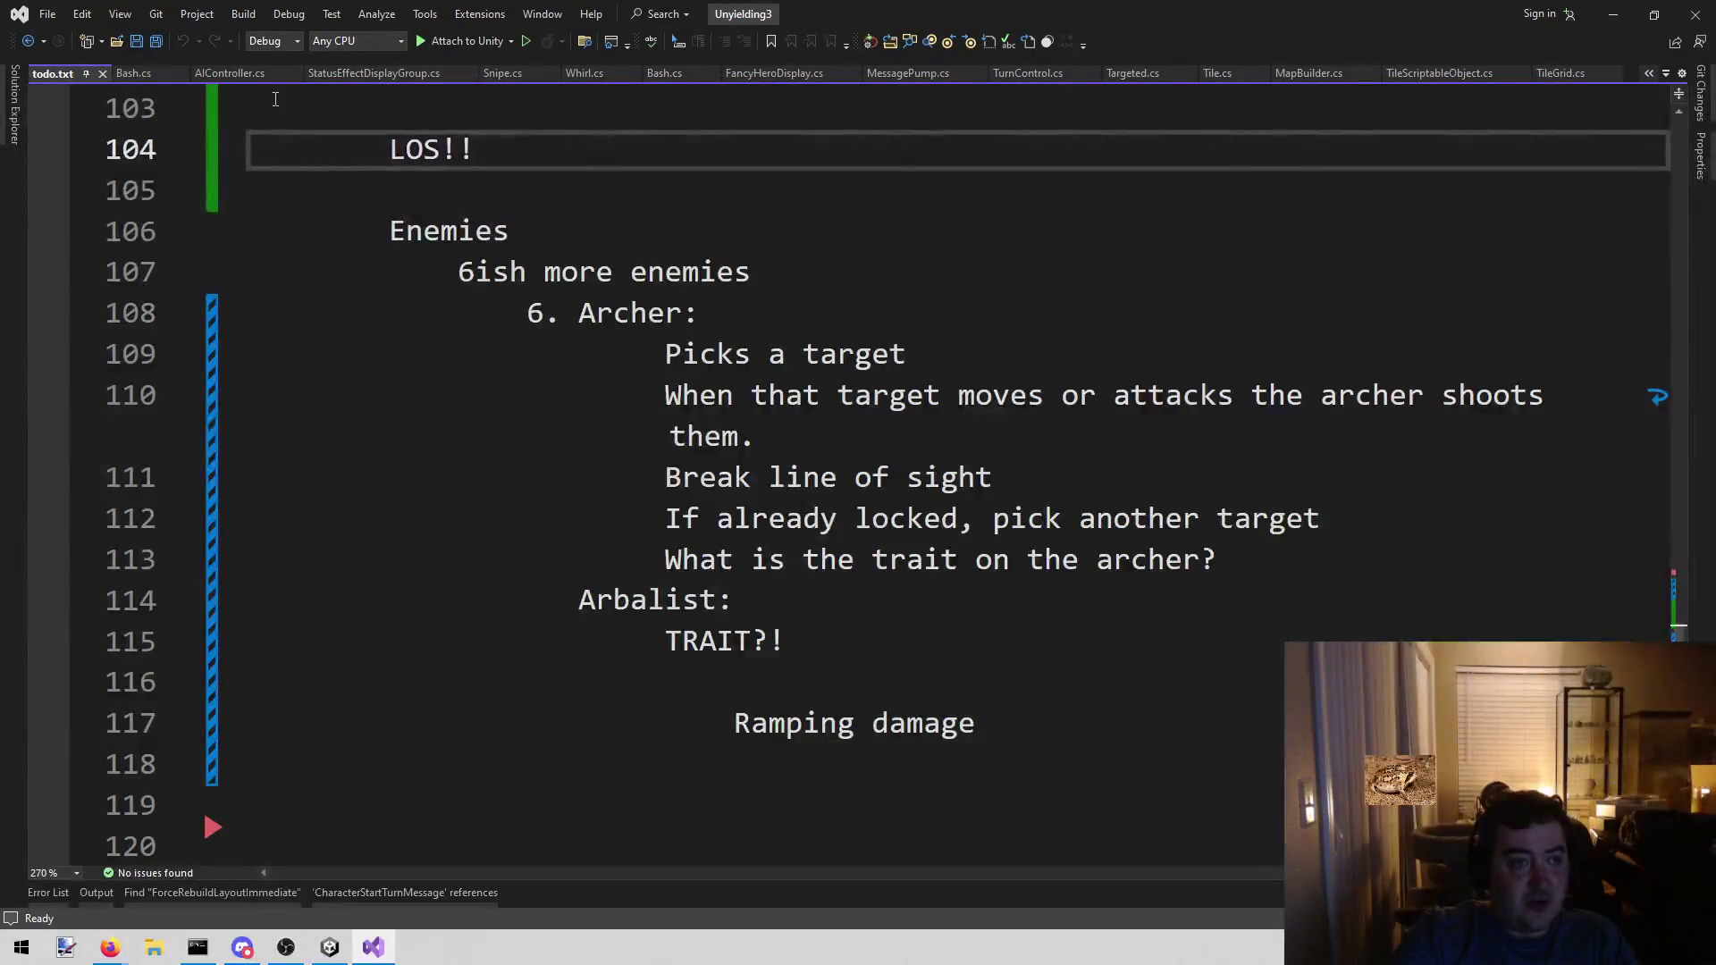
pyautogui.click(989, 593)
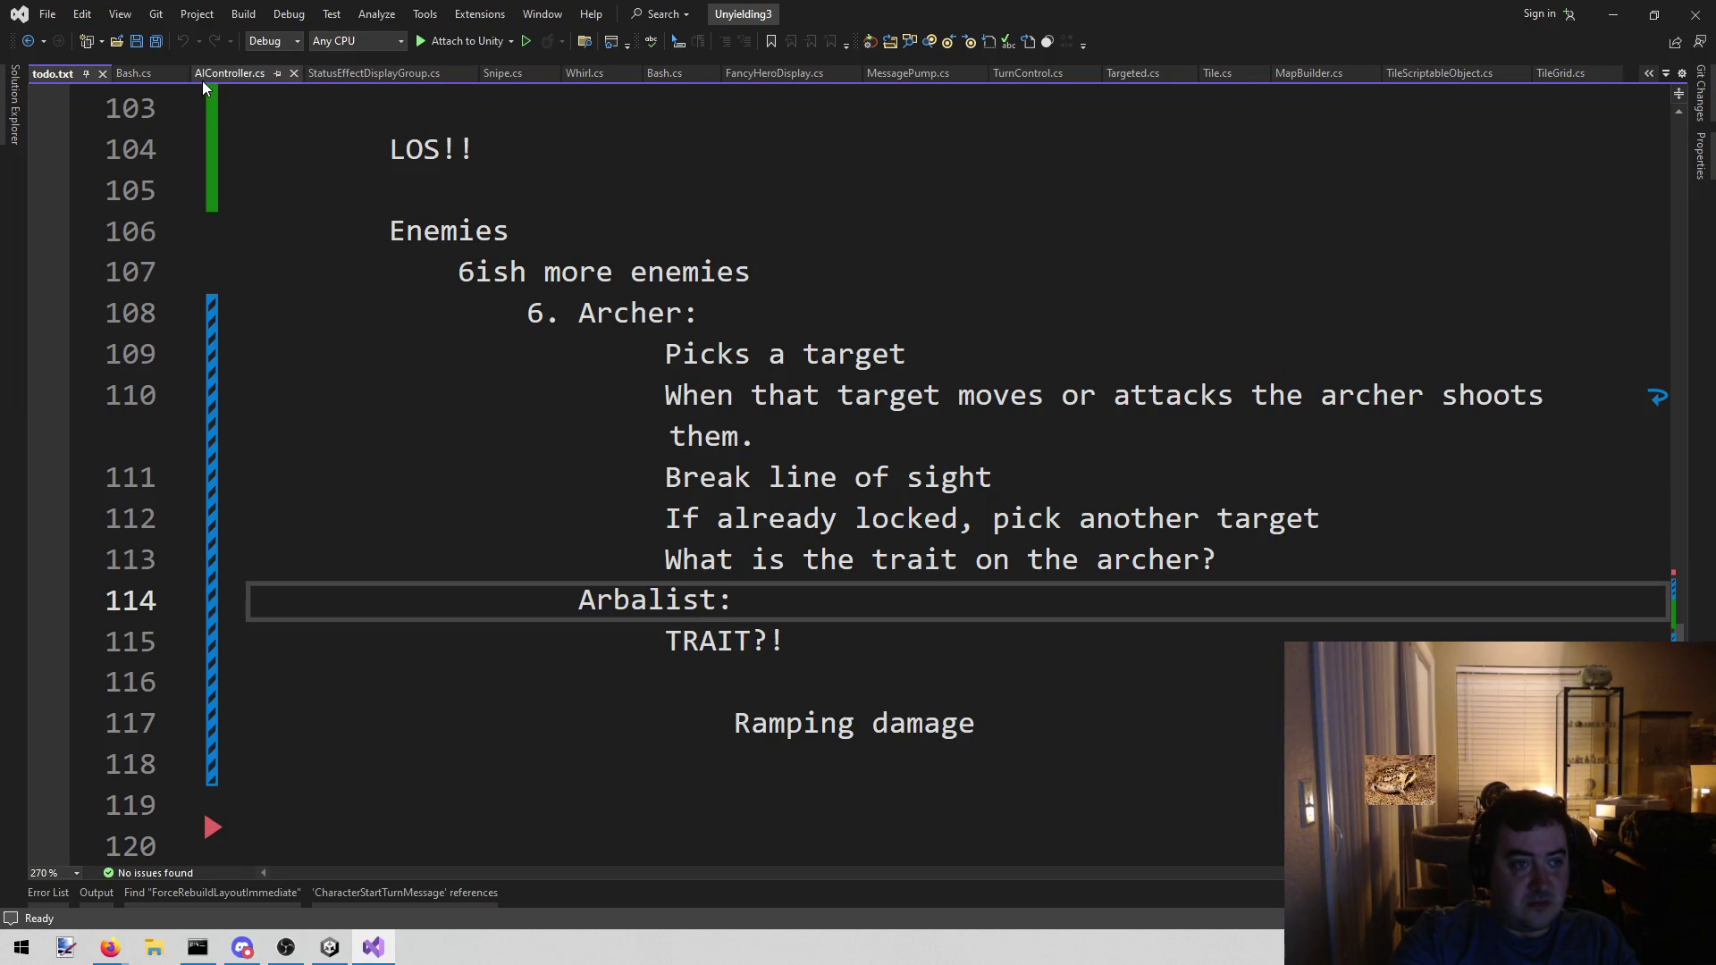
# - Open StatusEffect.cs through the solution file finder filtered by 'status'
pyautogui.hotkey('alt', 'shift', 'o')
pyautogui.write('status')
pyautogui.press('Return')
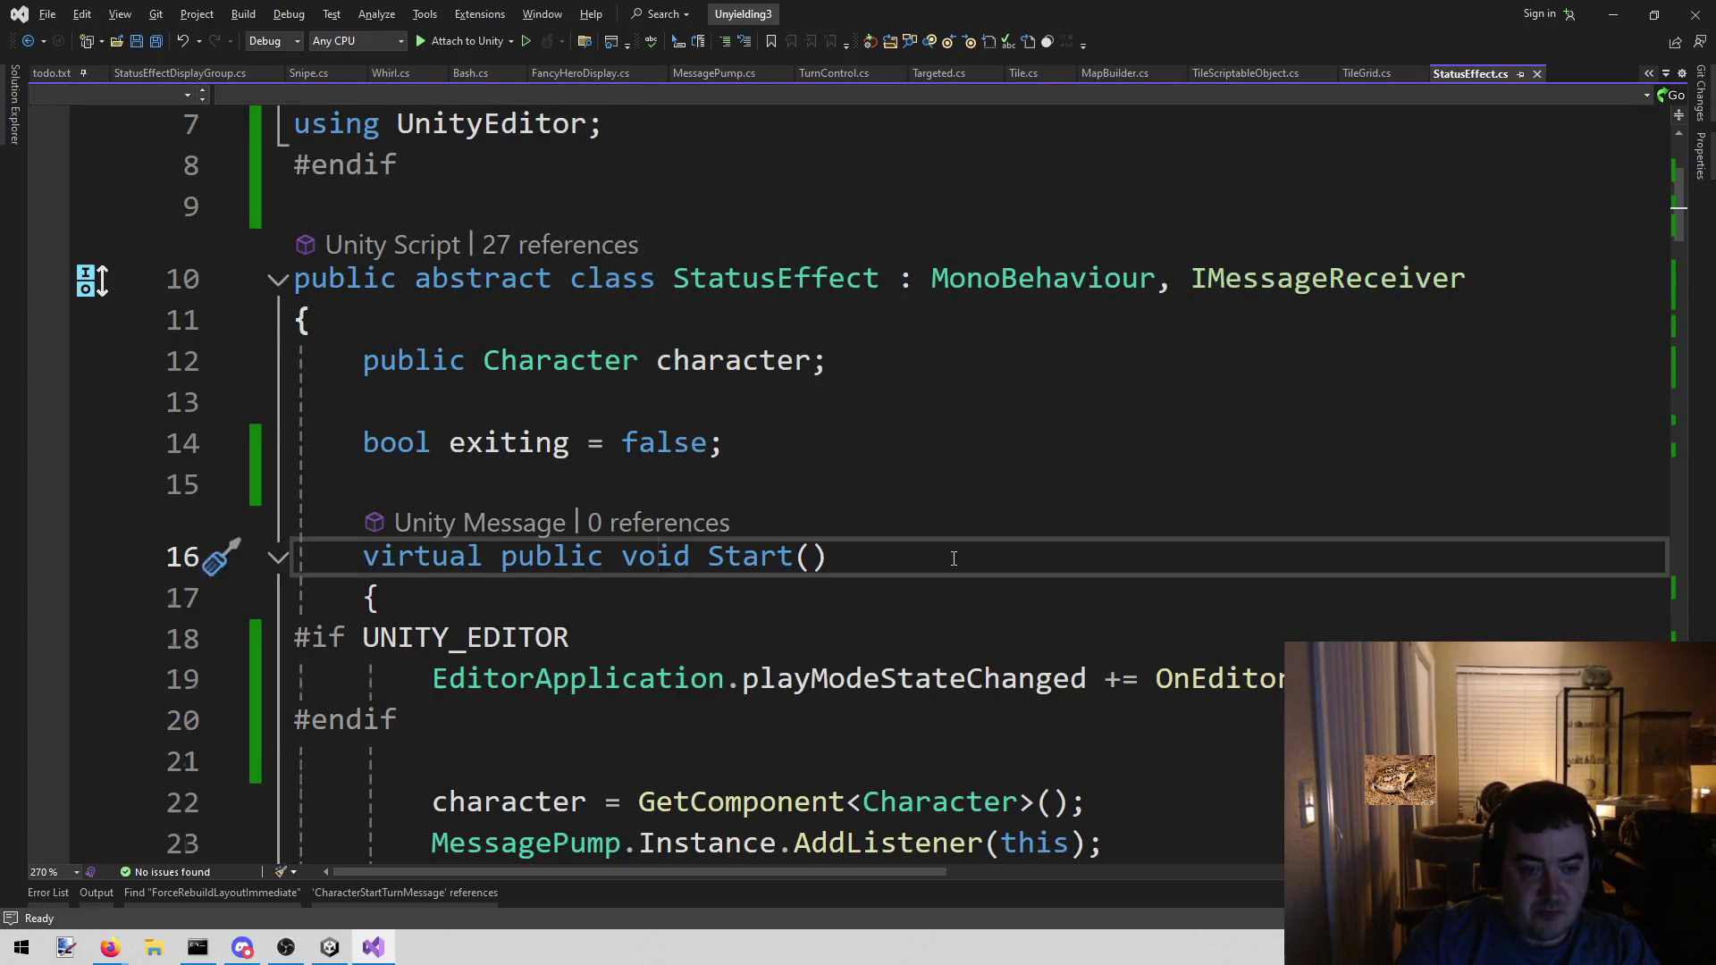
# - Scroll down to OnDestroy and inspect the display check on lines 51–53
pyautogui.scroll(-8, 954, 559)
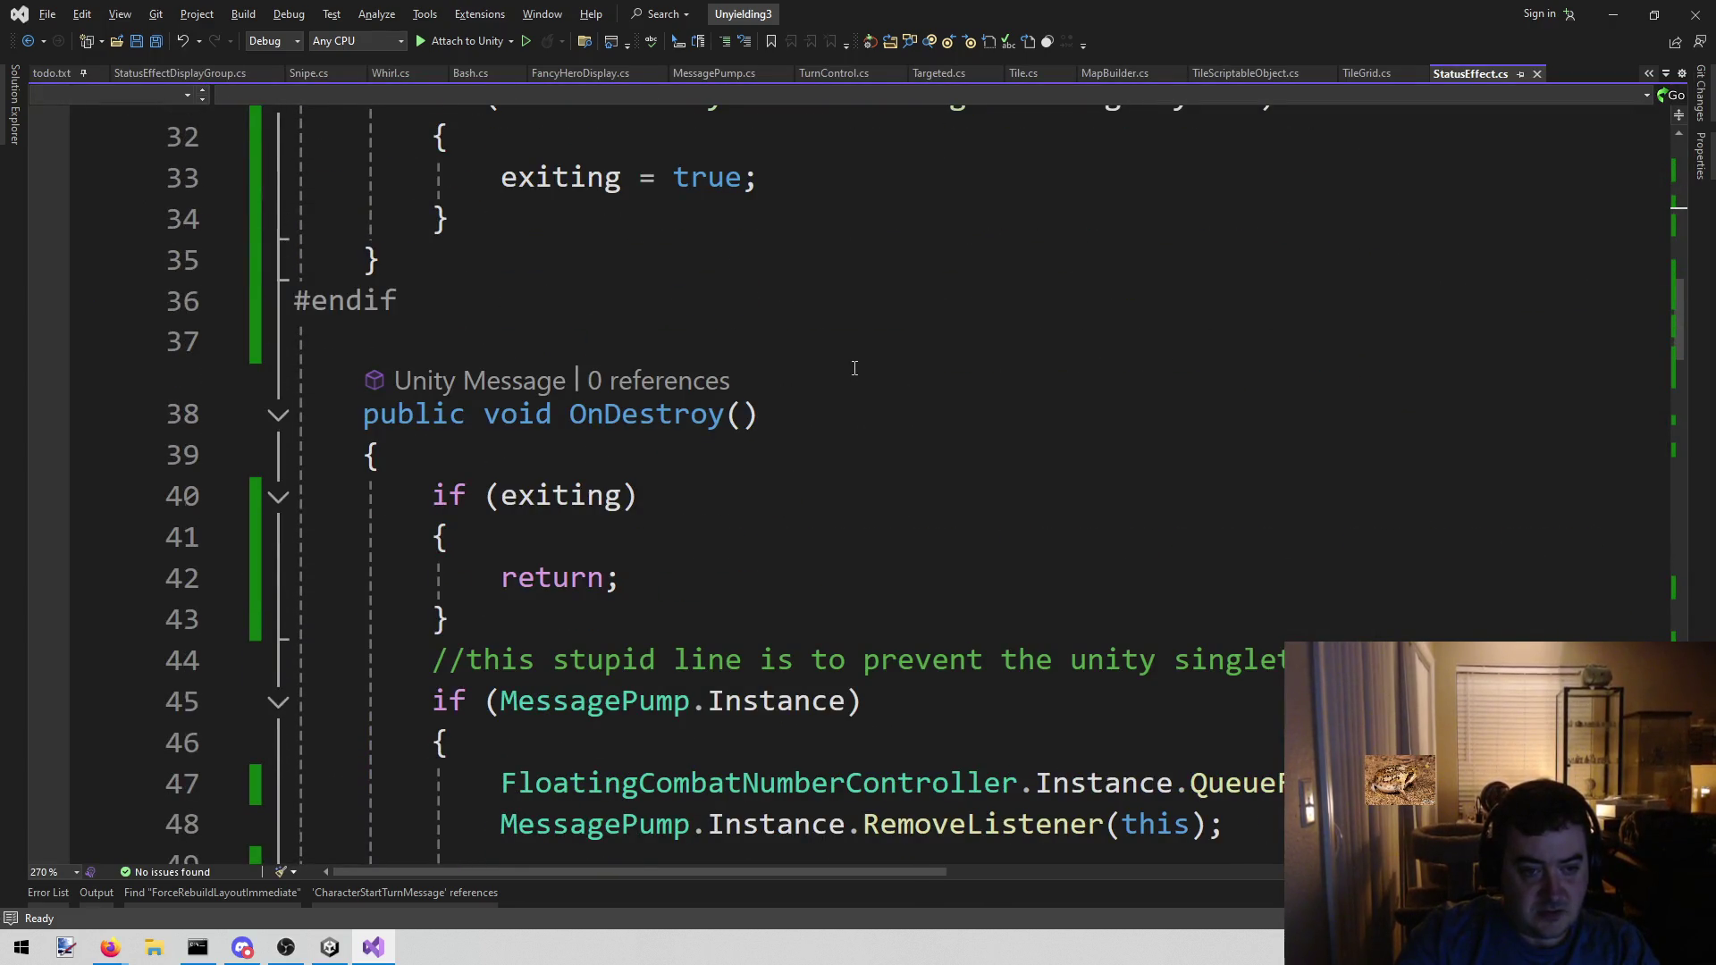
pyautogui.scroll(-3, 855, 368)
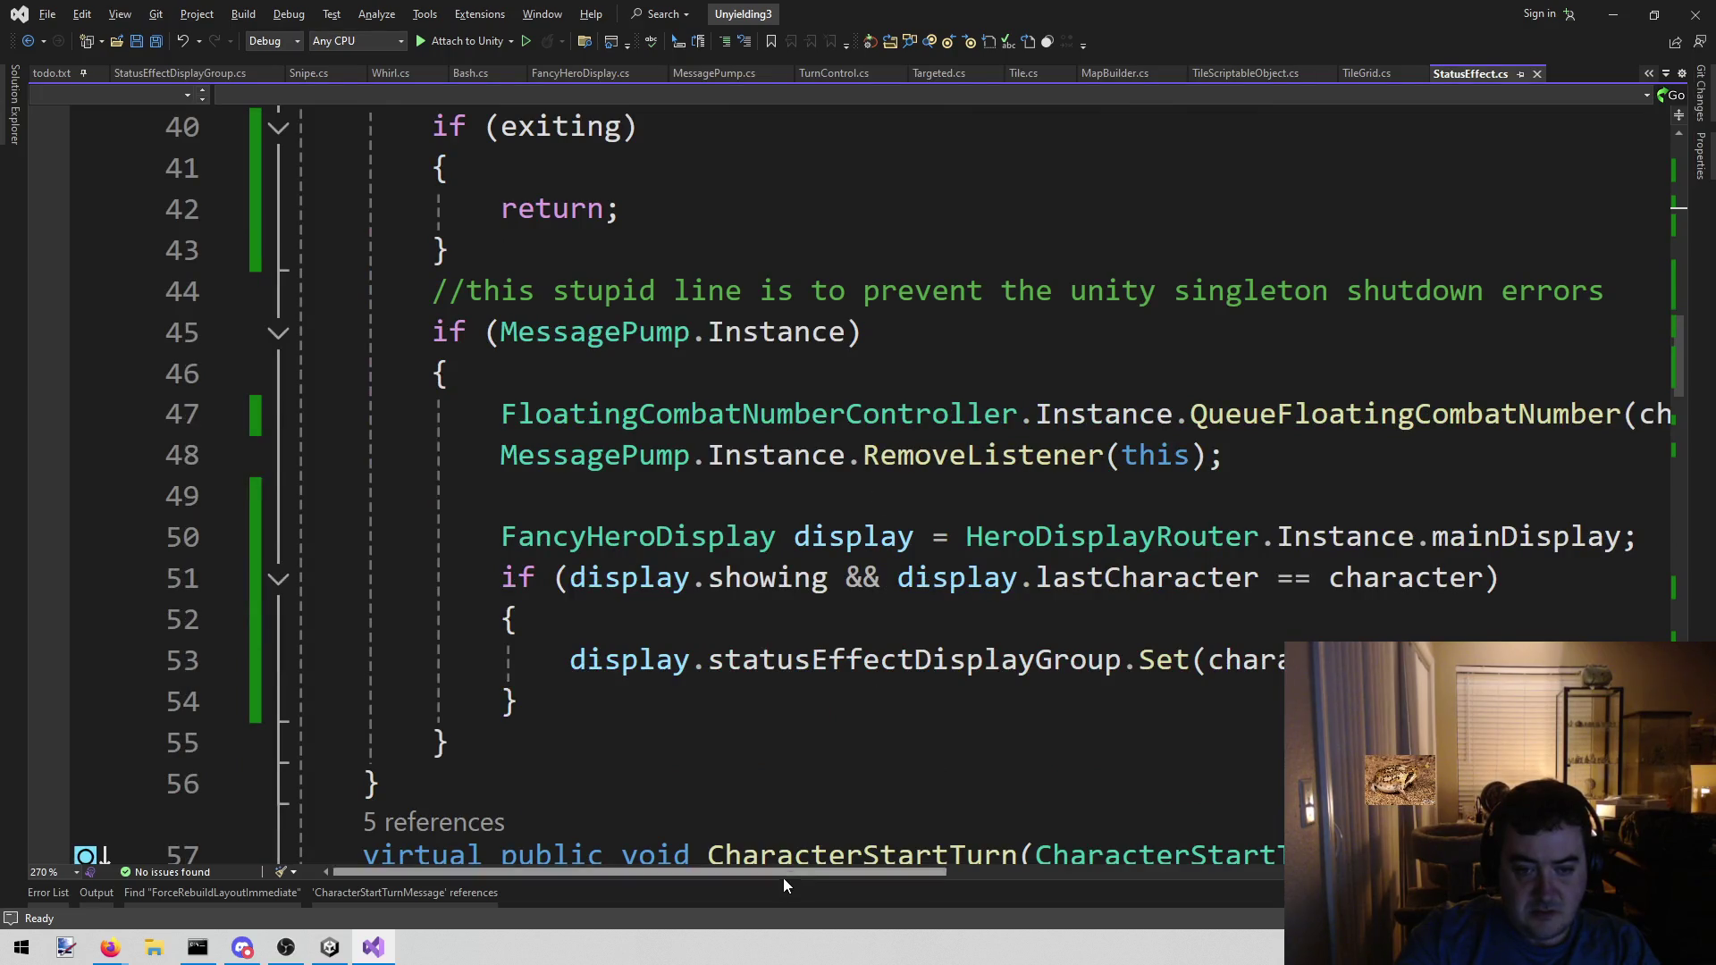
pyautogui.moveTo(750, 867); pyautogui.dragTo(812, 858)
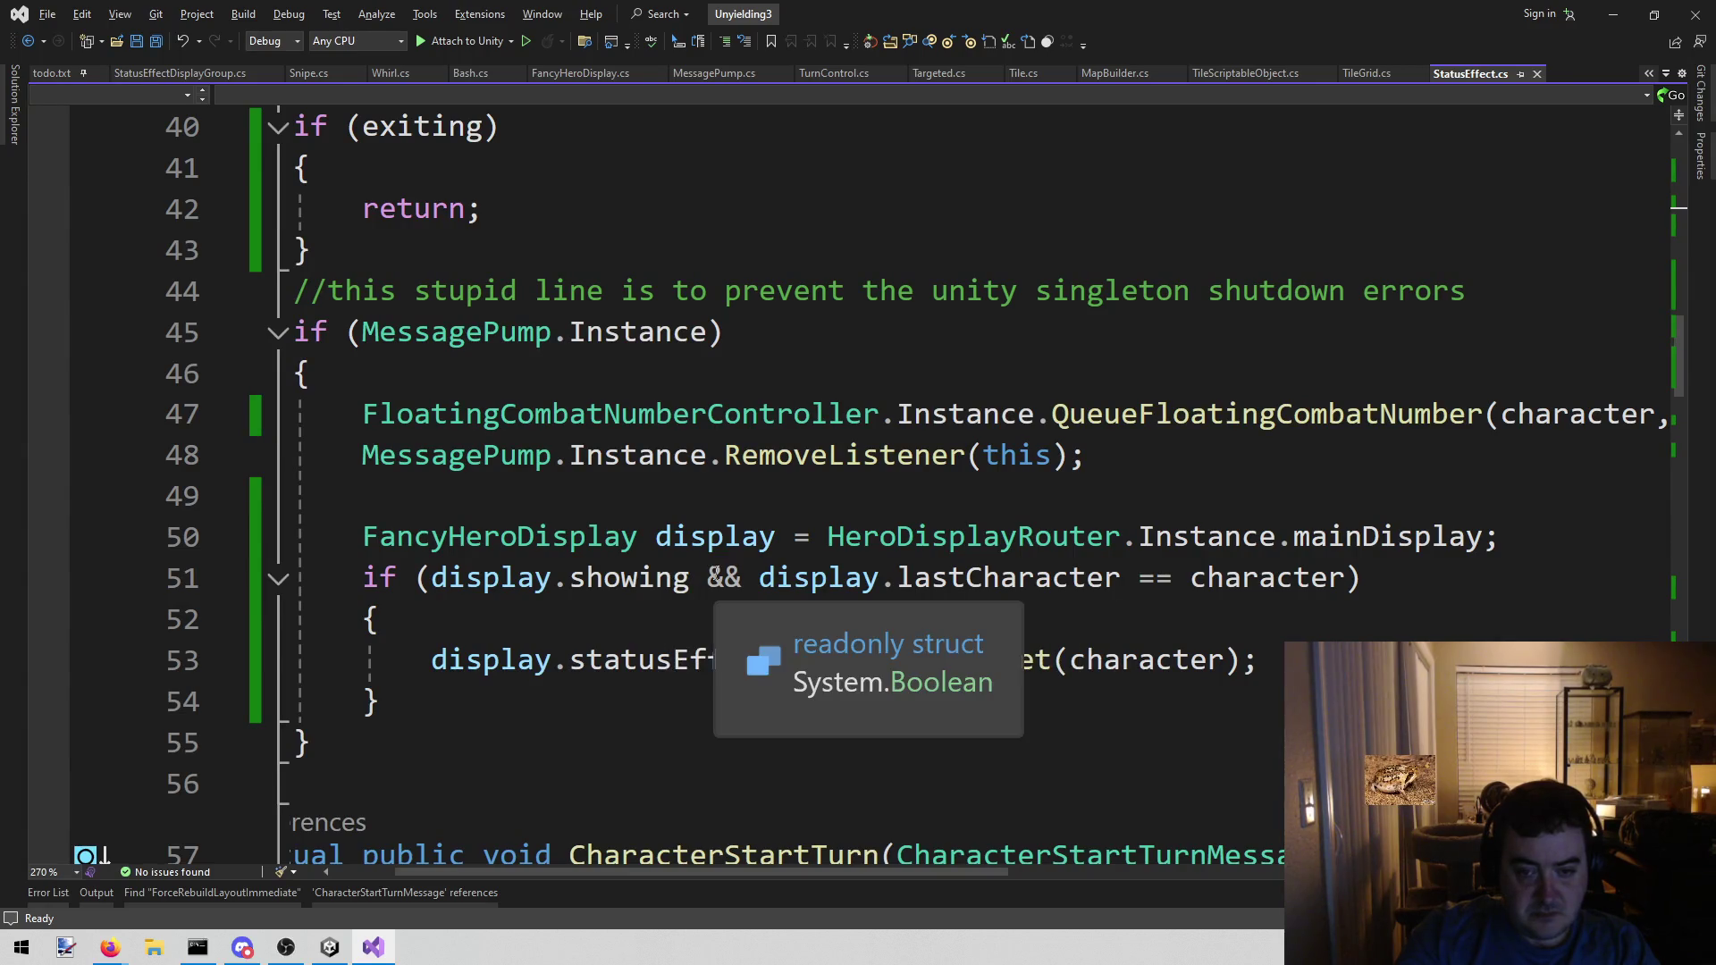
pyautogui.doubleClick(745, 576)
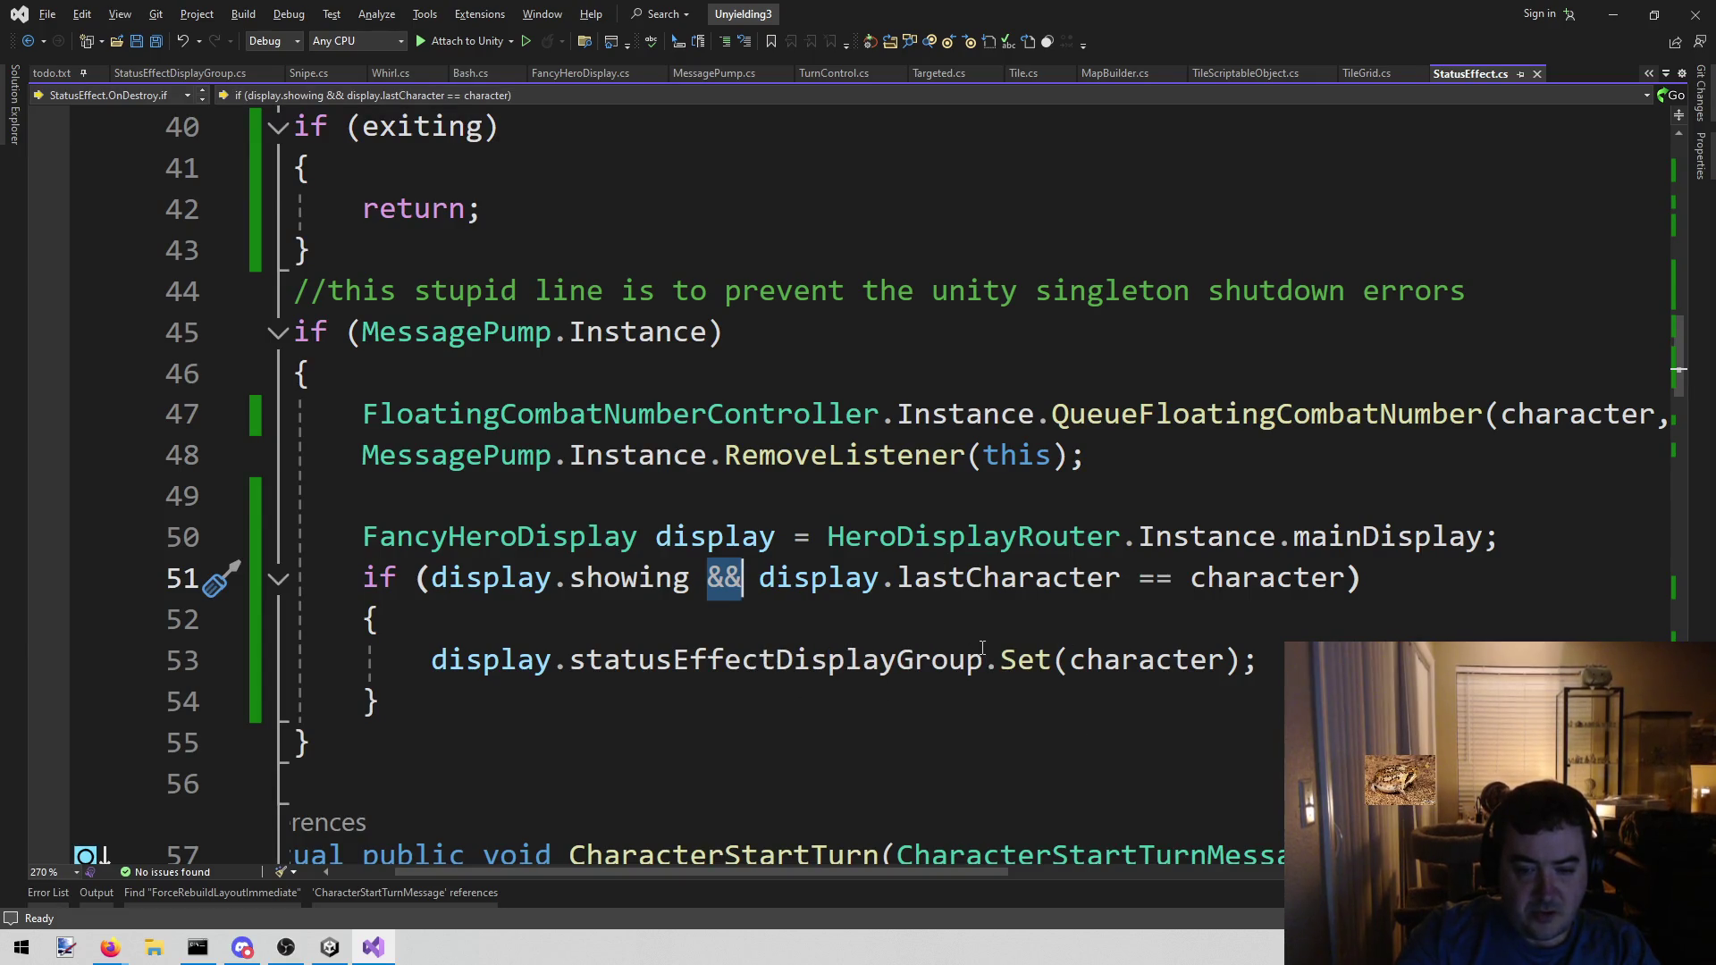
pyautogui.rightClick(1030, 663)
pyautogui.press('Escape')
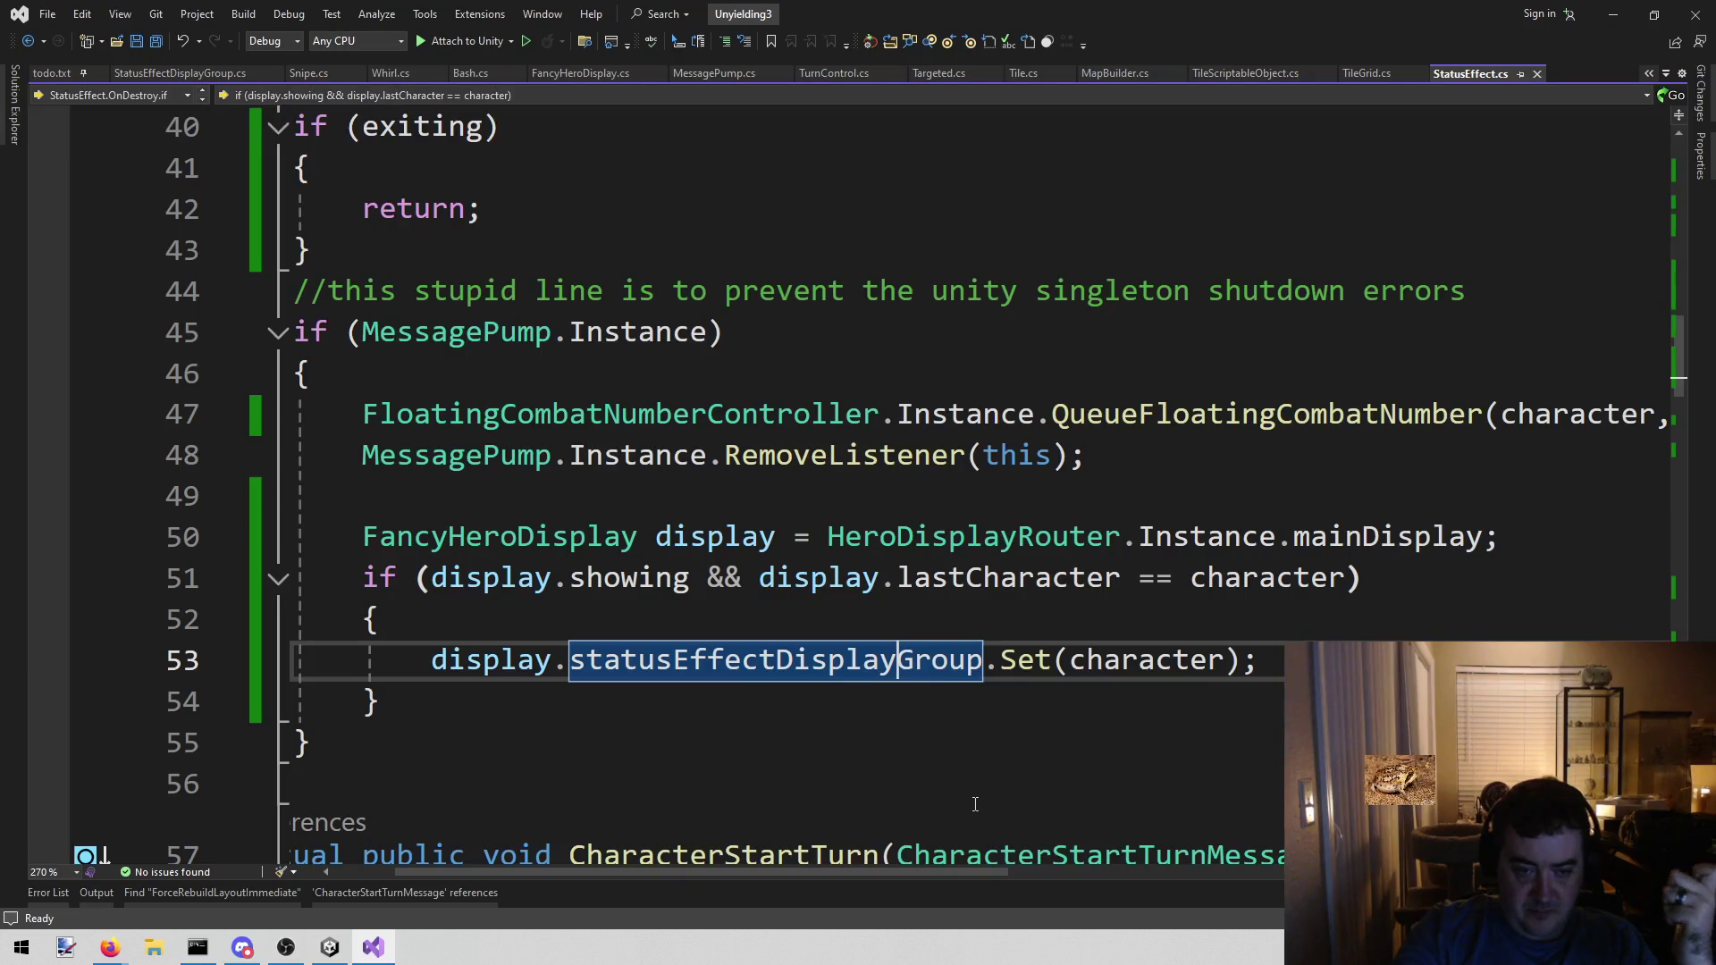
pyautogui.moveTo(1032, 651)
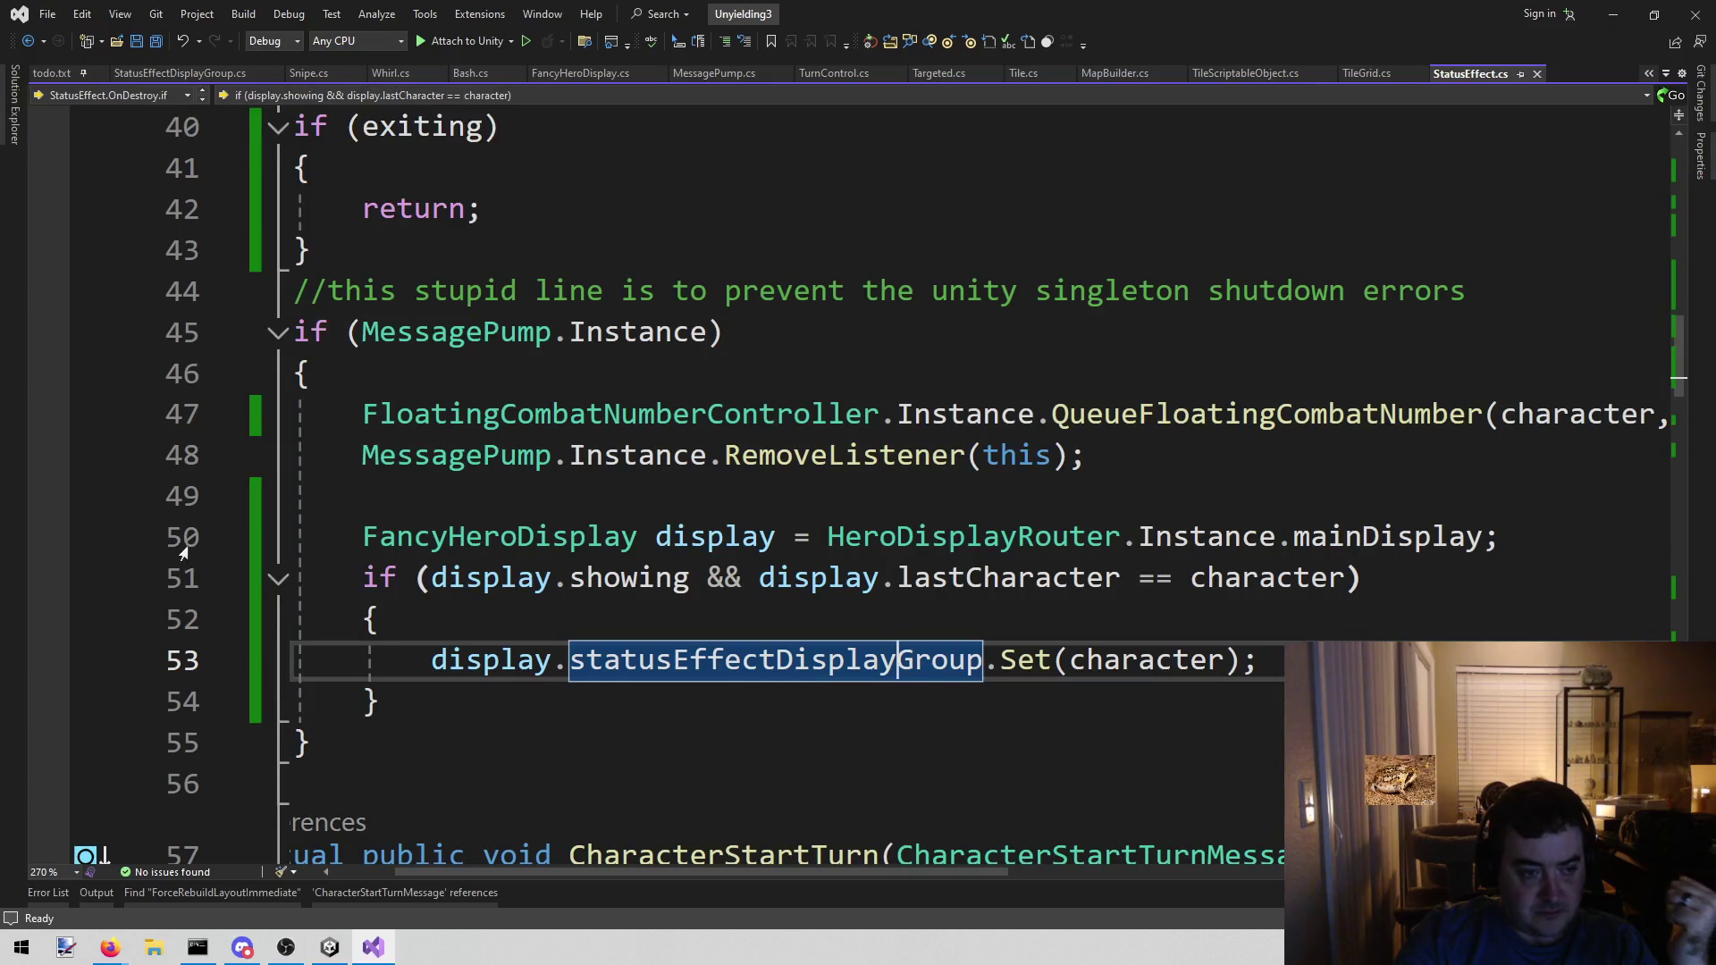
# - Set a breakpoint on line 50, attach the debugger to Unity, and return to Unity
pyautogui.click(49, 537)
pyautogui.click(443, 40)
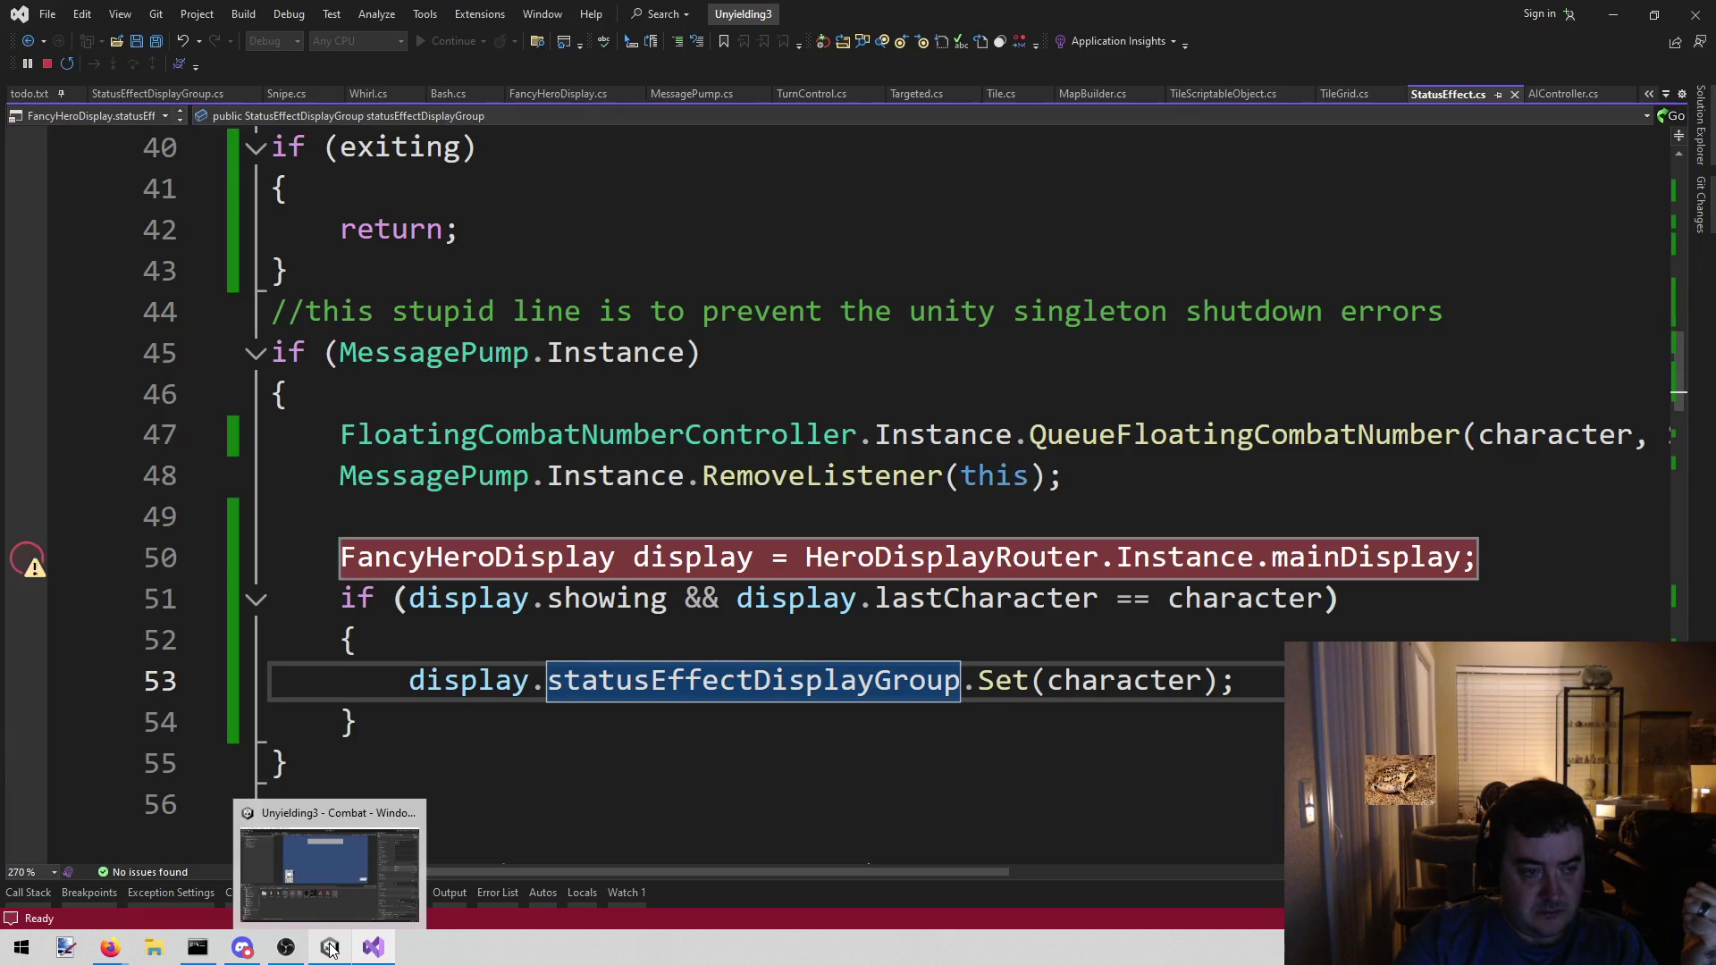
pyautogui.click(330, 947)
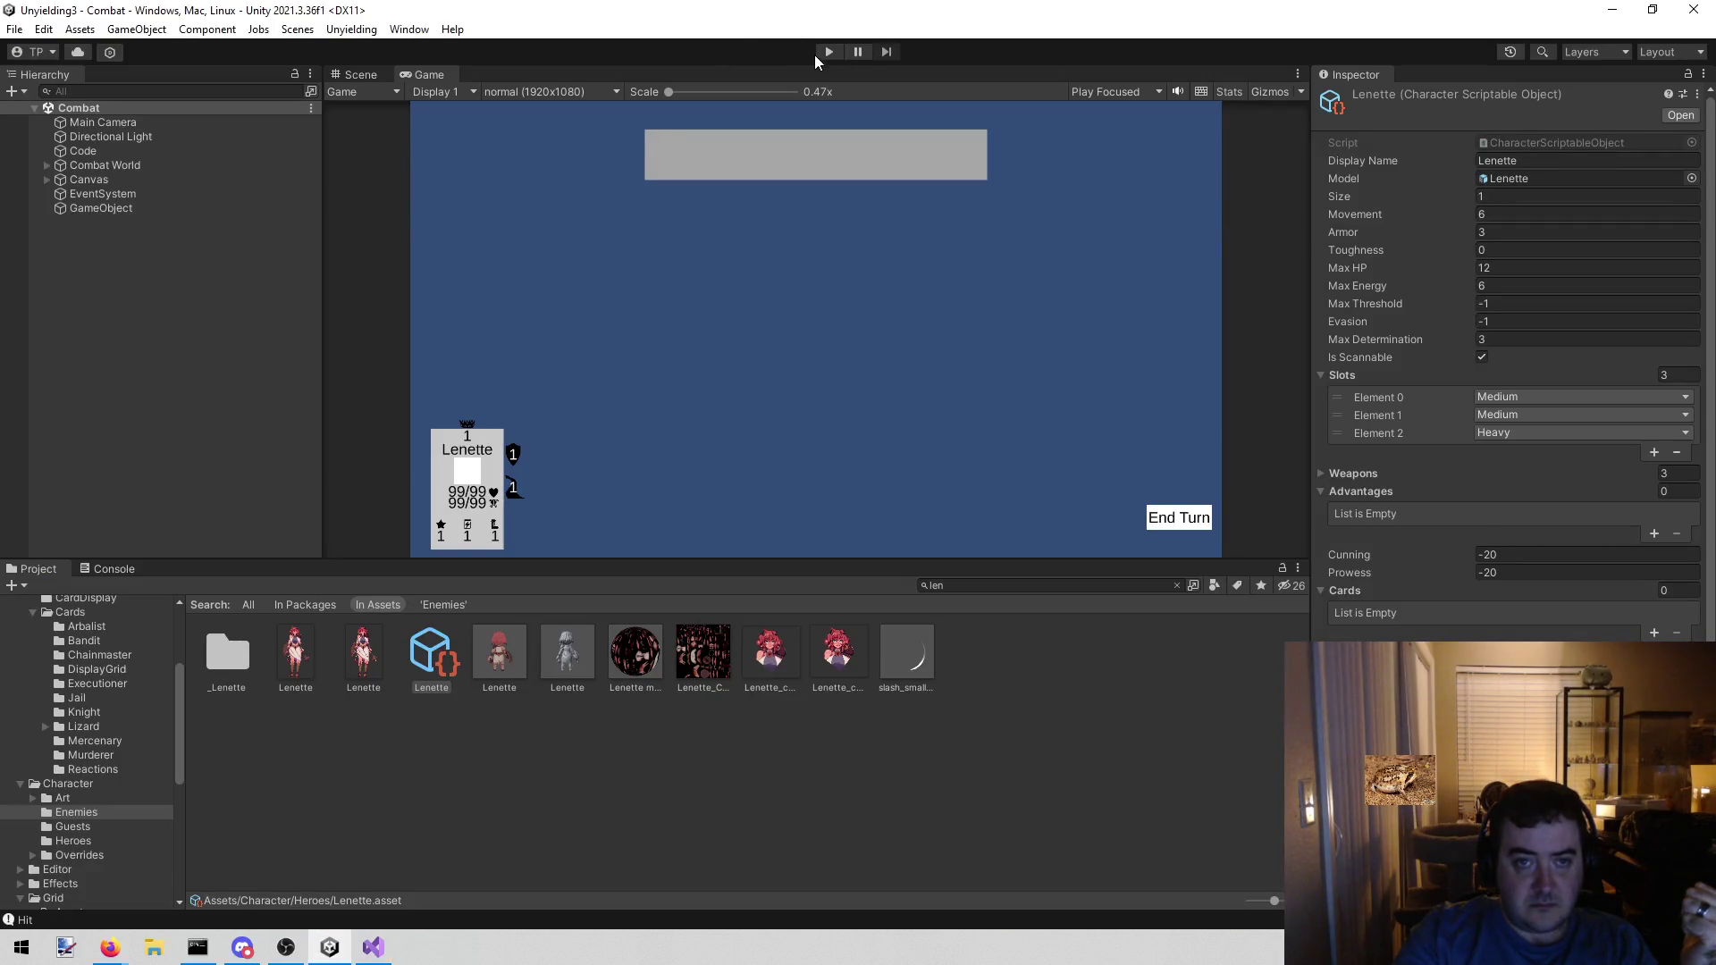
# - Play the combat scene, continue past the TileGrid.cs line 188 stop, and target the highlighted tile with Lenette
pyautogui.click(815, 55)
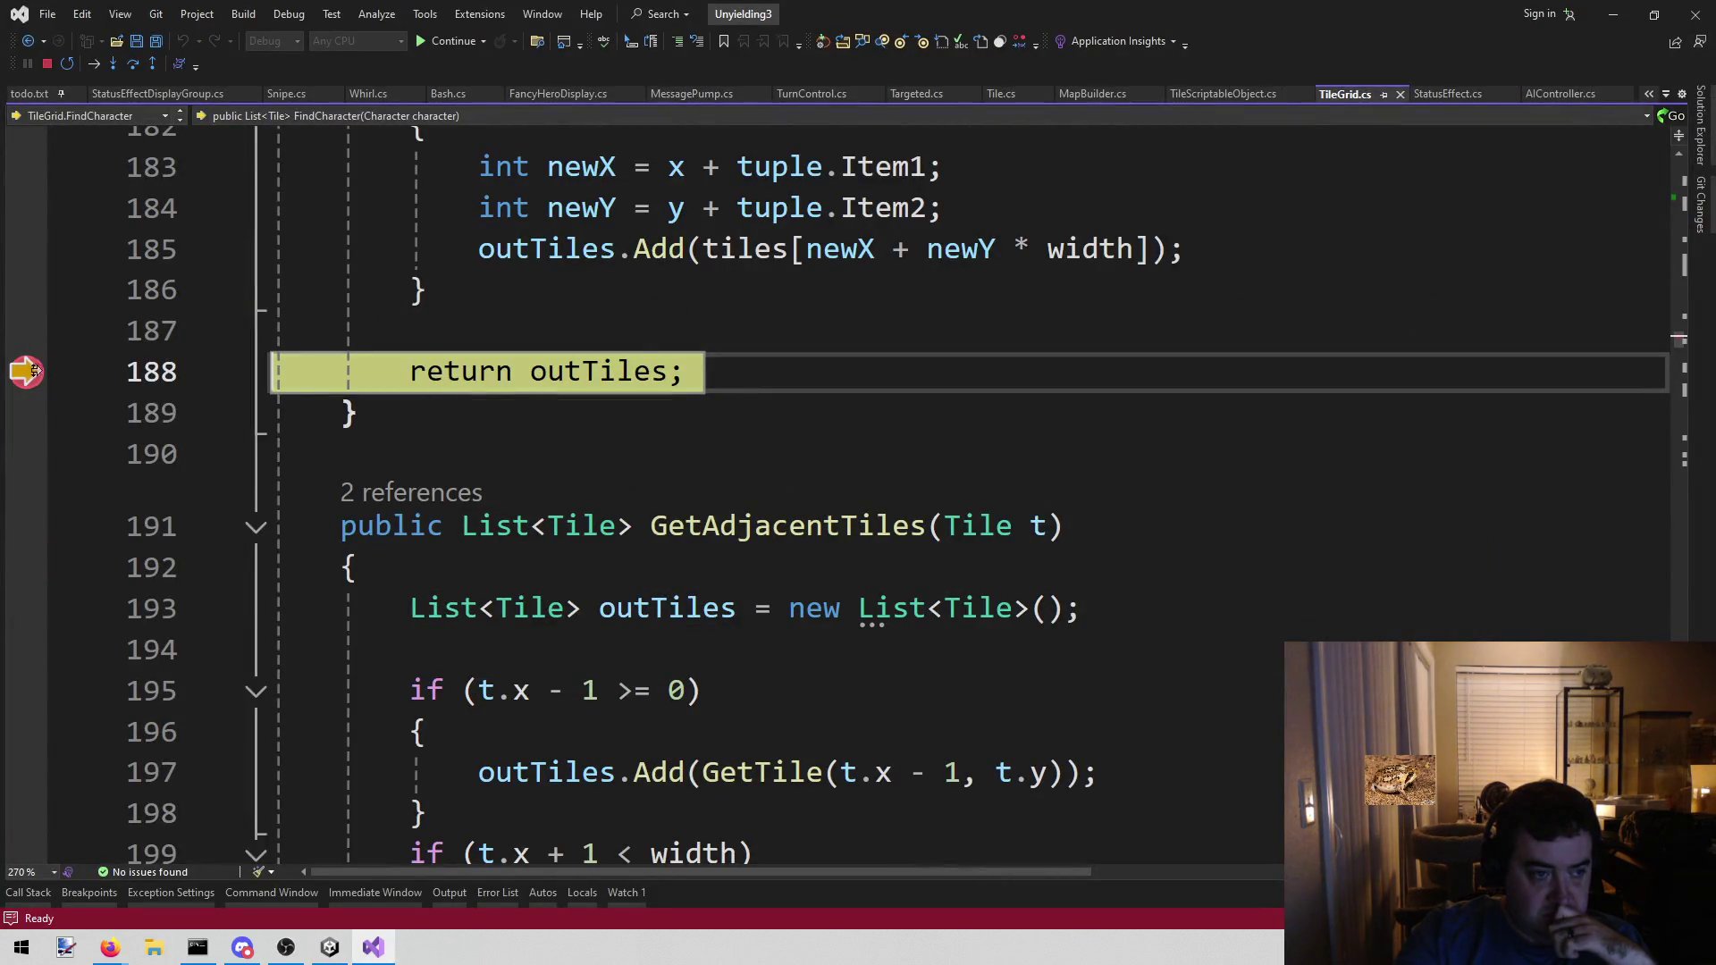
pyautogui.click(456, 41)
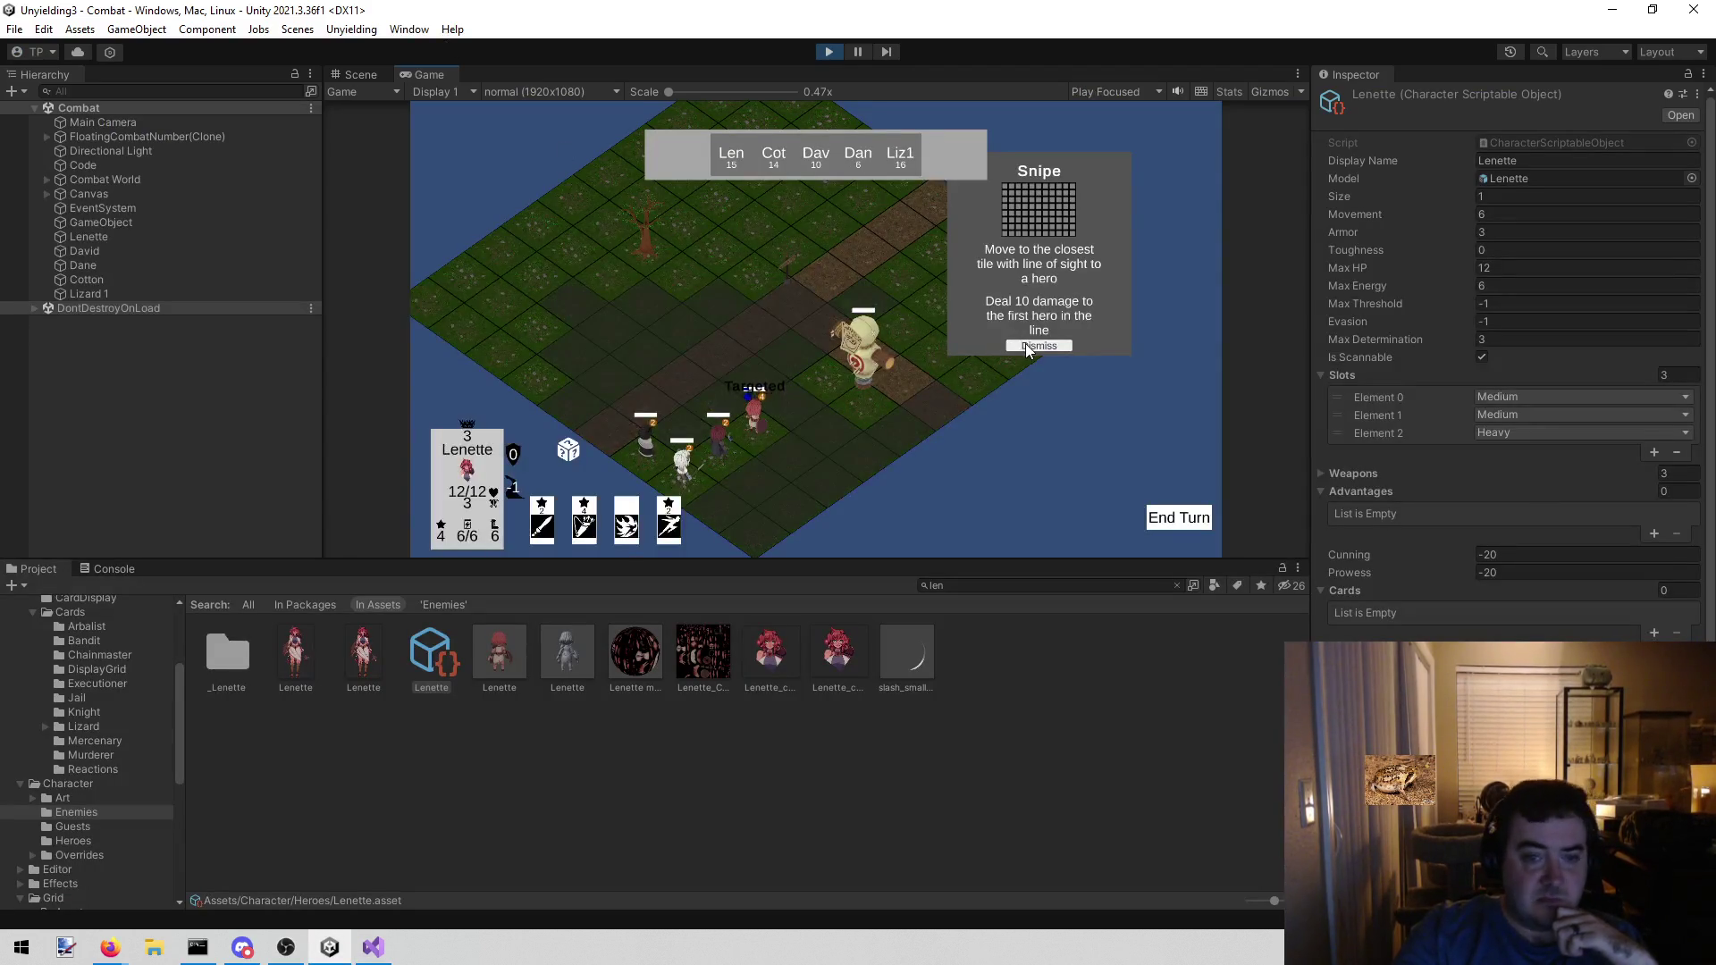
pyautogui.click(1037, 346)
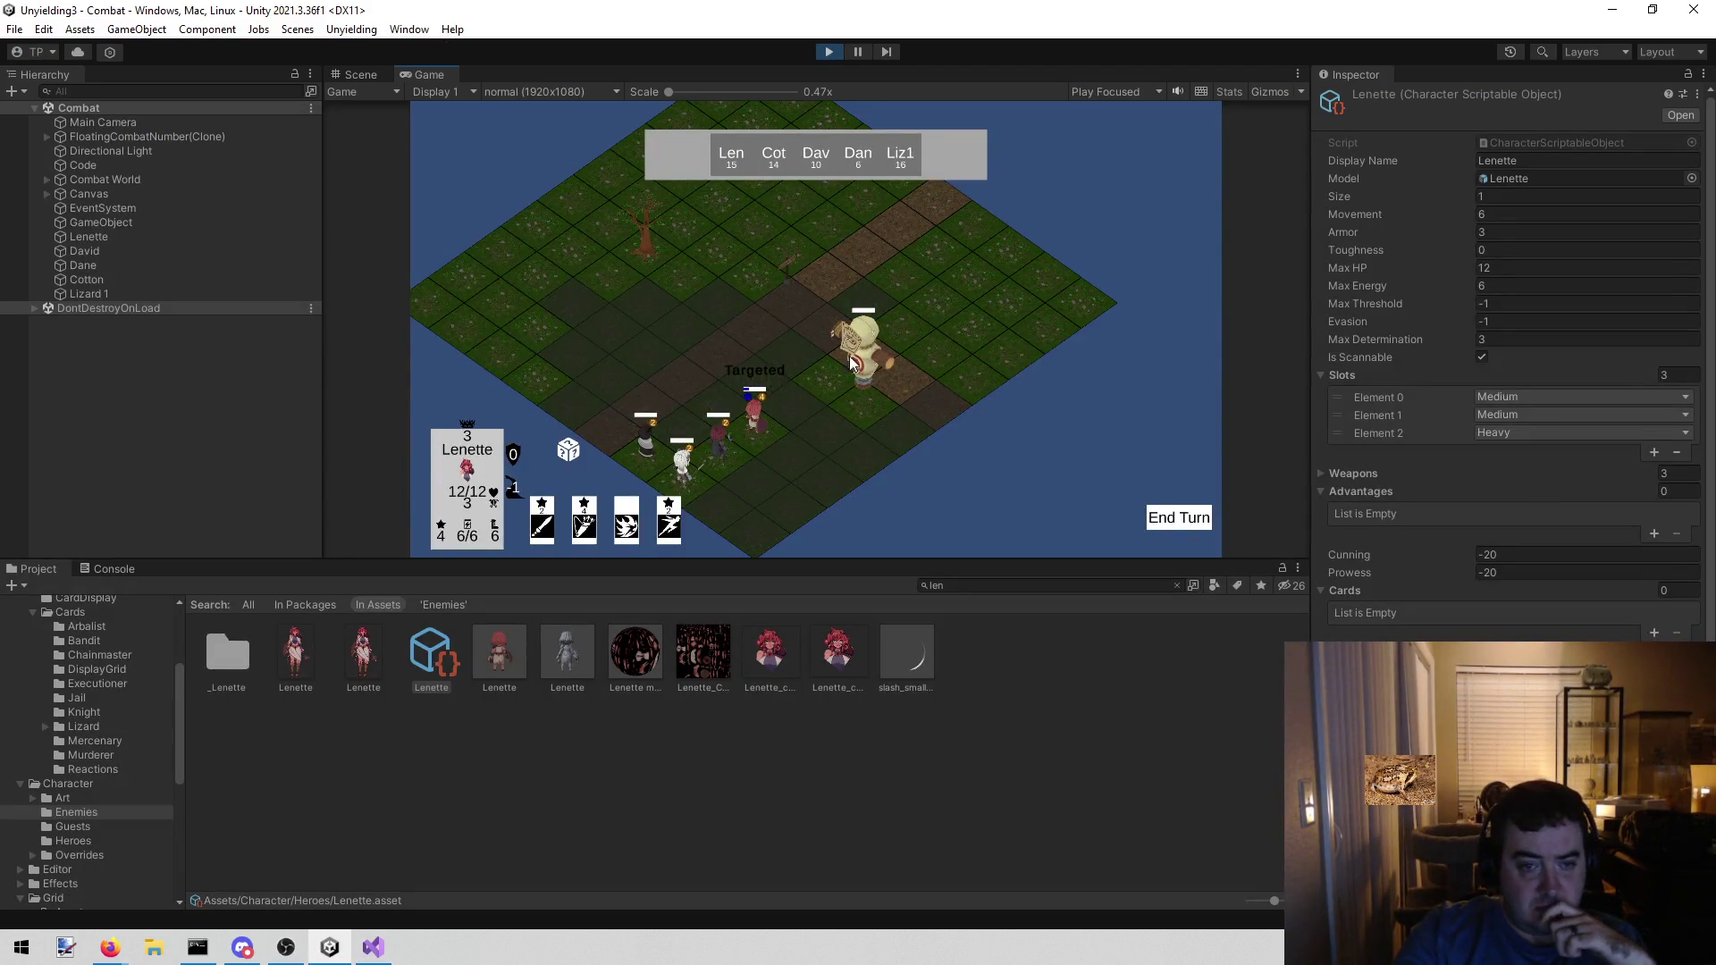
pyautogui.click(799, 406)
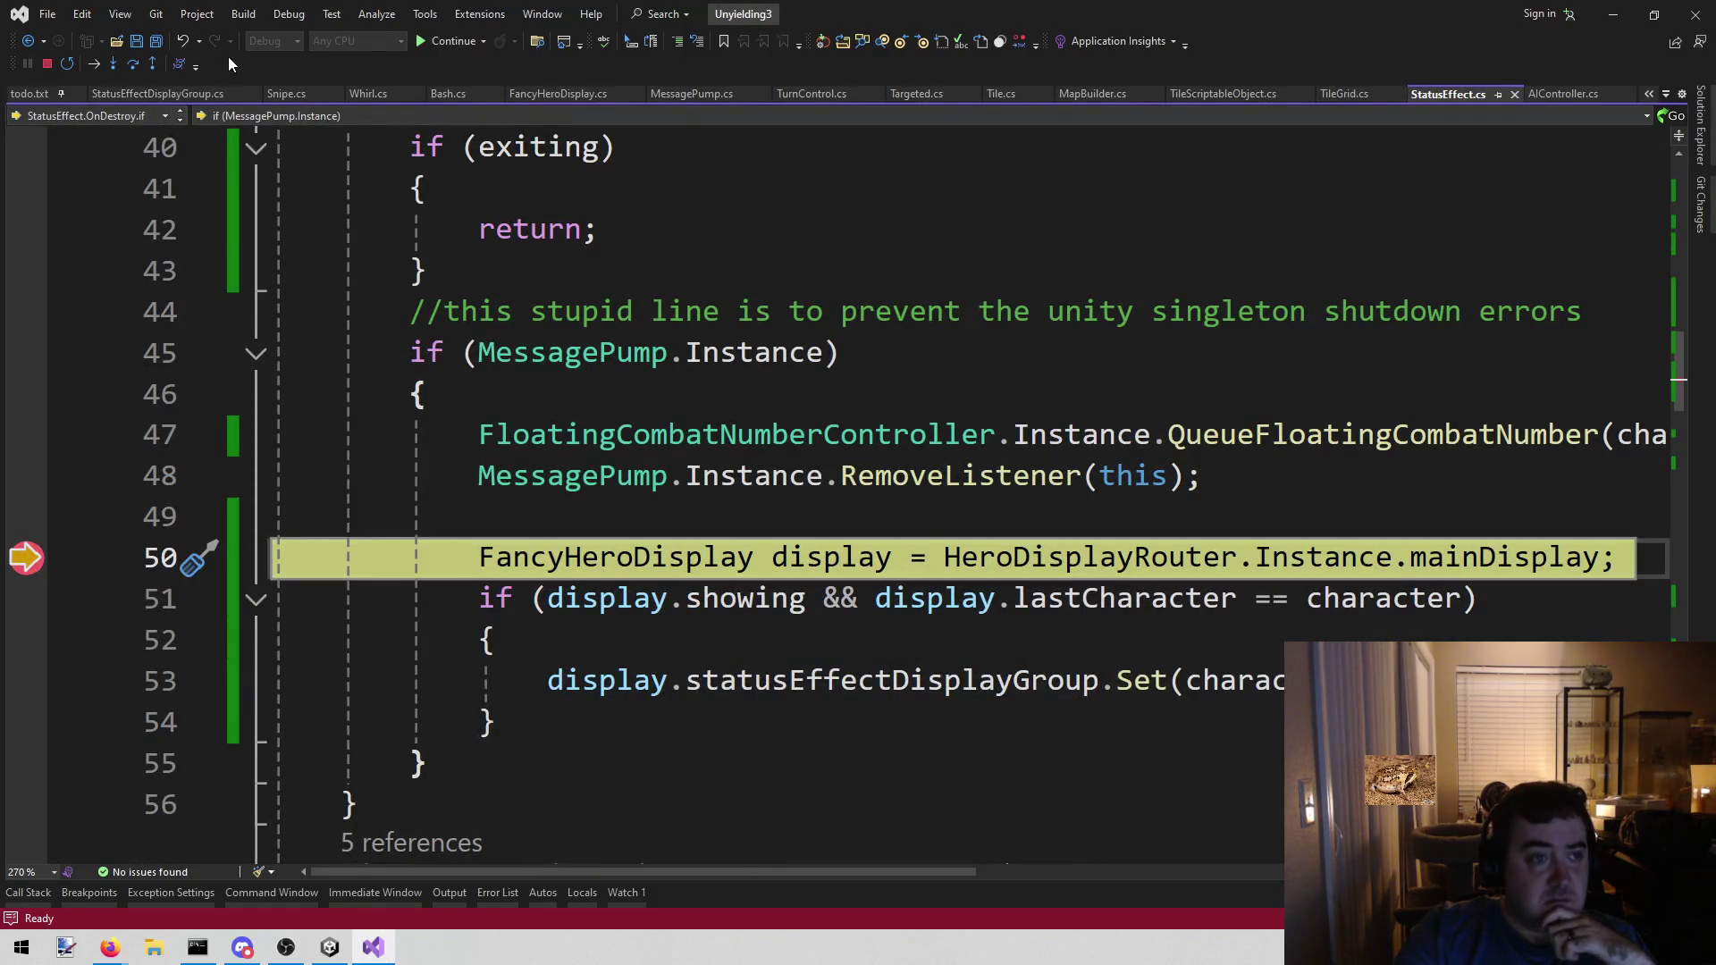
# - Step over OnDestroy's display check from line 51 to the Set call on line 53
pyautogui.click(132, 62)
pyautogui.moveTo(850, 559)
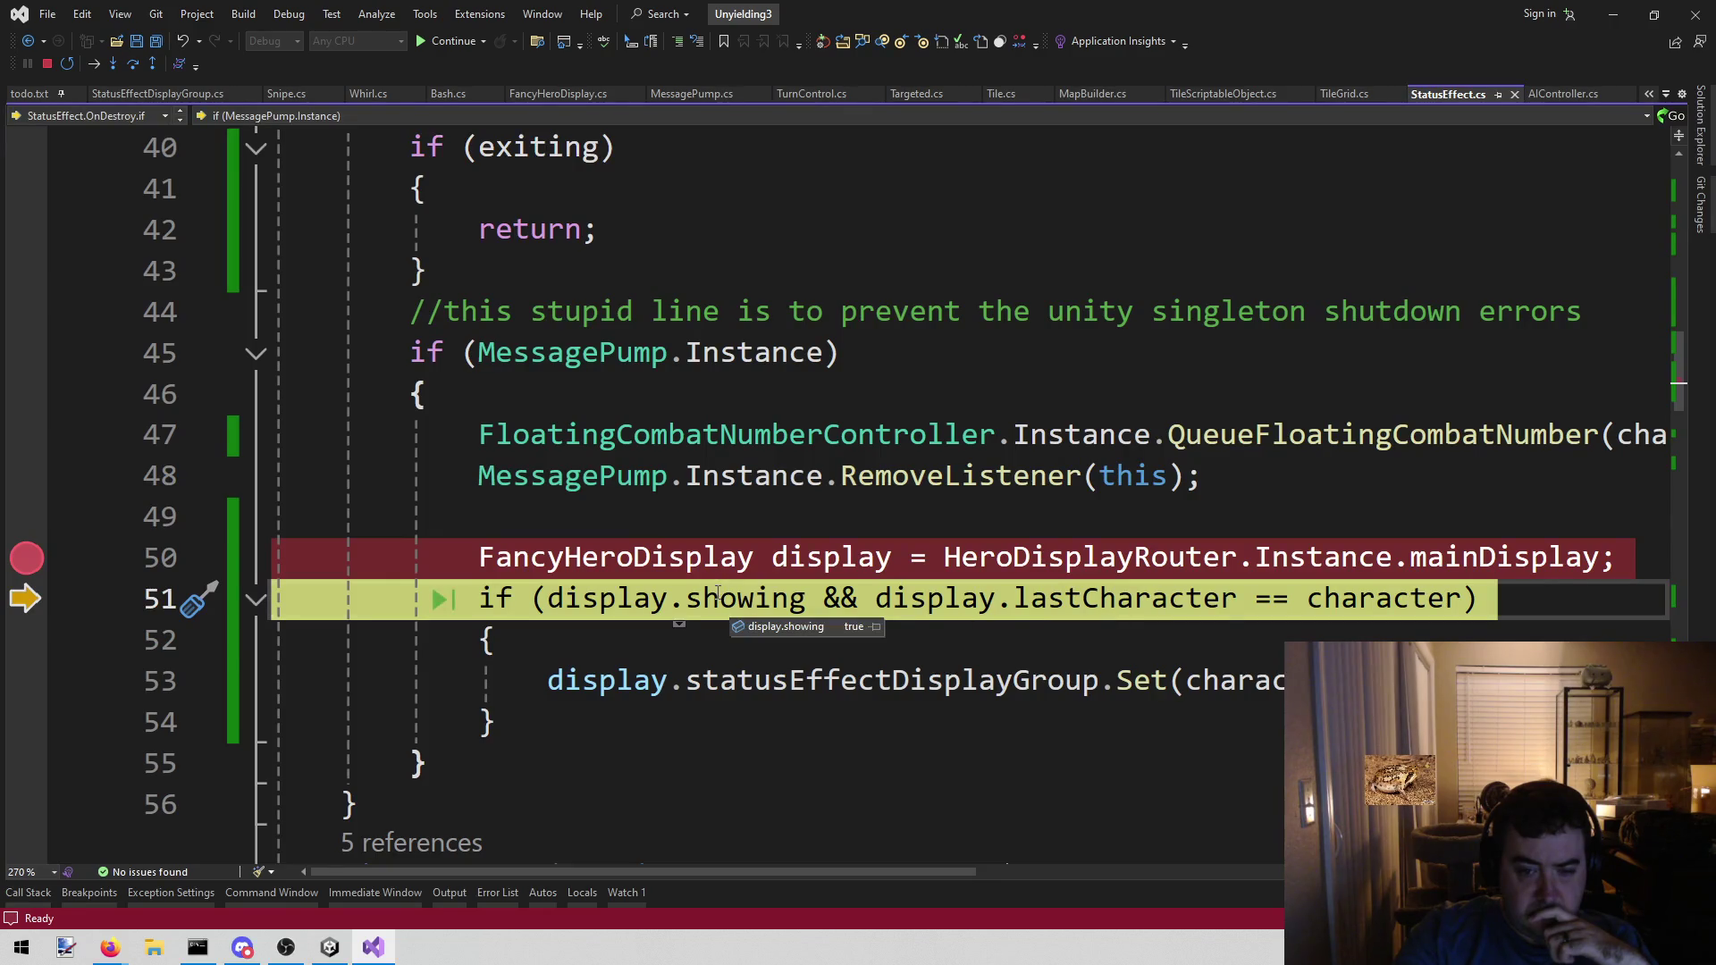
pyautogui.moveTo(1128, 601)
pyautogui.moveTo(1437, 601)
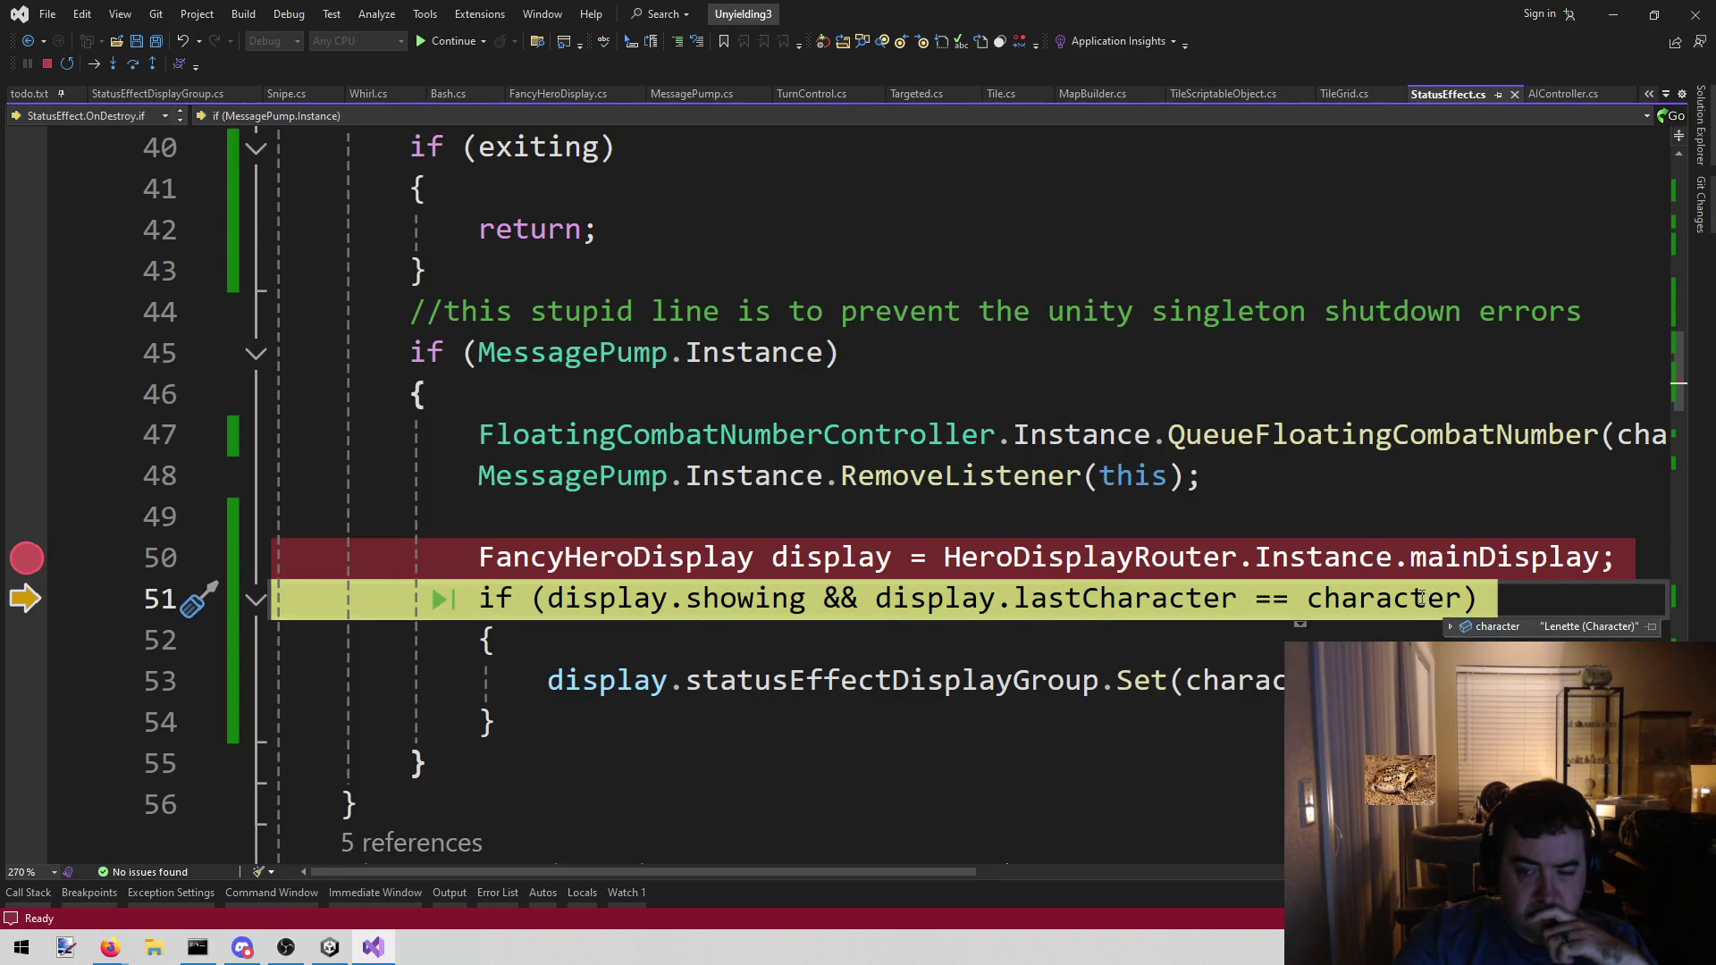
pyautogui.click(137, 62)
pyautogui.click(137, 62)
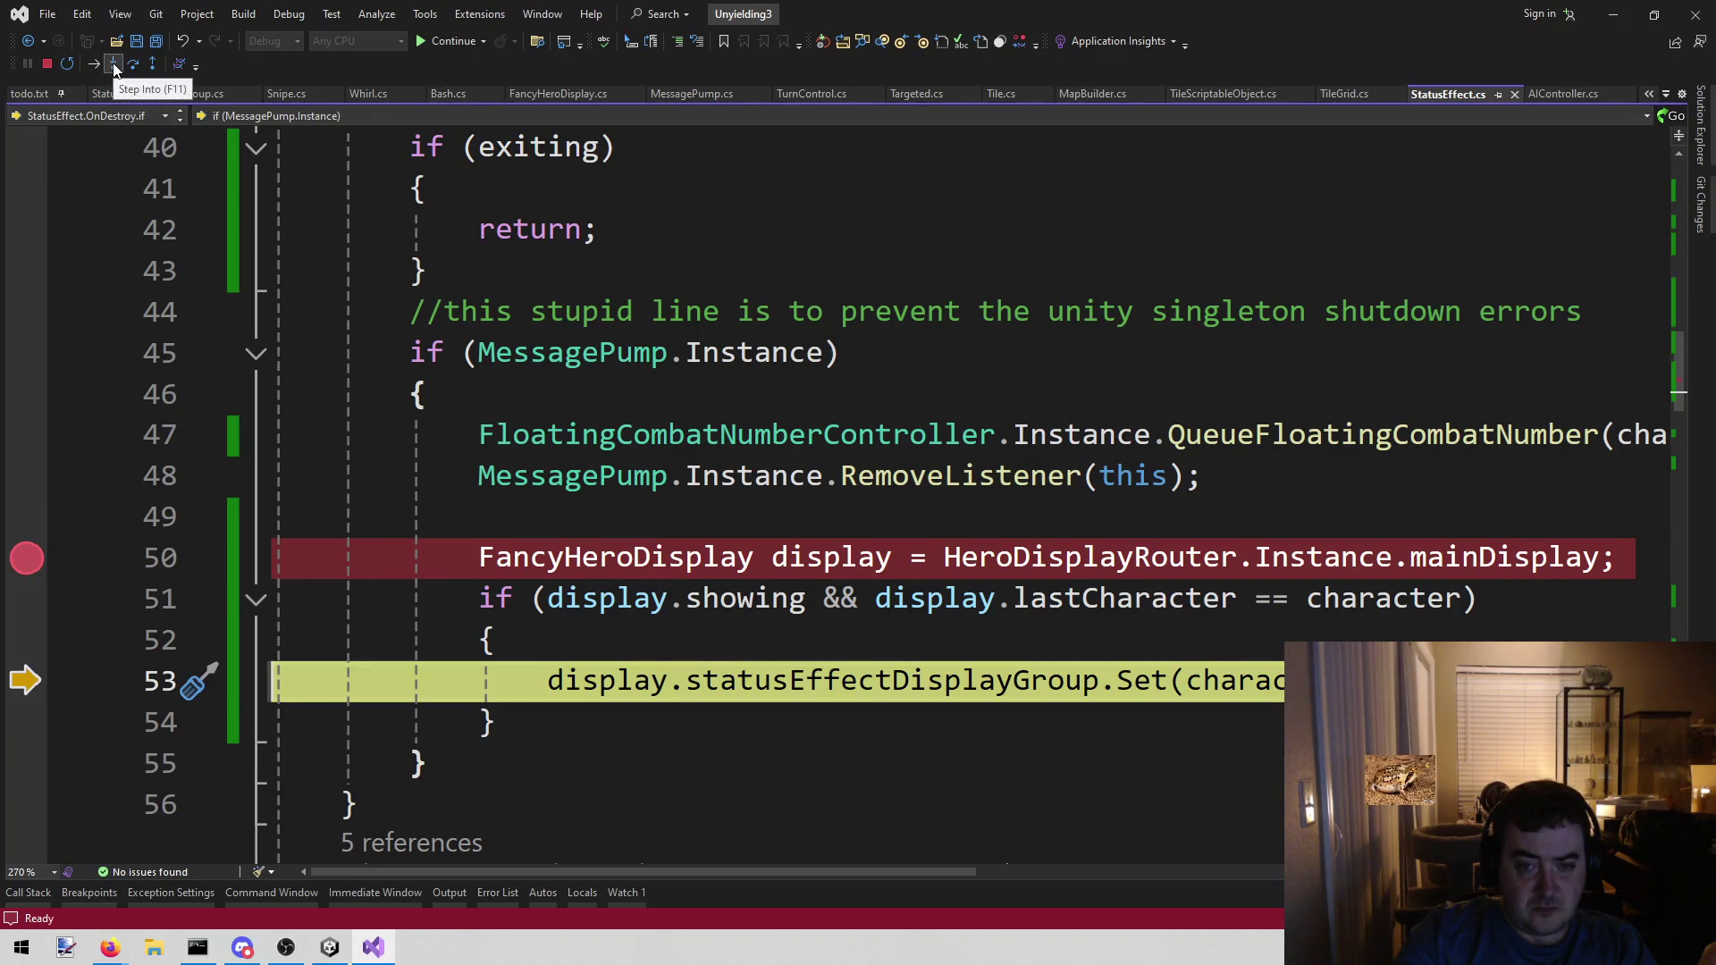
pyautogui.scroll(2, 706, 362)
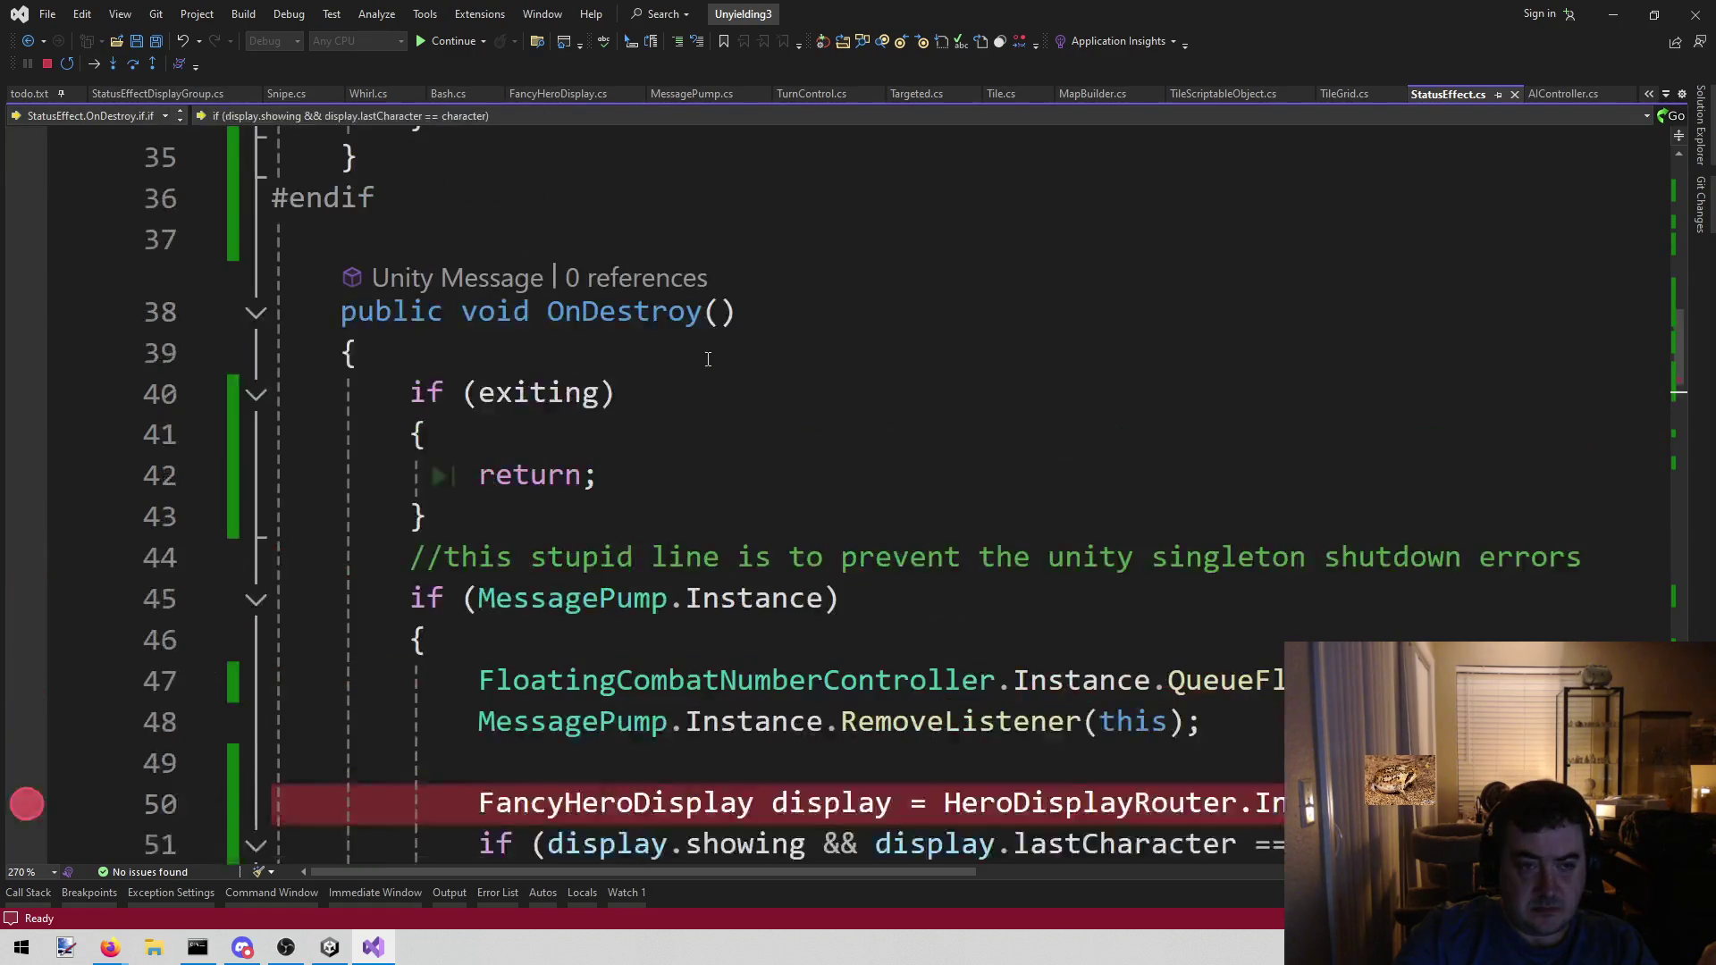
pyautogui.scroll(-5, 706, 362)
pyautogui.scroll(2, 706, 362)
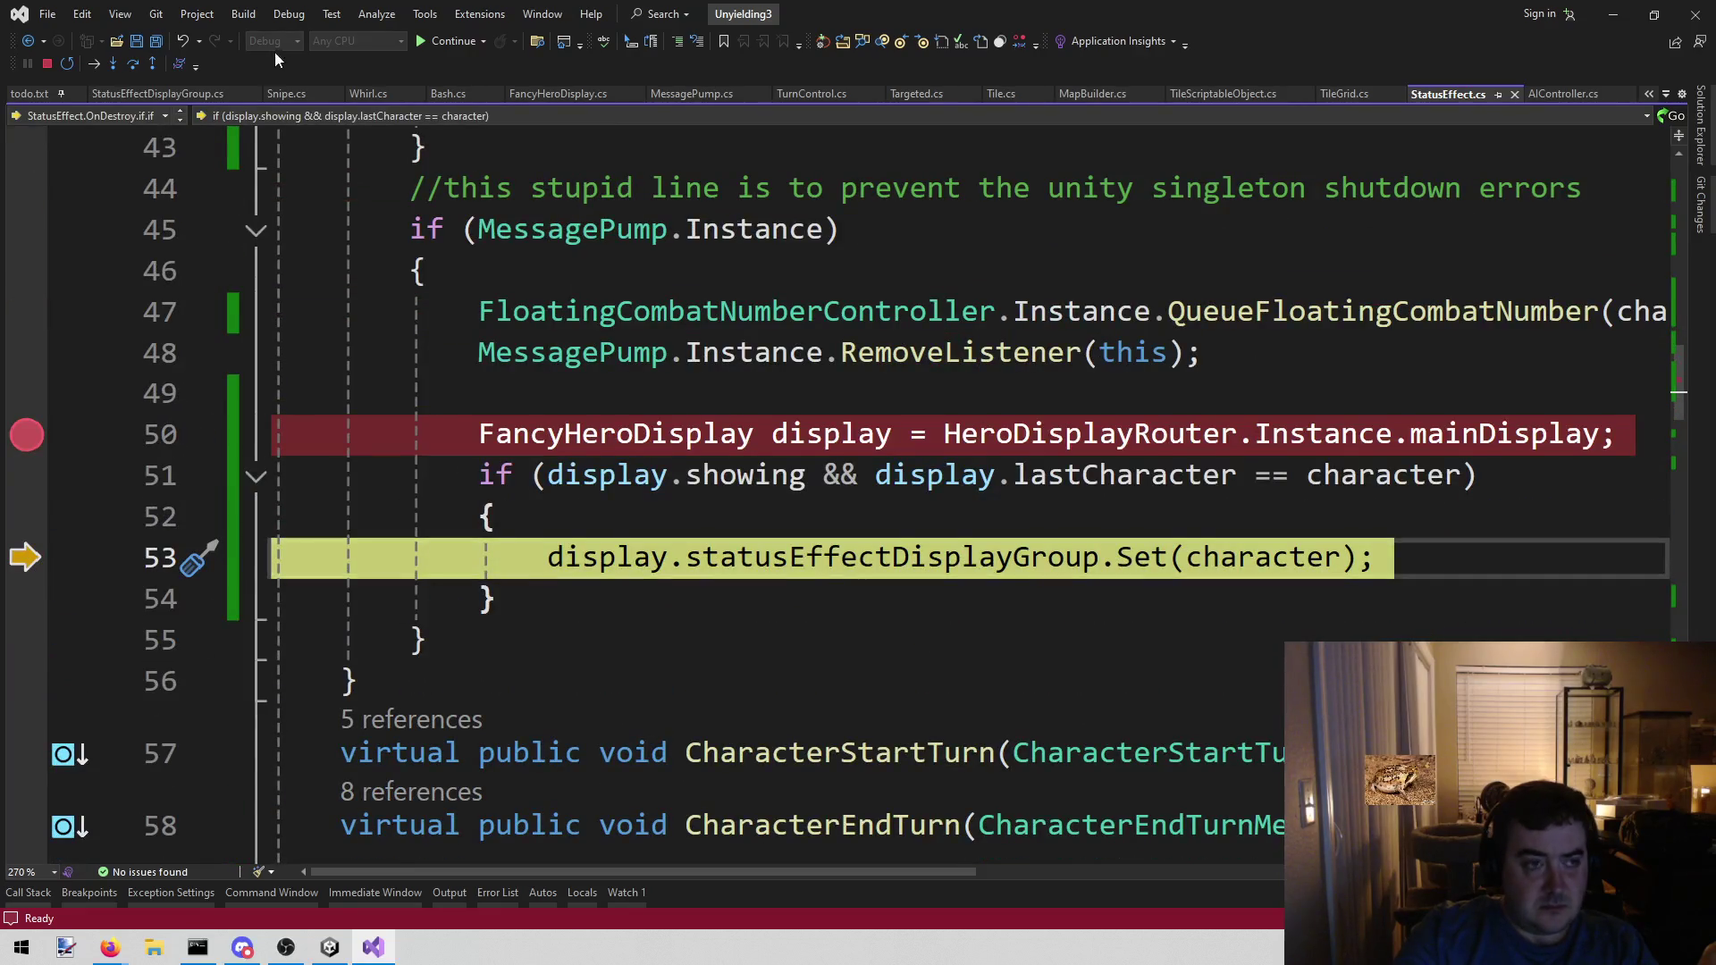
# - Step into StatusEffectDisplayGroup.Set and advance to the foreach on line 17
pyautogui.click(114, 64)
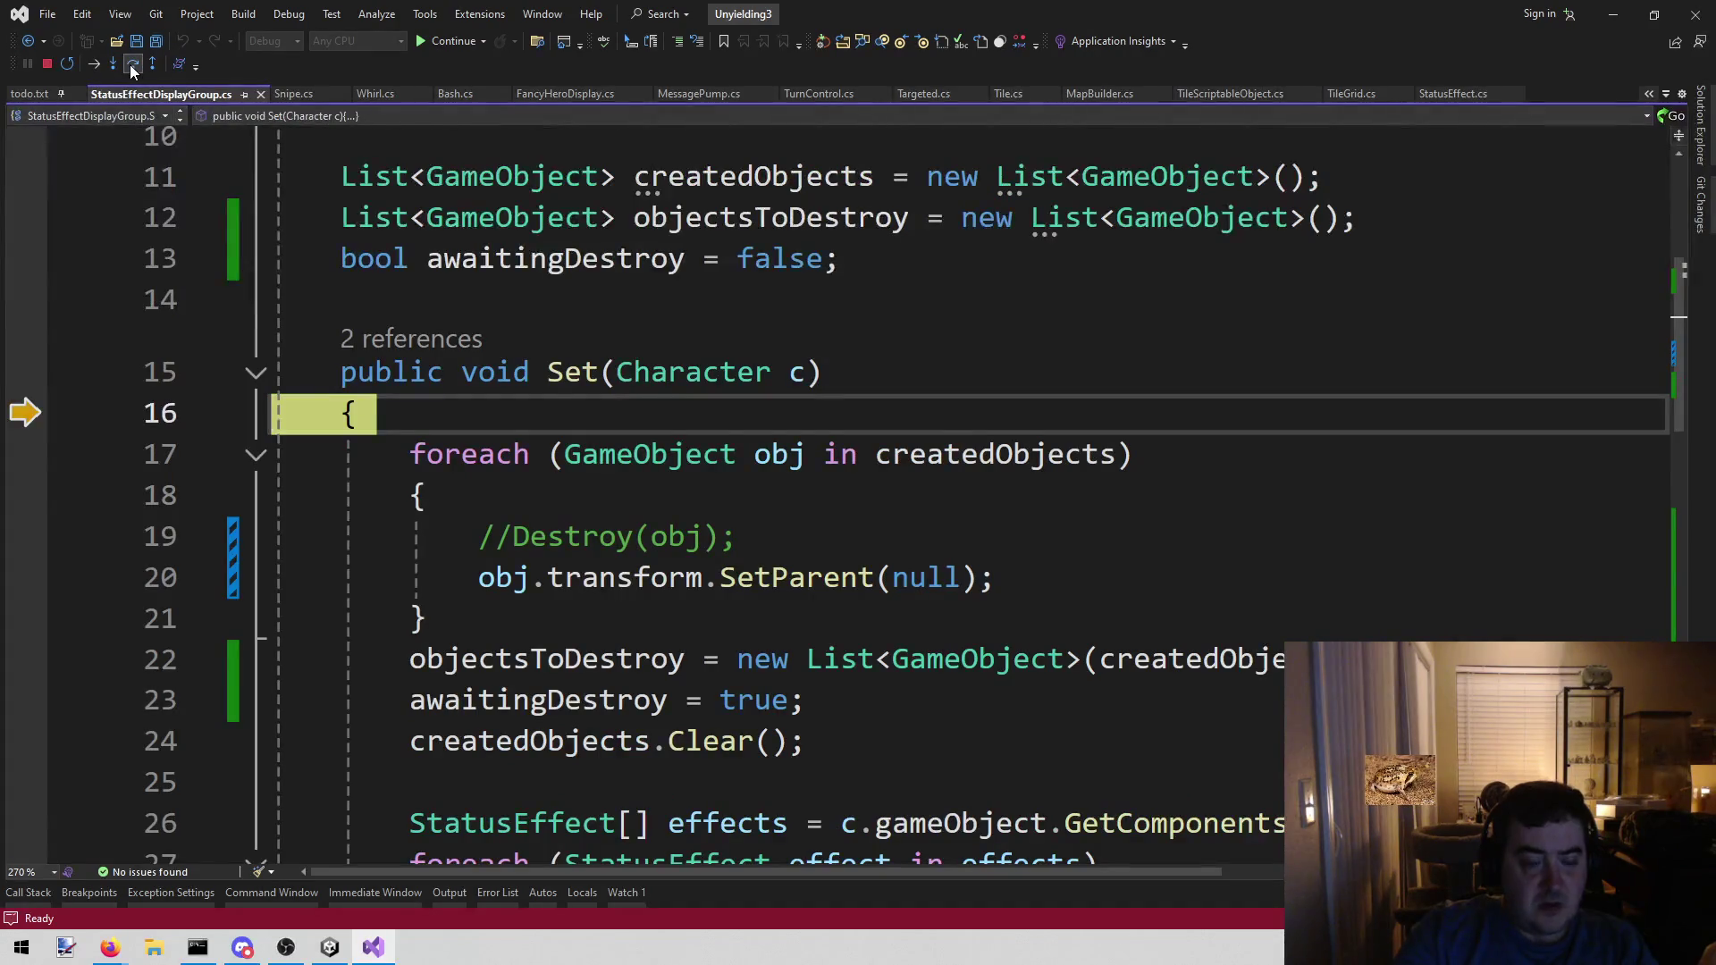
pyautogui.click(133, 65)
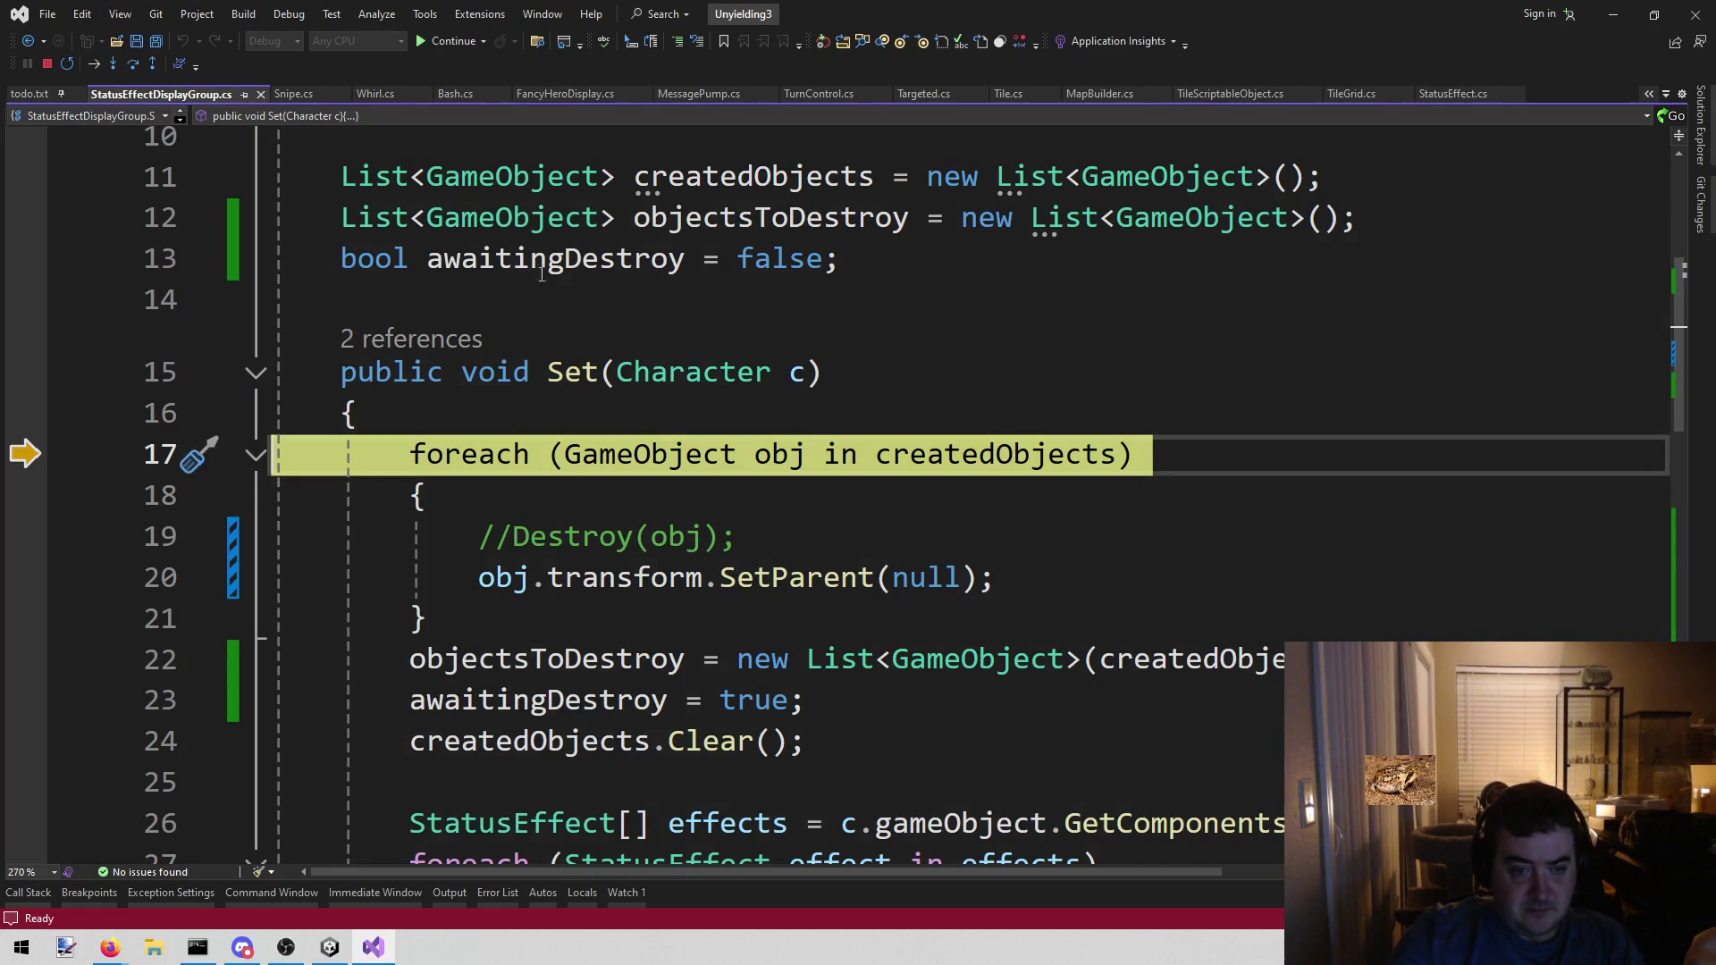
pyautogui.scroll(-2, 970, 400)
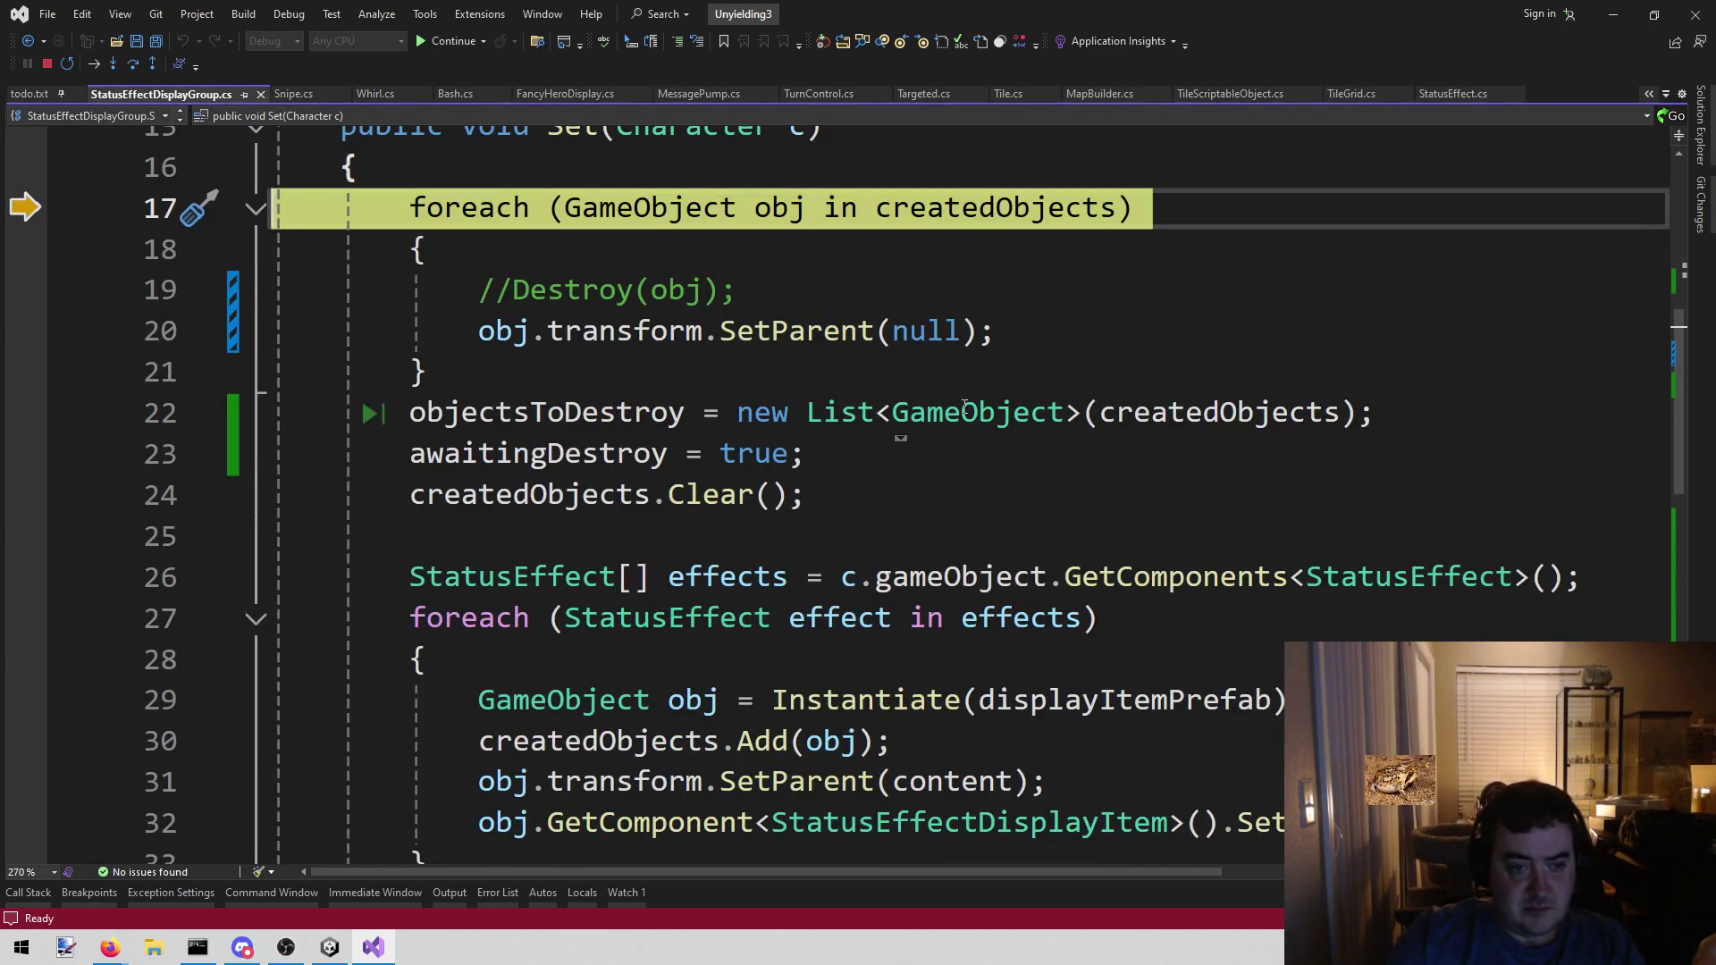
pyautogui.scroll(-1, 965, 406)
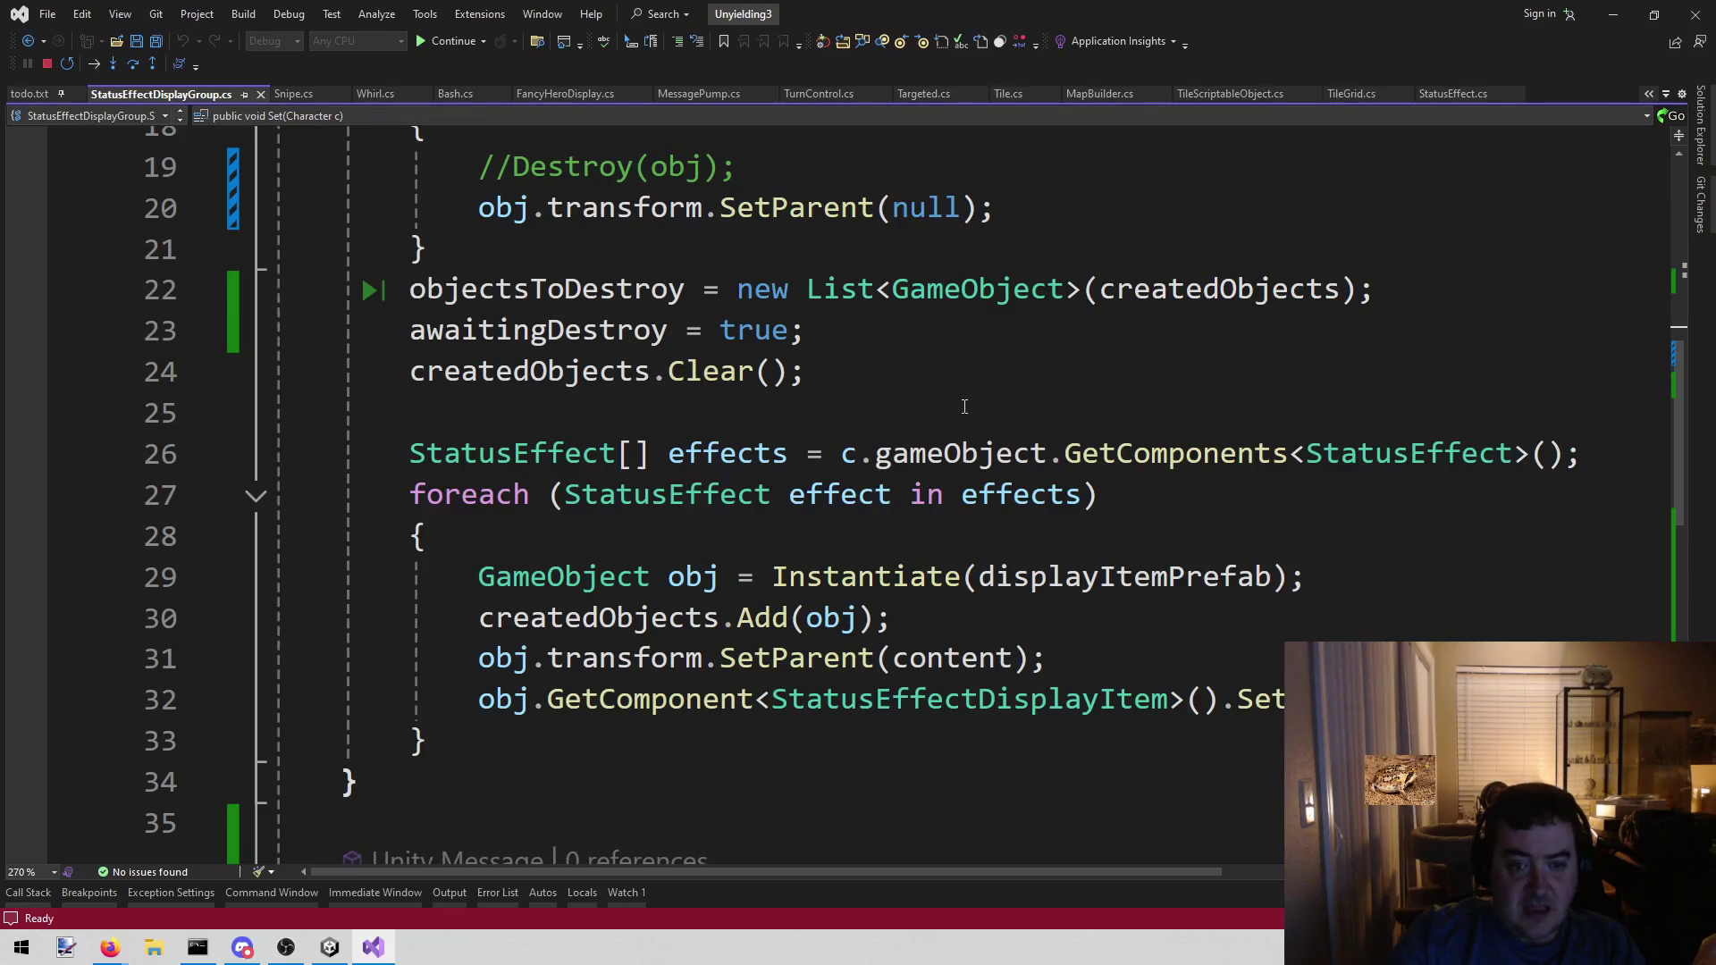
# - Step through the first loop and lines 22–26 down to the effects foreach on line 27
pyautogui.click(132, 71)
pyautogui.click(133, 73)
pyautogui.click(132, 73)
pyautogui.click(133, 73)
pyautogui.click(132, 71)
pyautogui.click(133, 72)
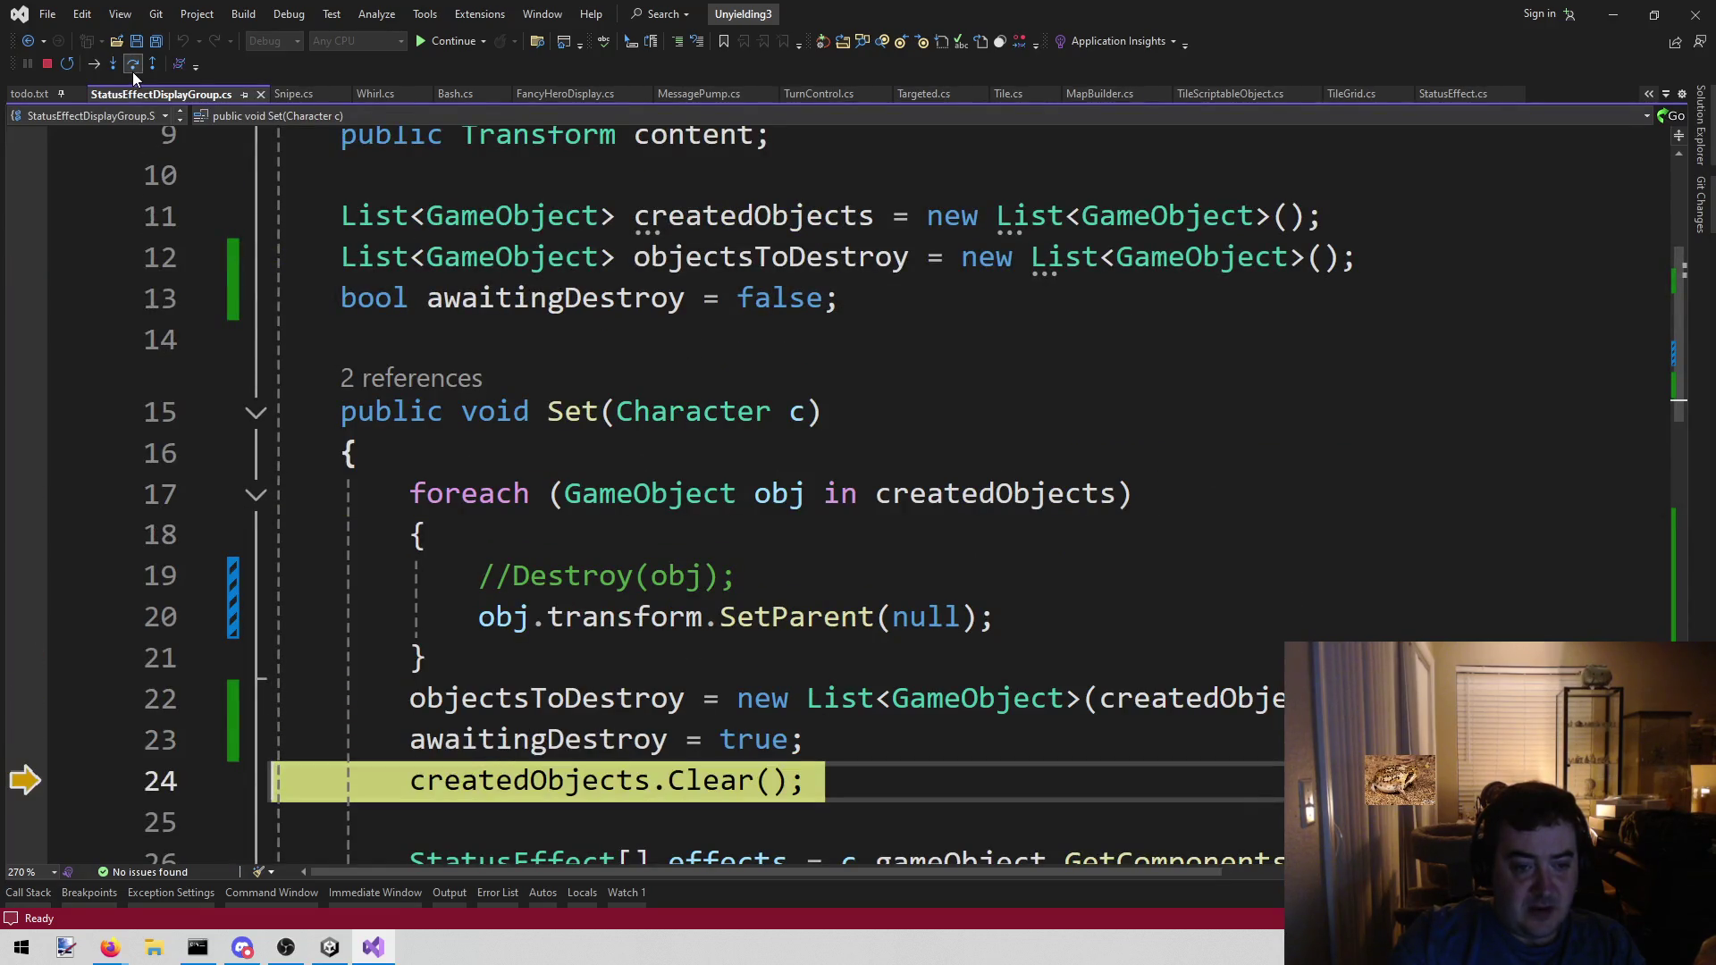
pyautogui.click(133, 71)
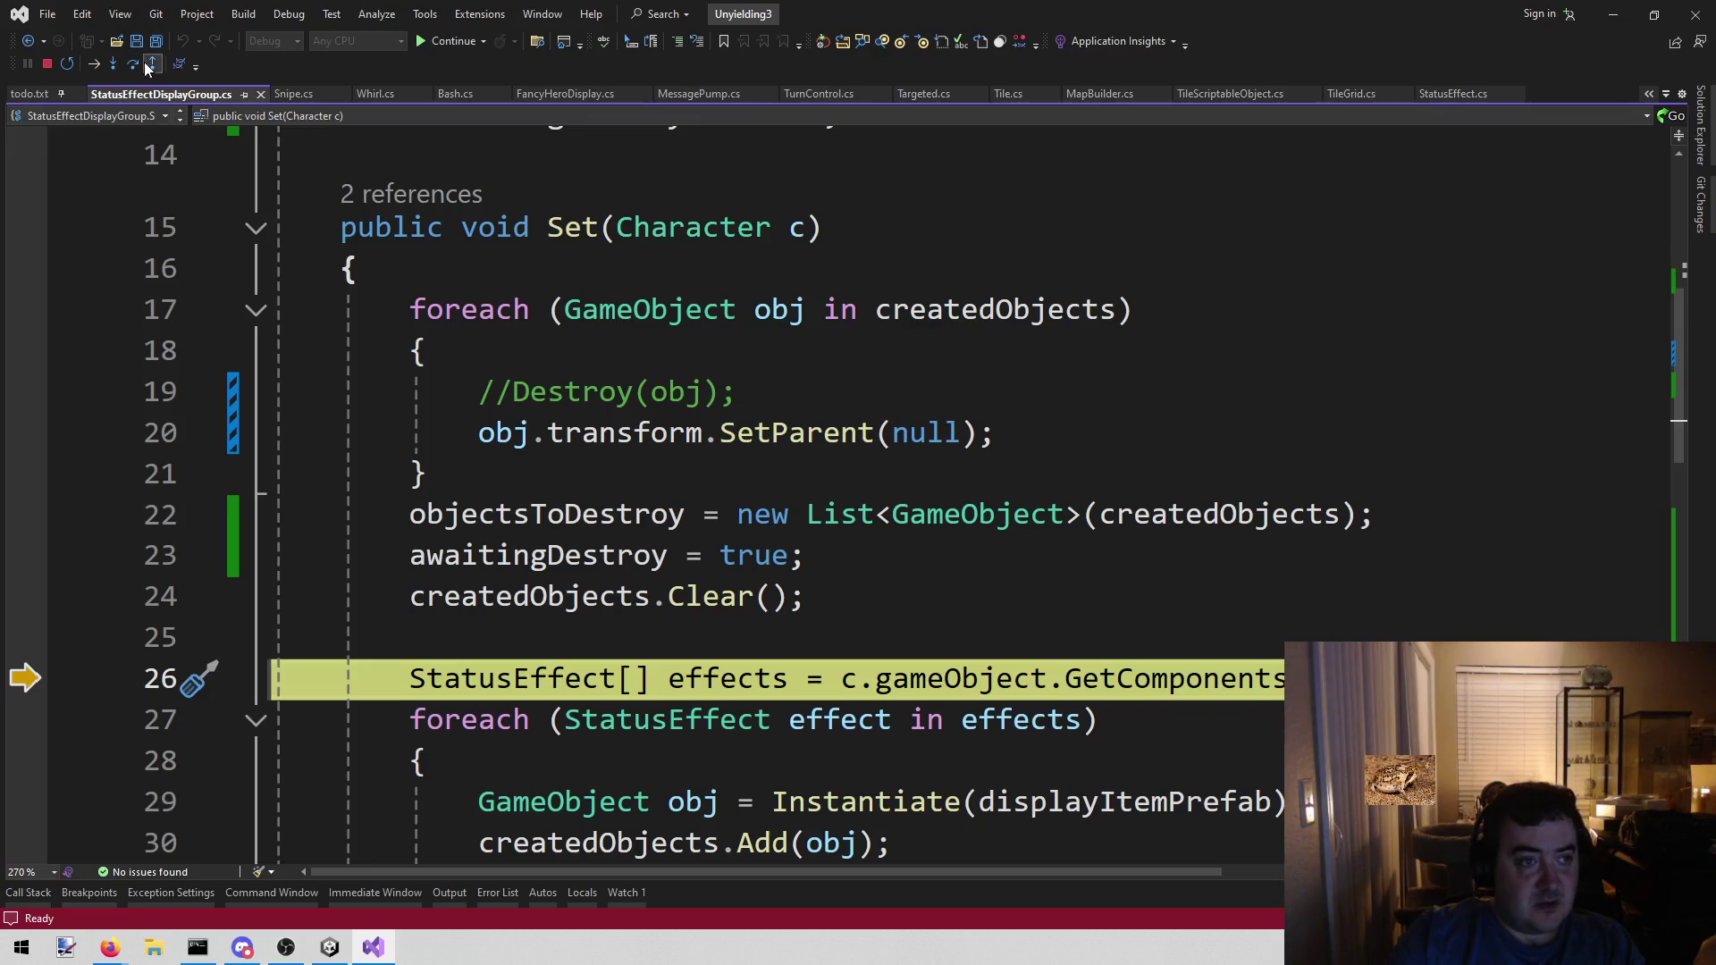
pyautogui.click(132, 64)
pyautogui.moveTo(749, 715)
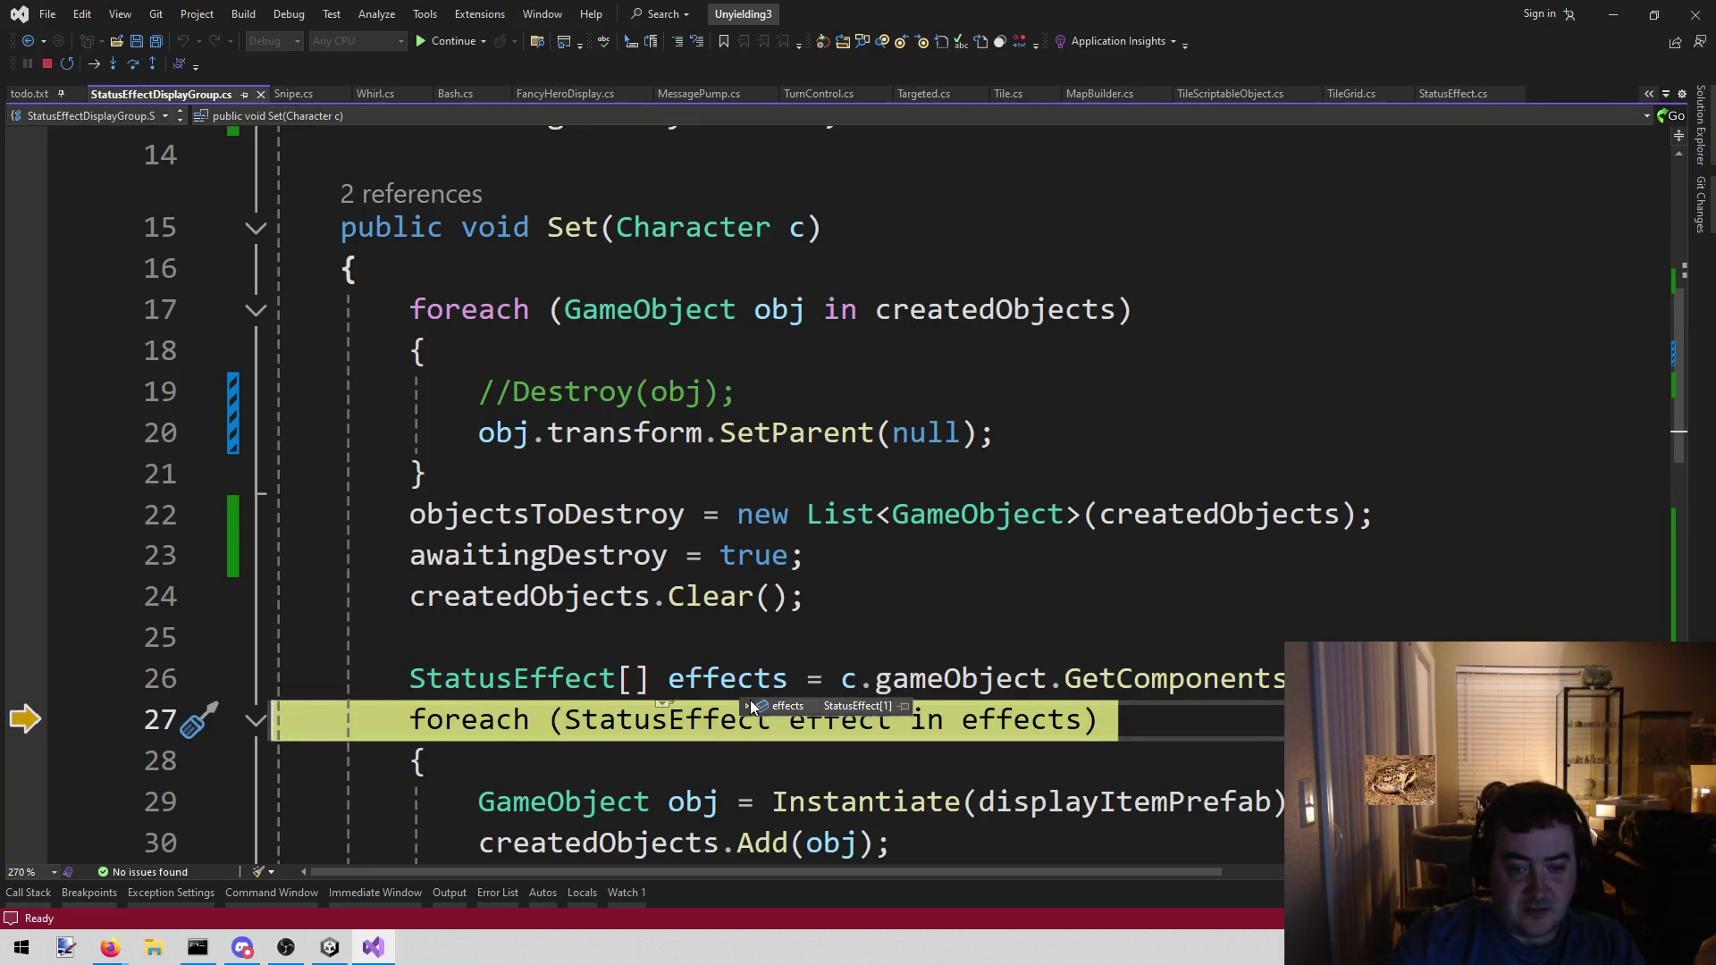
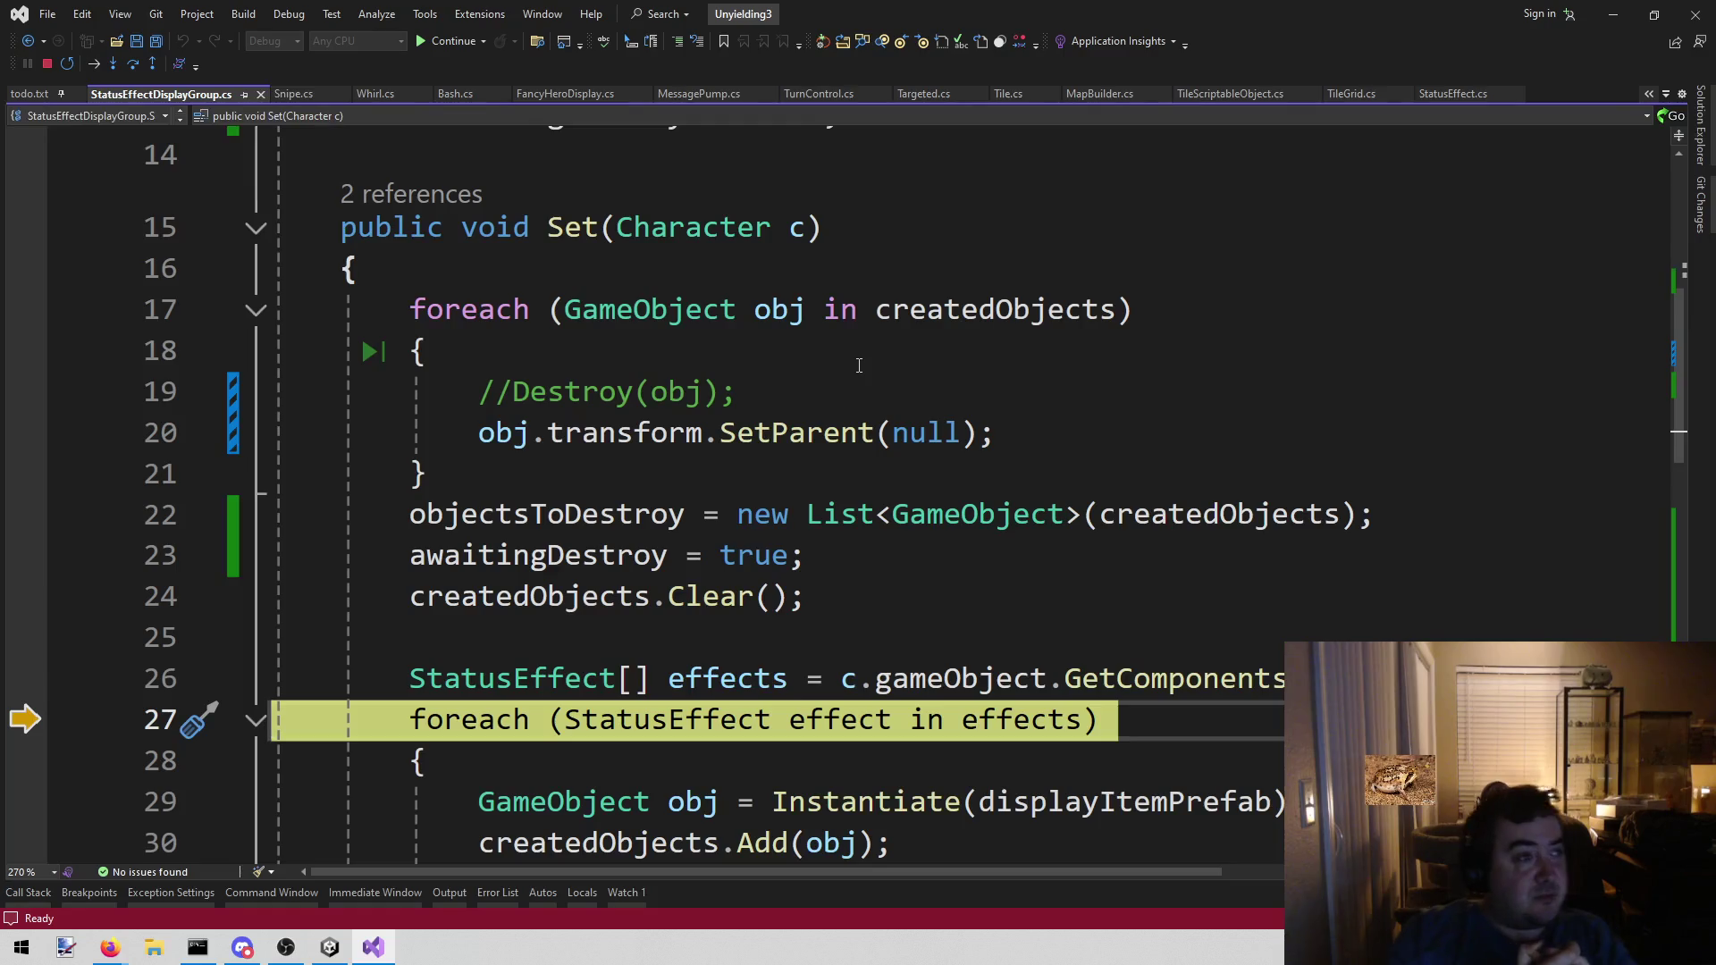
# - Start a new line inside the foreach loop over status effects, beginning with 'effect.'
pyautogui.scroll(-1, 806, 364)
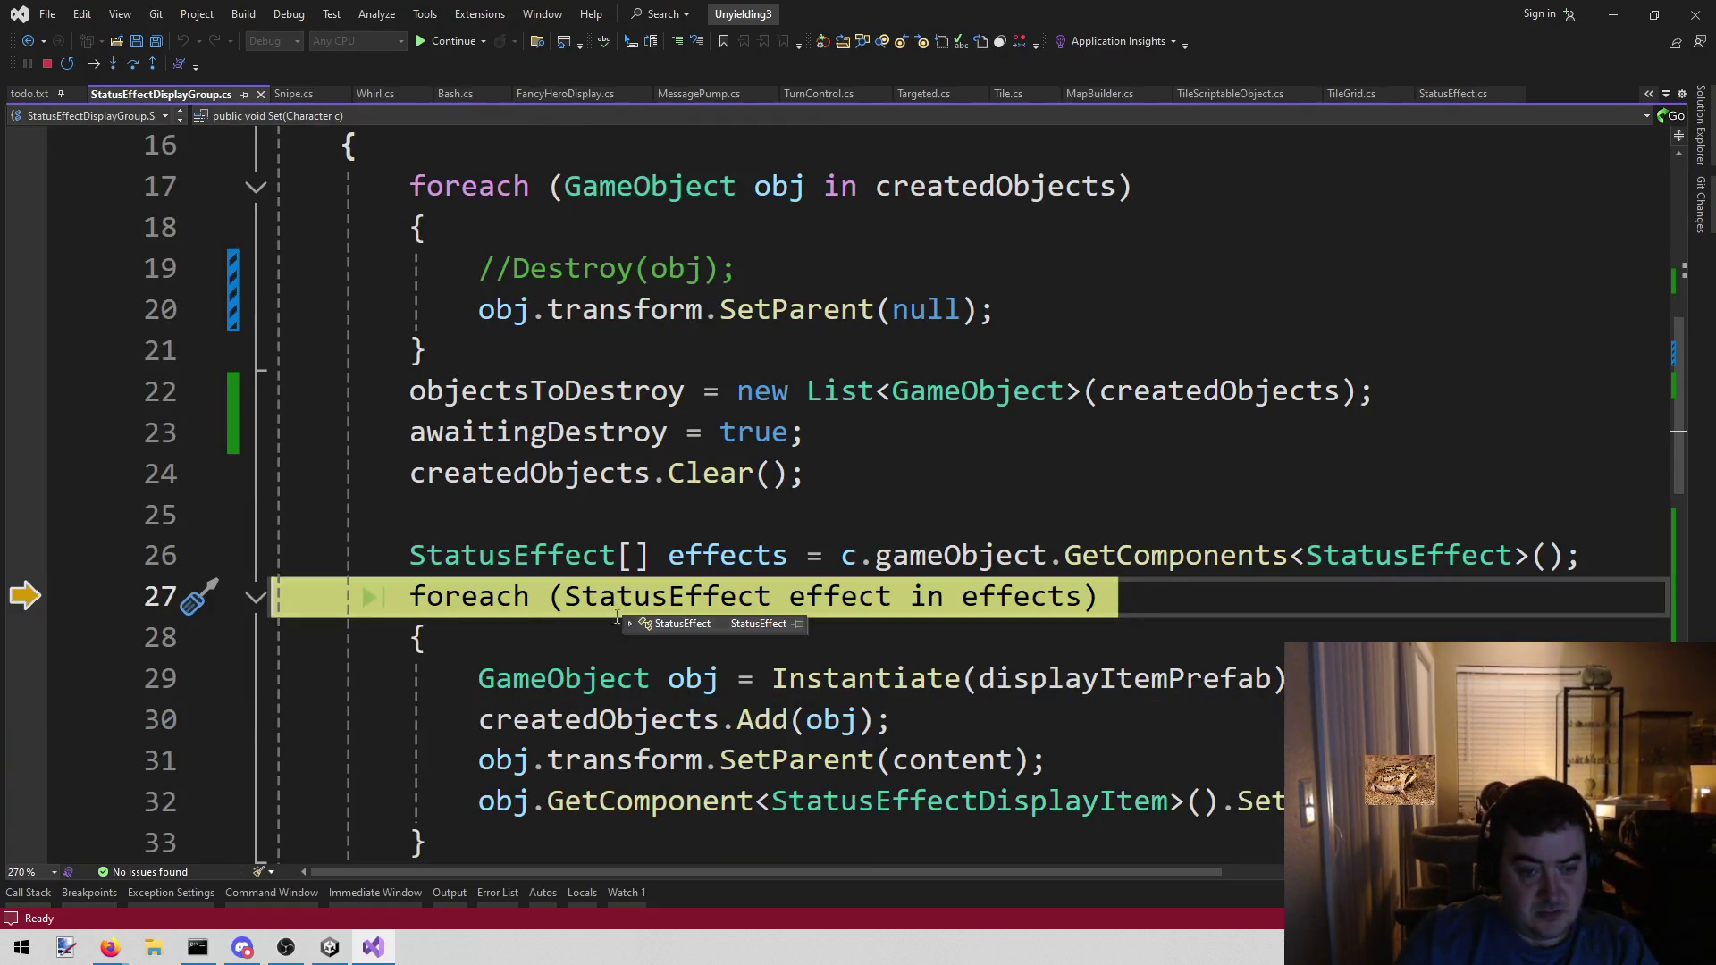
pyautogui.click(563, 635)
pyautogui.press('Return')
pyautogui.write('ef')
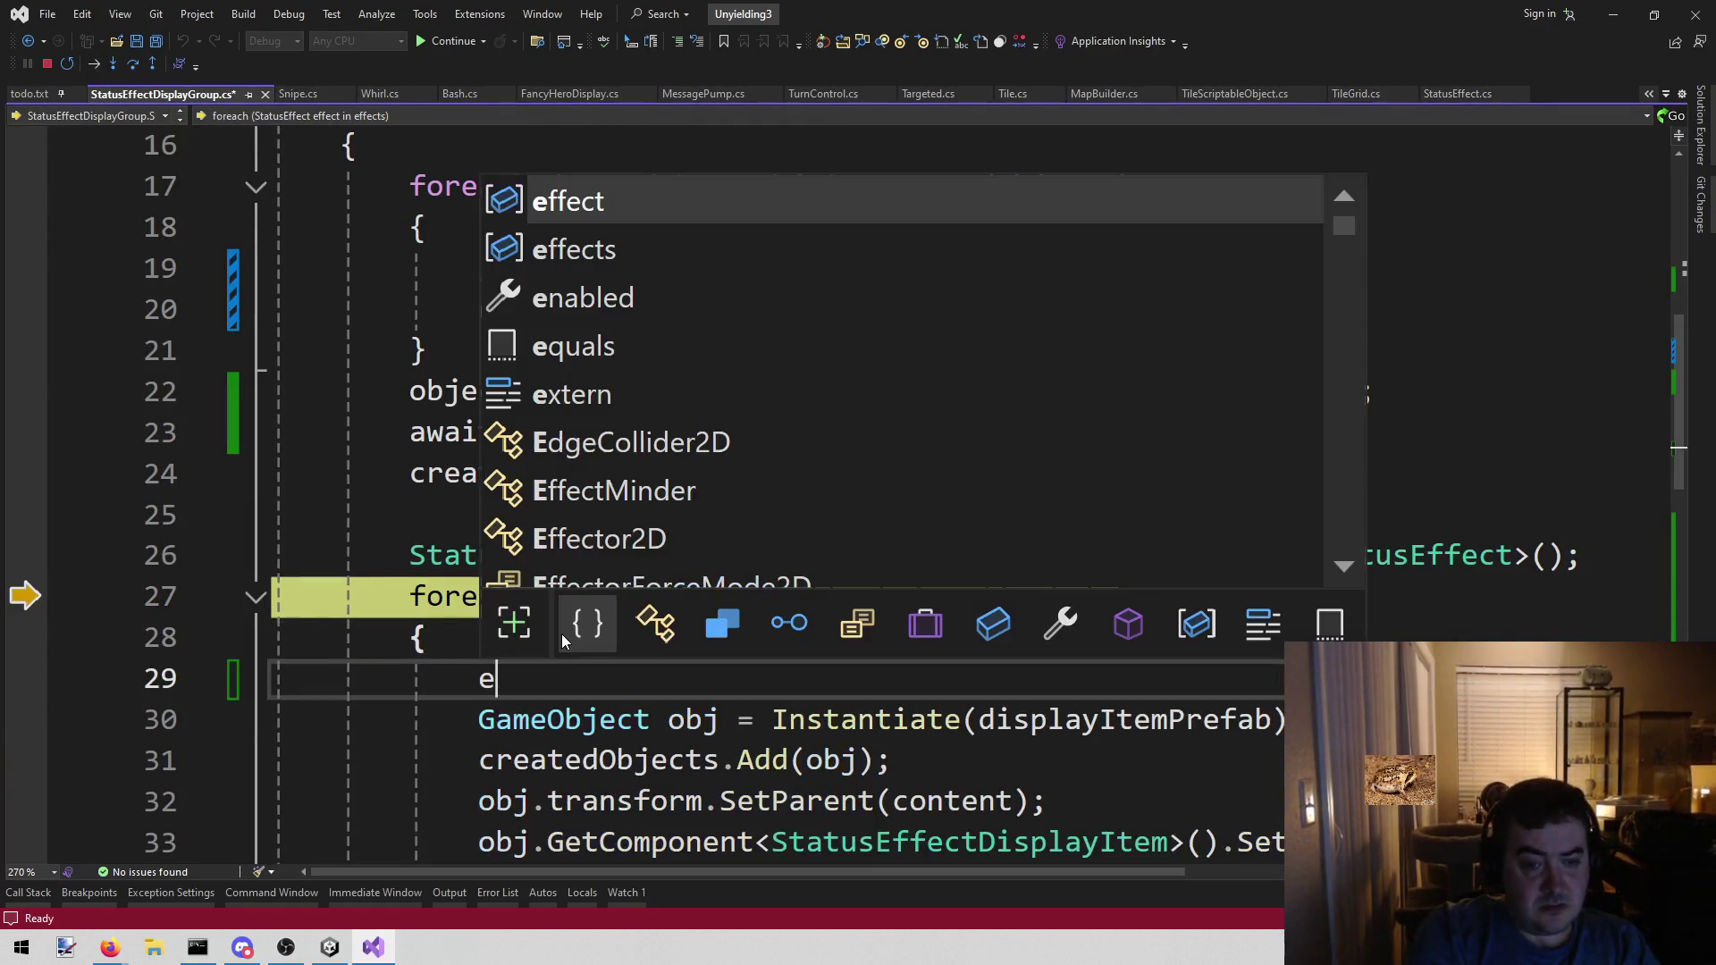
pyautogui.press('Escape')
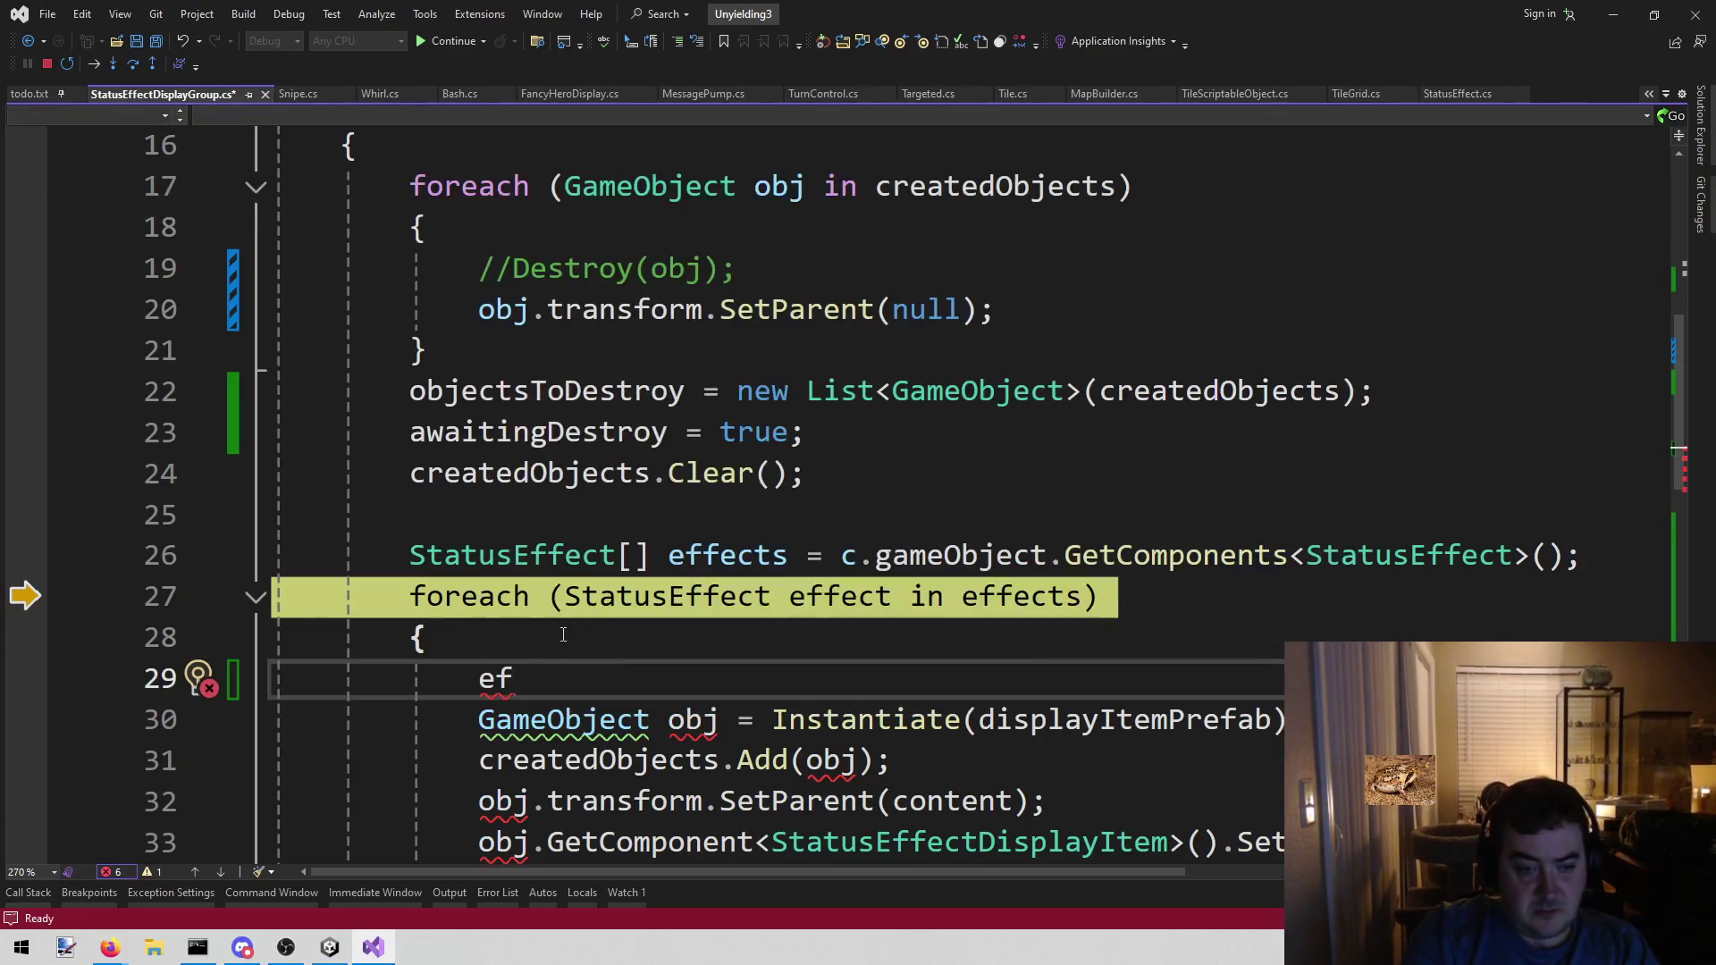
pyautogui.write('fect.')
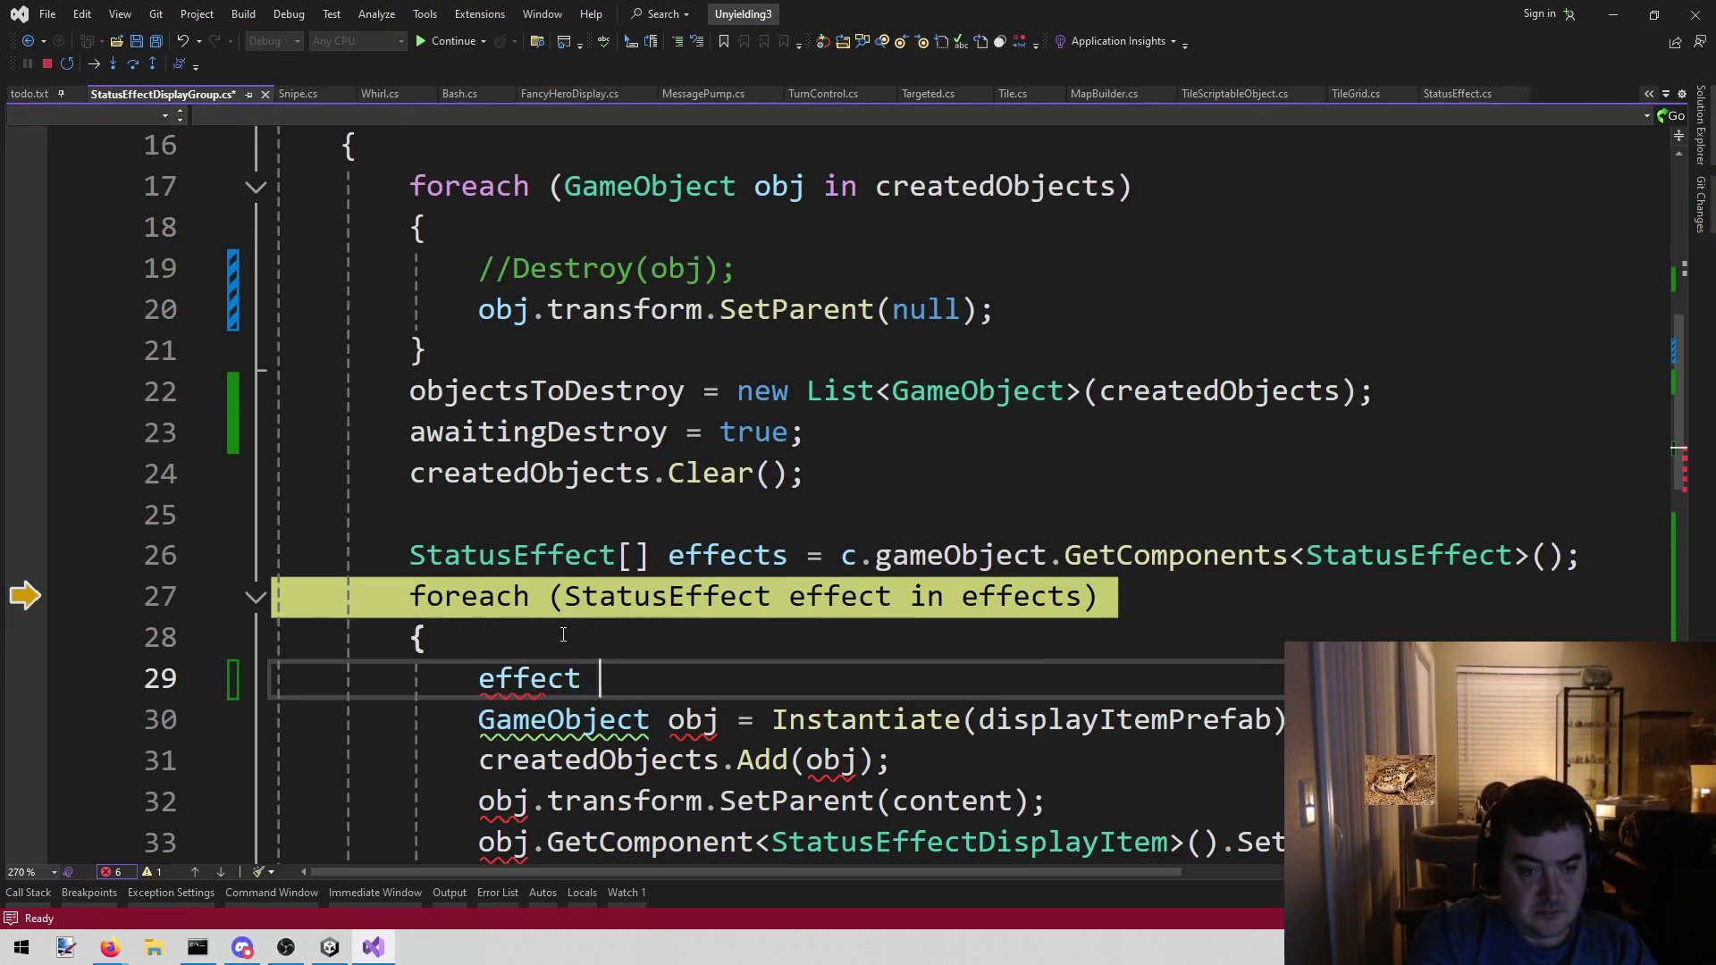
# - Browse the effect's IntelliSense members and select IsDestroyed
pyautogui.press('Down')
pyautogui.press('Down')
pyautogui.press('Down')
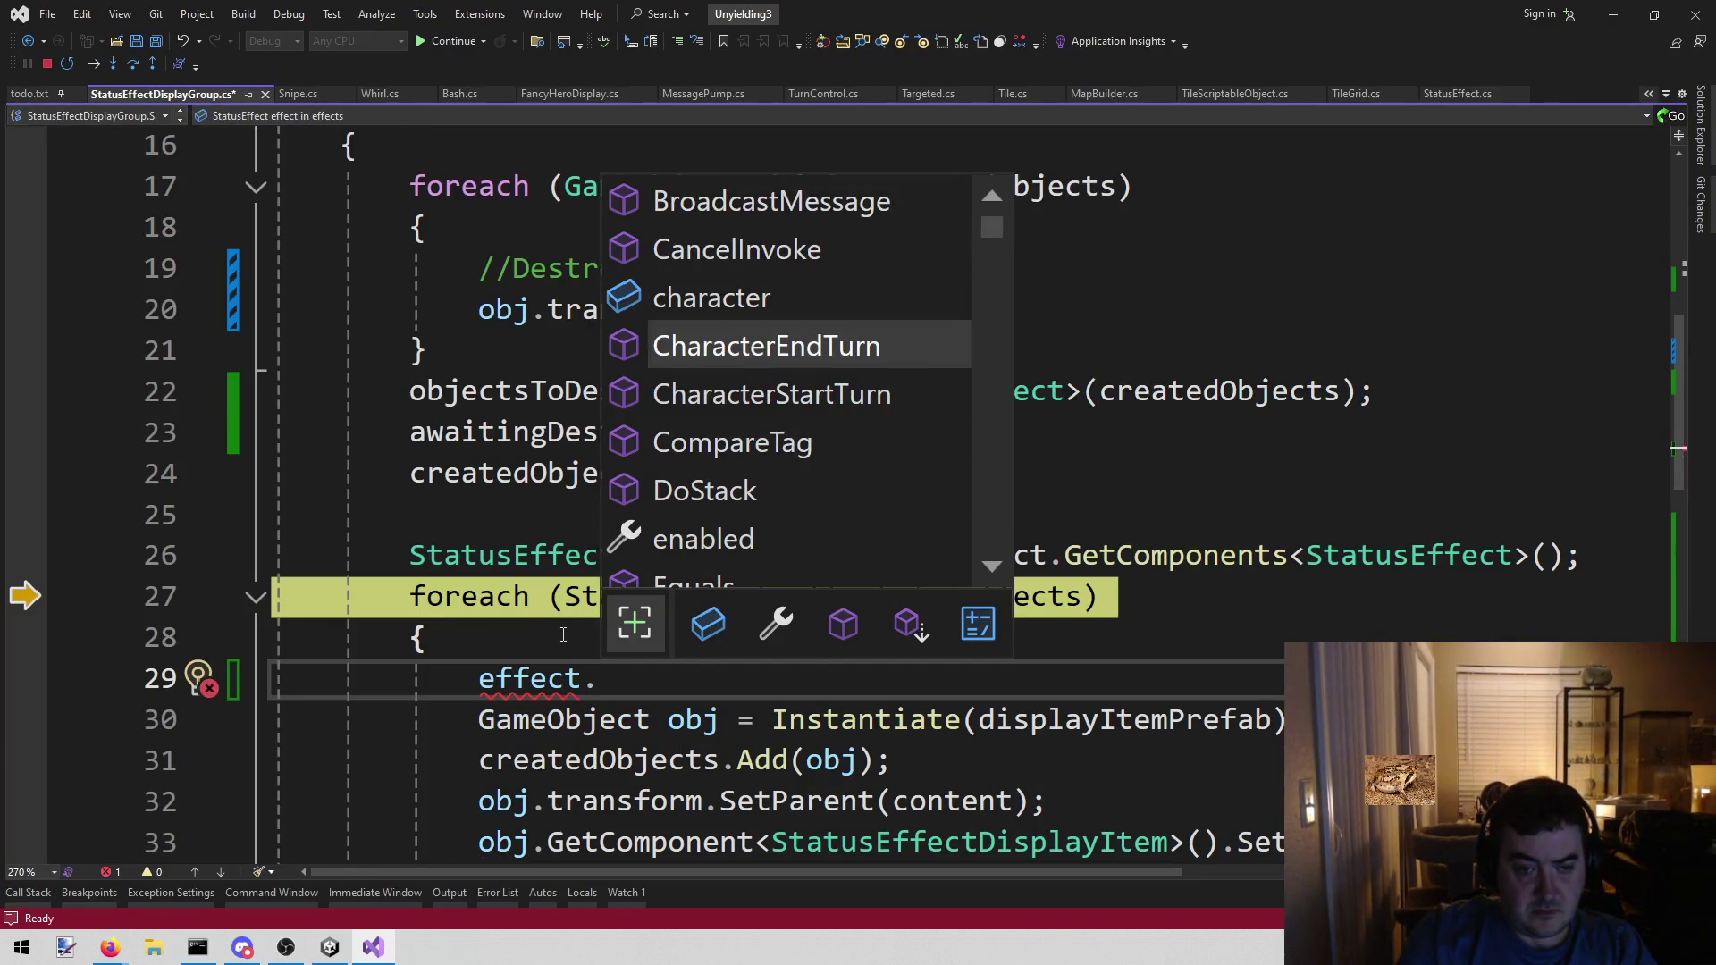
pyautogui.press('Down')
pyautogui.press('Down')
pyautogui.press('Down')
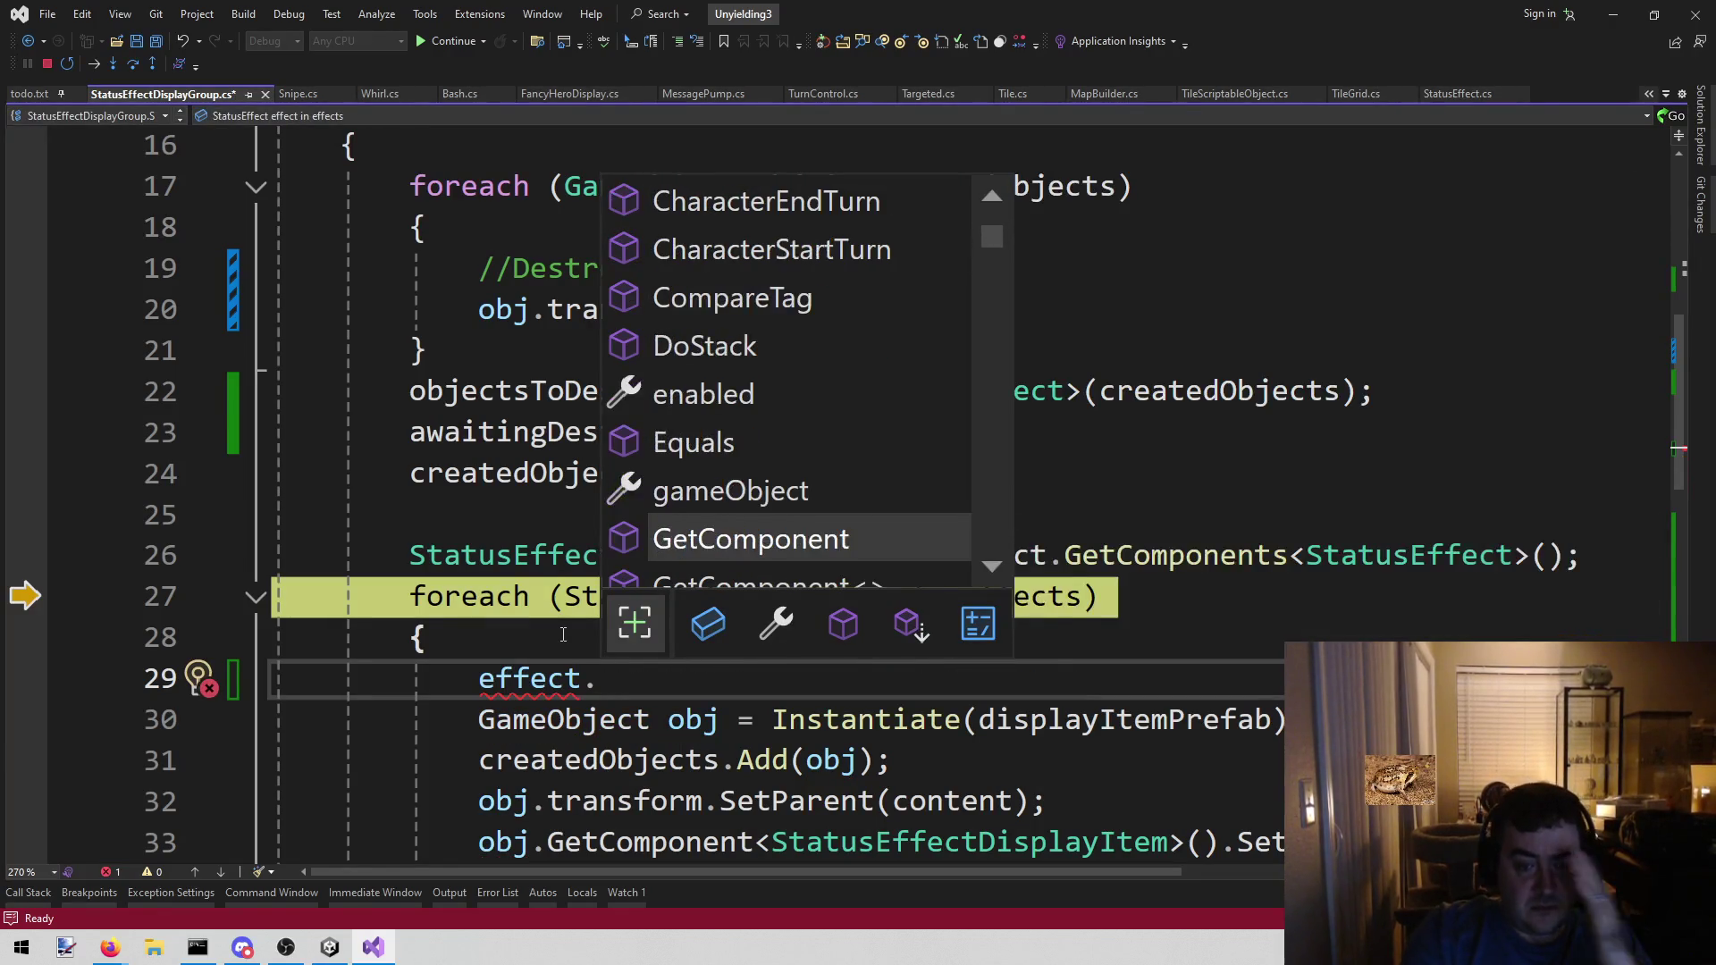
pyautogui.press('Down')
pyautogui.press('Down')
pyautogui.press('Down')
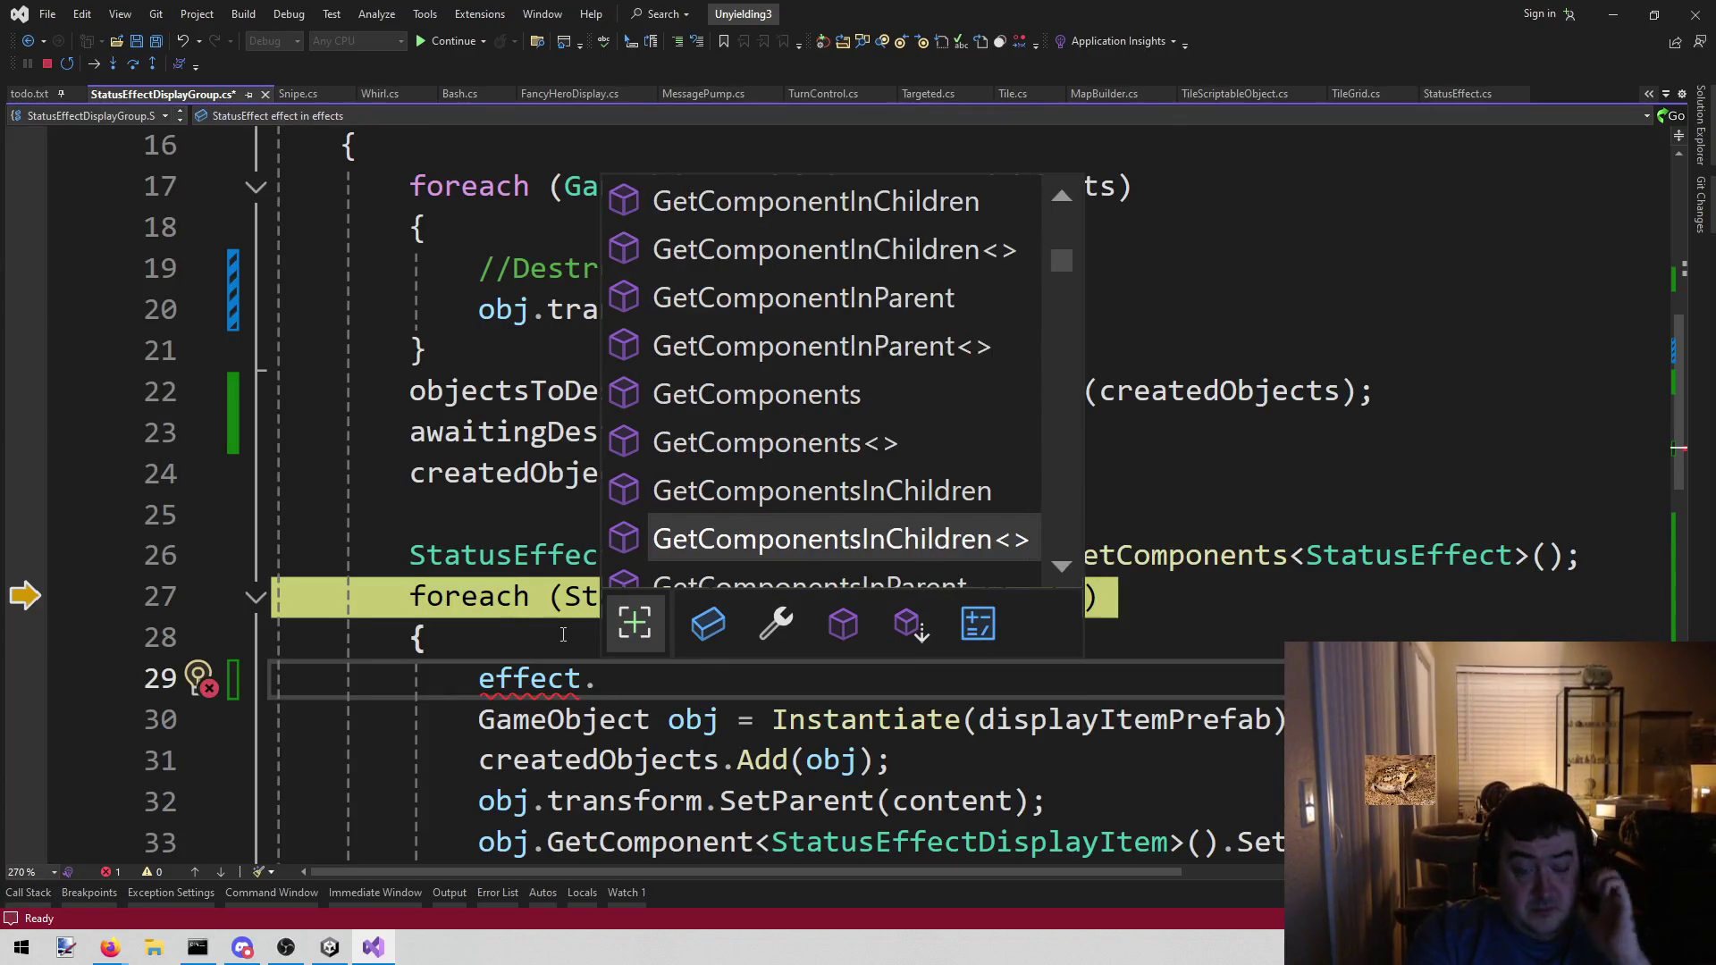
pyautogui.press('Down')
pyautogui.press('Down')
pyautogui.press('Down')
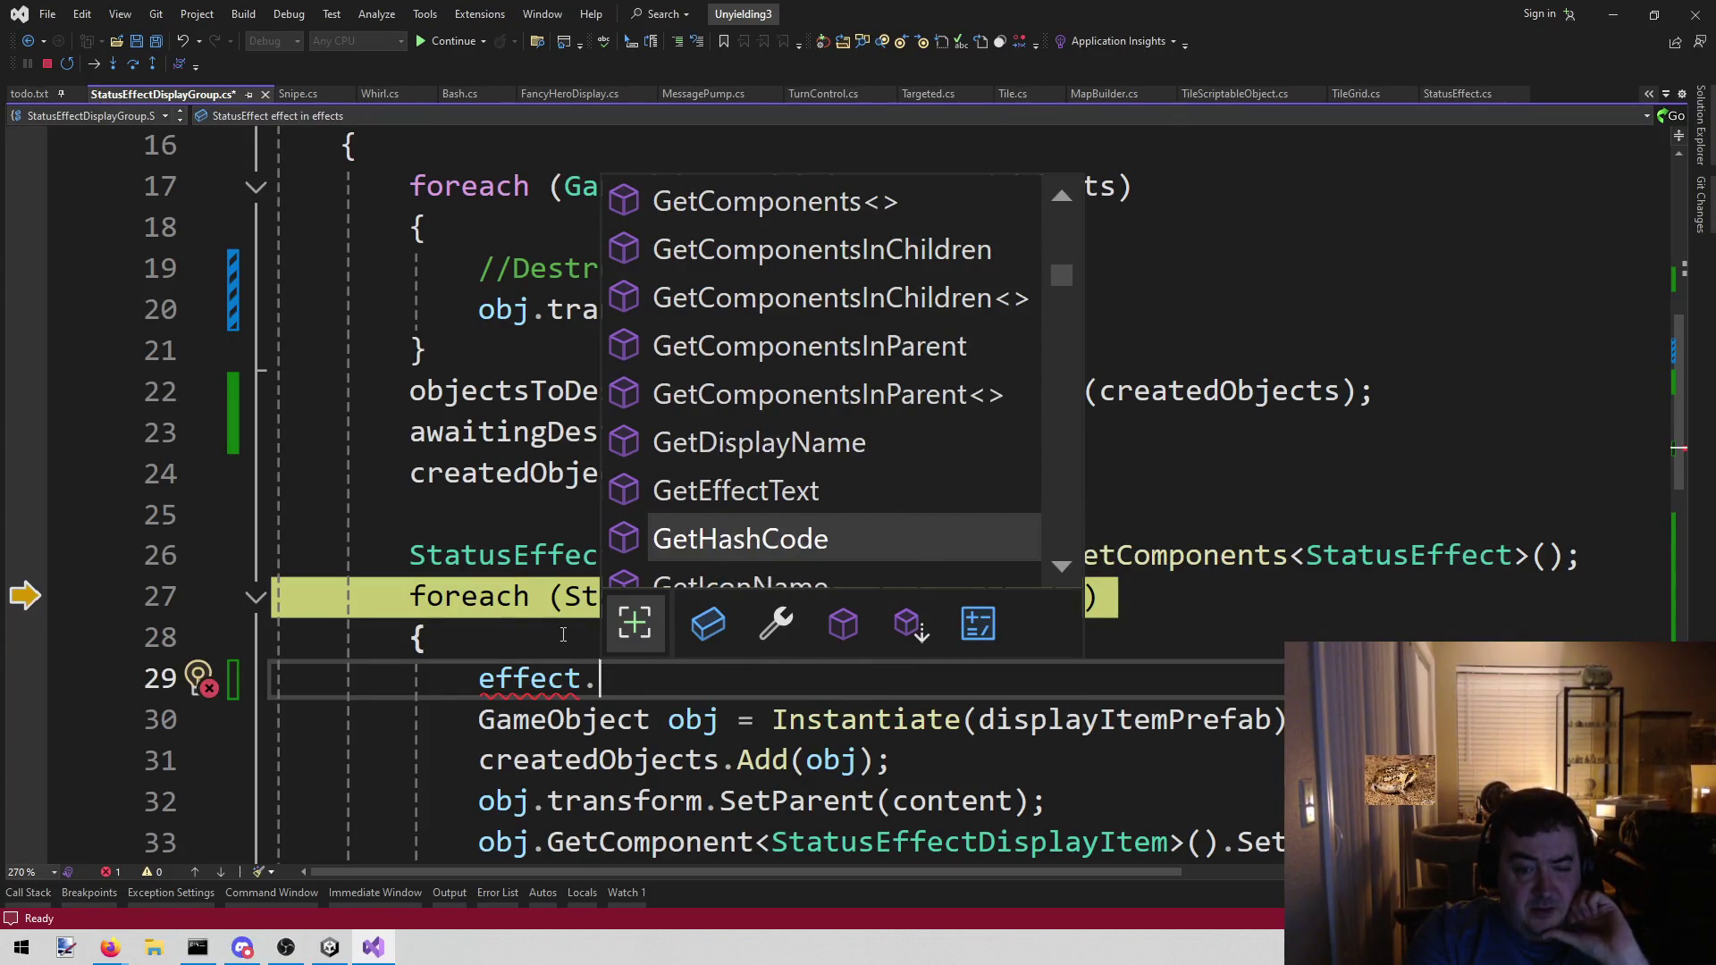
pyautogui.press('Down')
pyautogui.press('Down')
pyautogui.press('Down')
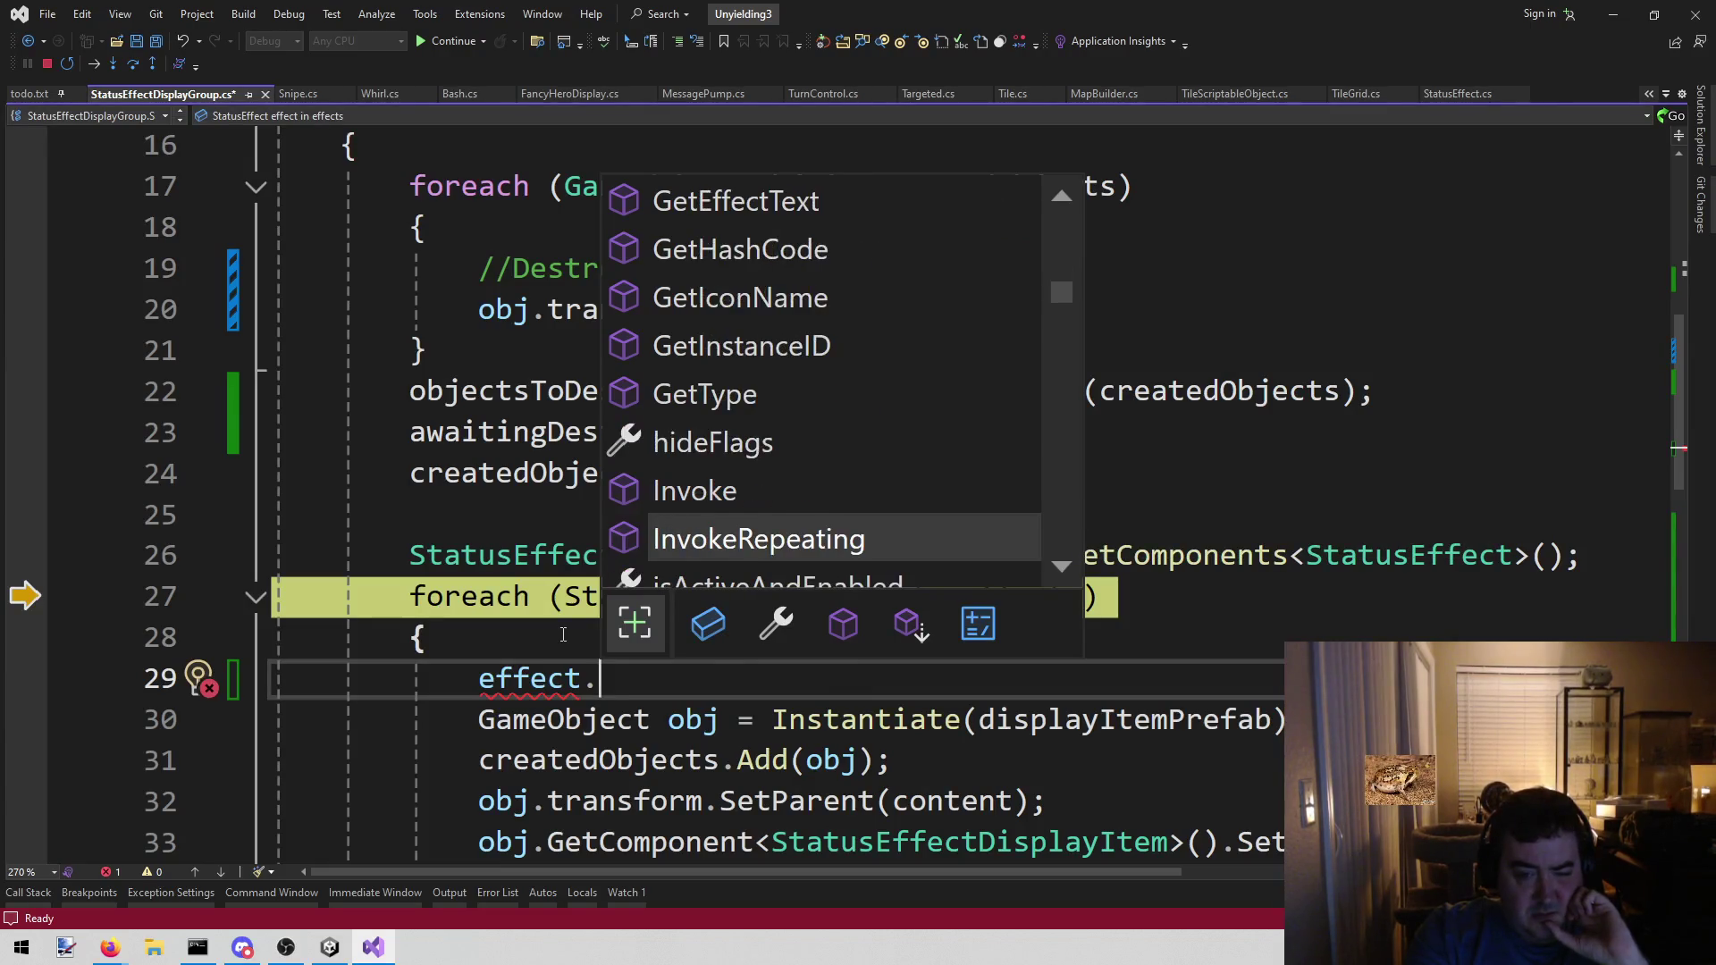
pyautogui.press('Down')
pyautogui.press('Down')
pyautogui.press('Down')
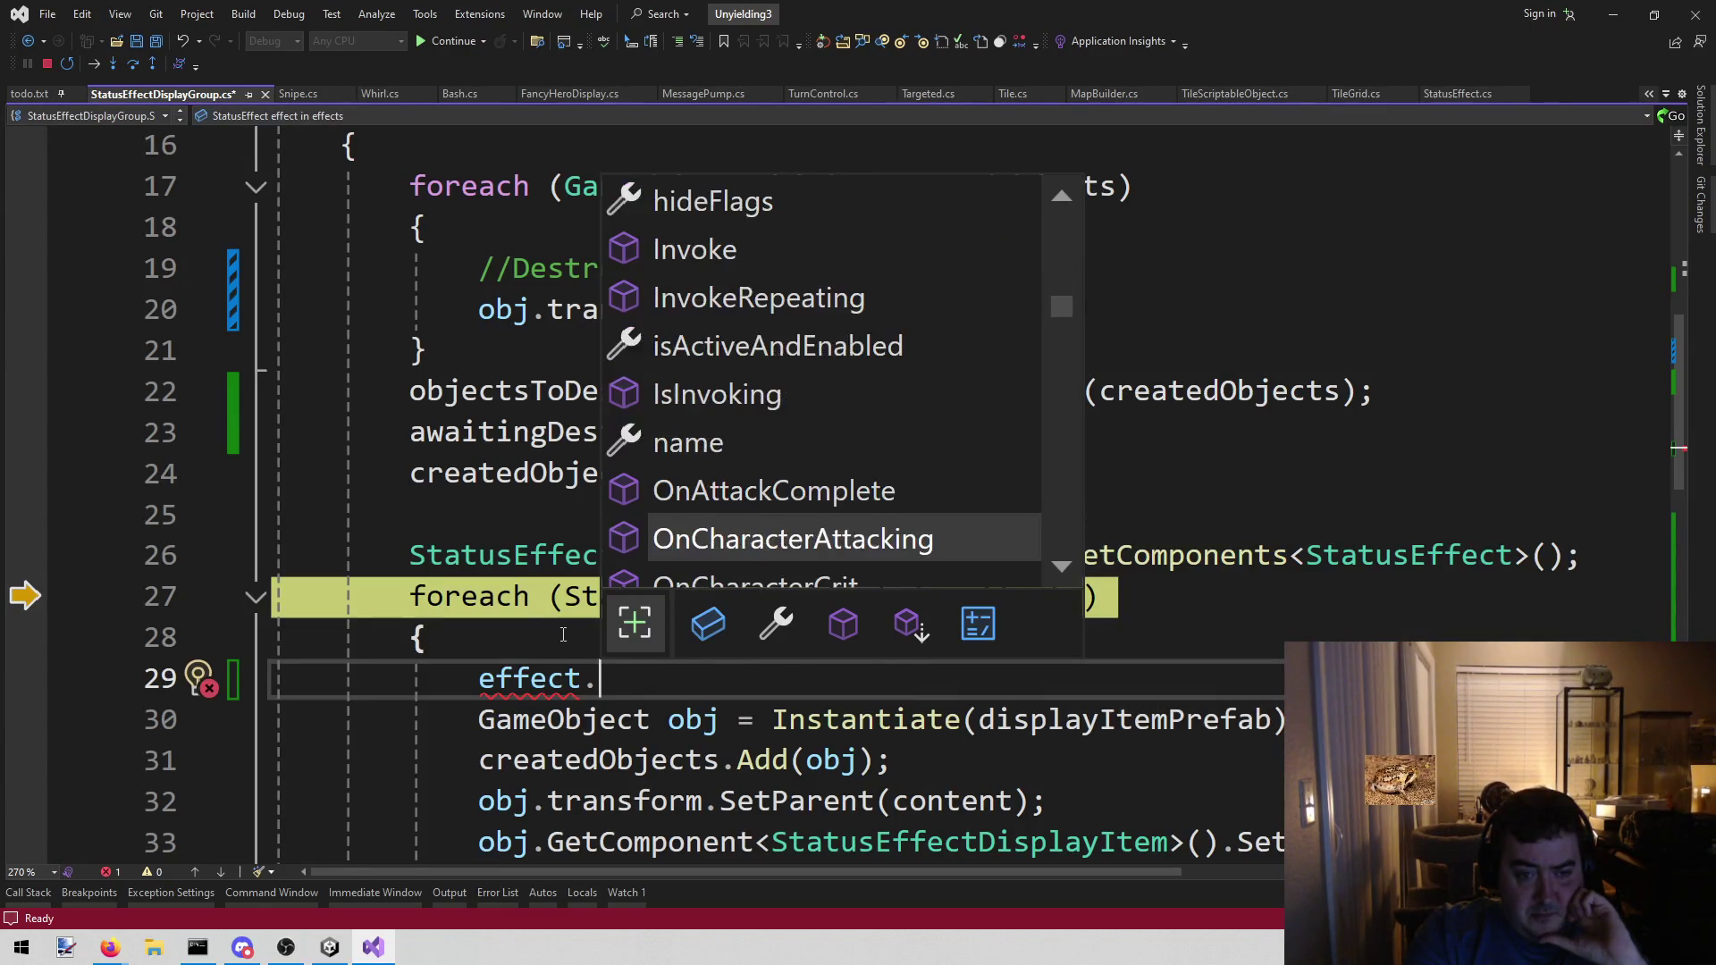
pyautogui.press('Down')
pyautogui.press('Down')
pyautogui.press('Down')
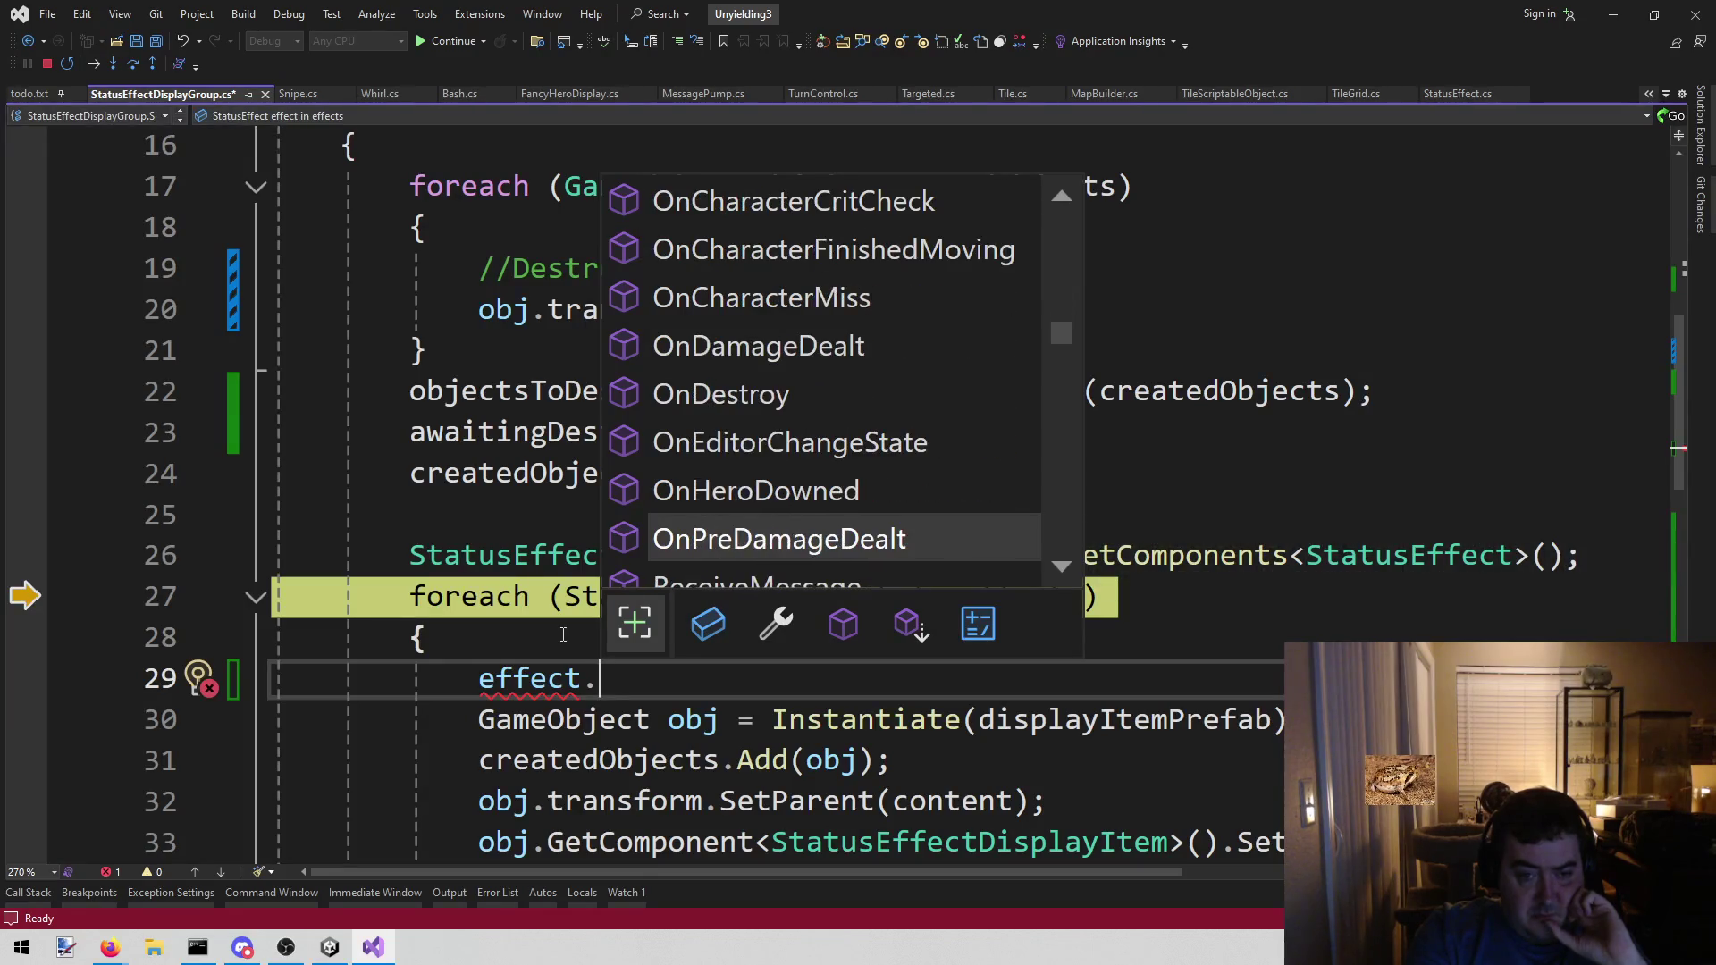
pyautogui.press('Down')
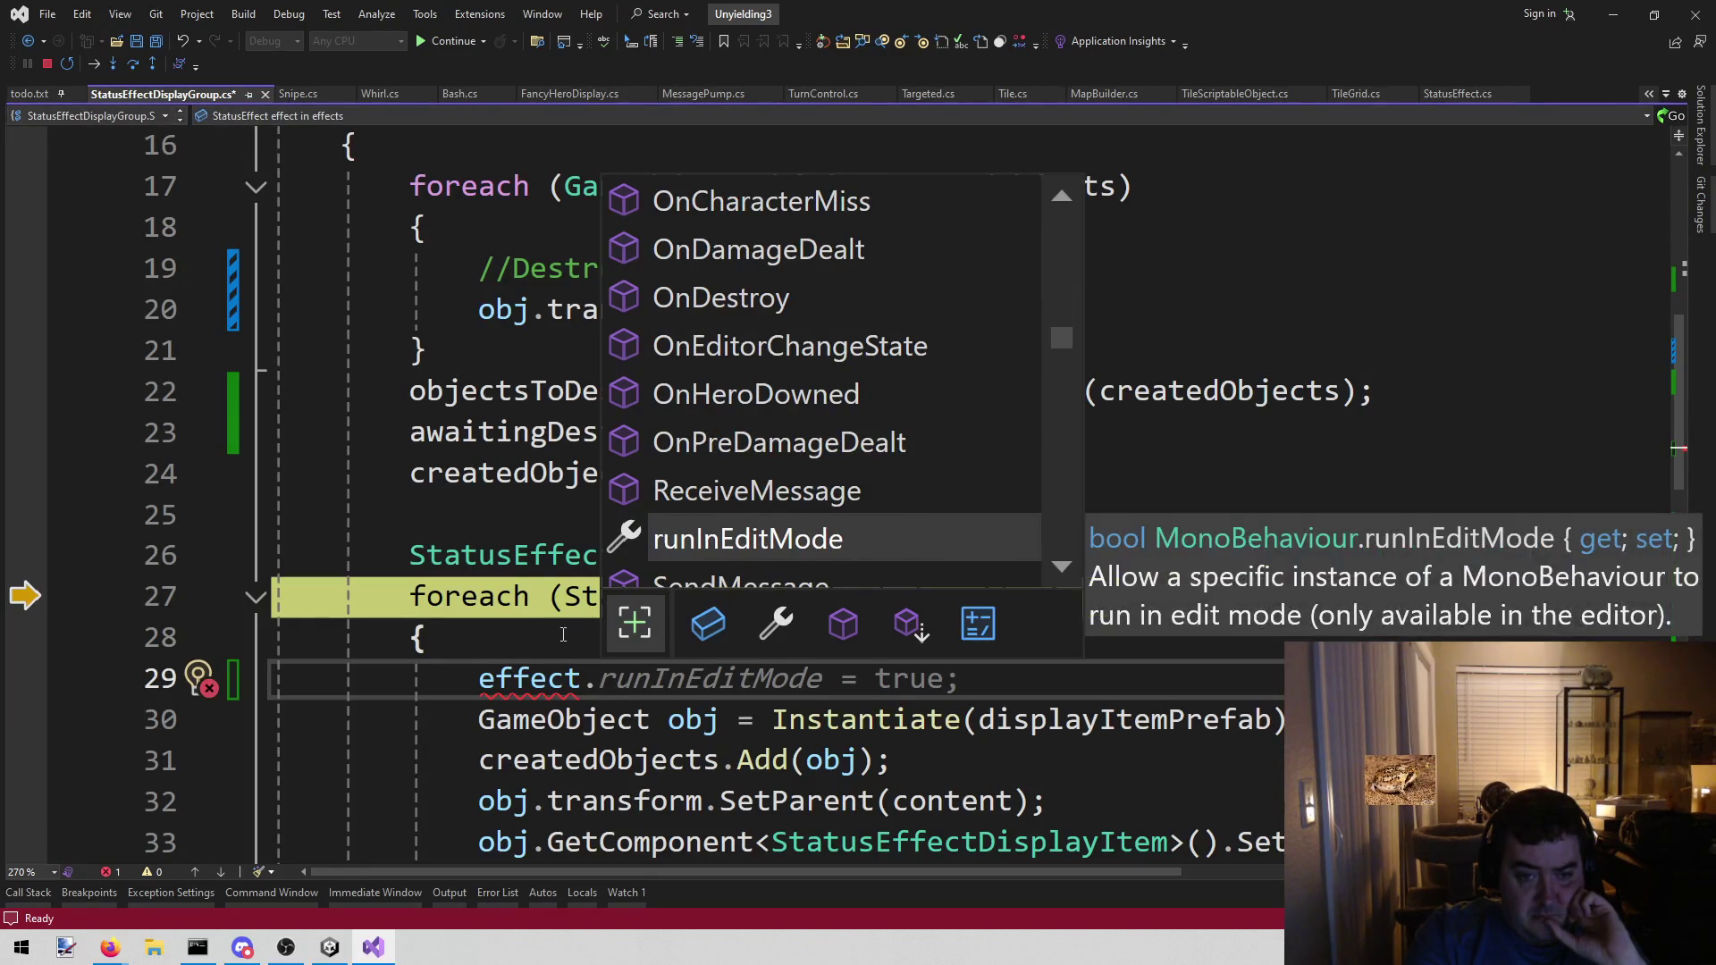
pyautogui.press('Down')
pyautogui.press('Down')
pyautogui.press('Down')
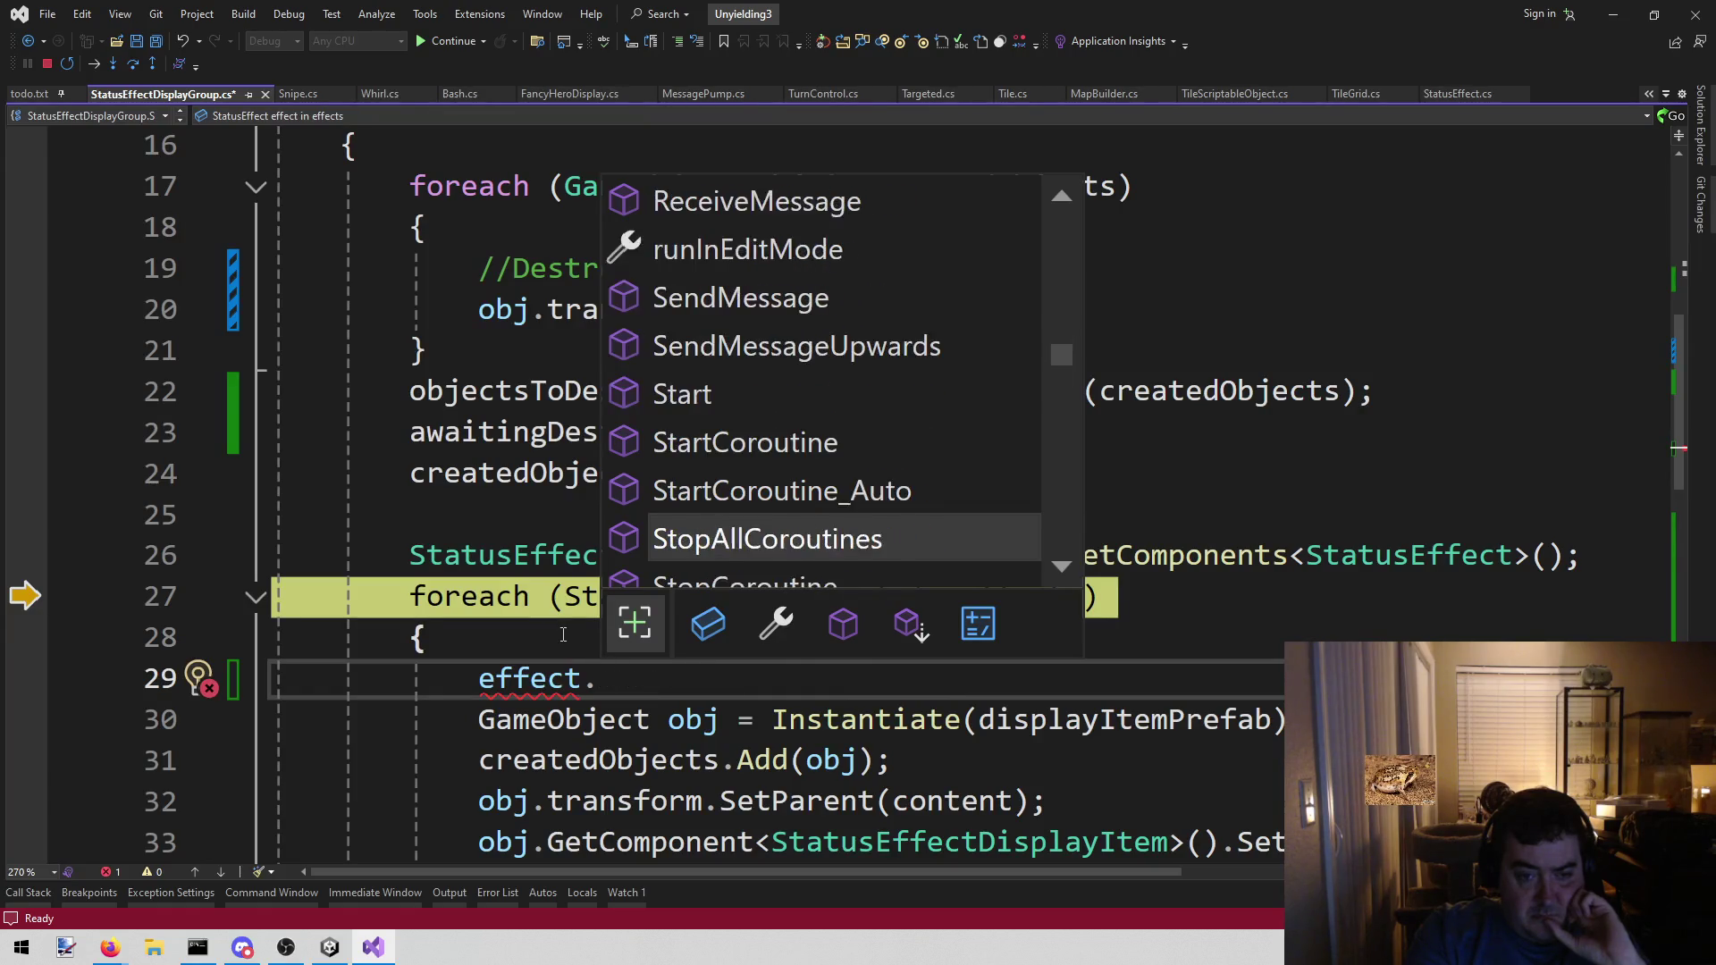
pyautogui.press('Down')
pyautogui.press('Down')
pyautogui.press('Down')
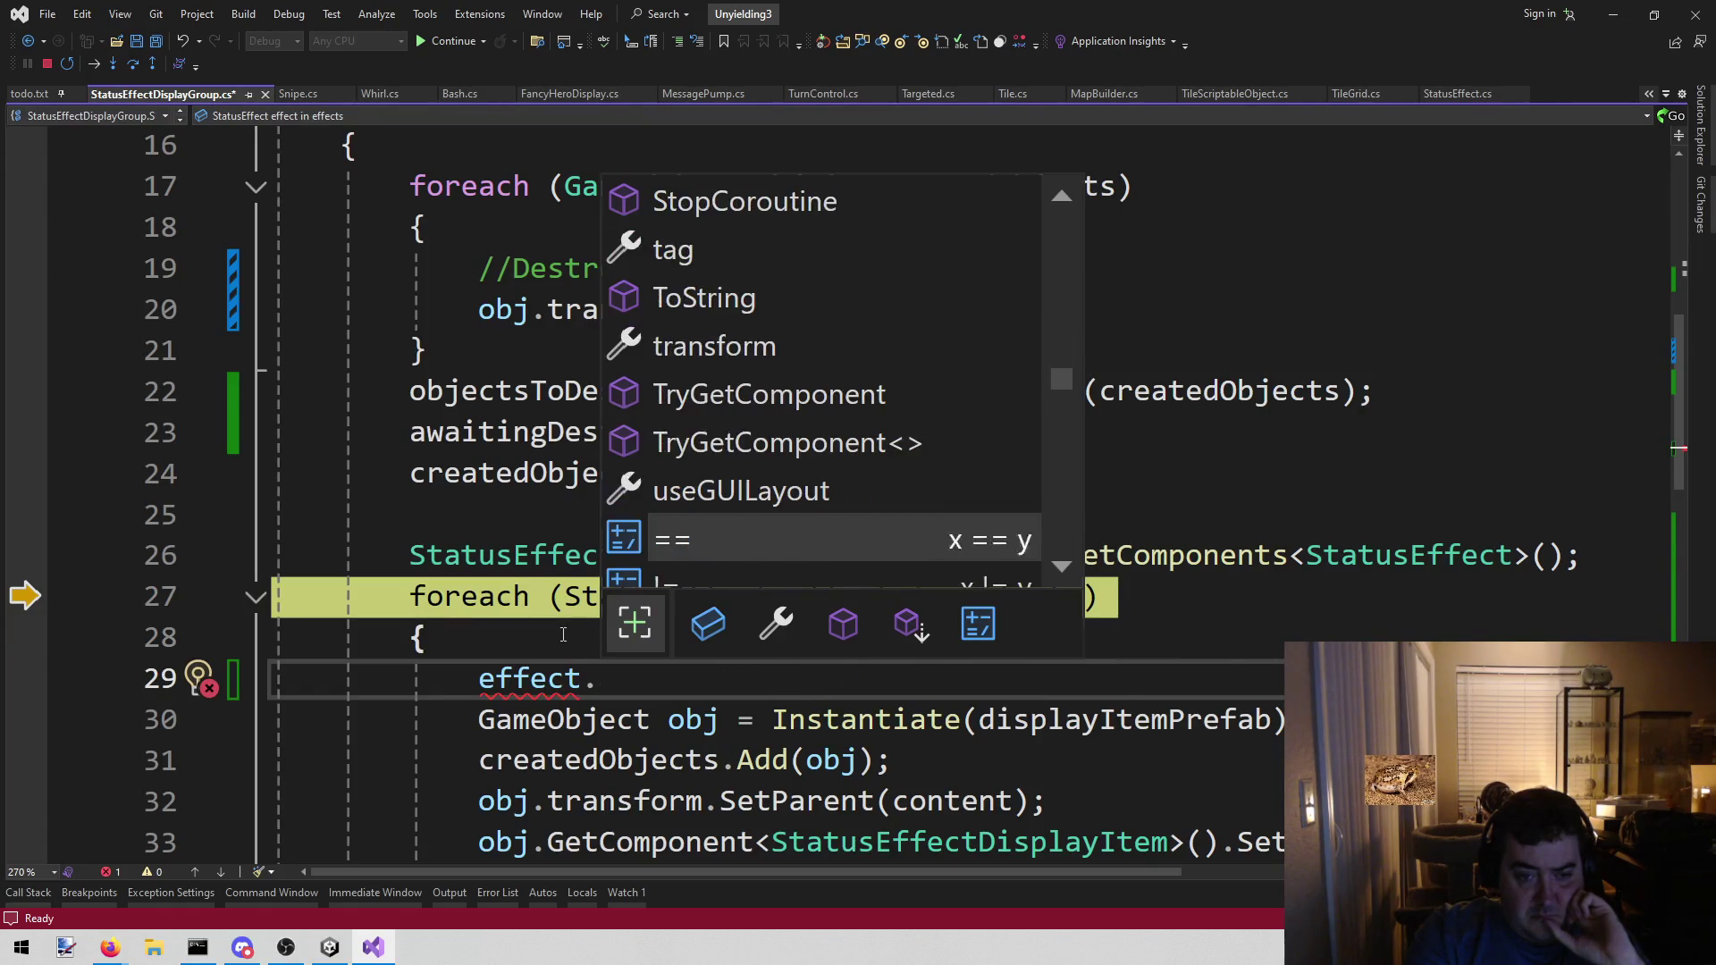
pyautogui.press('Down')
pyautogui.press('Down')
pyautogui.press('Down')
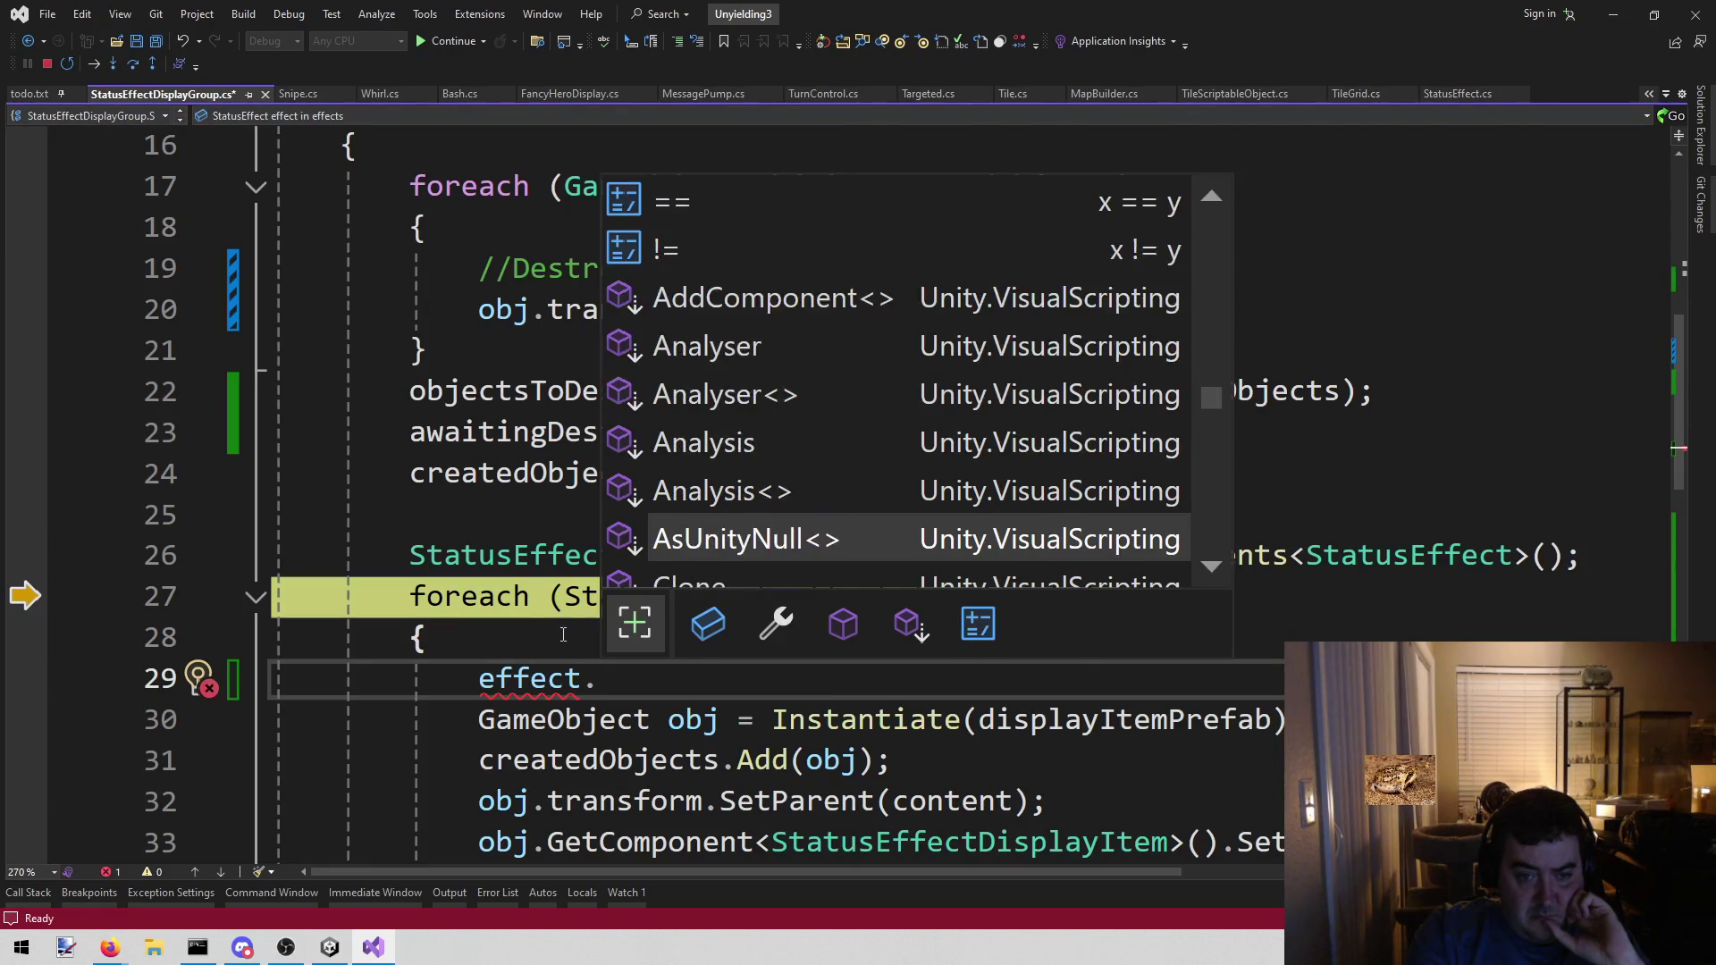
pyautogui.press('Down')
pyautogui.press('Down')
pyautogui.press('Down')
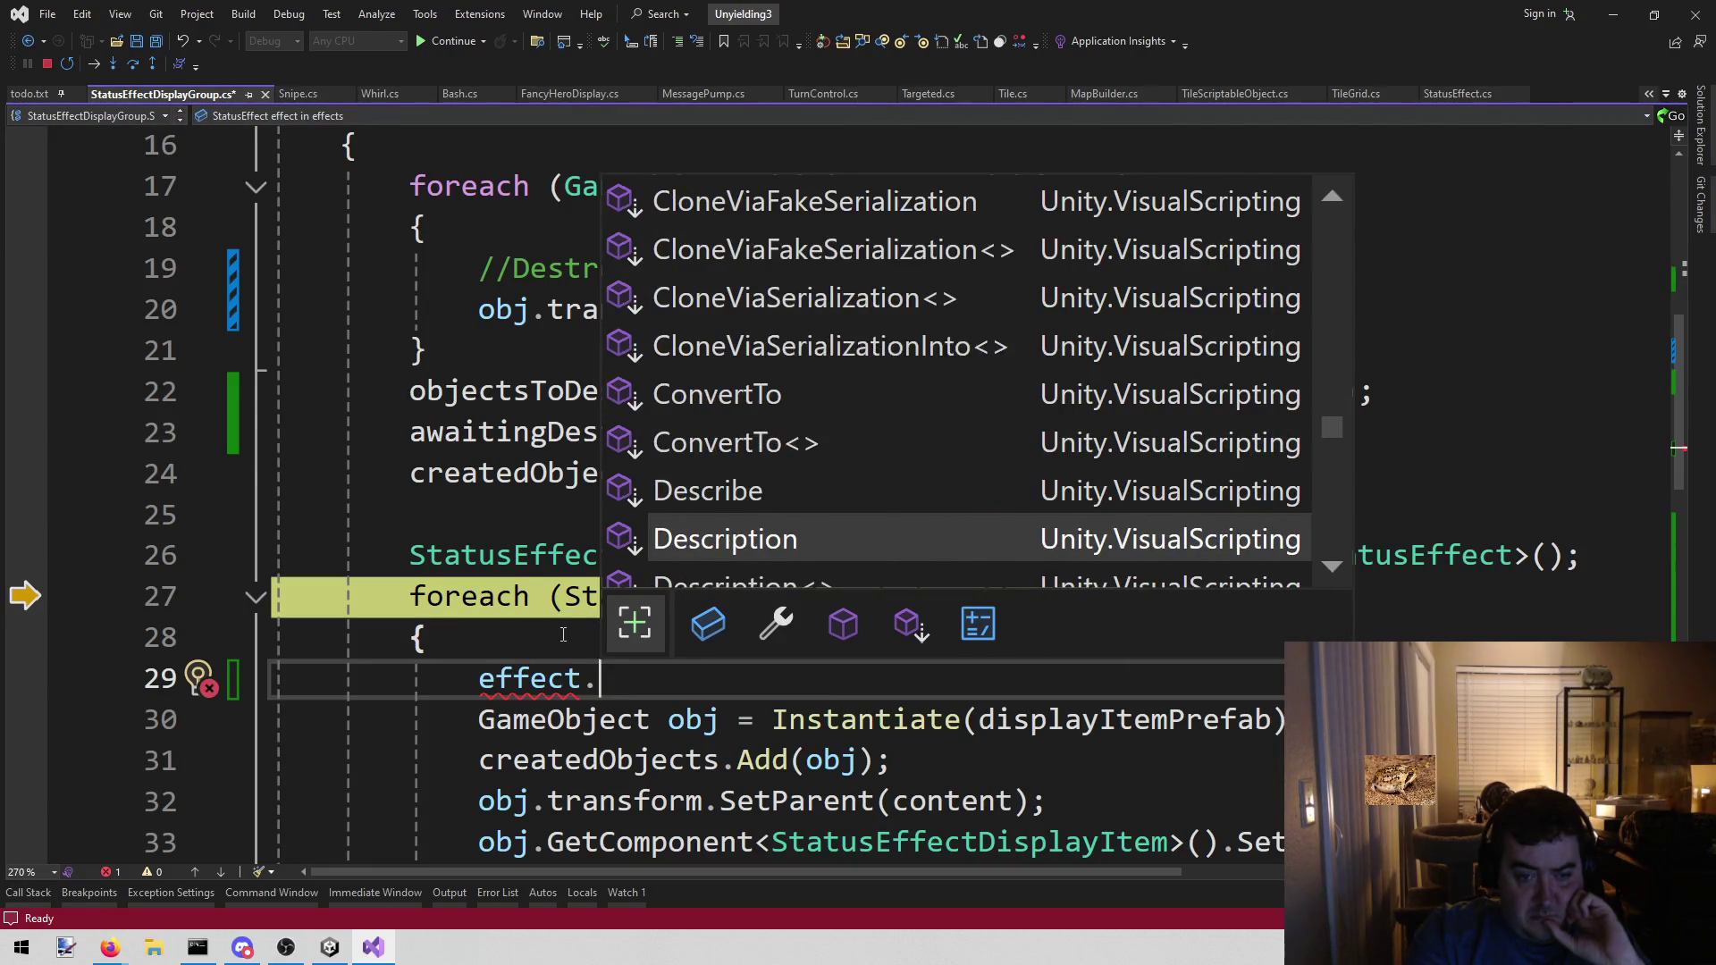
pyautogui.press('Down')
pyautogui.press('Down')
pyautogui.press('Down')
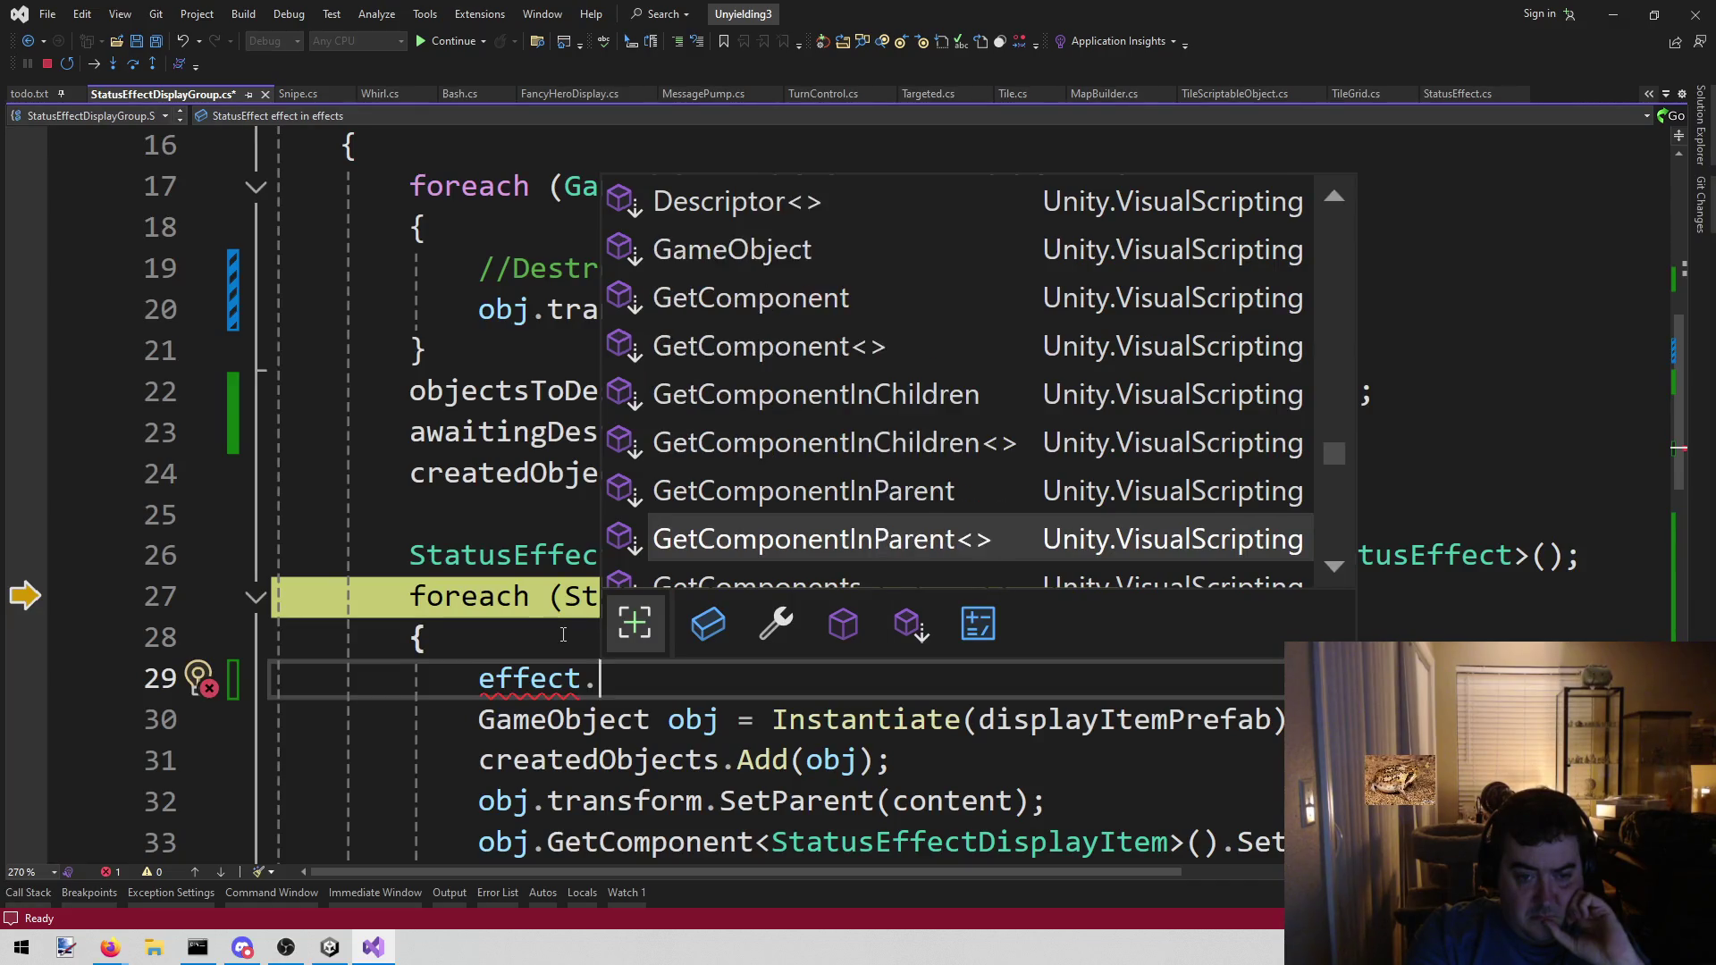
pyautogui.press('Down')
pyautogui.press('Down')
pyautogui.press('Down')
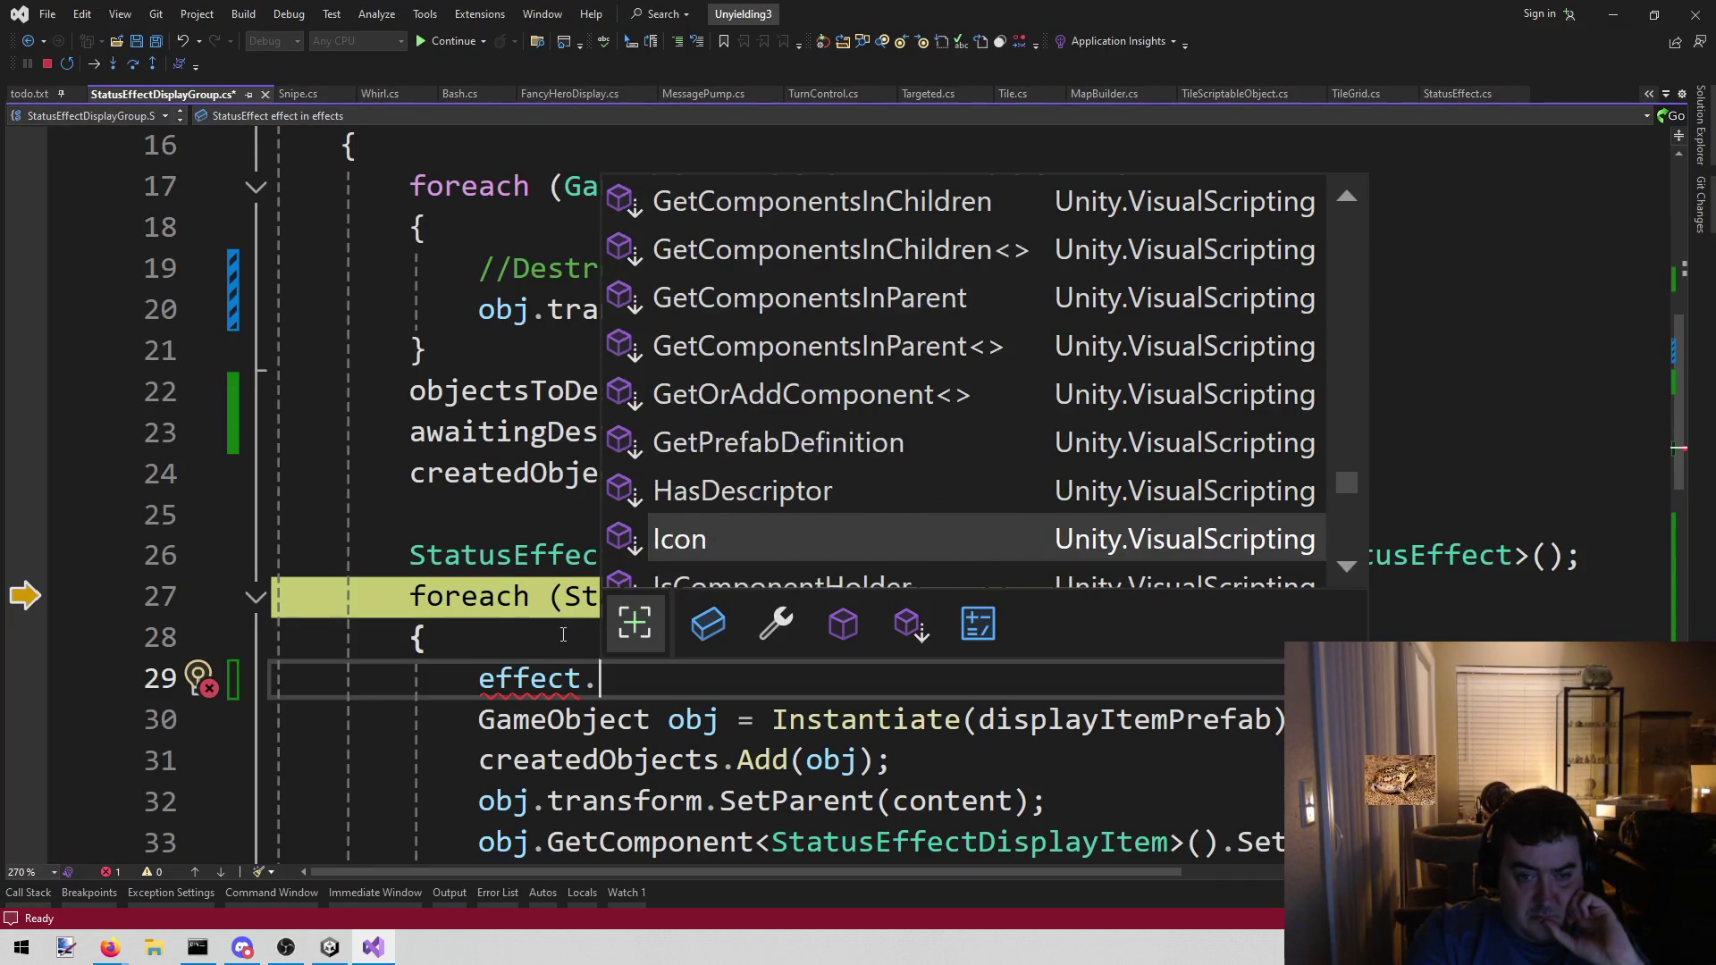
pyautogui.press('Down')
pyautogui.press('Down')
pyautogui.press('Down')
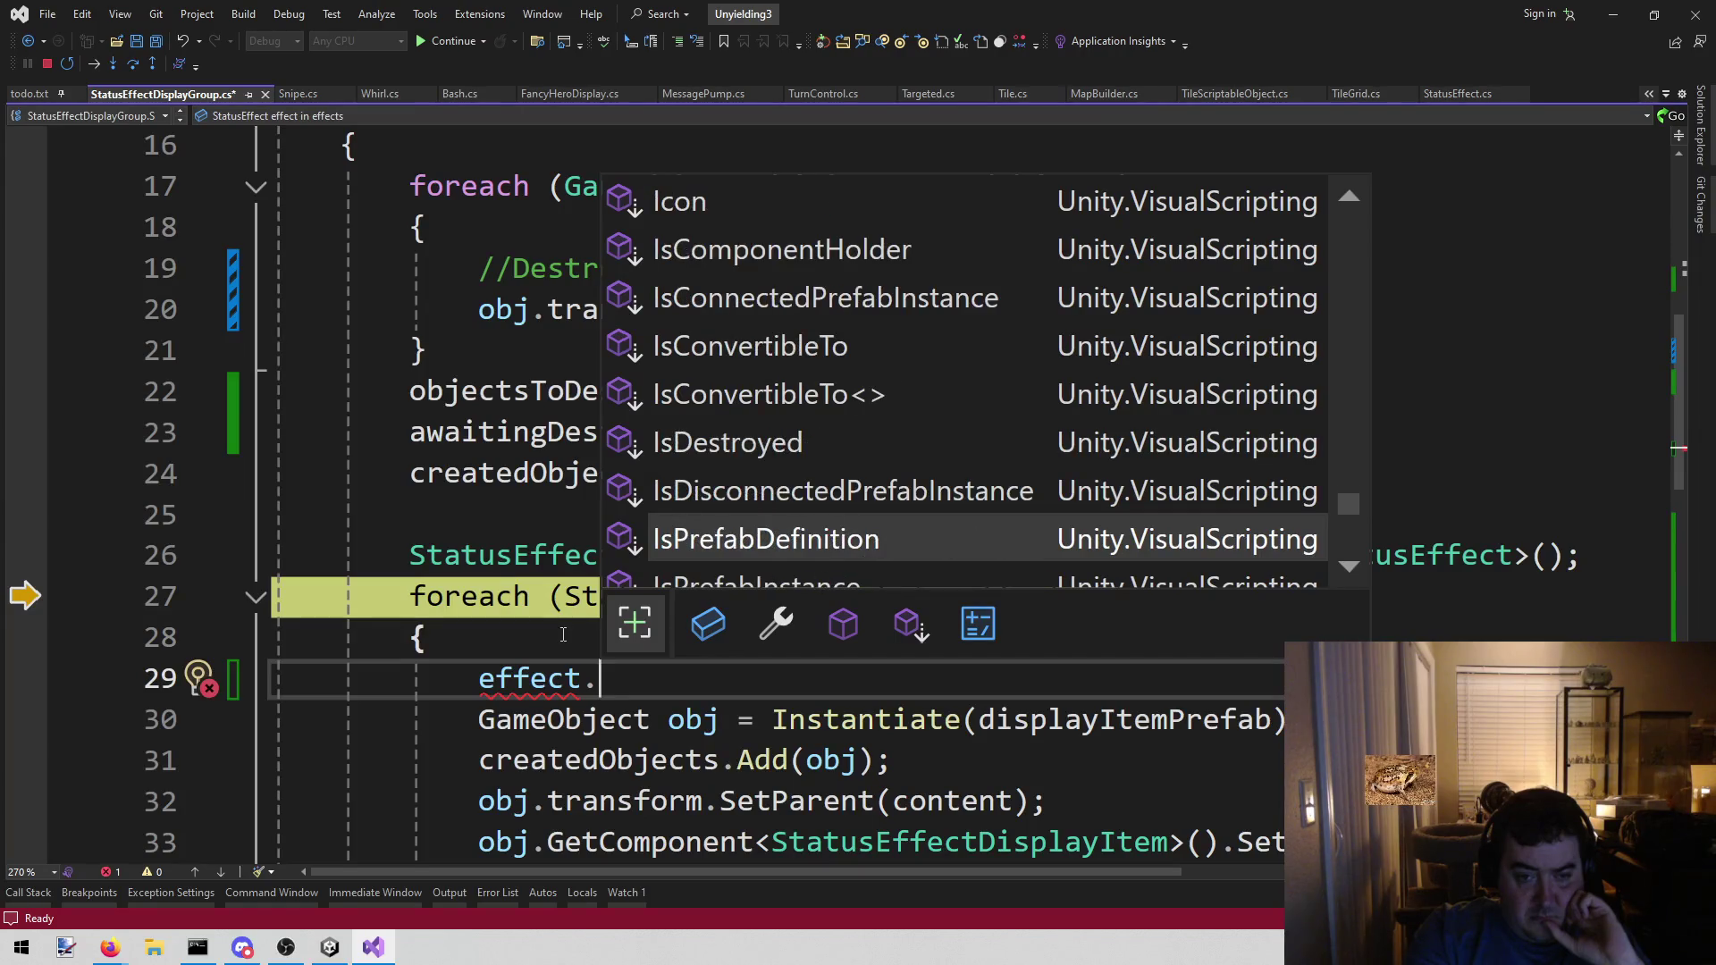
pyautogui.press('Up')
pyautogui.press('Up')
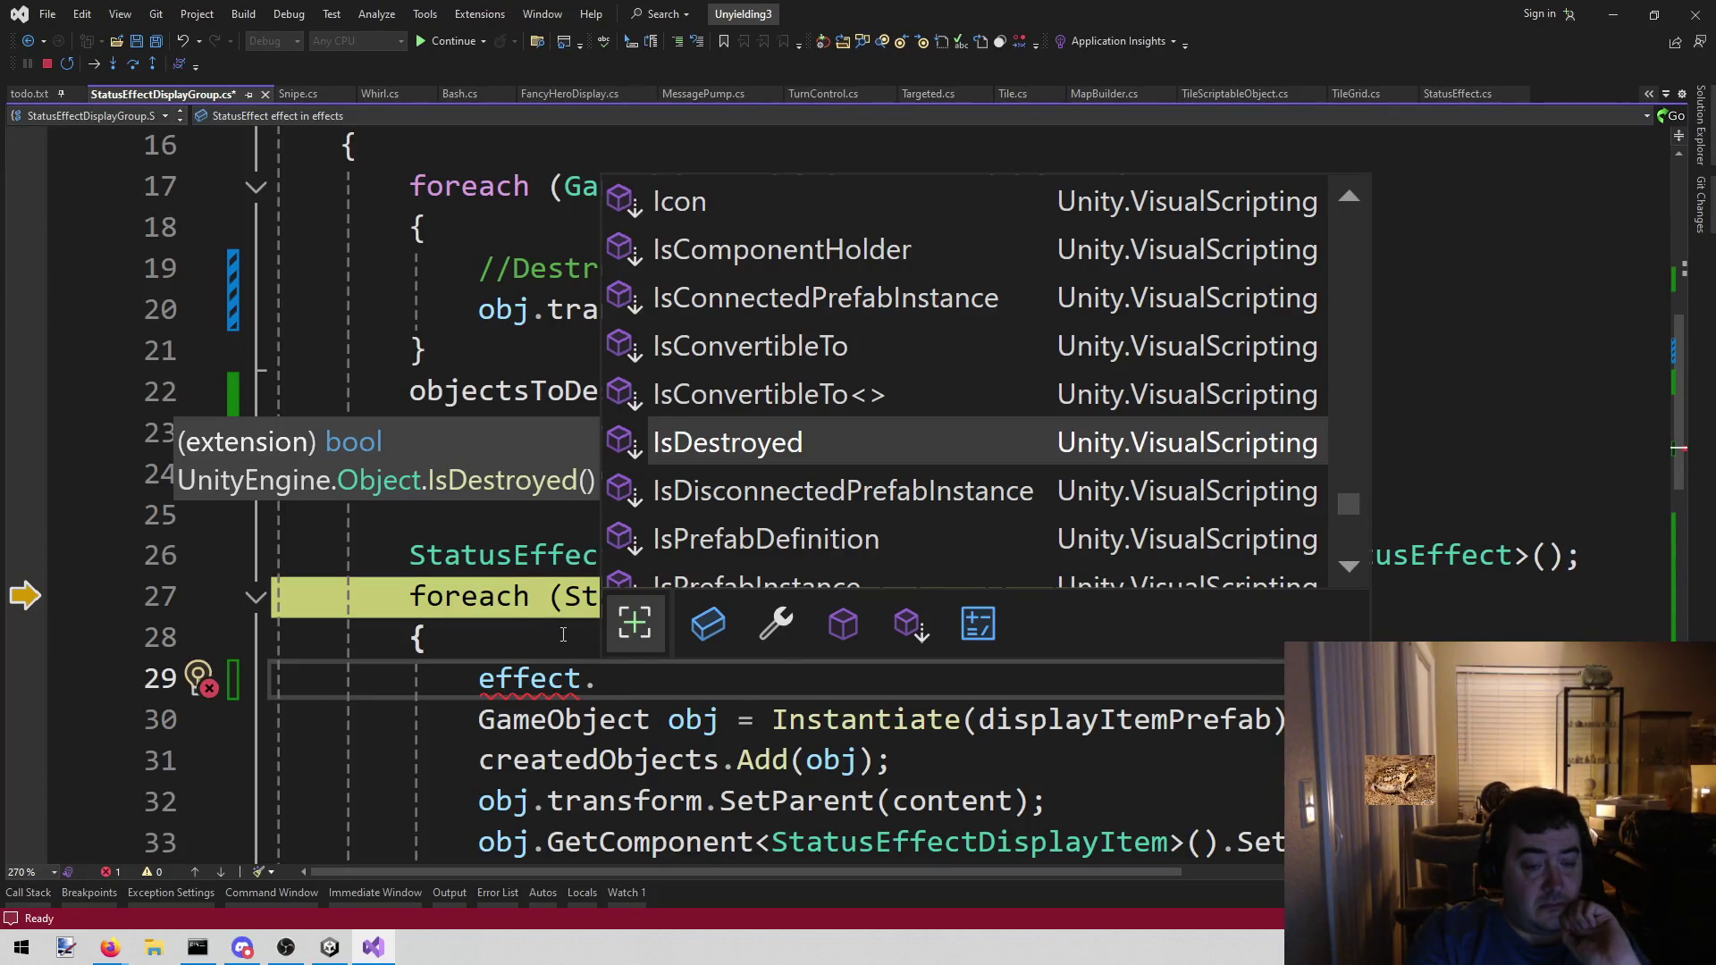
# - Insert effect.IsDestroyed and move it into the condition of a new if statement
pyautogui.press('Tab')
pyautogui.hotkey('ctrl', 'Return')
pyautogui.write('if (')
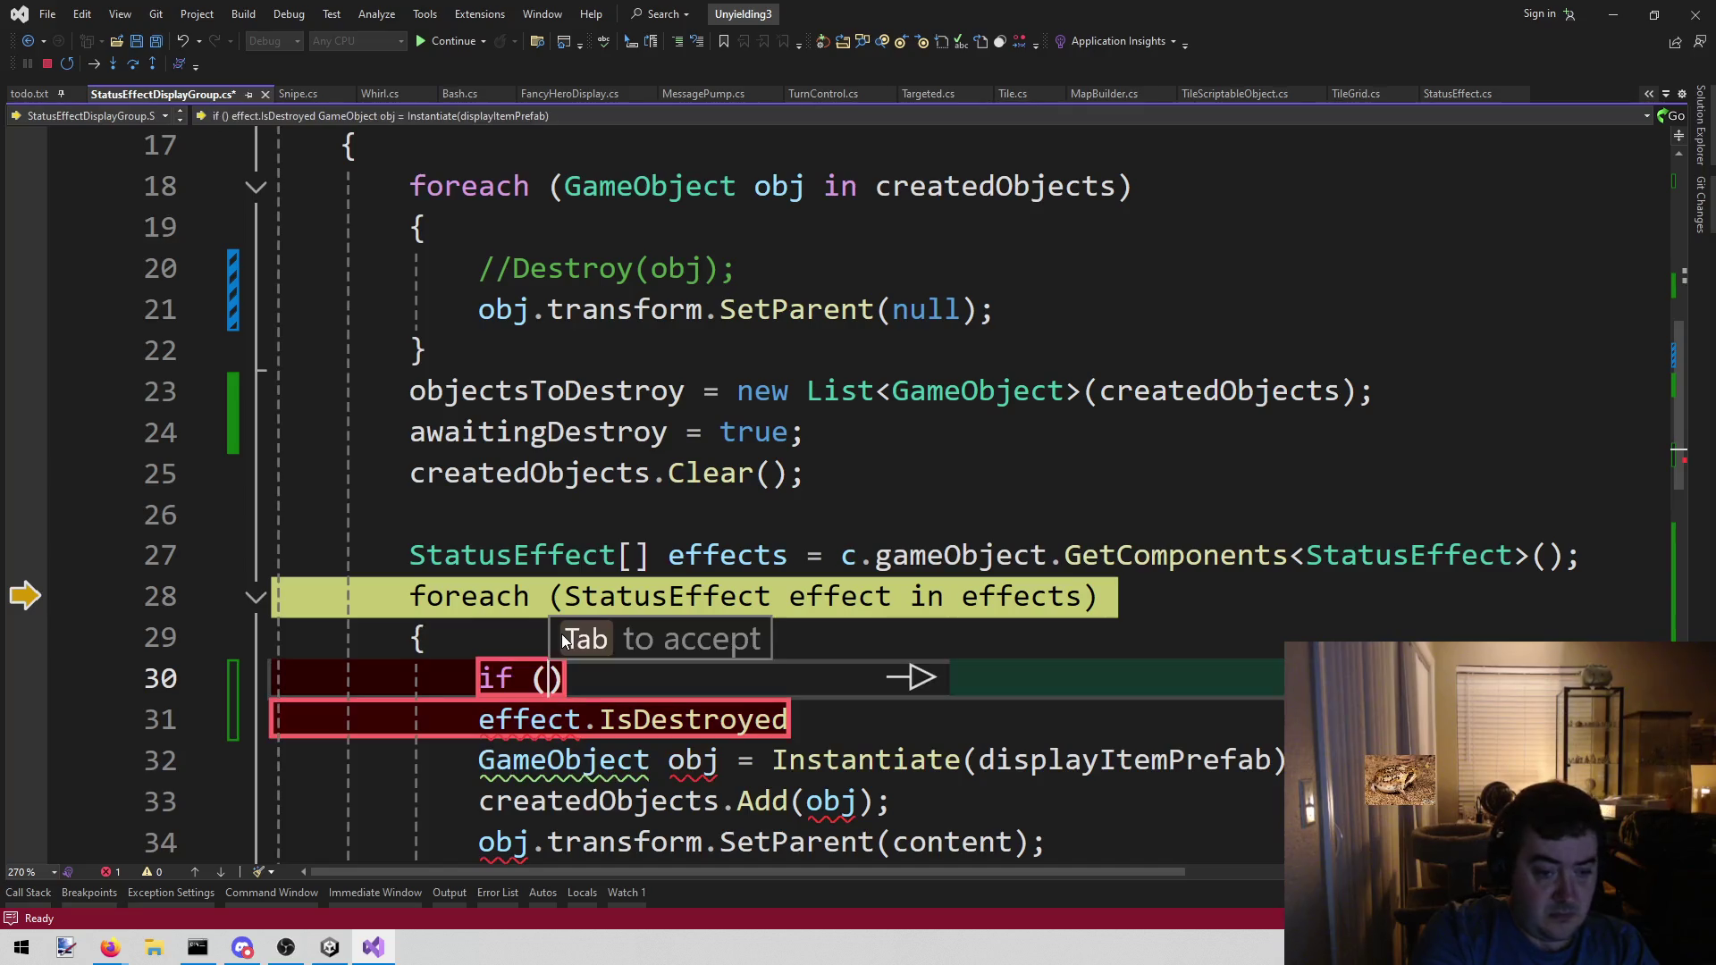
pyautogui.press('Down')
pyautogui.hotkey('ctrl', 'w')
pyautogui.hotkey('shift', 'End')
pyautogui.hotkey('ctrl', 'x')
pyautogui.press('Up')
pyautogui.press('End')
pyautogui.press('Left')
pyautogui.hotkey('ctrl', 'v')
# - Give the if a braced block containing 'continue;'
pyautogui.press('Down')
pyautogui.press('Up')
pyautogui.press('End')
pyautogui.press('Return')
pyautogui.write('{')
pyautogui.press('Return')
pyautogui.write('return')
pyautogui.hotkey('ctrl', 'w')
pyautogui.write('con')
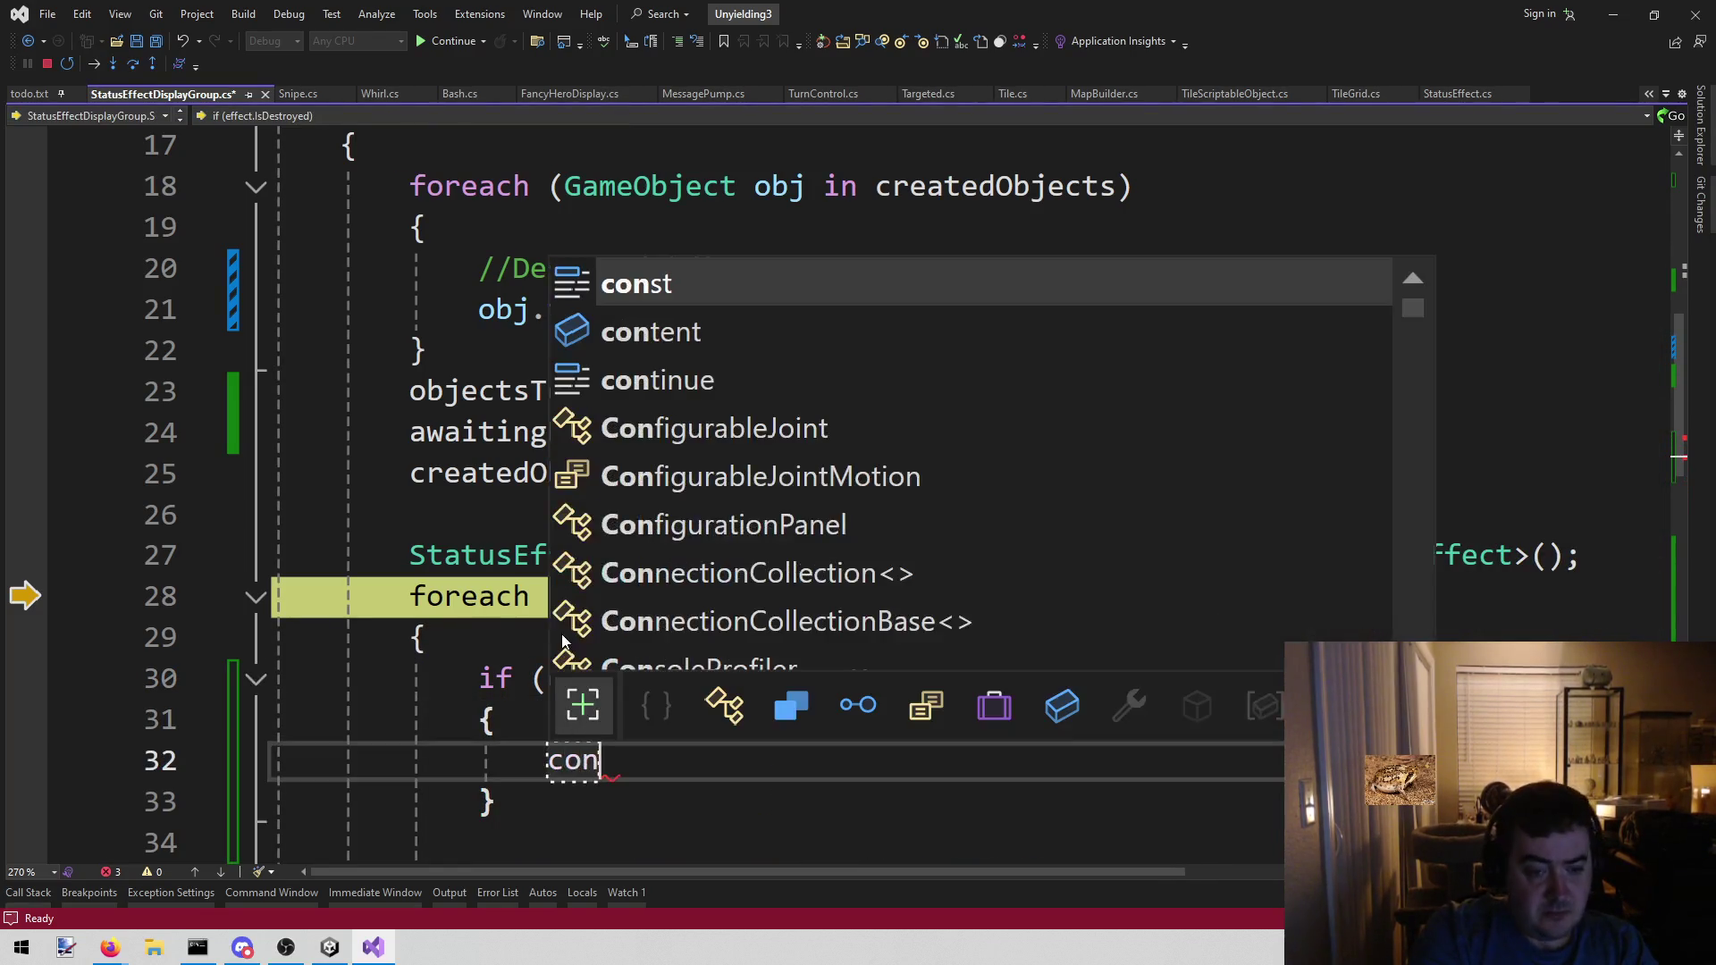
pyautogui.press('Escape')
pyautogui.press('Up')
pyautogui.press('Up')
# - Complete the condition as effect.IsDestroyed(), save the script, and stop debugging
pyautogui.press('End')
pyautogui.press('Left')
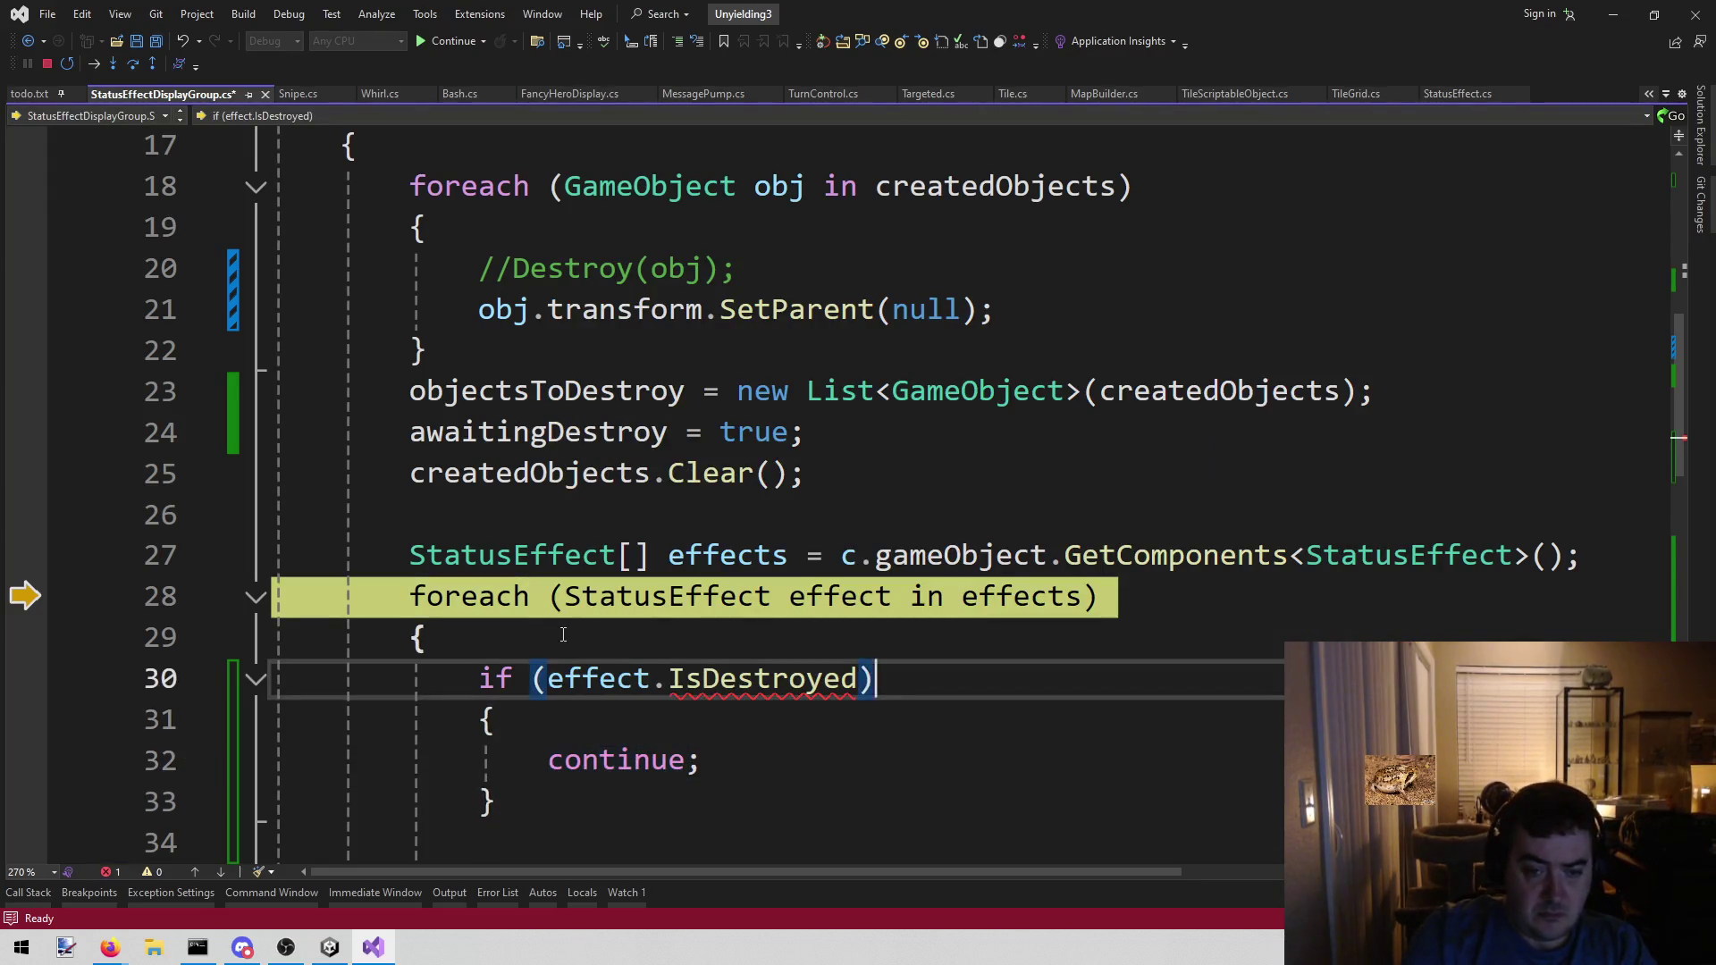
pyautogui.write('()')
pyautogui.hotkey('ctrl', 's')
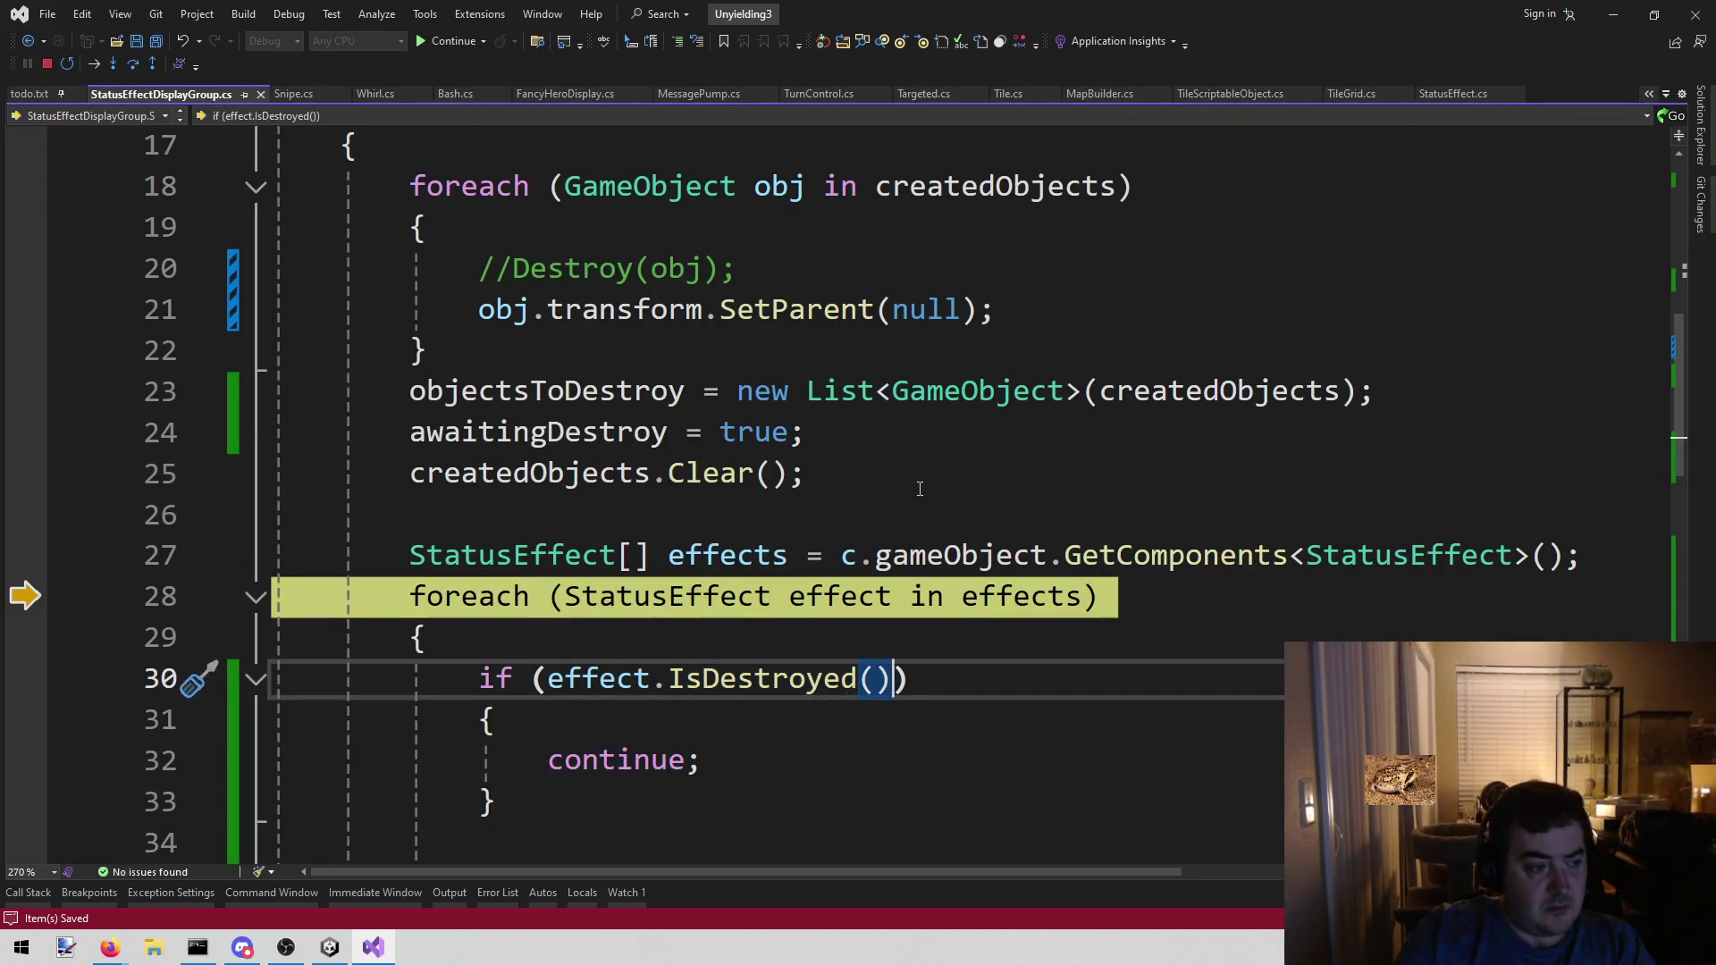
pyautogui.scroll(-2, 920, 486)
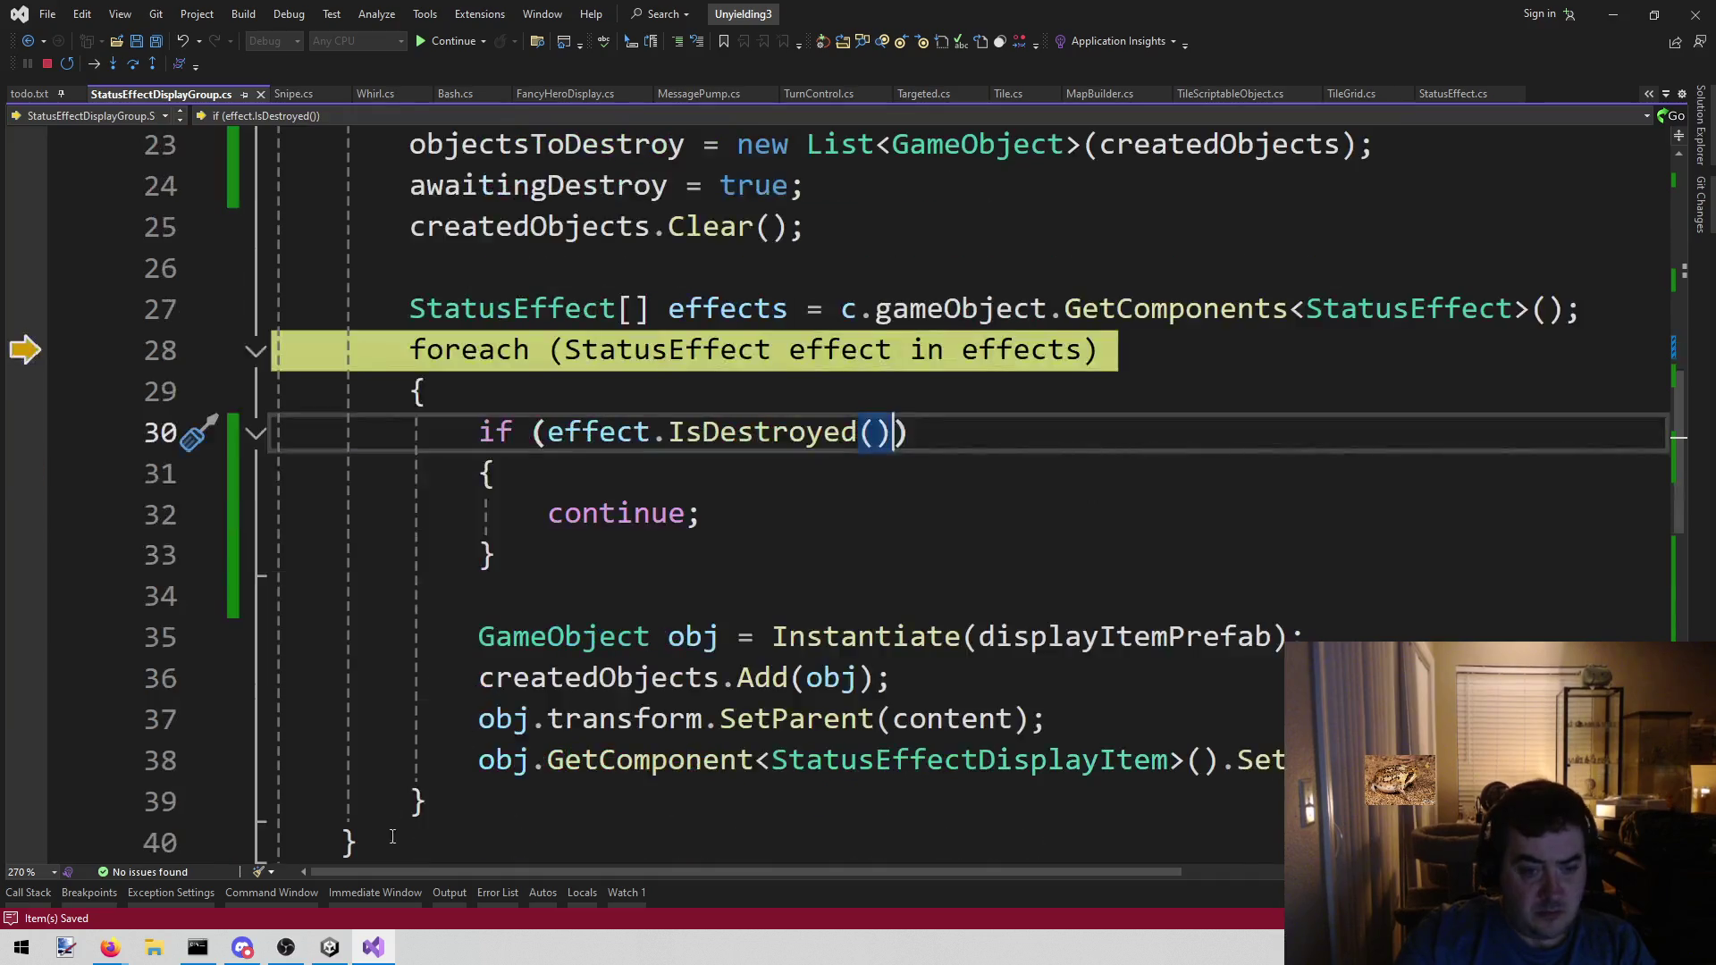
pyautogui.click(47, 64)
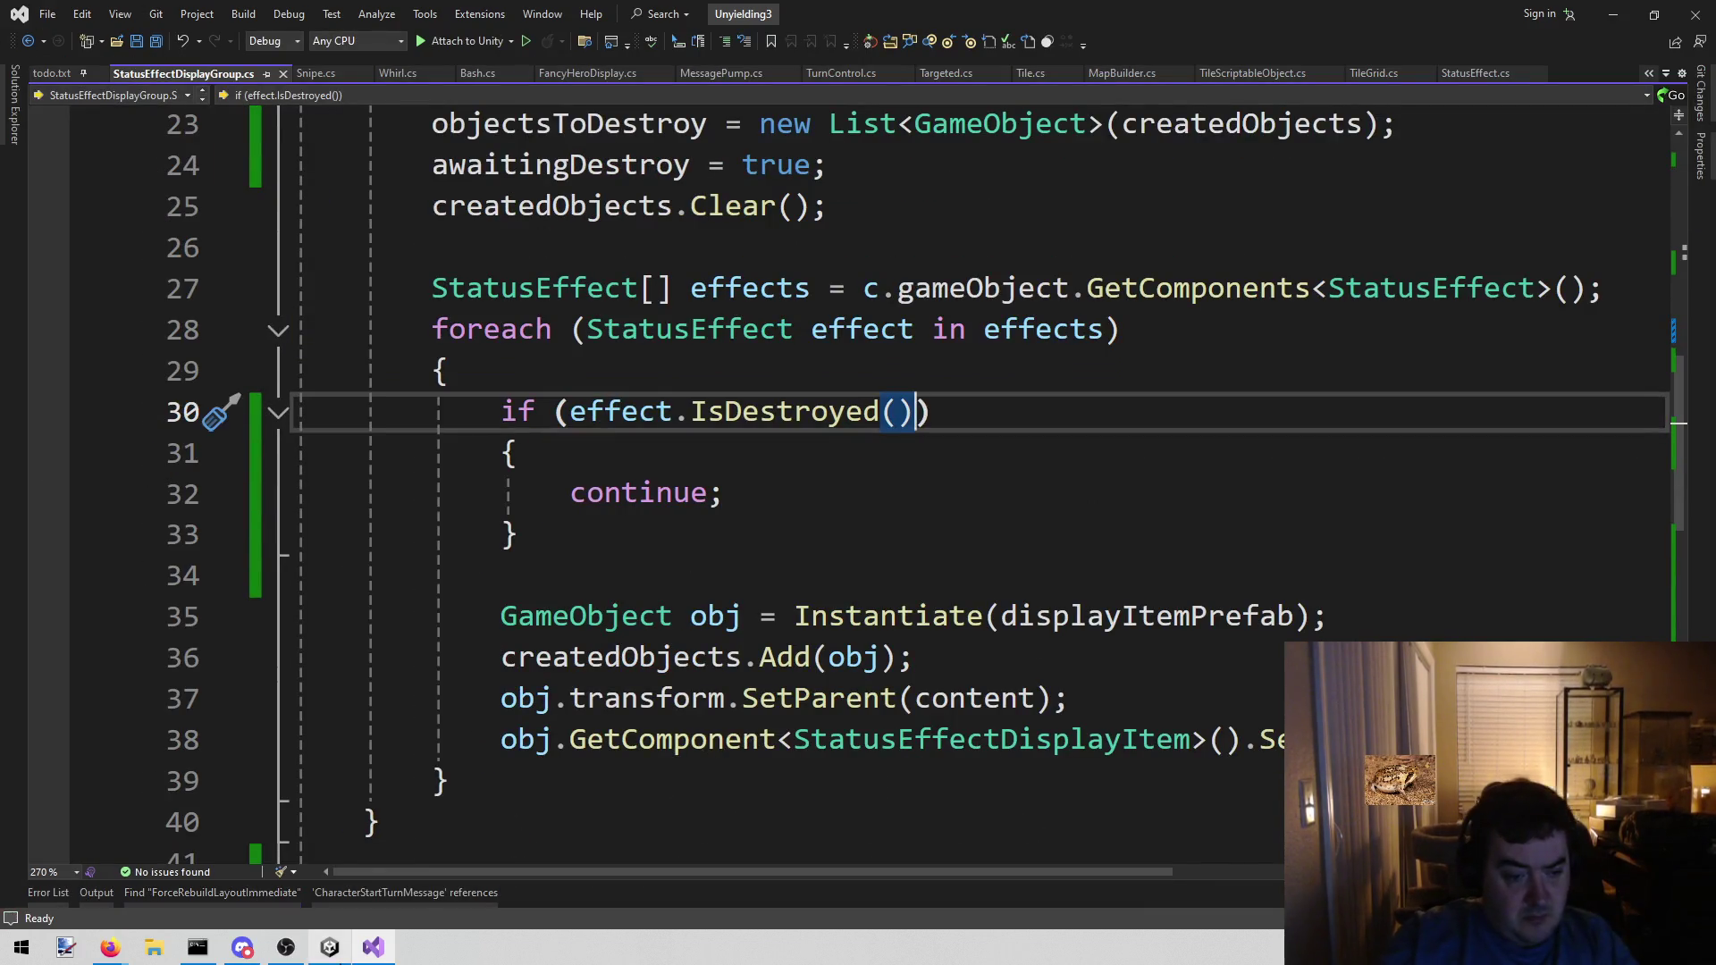
# - Switch to Unity and exit play mode so the updated scripts recompile
pyautogui.moveTo(330, 948)
pyautogui.click(330, 863)
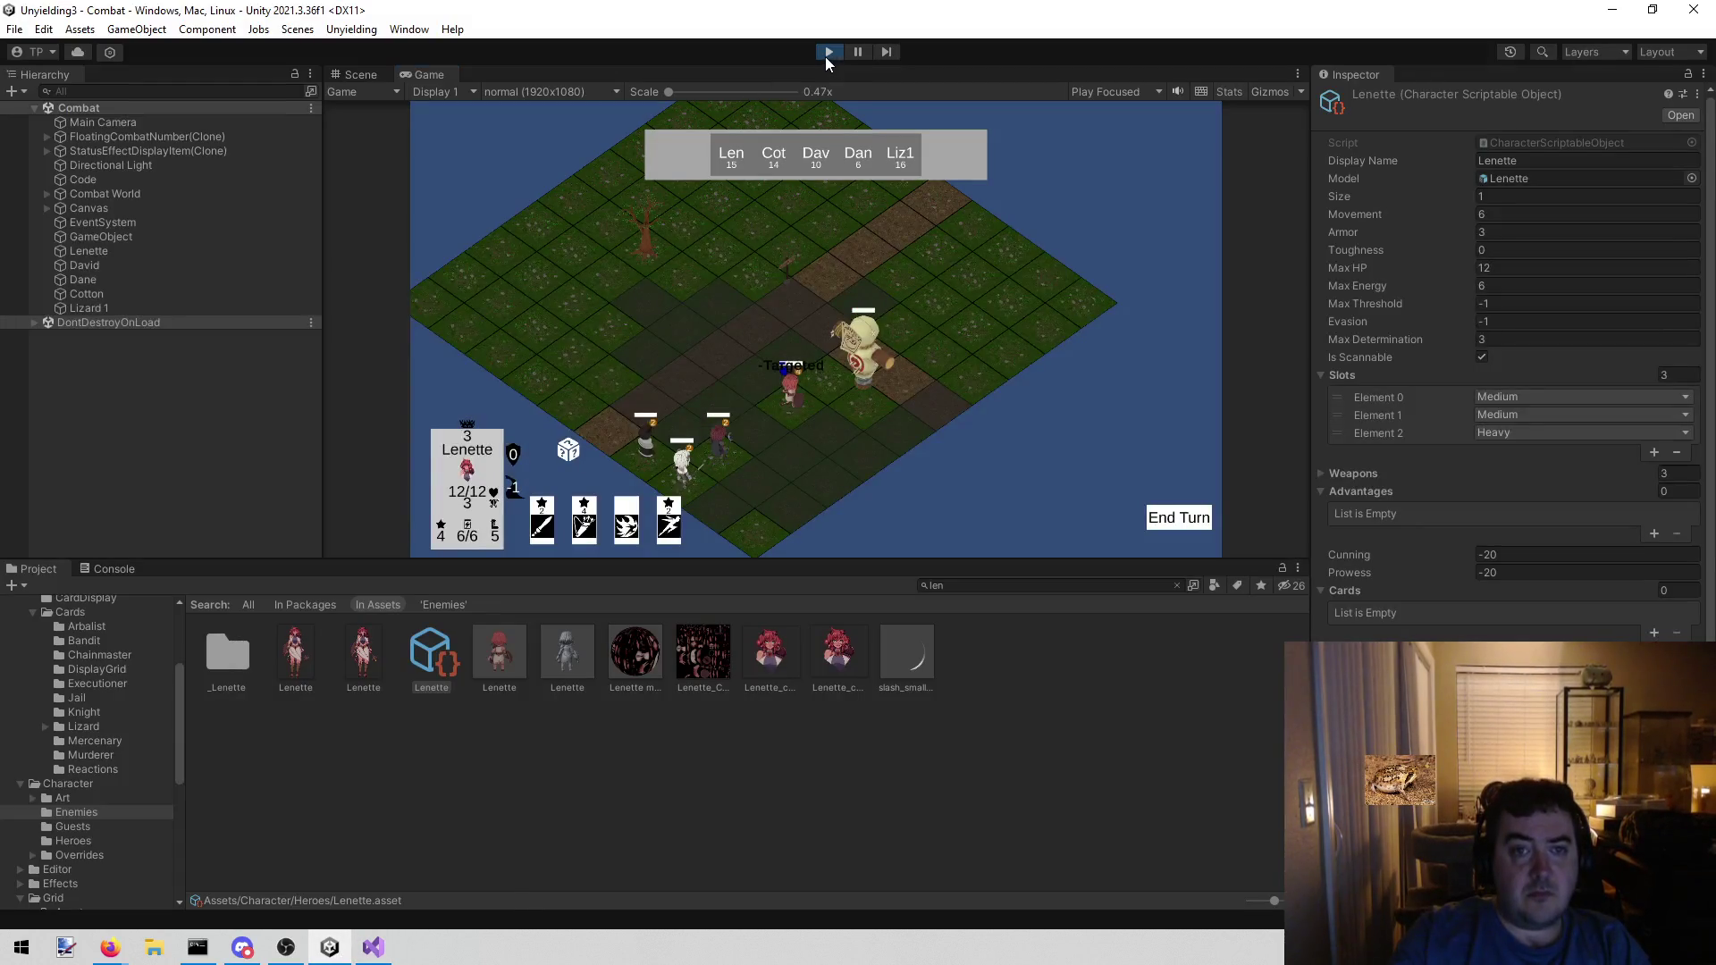
pyautogui.click(826, 53)
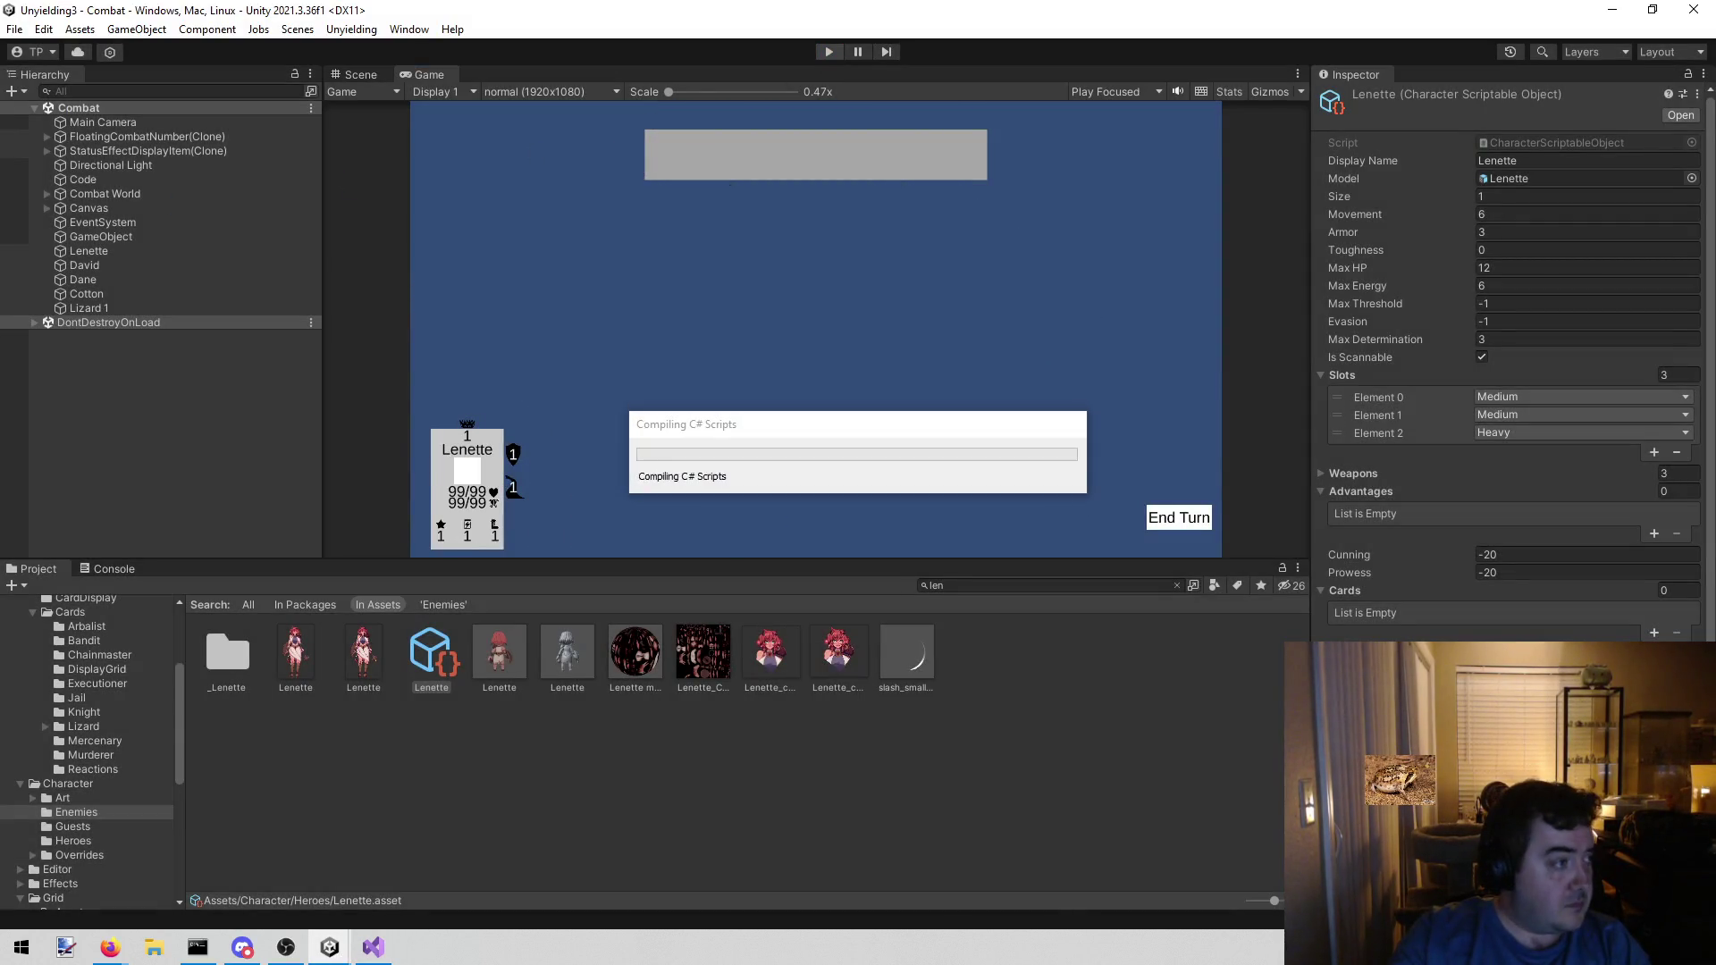
pyautogui.hotkey('alt', 'Tab')
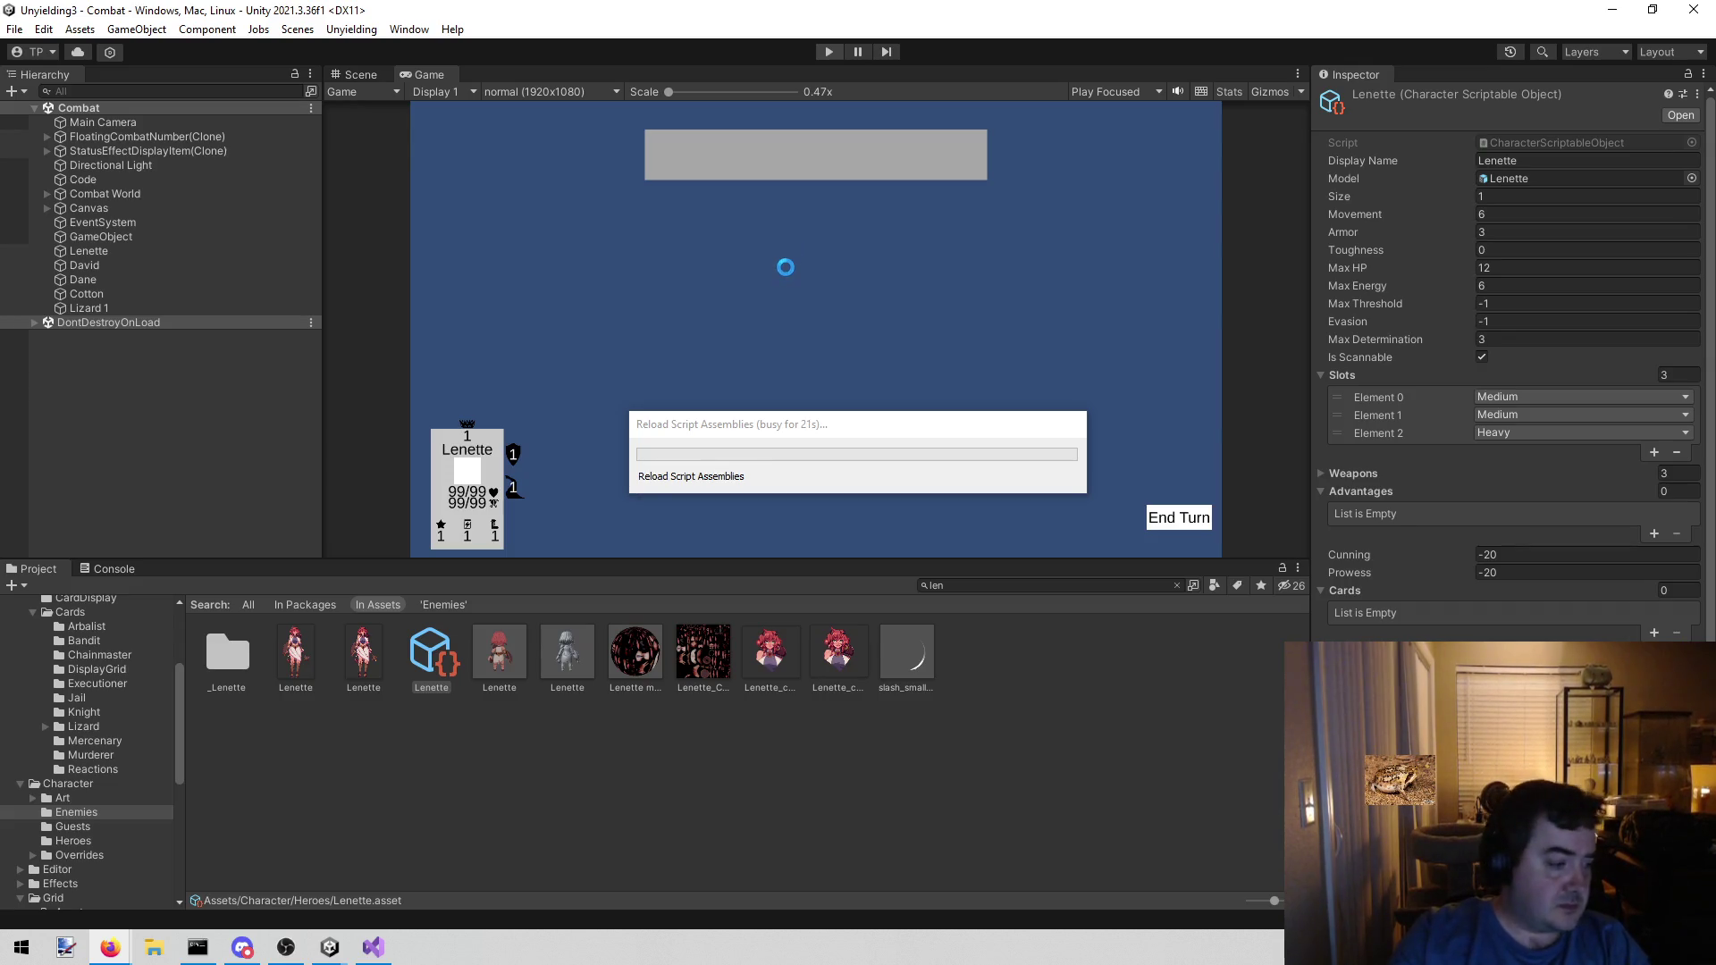
# - Play the Combat scene, dismiss the Snipe notice, move Lenette onto the targeted tile, then stop
pyautogui.click(818, 52)
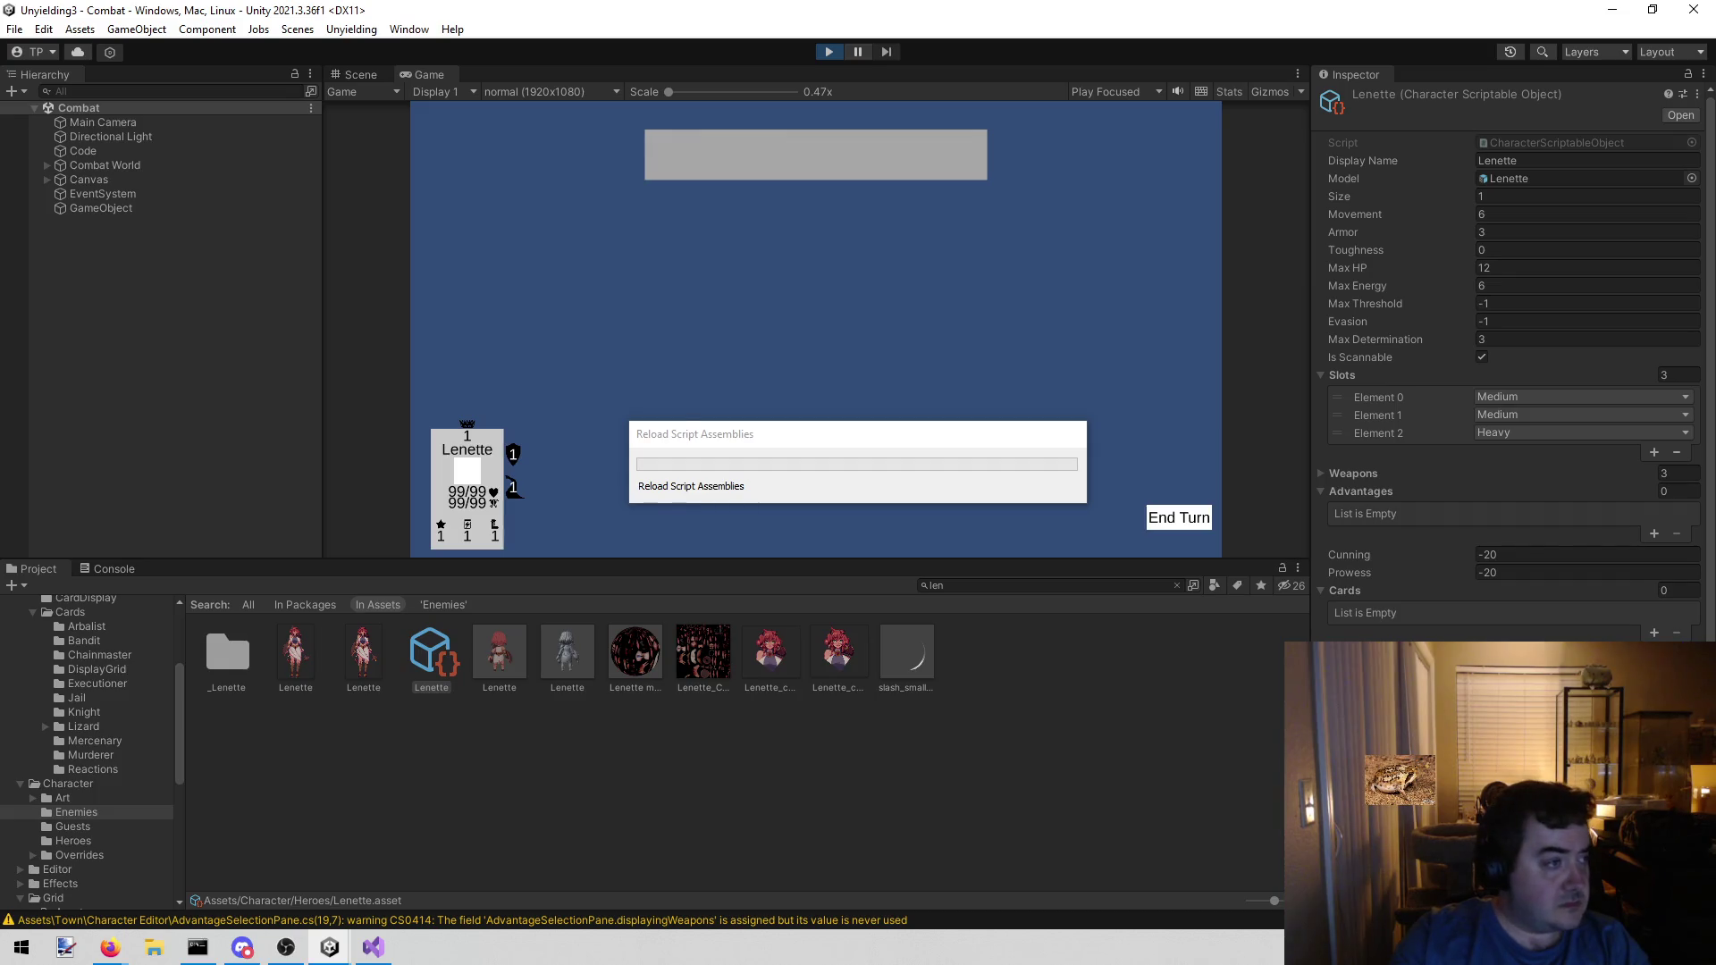
pyautogui.hotkey('alt', 'Tab')
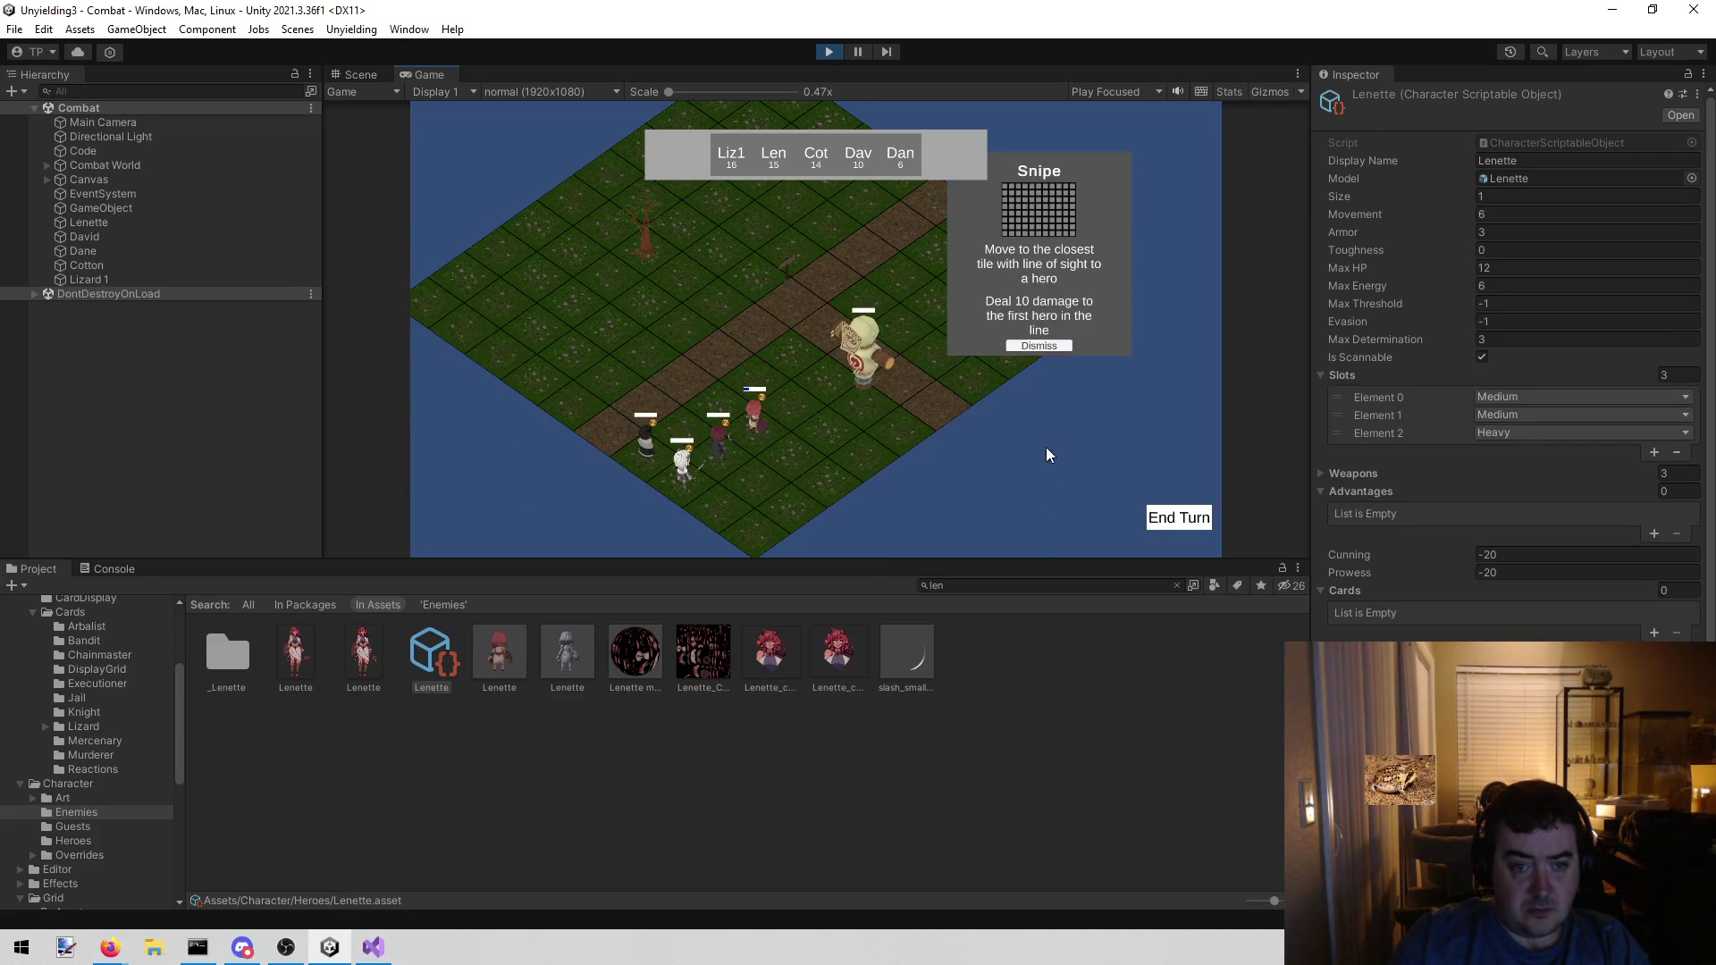
pyautogui.click(1039, 345)
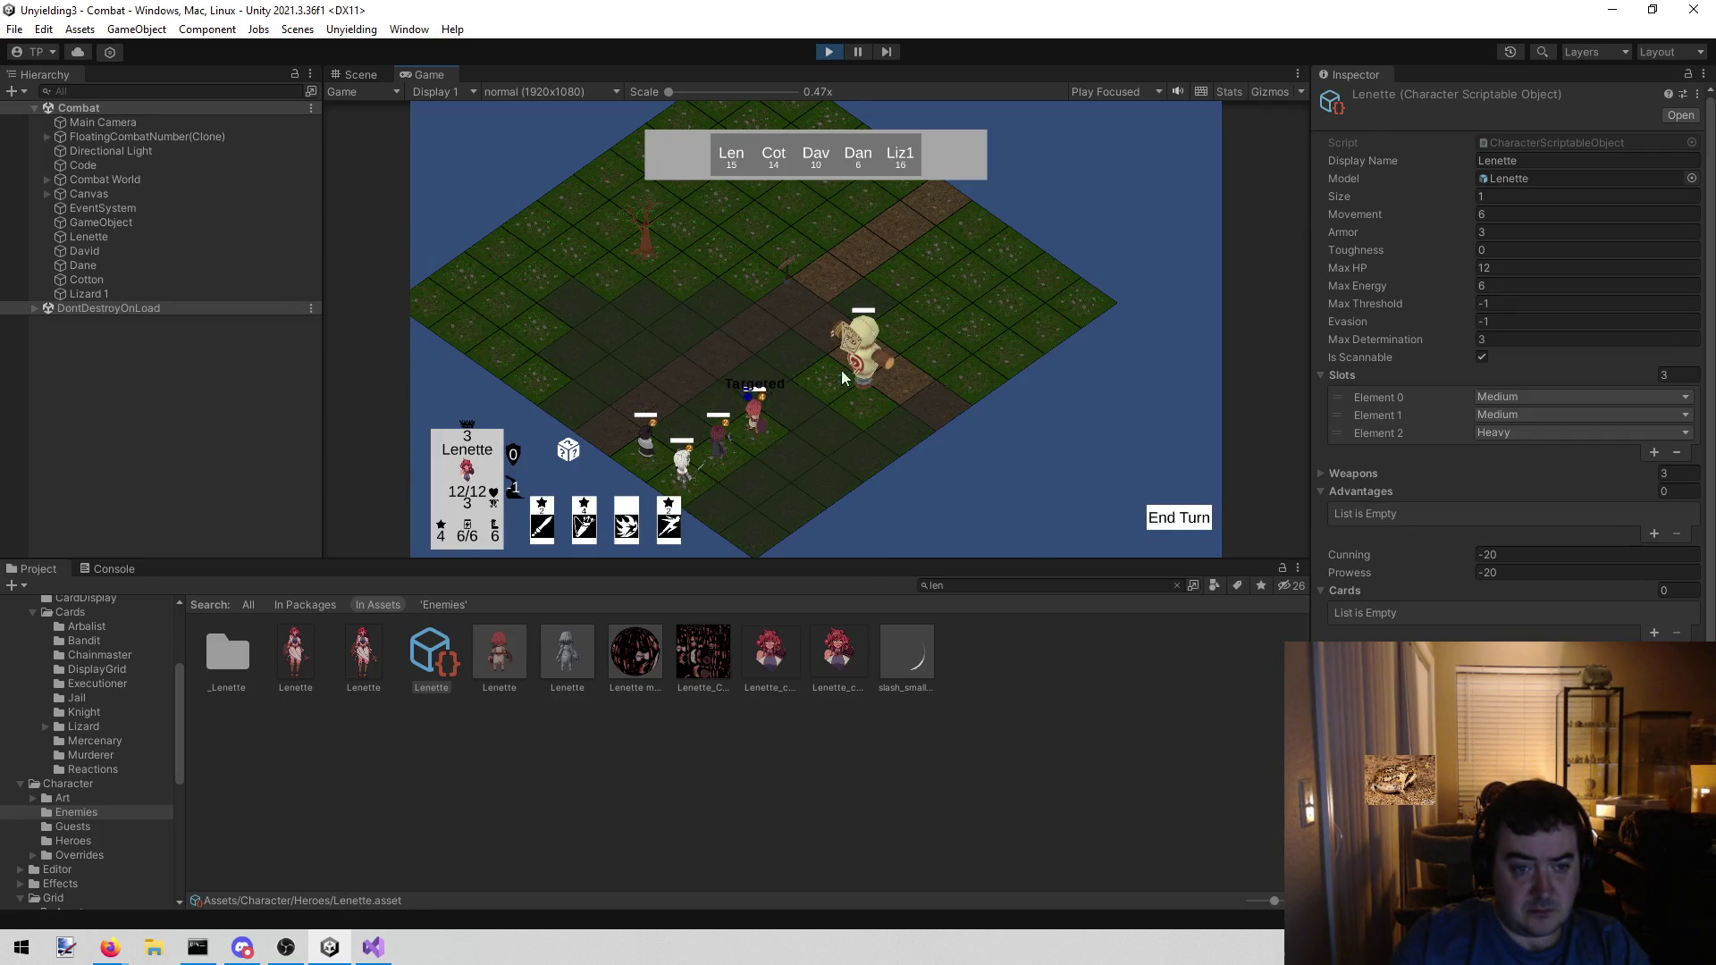
pyautogui.click(780, 406)
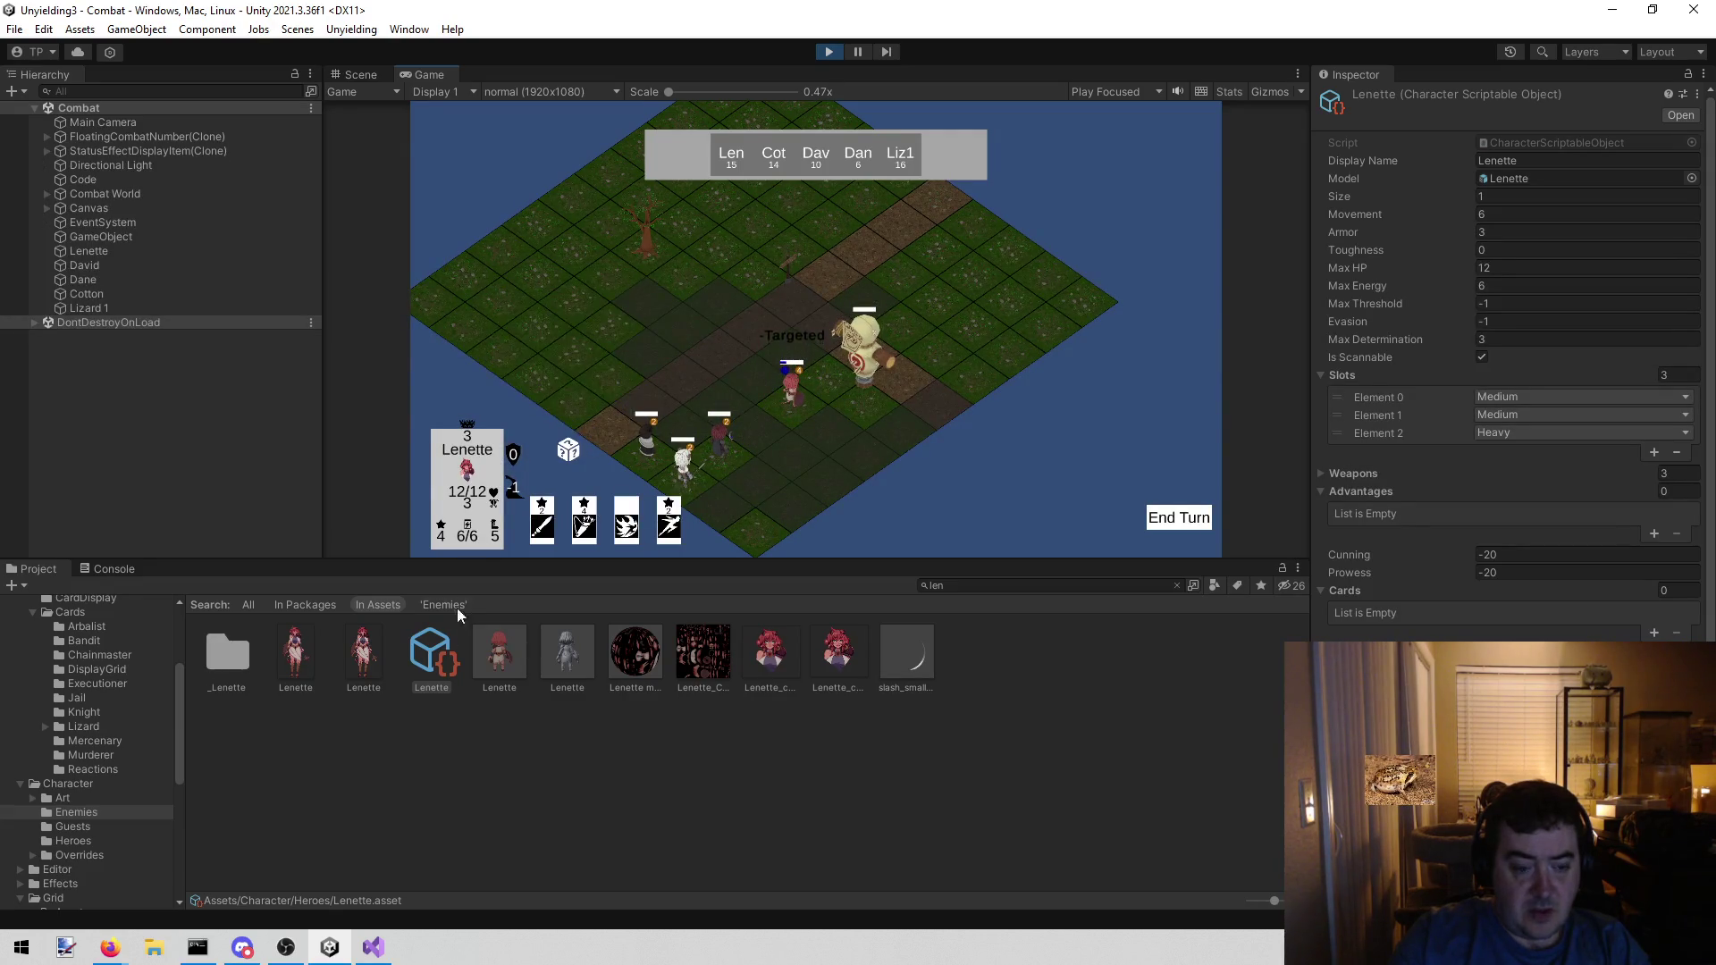
pyautogui.click(828, 51)
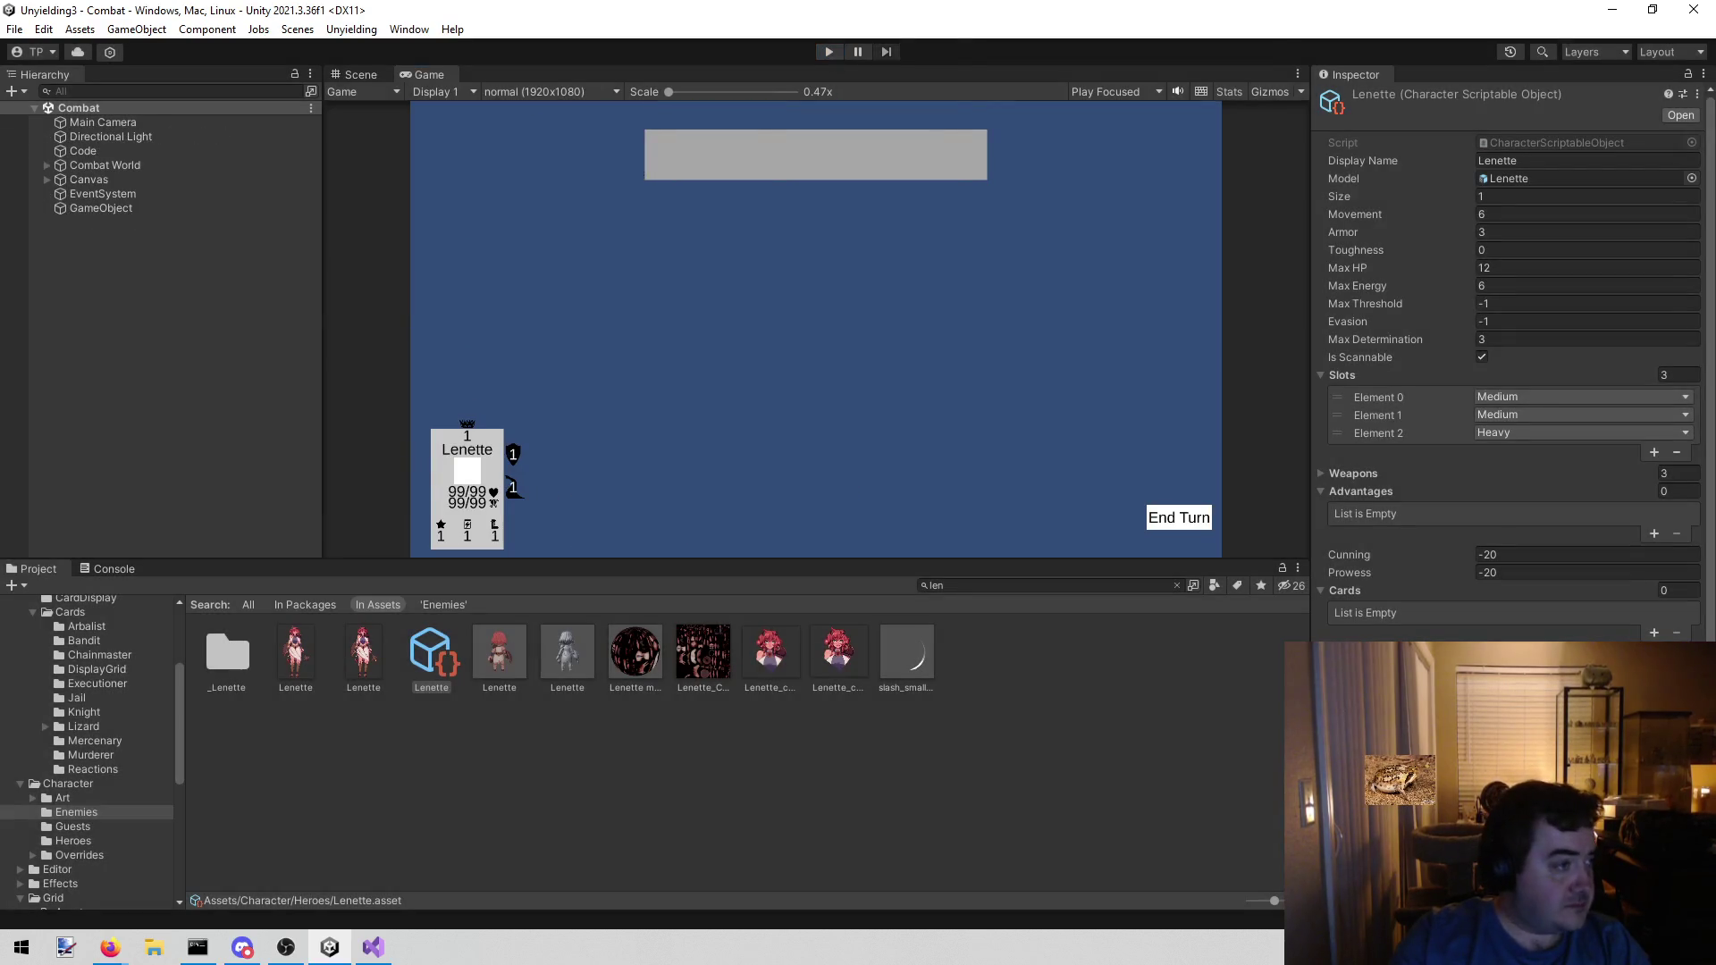
pyautogui.hotkey('alt', 'Tab')
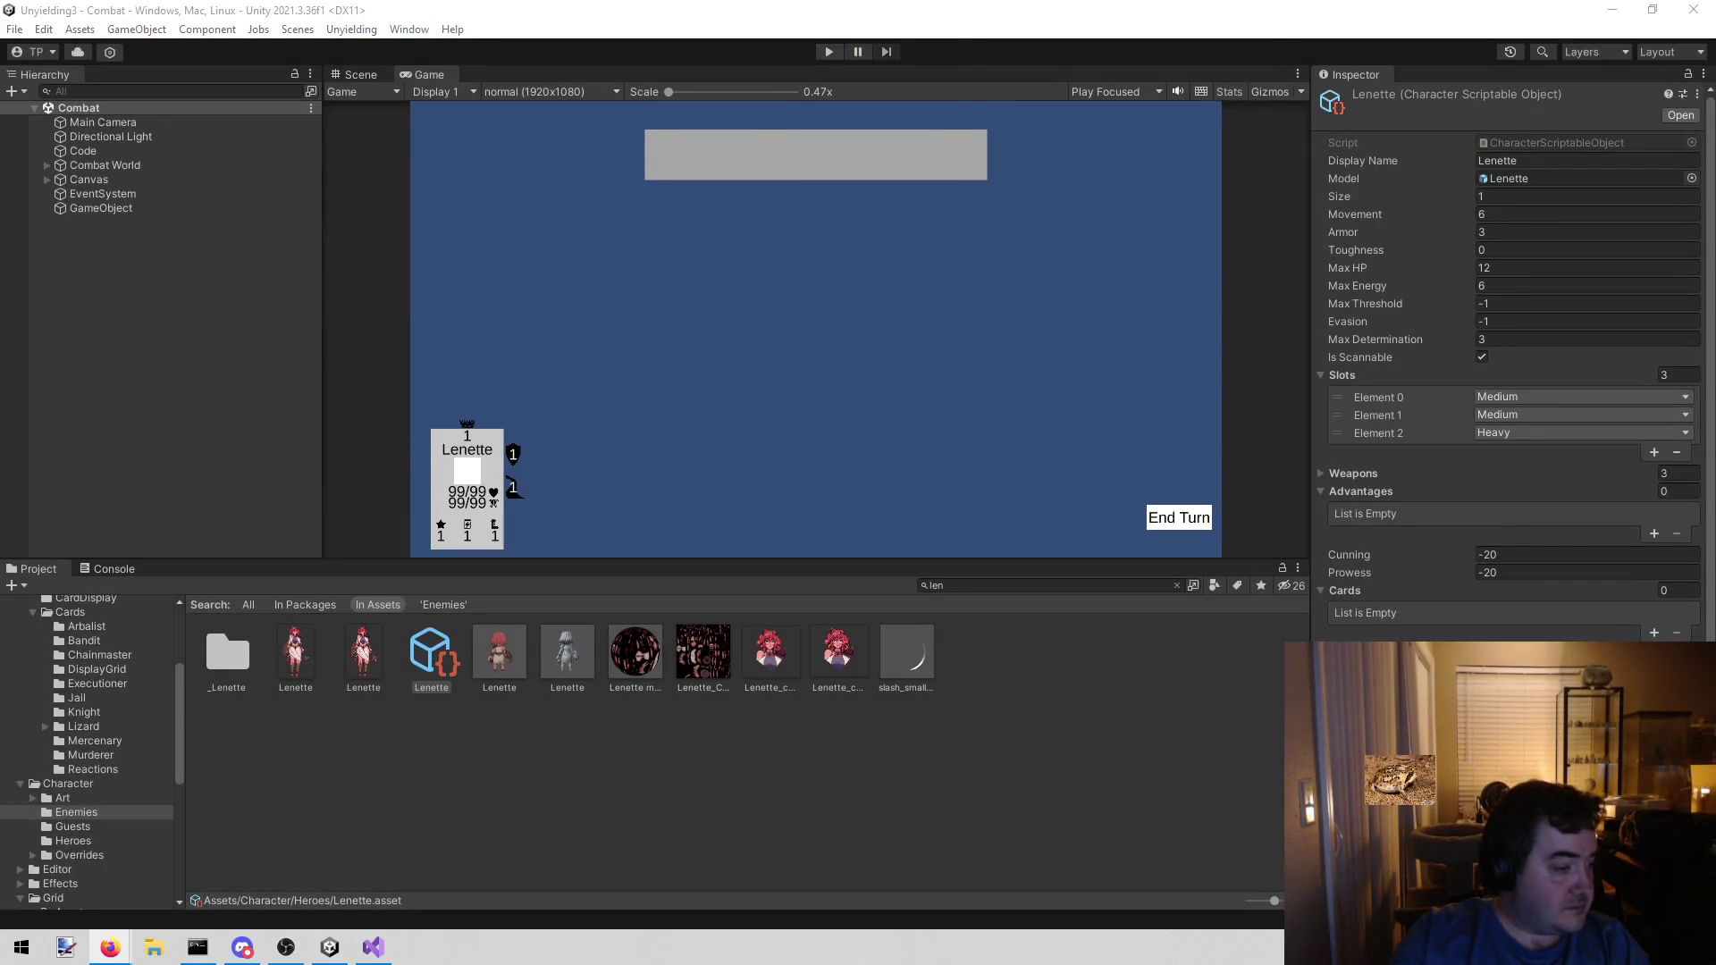
# - Replace the line 30 destroyed check with '!effect.enabled' and save StatusEffectDisplayGroup.cs
pyautogui.click(373, 947)
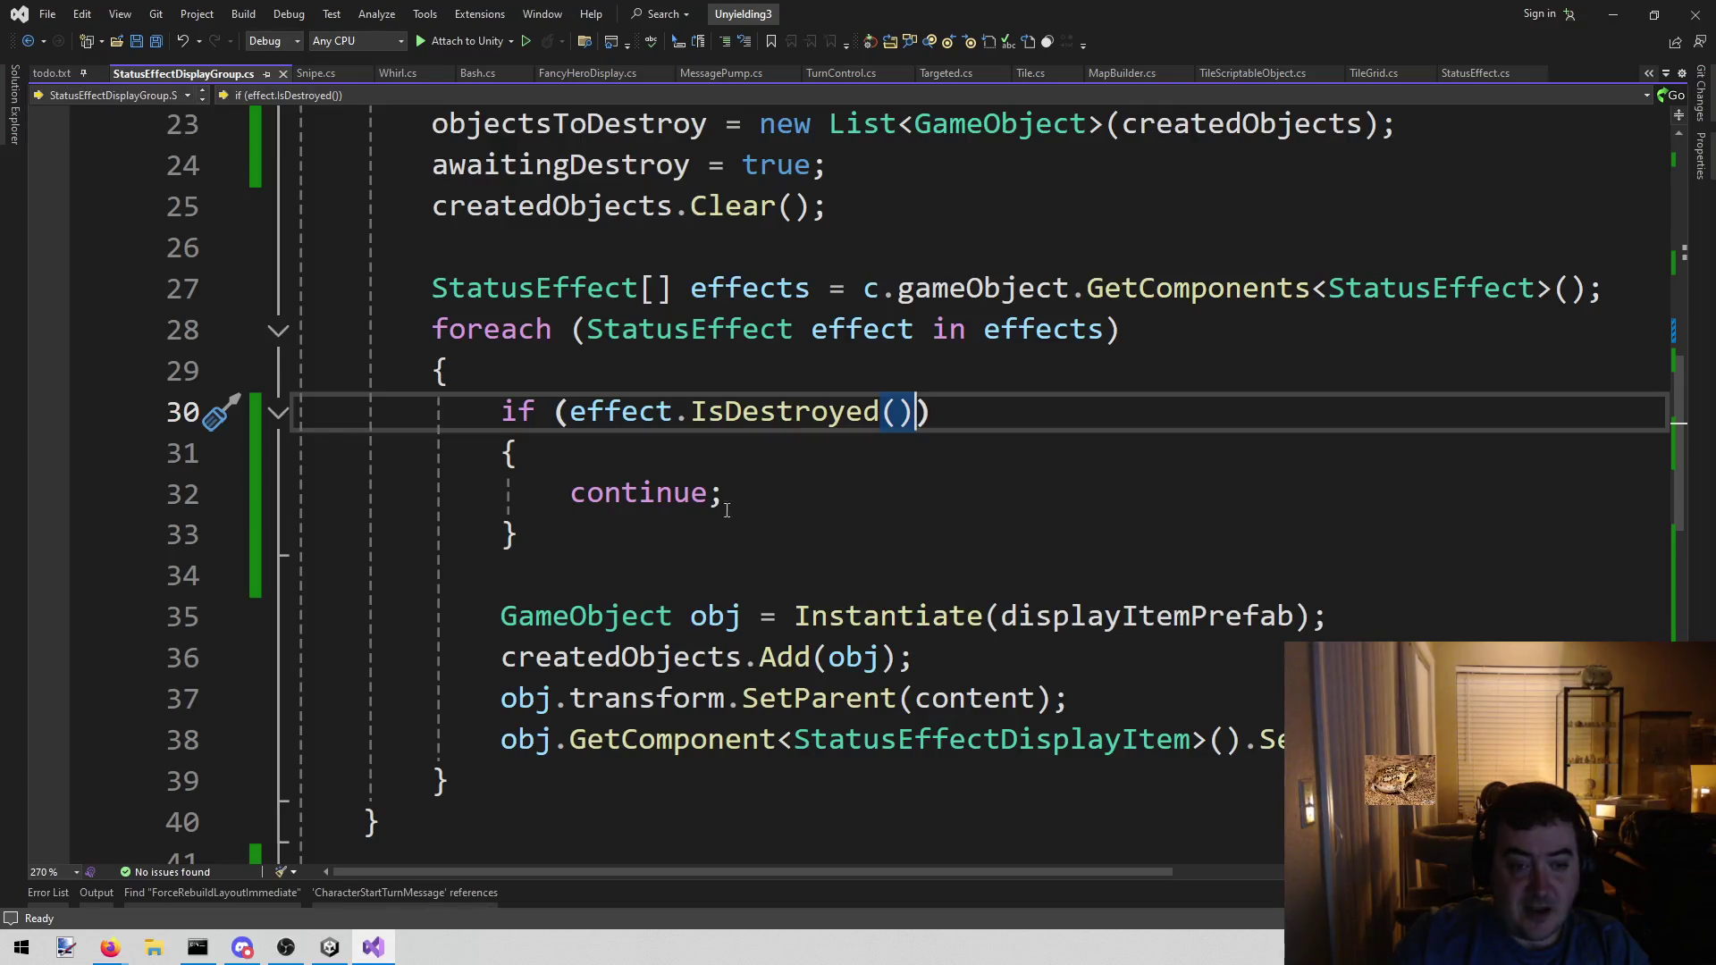
pyautogui.scroll(2, 666, 536)
pyautogui.scroll(-2, 661, 536)
pyautogui.moveTo(691, 413); pyautogui.dragTo(914, 413)
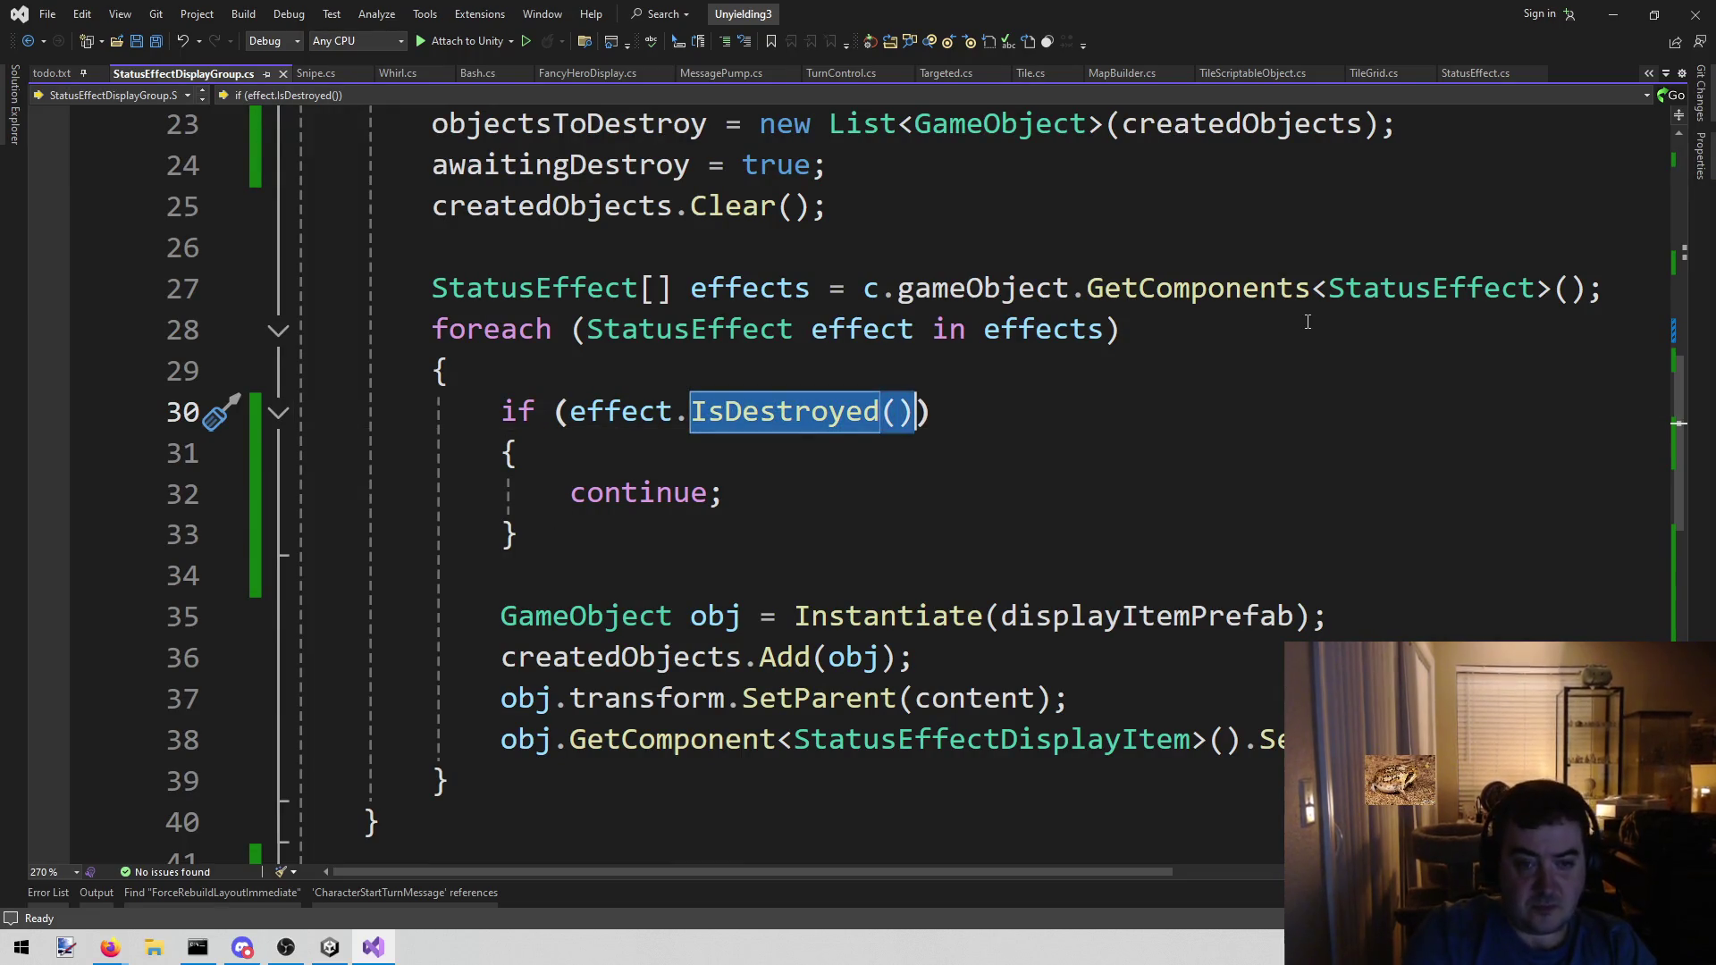
pyautogui.press('BackSpace')
pyautogui.write('en')
pyautogui.press('Tab')
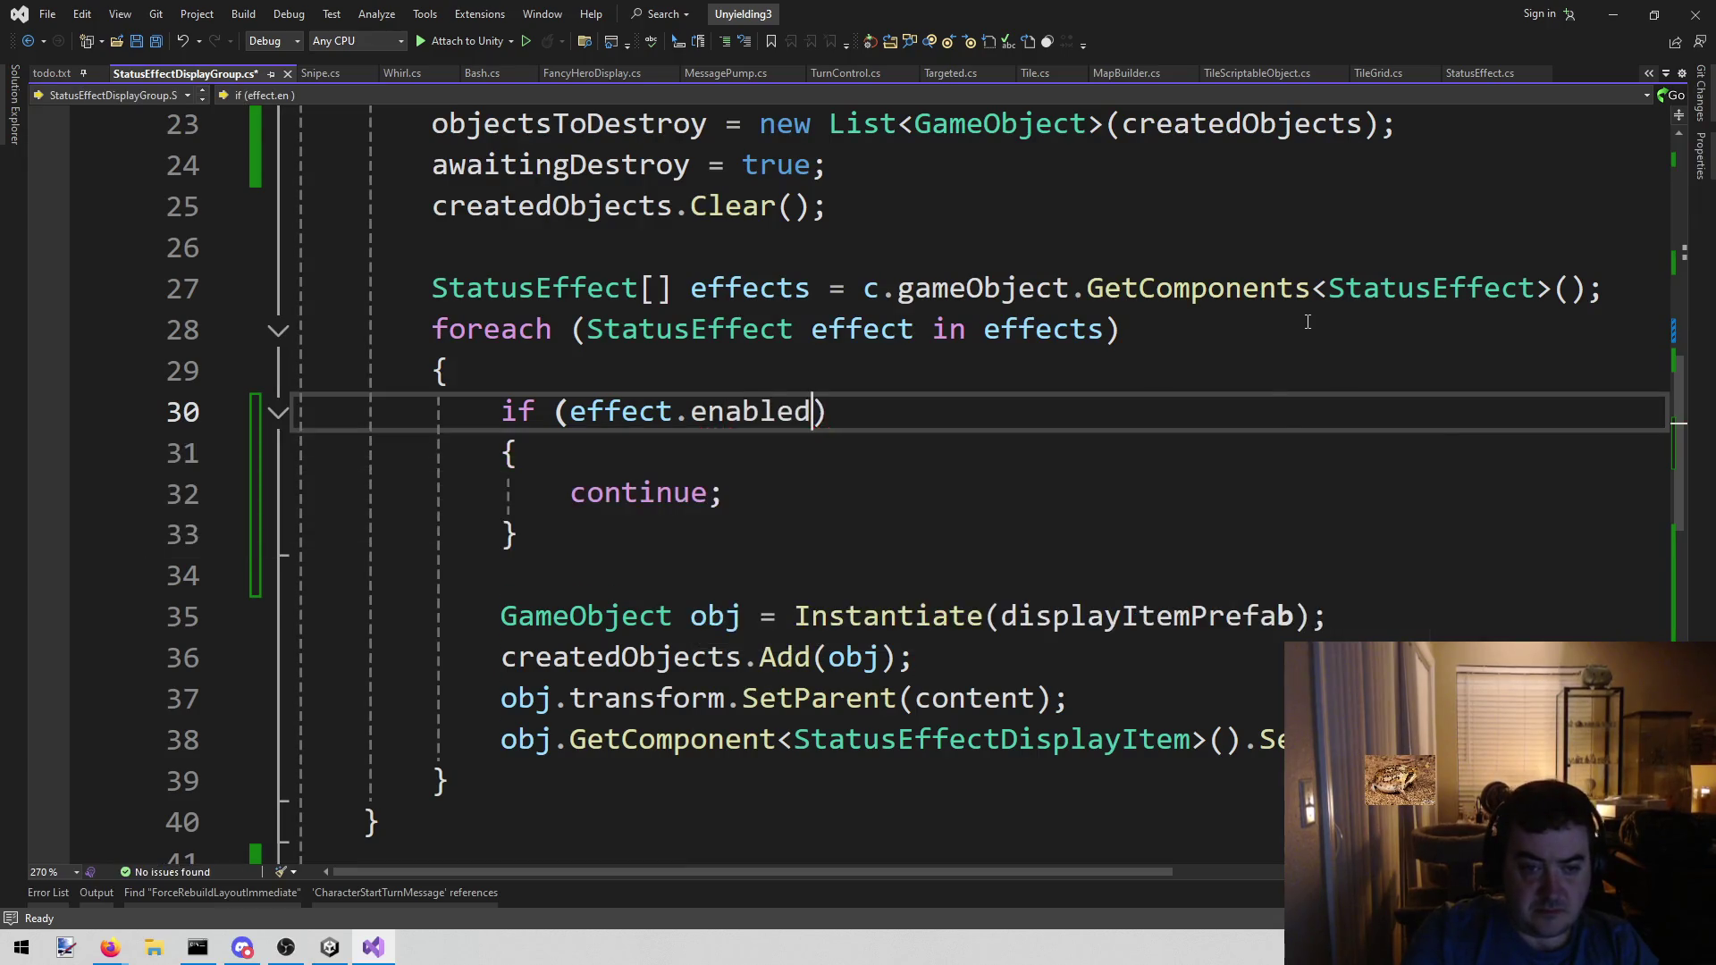
pyautogui.hotkey('ctrl', 'shift', 'Left')
pyautogui.press('Left')
pyautogui.hotkey('ctrl', 'shift', 'Left')
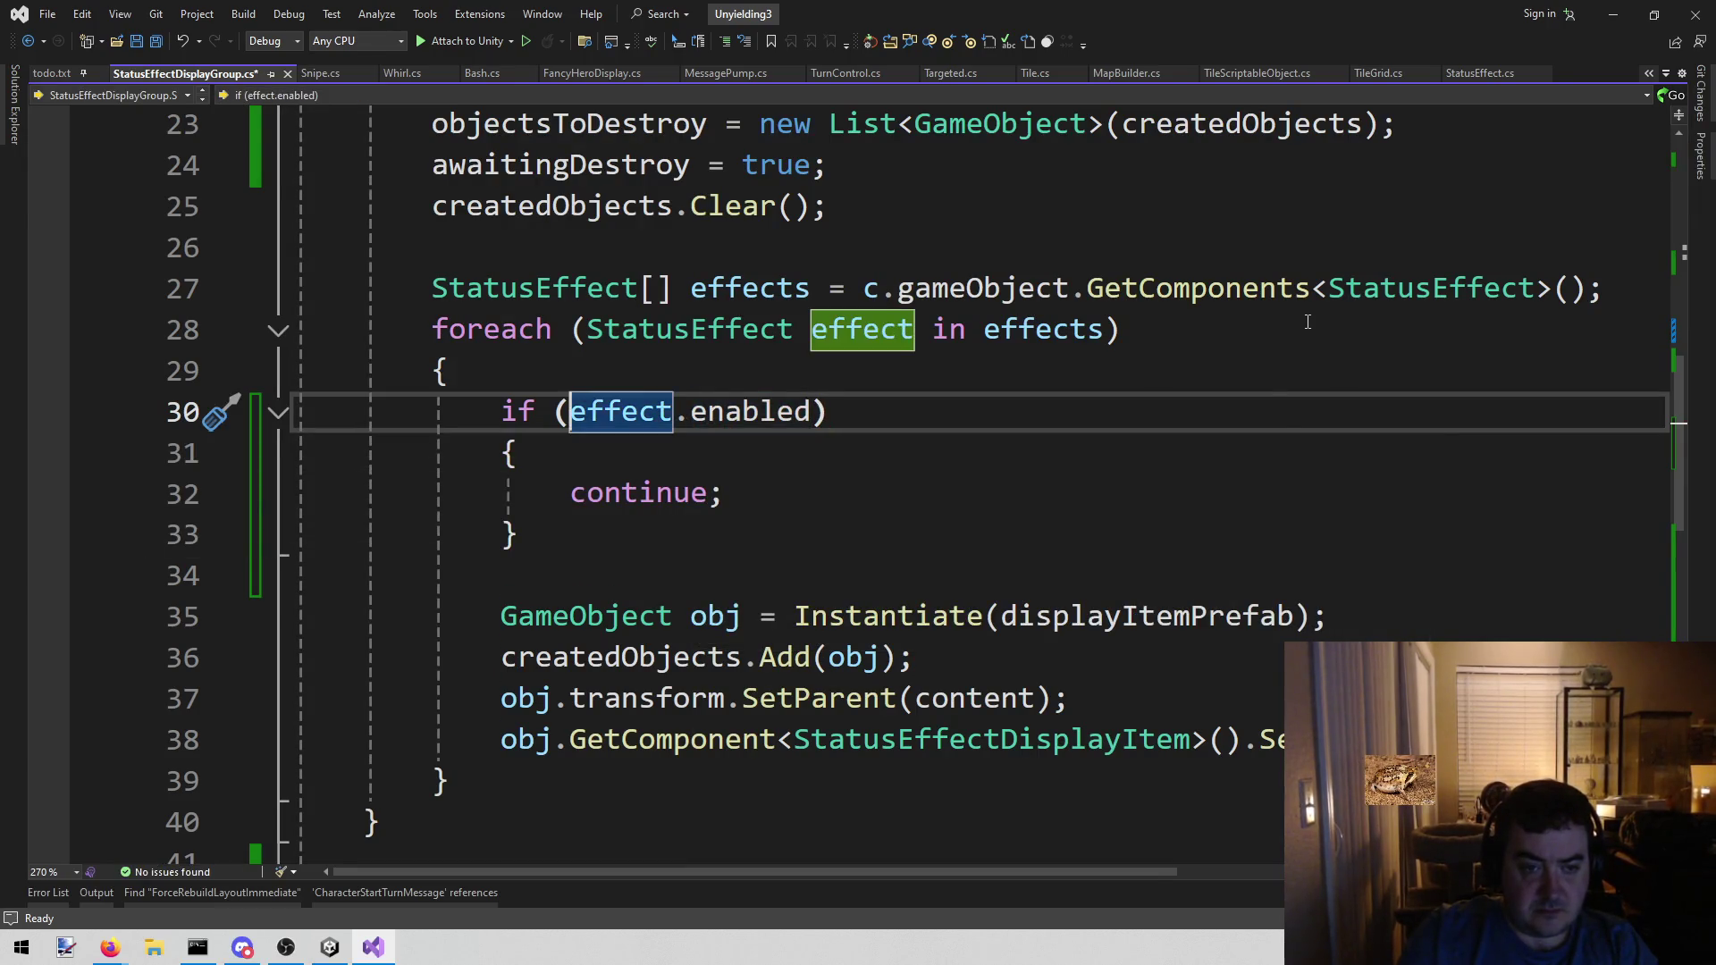
pyautogui.press('Left')
pyautogui.write('!')
pyautogui.hotkey('ctrl', 's')
# - Go from the Set method to its call site in StatusEffect.cs
pyautogui.scroll(4, 380, 135)
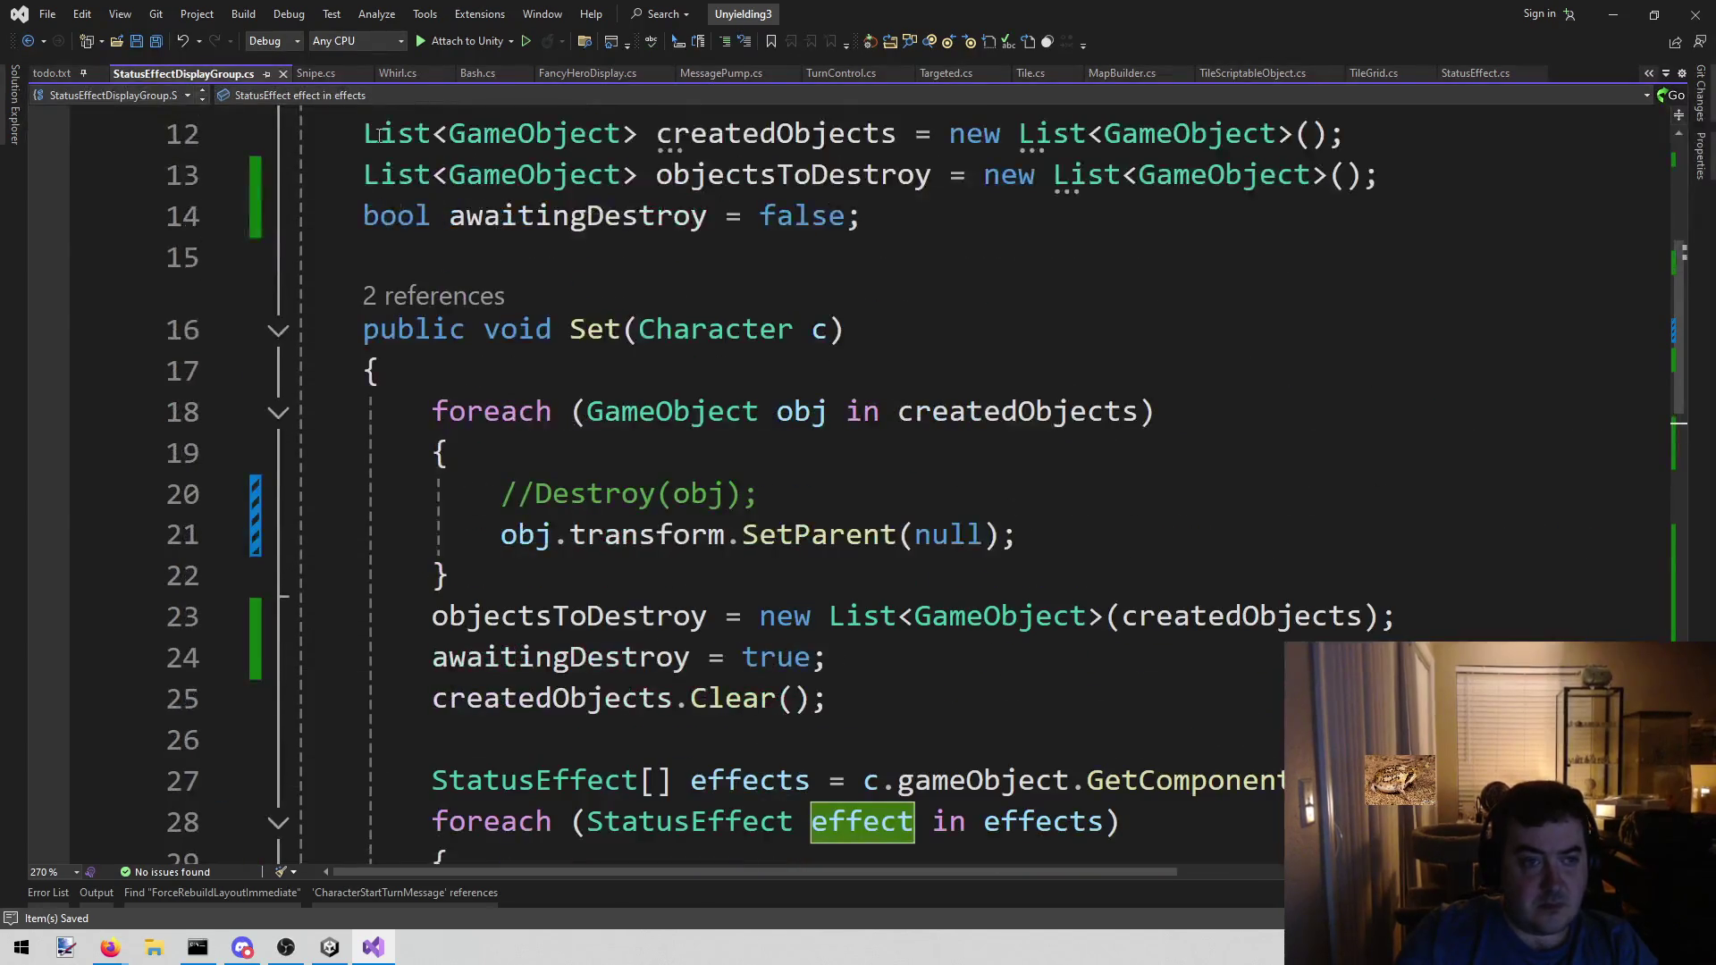
pyautogui.press('Up')
pyautogui.press('Up')
pyautogui.press('Up')
pyautogui.press('Up')
pyautogui.press('Up')
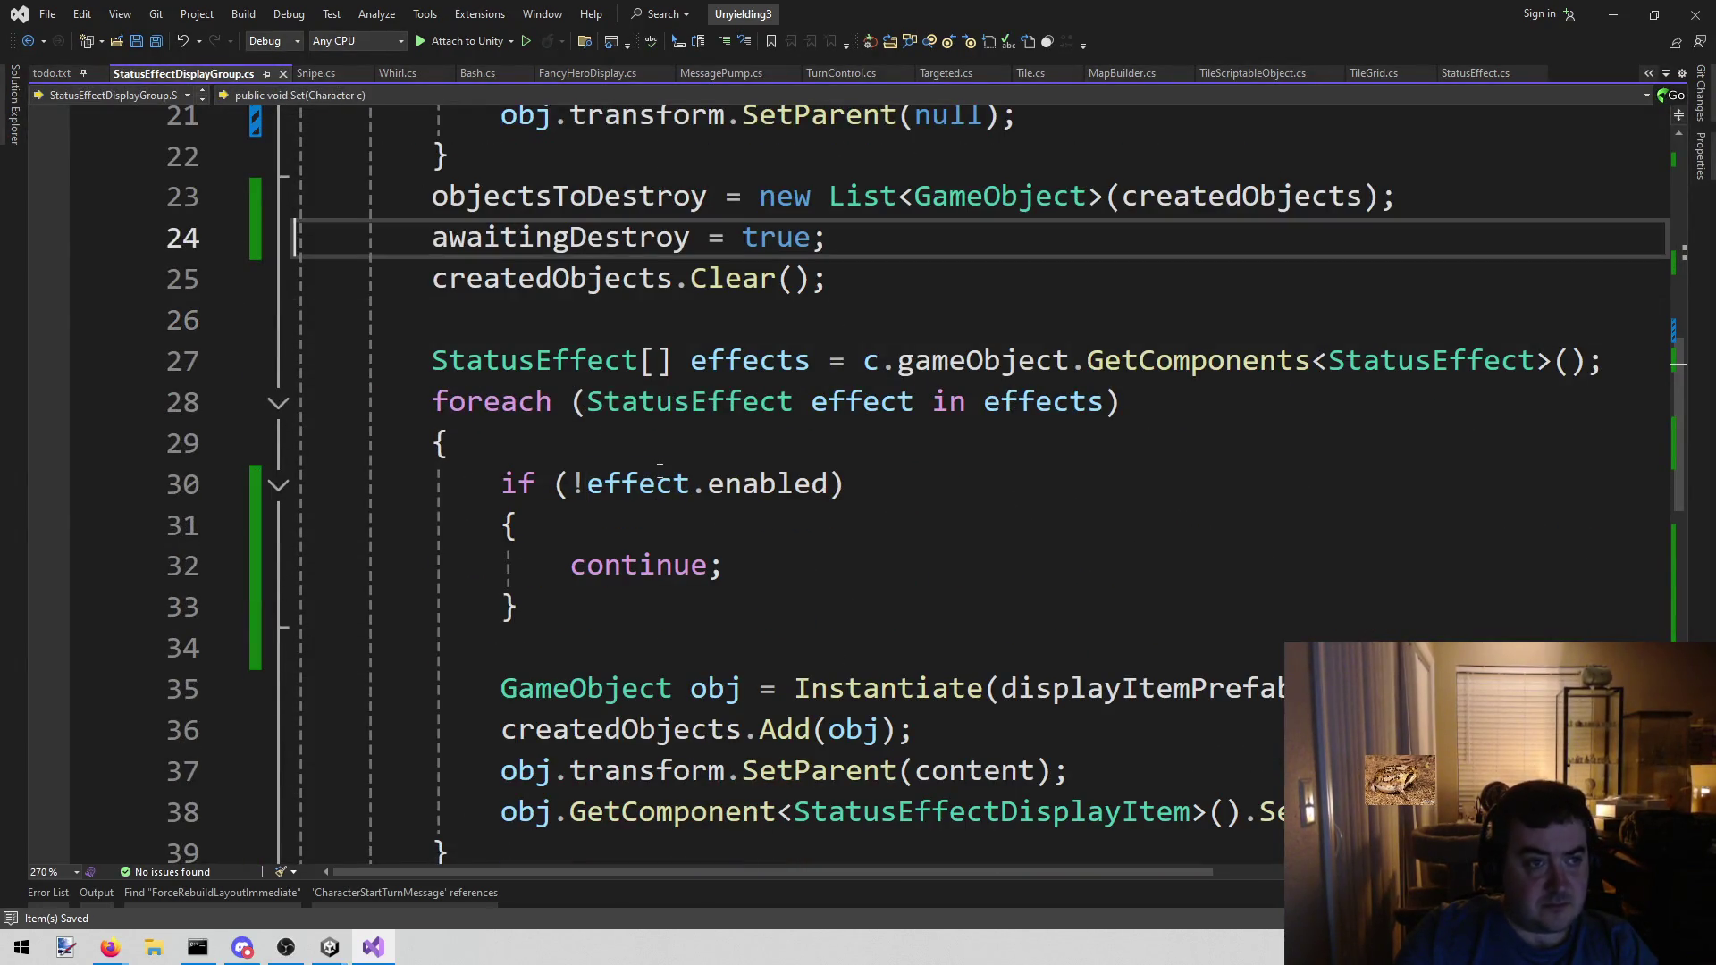
pyautogui.press('Up')
pyautogui.press('Up')
pyautogui.press('Up')
pyautogui.scroll(6, 644, 451)
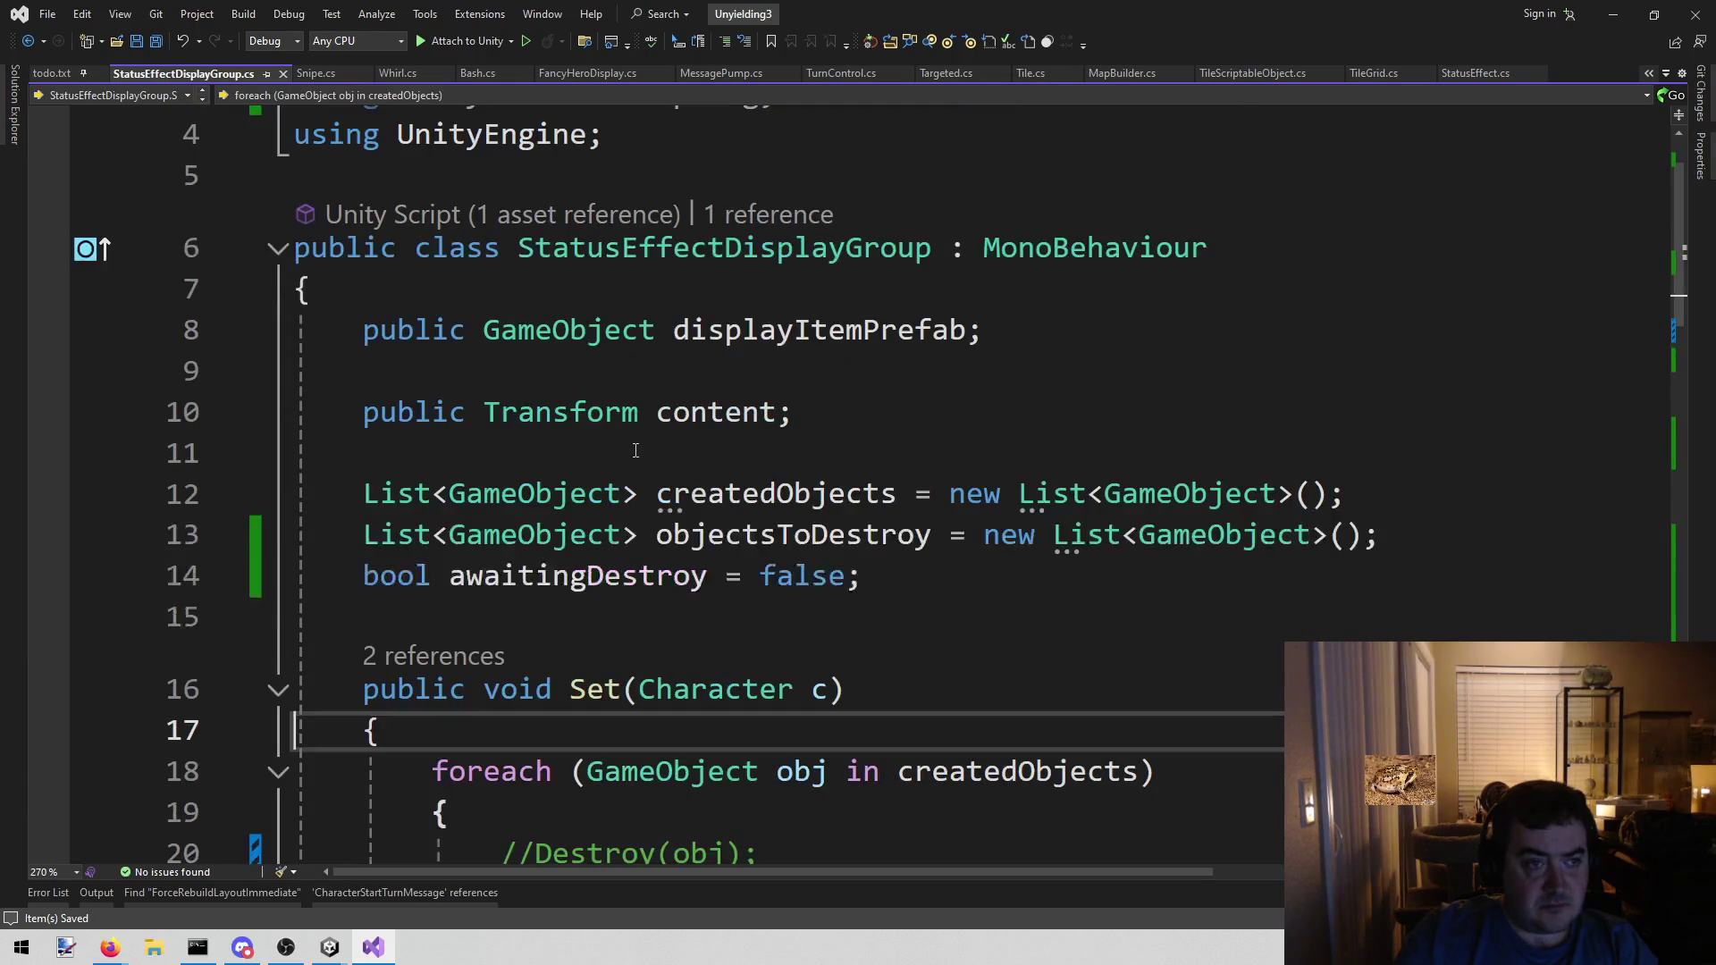
pyautogui.scroll(-4, 644, 451)
pyautogui.press('Up')
pyautogui.press('Up')
pyautogui.press('Up')
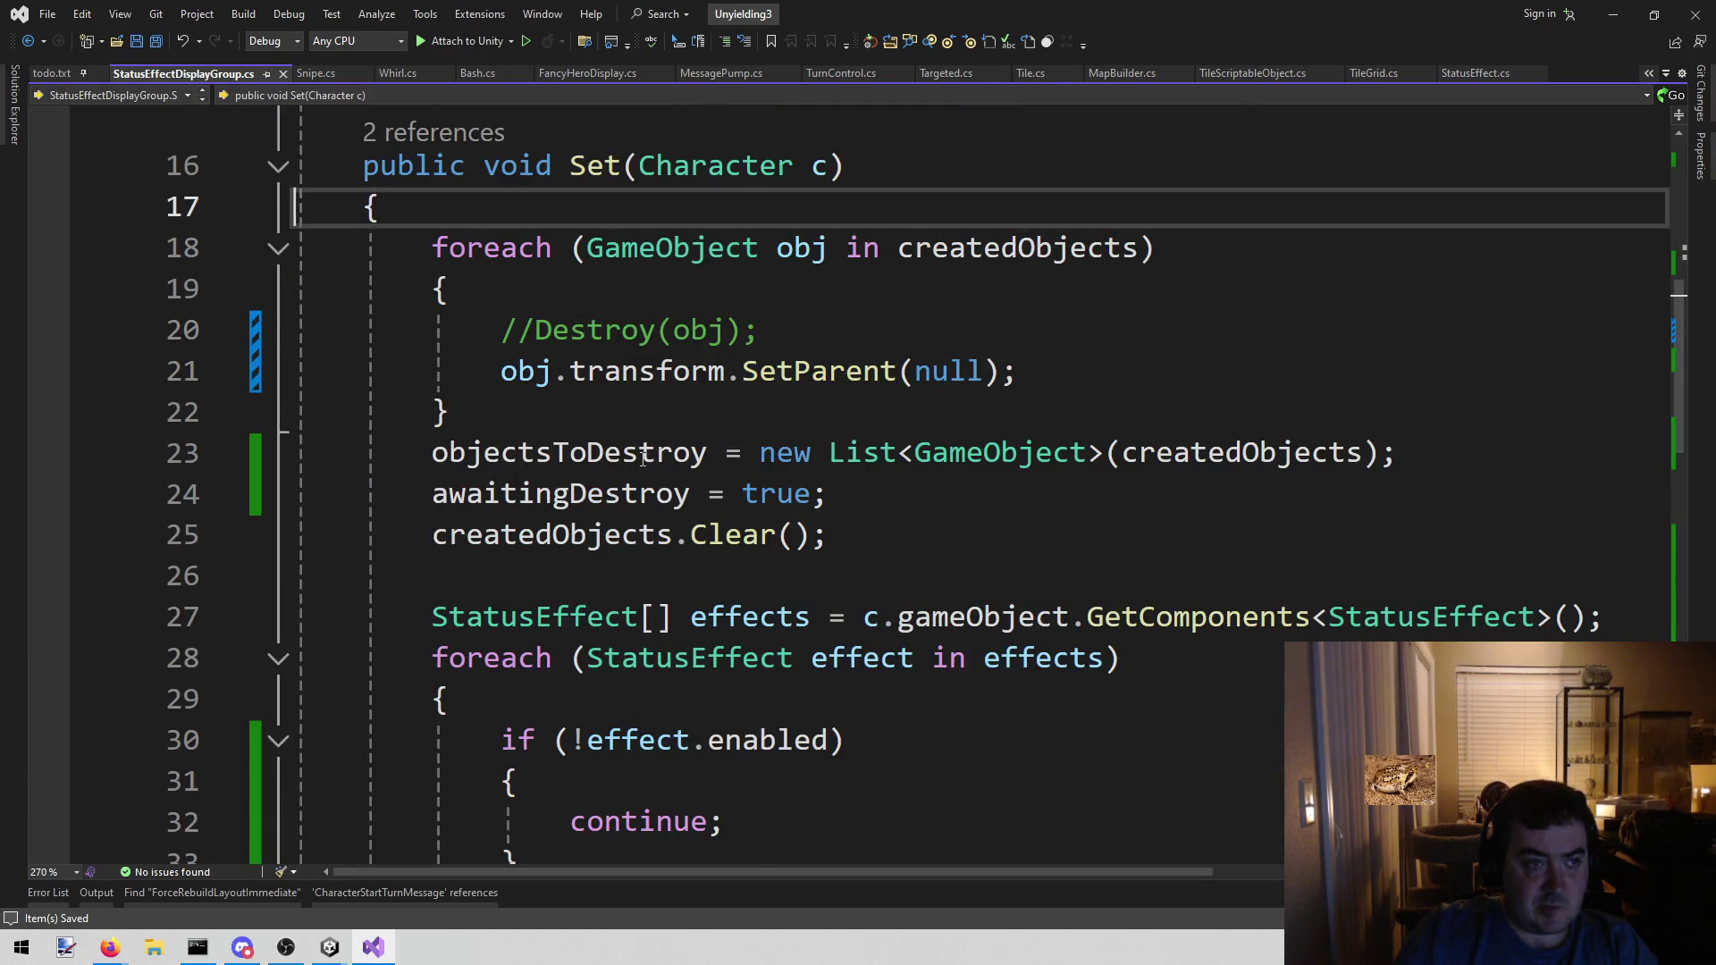
pyautogui.hotkey('ctrl', '-')
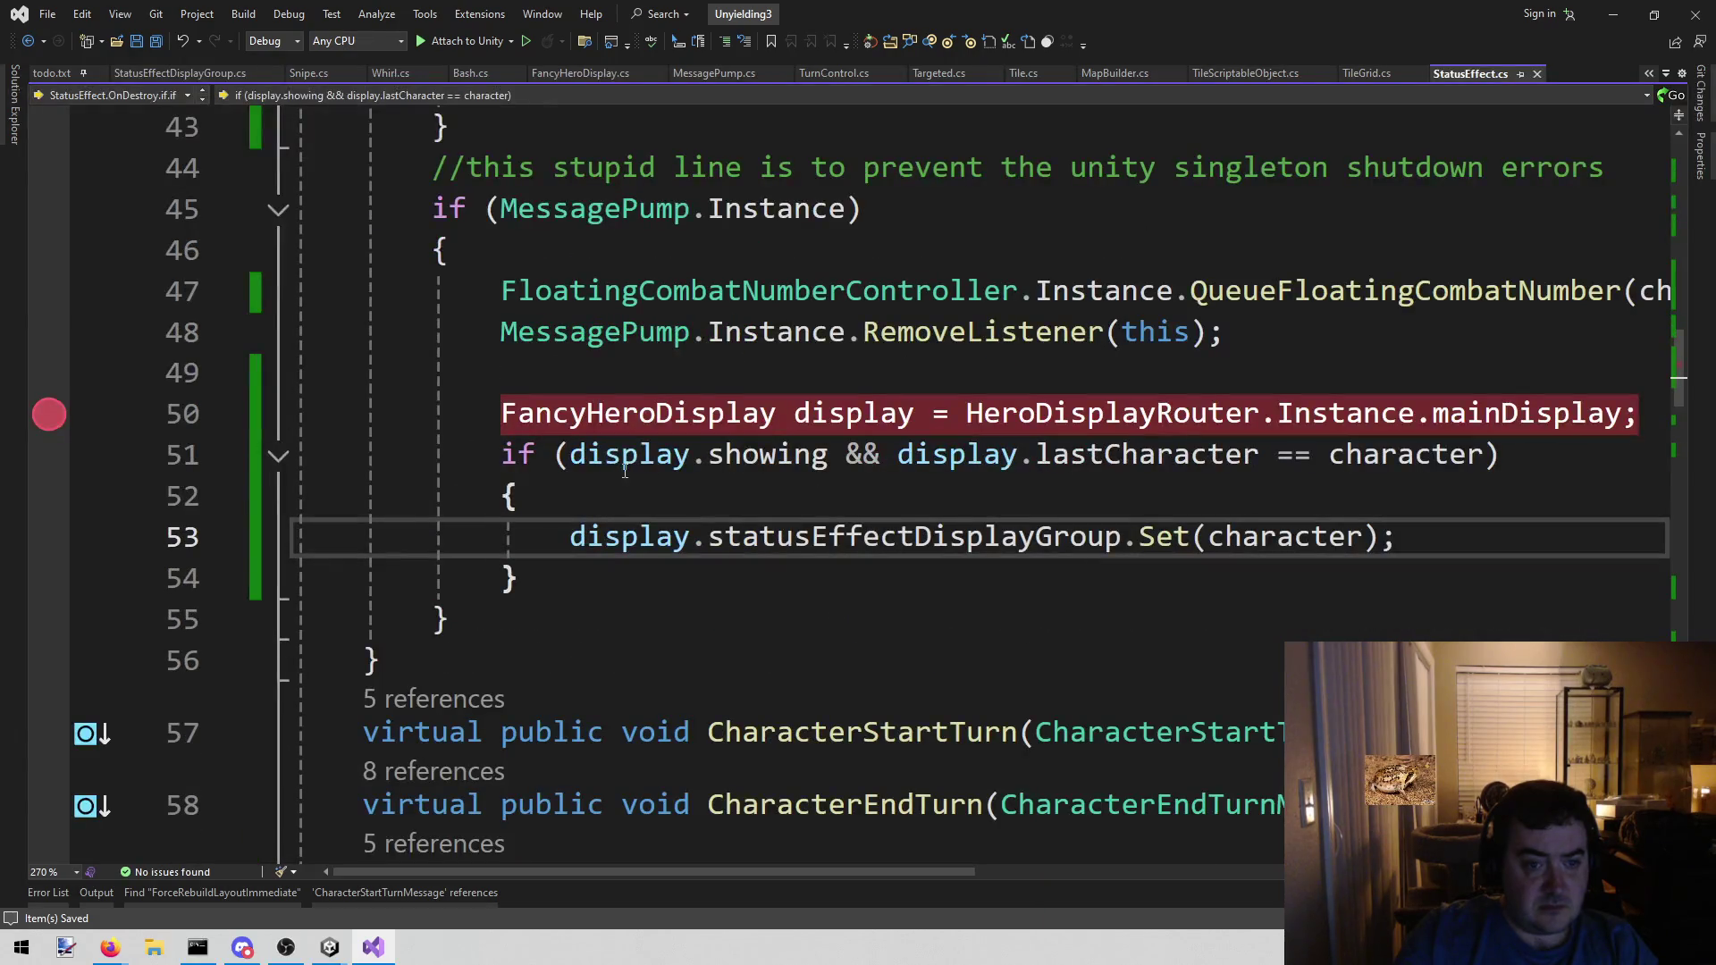
# - Remove the line 50 breakpoint and inspect HeroDisplayRouter and the display variable
pyautogui.click(49, 413)
pyautogui.click(1157, 413)
pyautogui.scroll(2, 1037, 549)
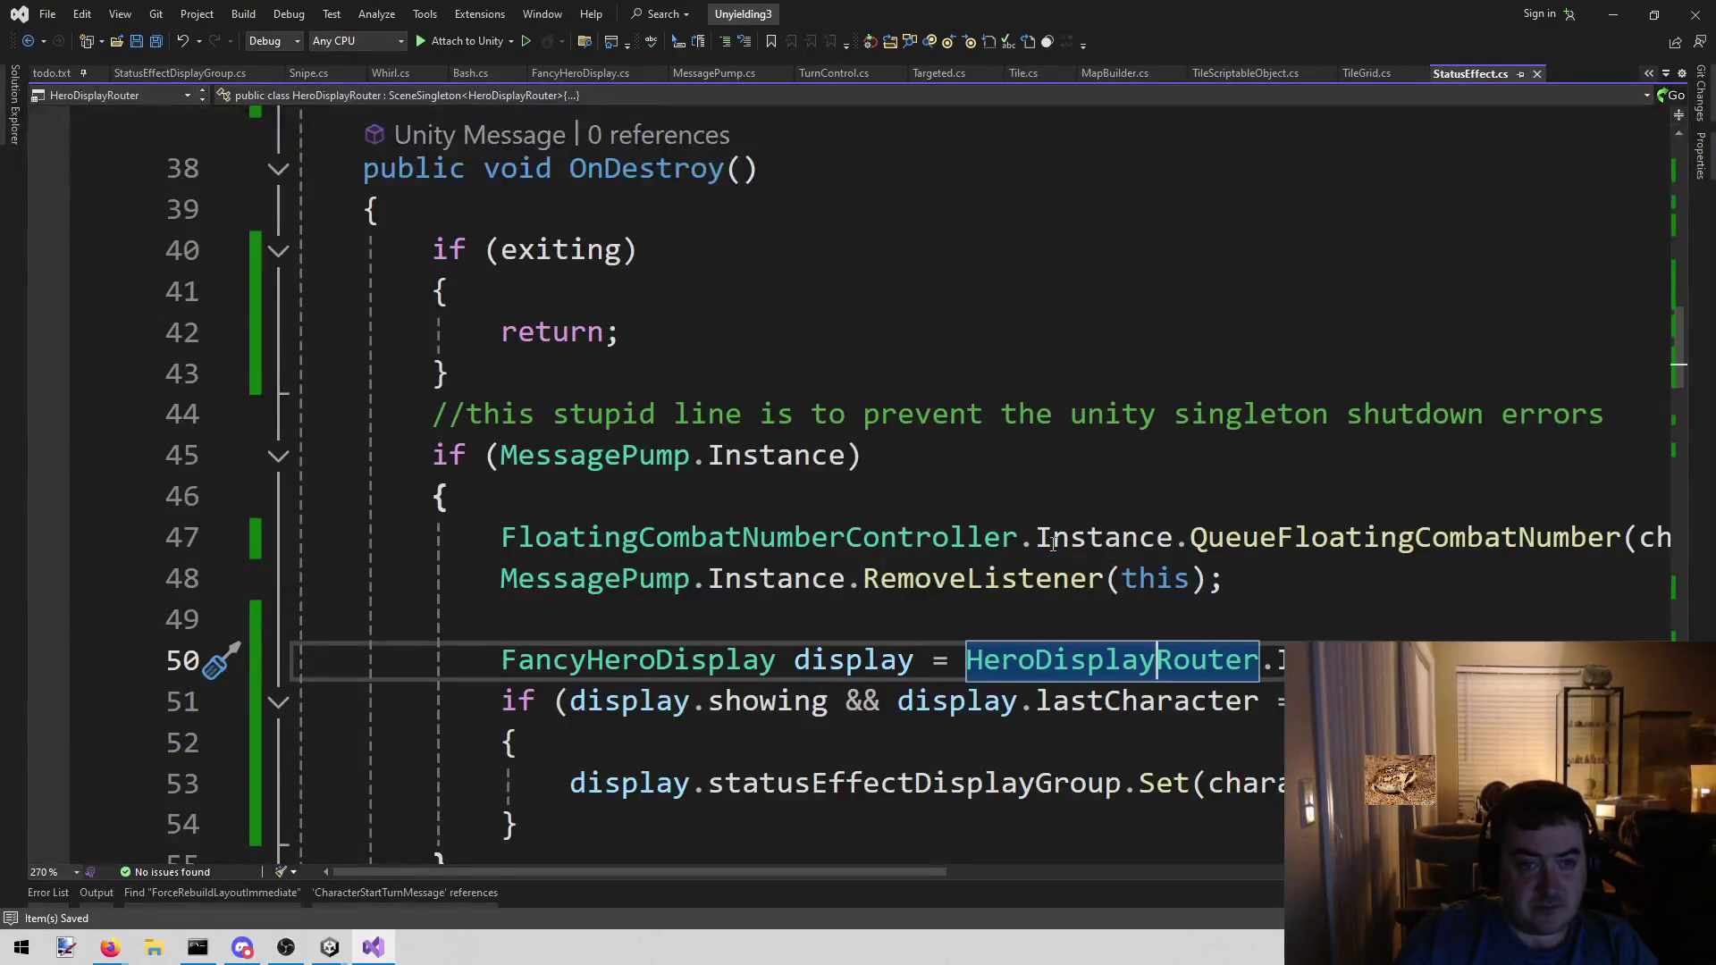
pyautogui.scroll(-1, 1037, 550)
pyautogui.click(842, 557)
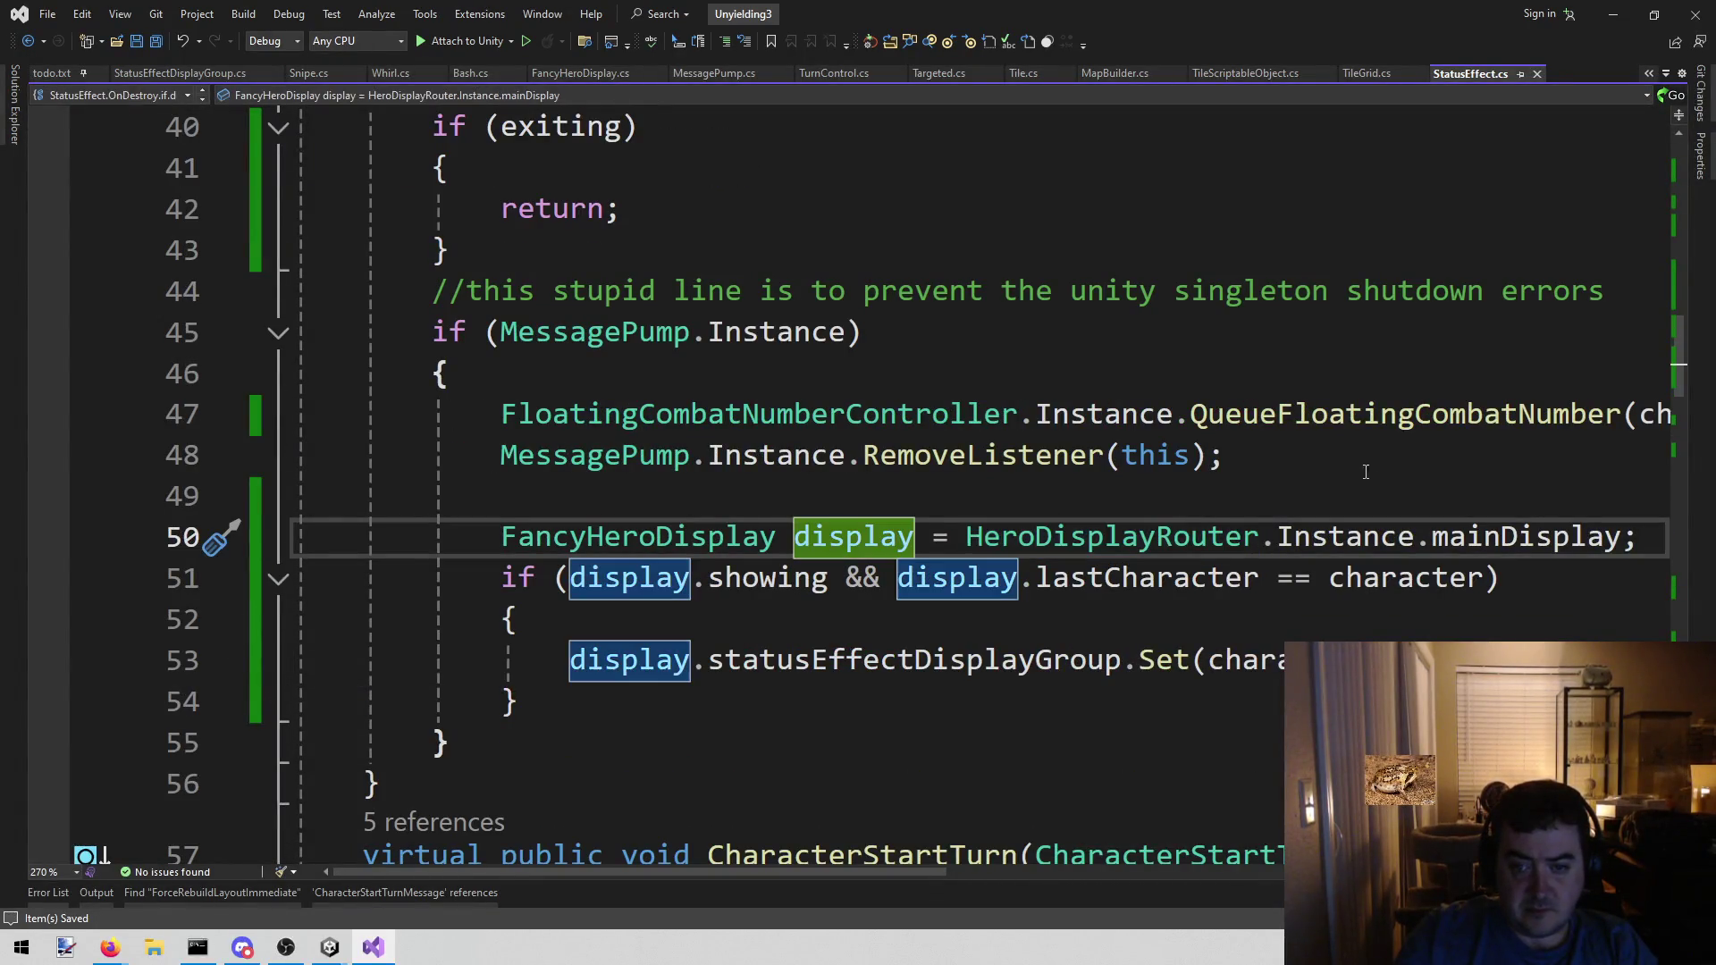
# - Add 'this.enabled = false;' after RemoveListener(this) in OnDestroy, save, and return to Unity
pyautogui.click(1329, 461)
pyautogui.press('Return')
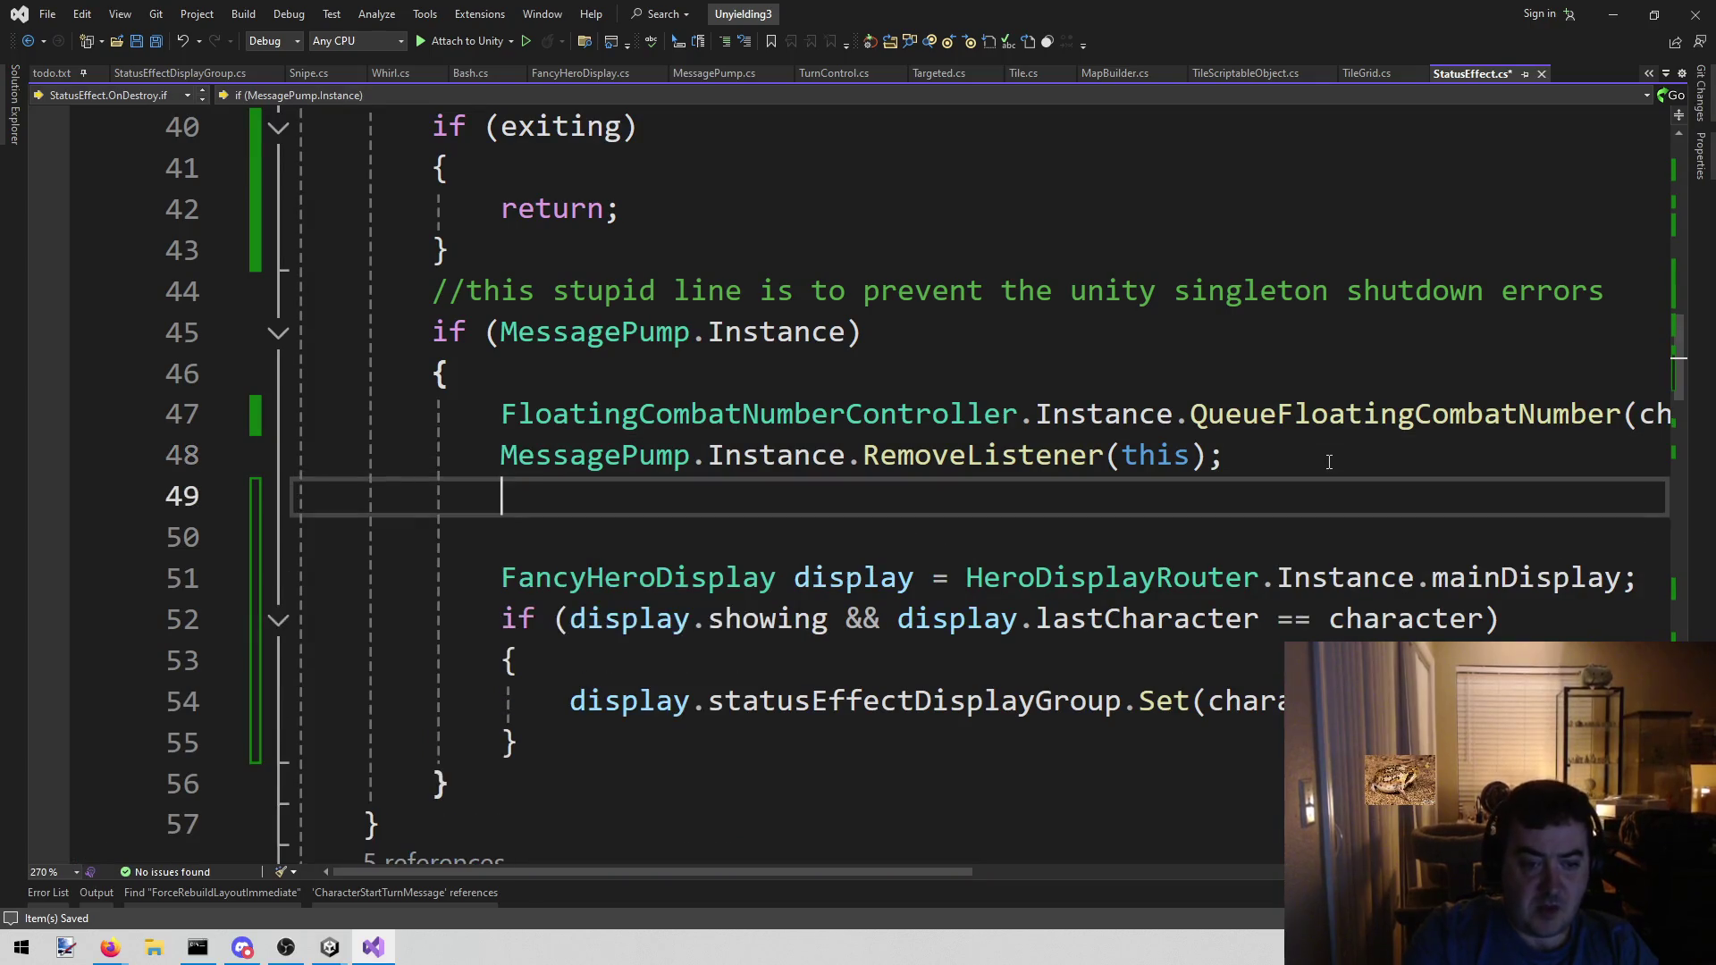
pyautogui.write('this.')
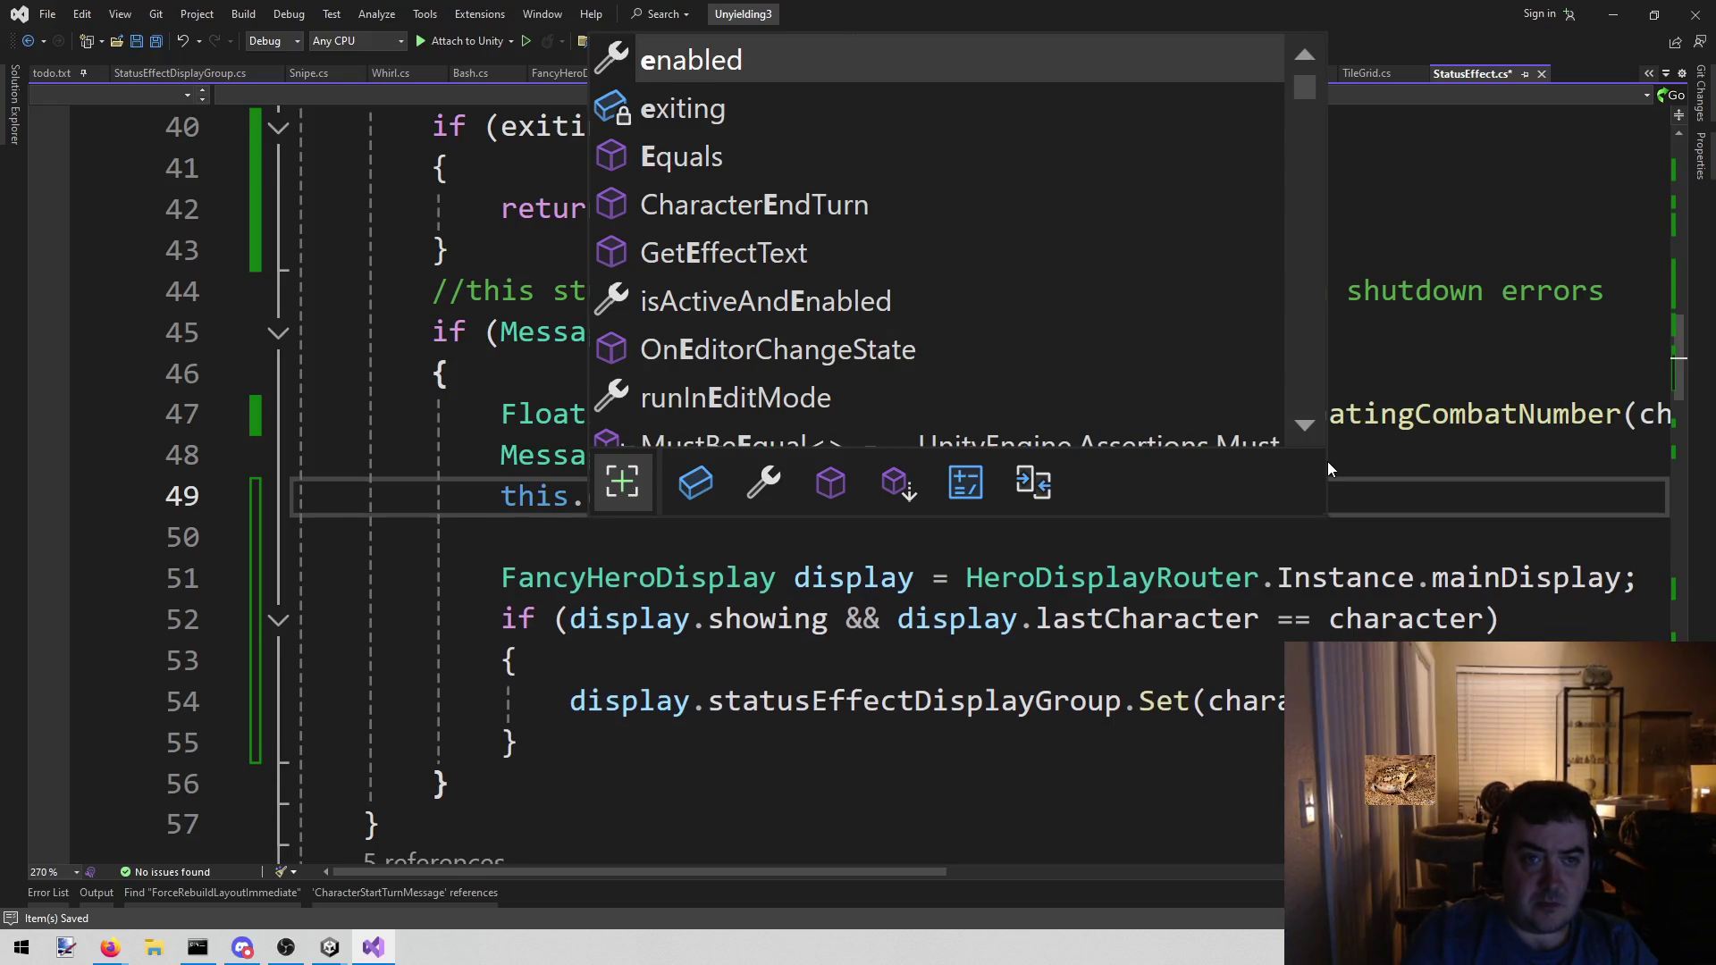
pyautogui.write(' = fal')
pyautogui.press('Tab')
pyautogui.press('BackSpace')
pyautogui.hotkey('ctrl', 'BackSpace')
pyautogui.write('false;')
pyautogui.hotkey('ctrl', 's')
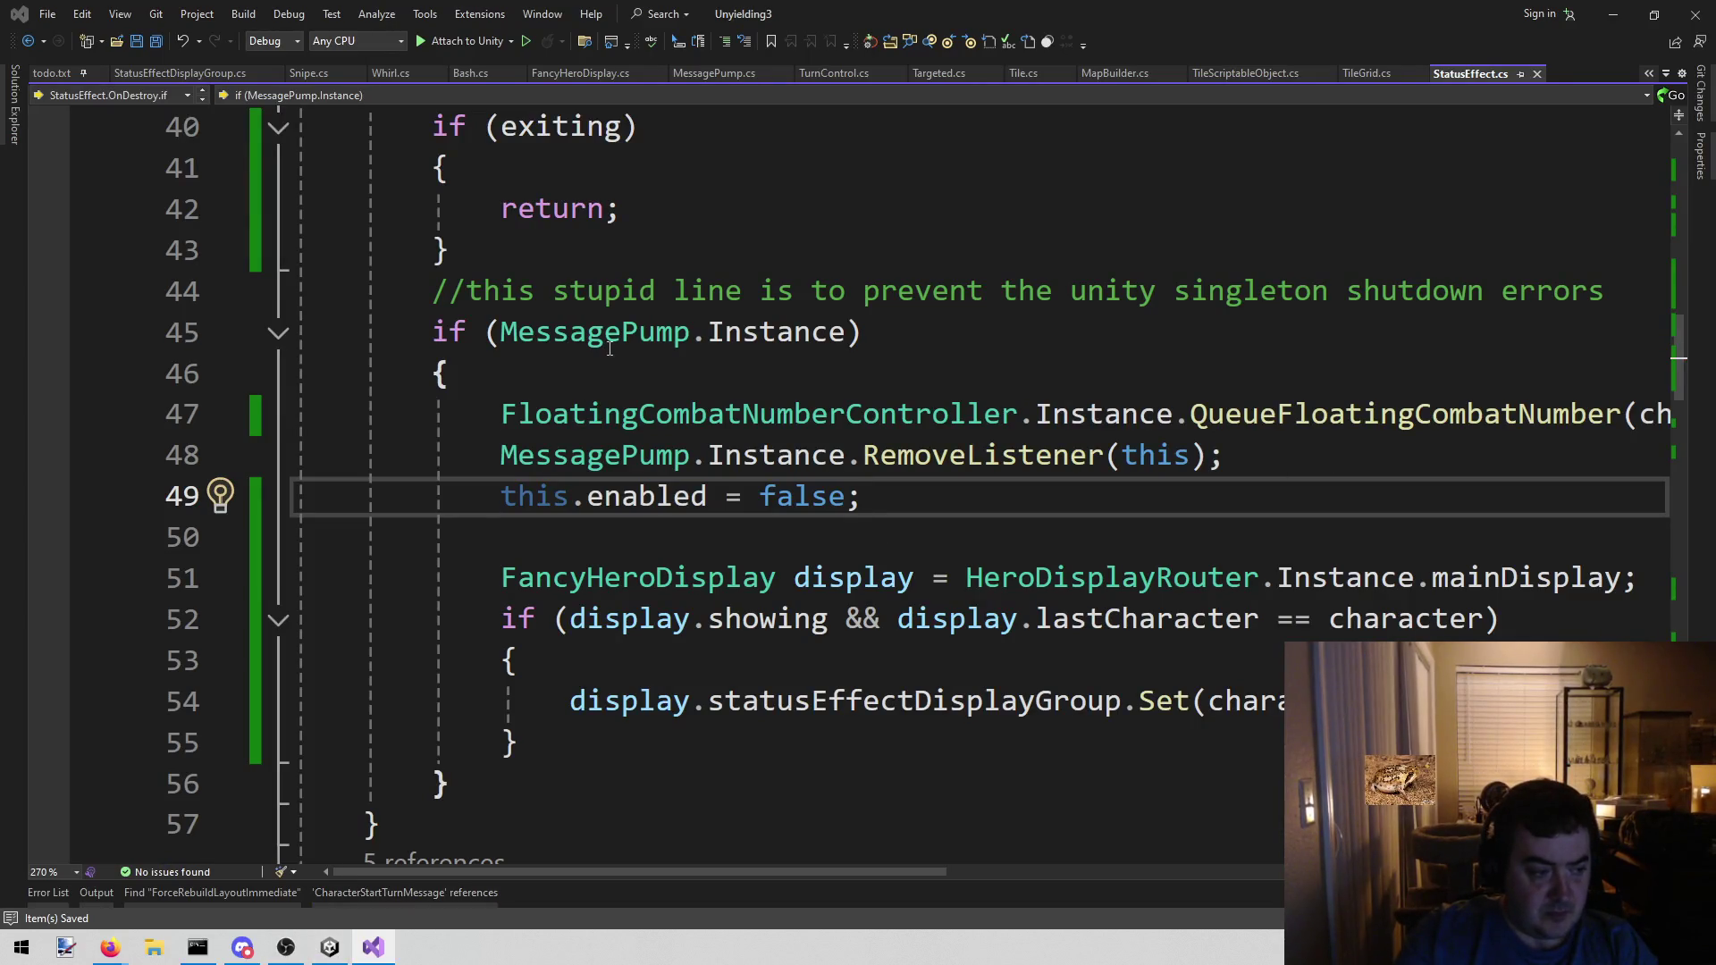
pyautogui.hotkey('alt', 'Tab')
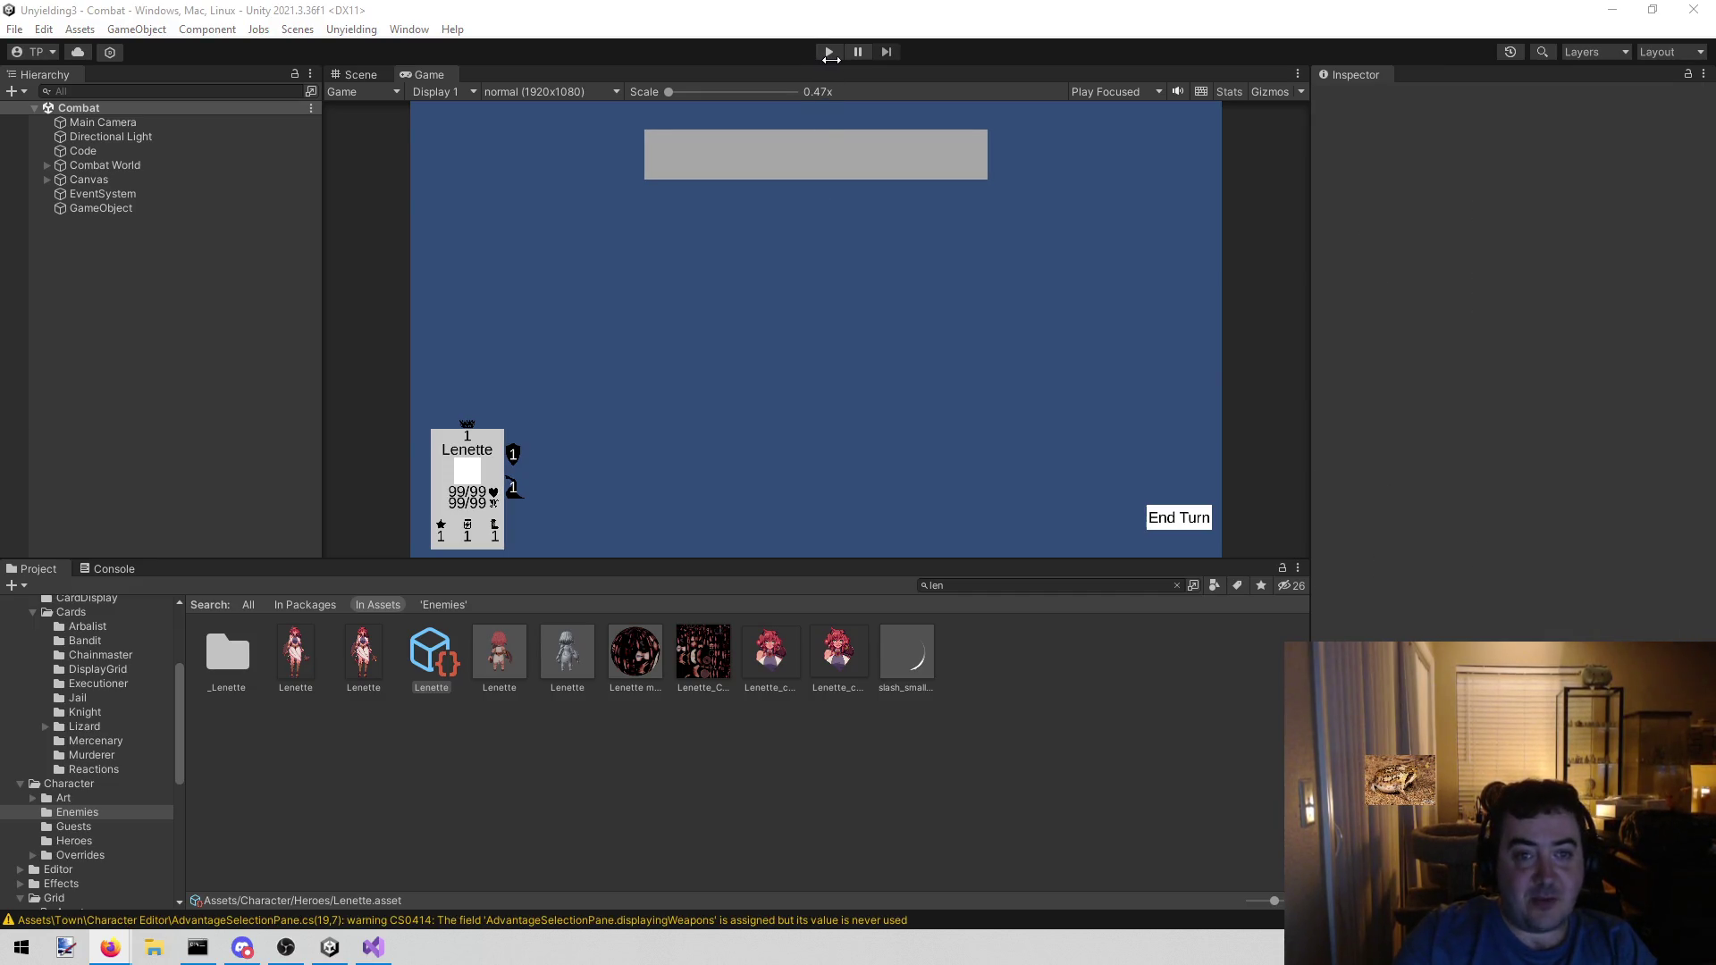
# - Replay the turn, dismissing the Snipe notice and moving Lenette to the targeted tile, then stop
pyautogui.click(828, 55)
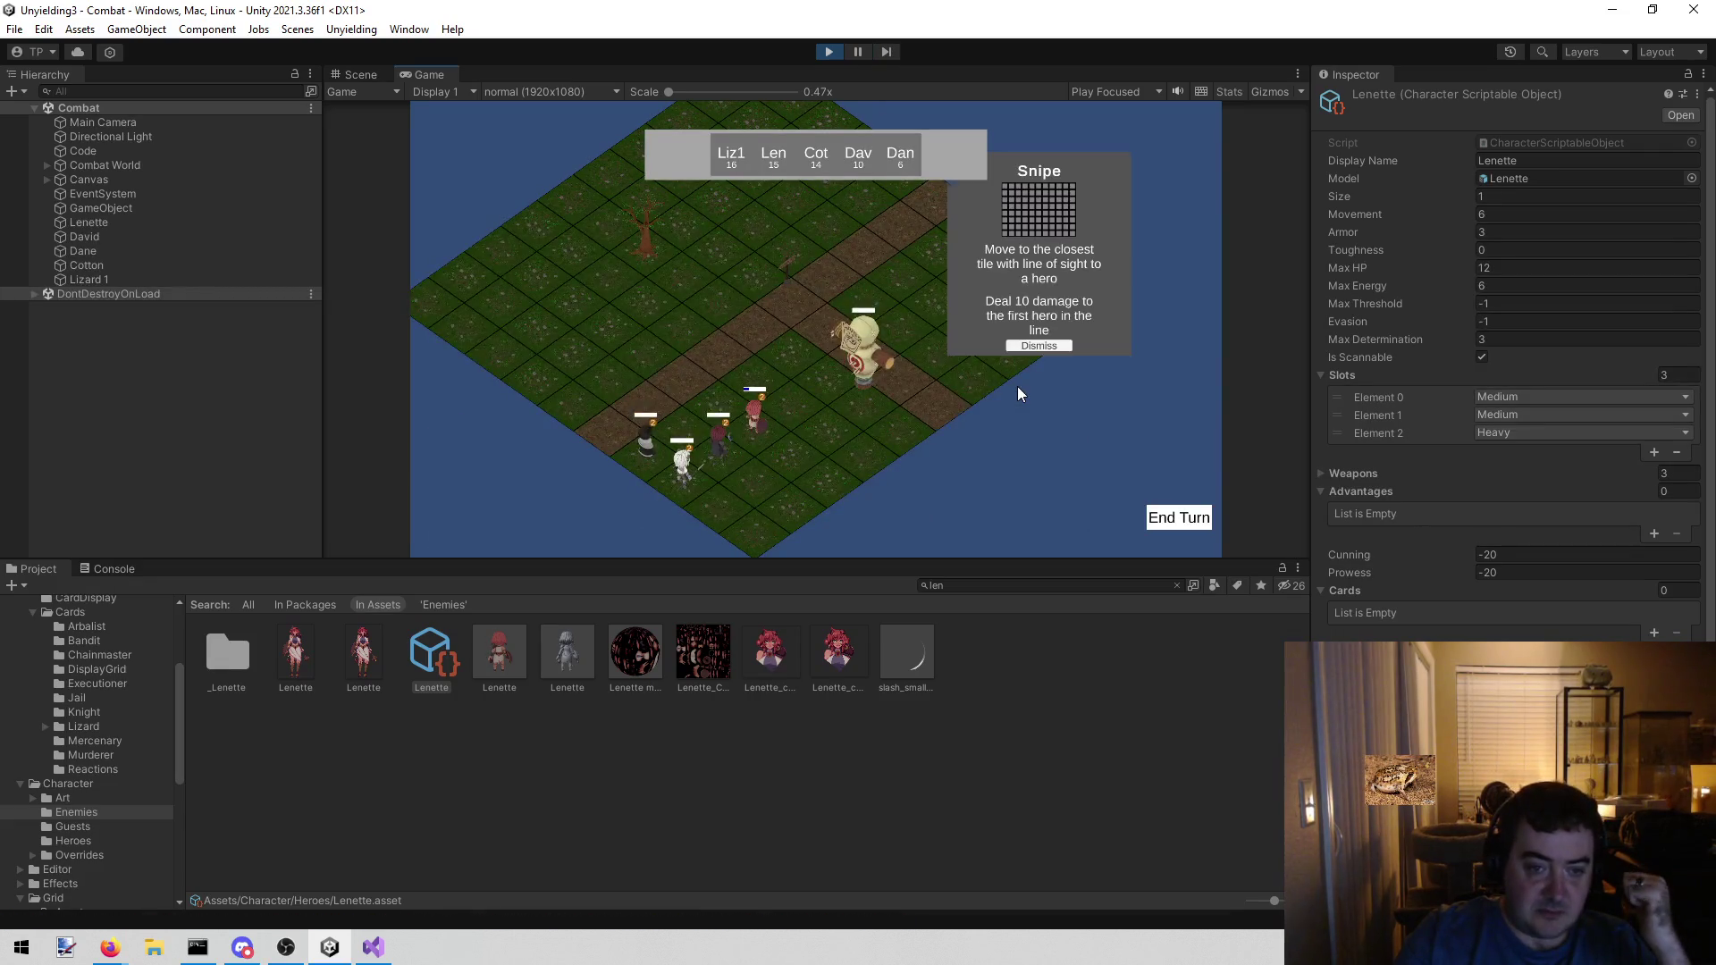
pyautogui.click(1039, 347)
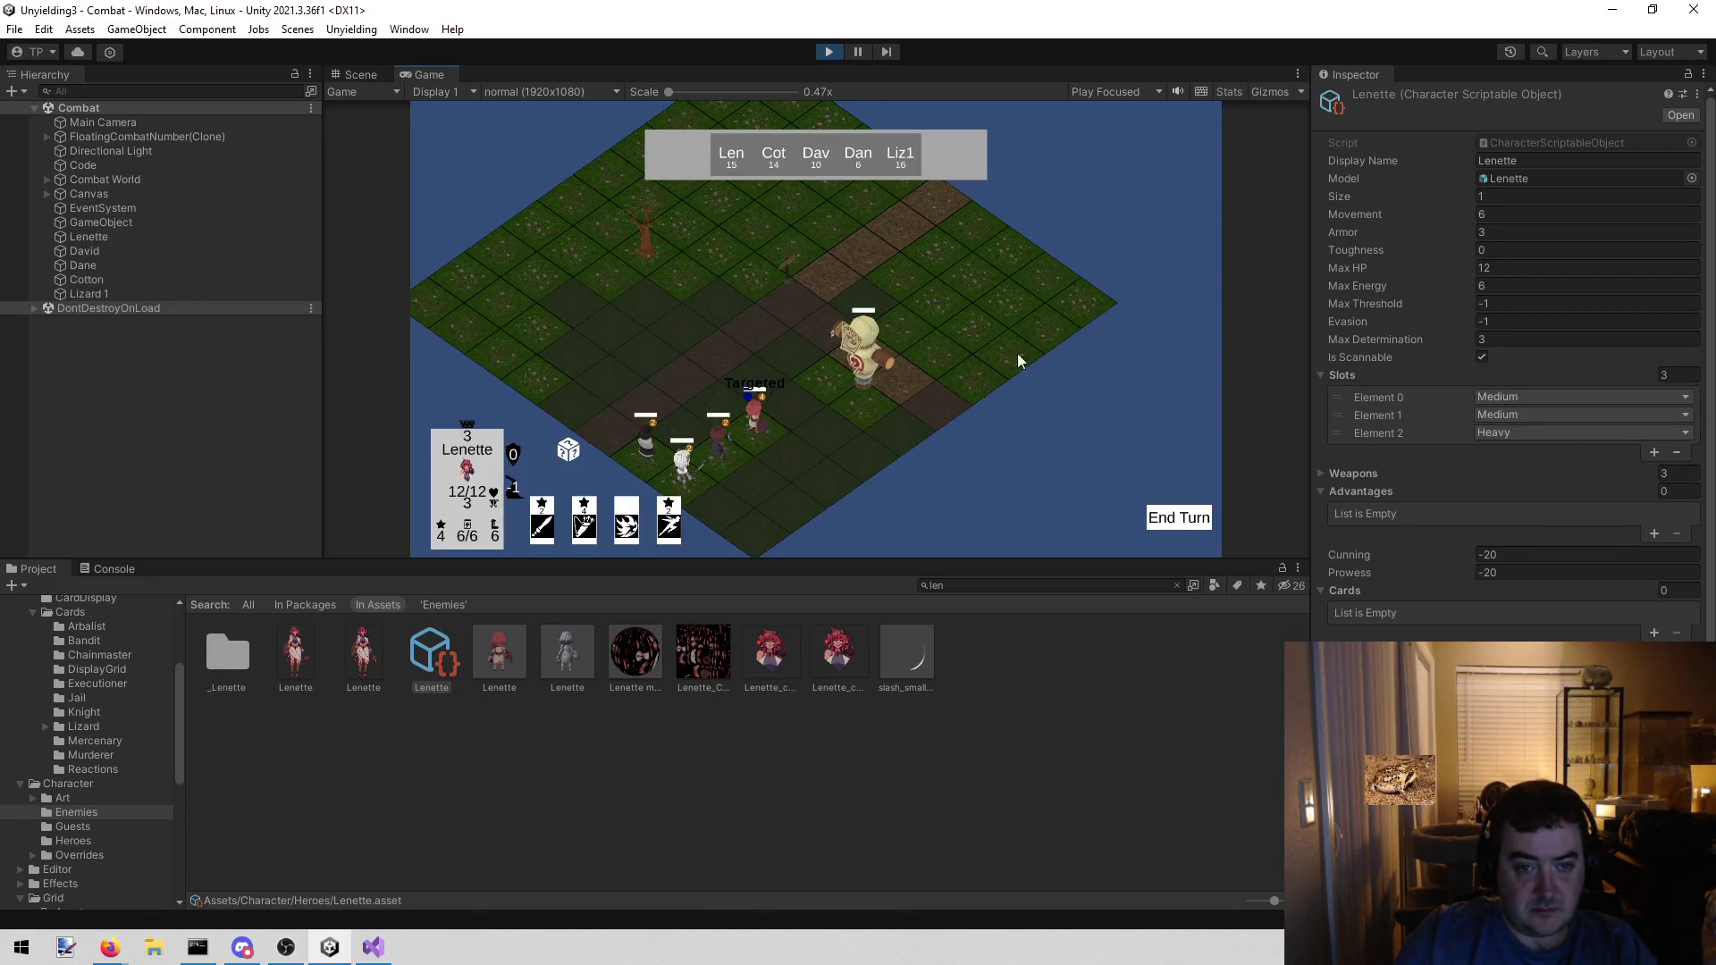
pyautogui.click(791, 397)
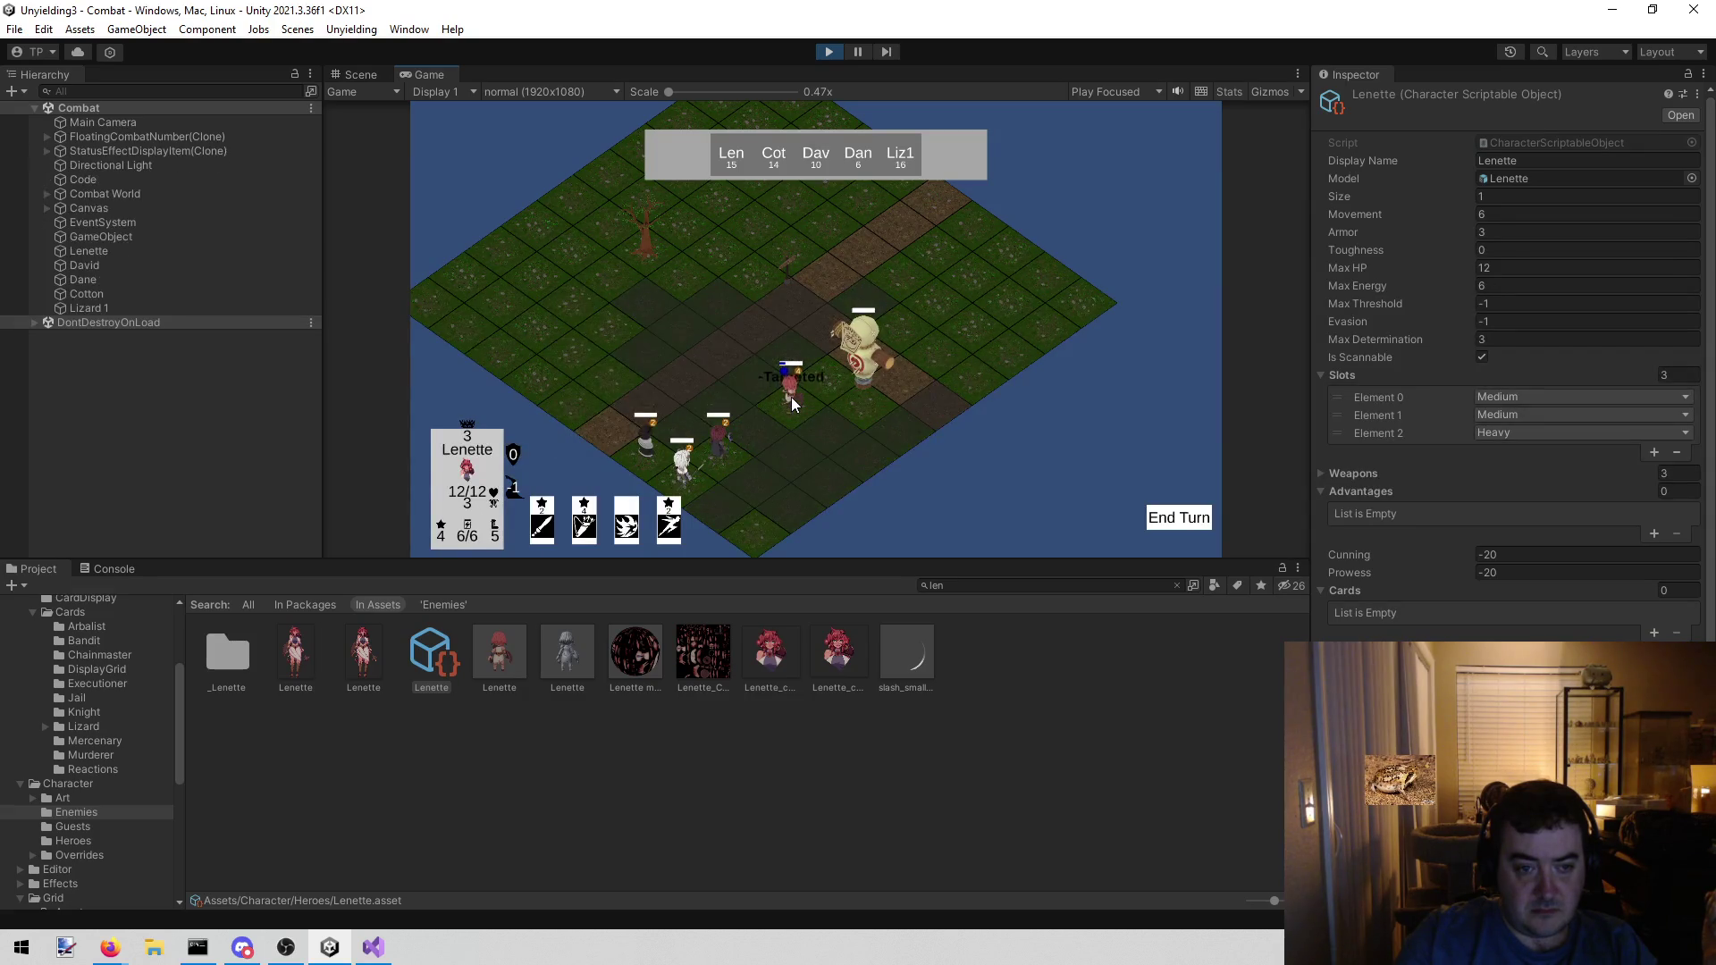
pyautogui.click(832, 51)
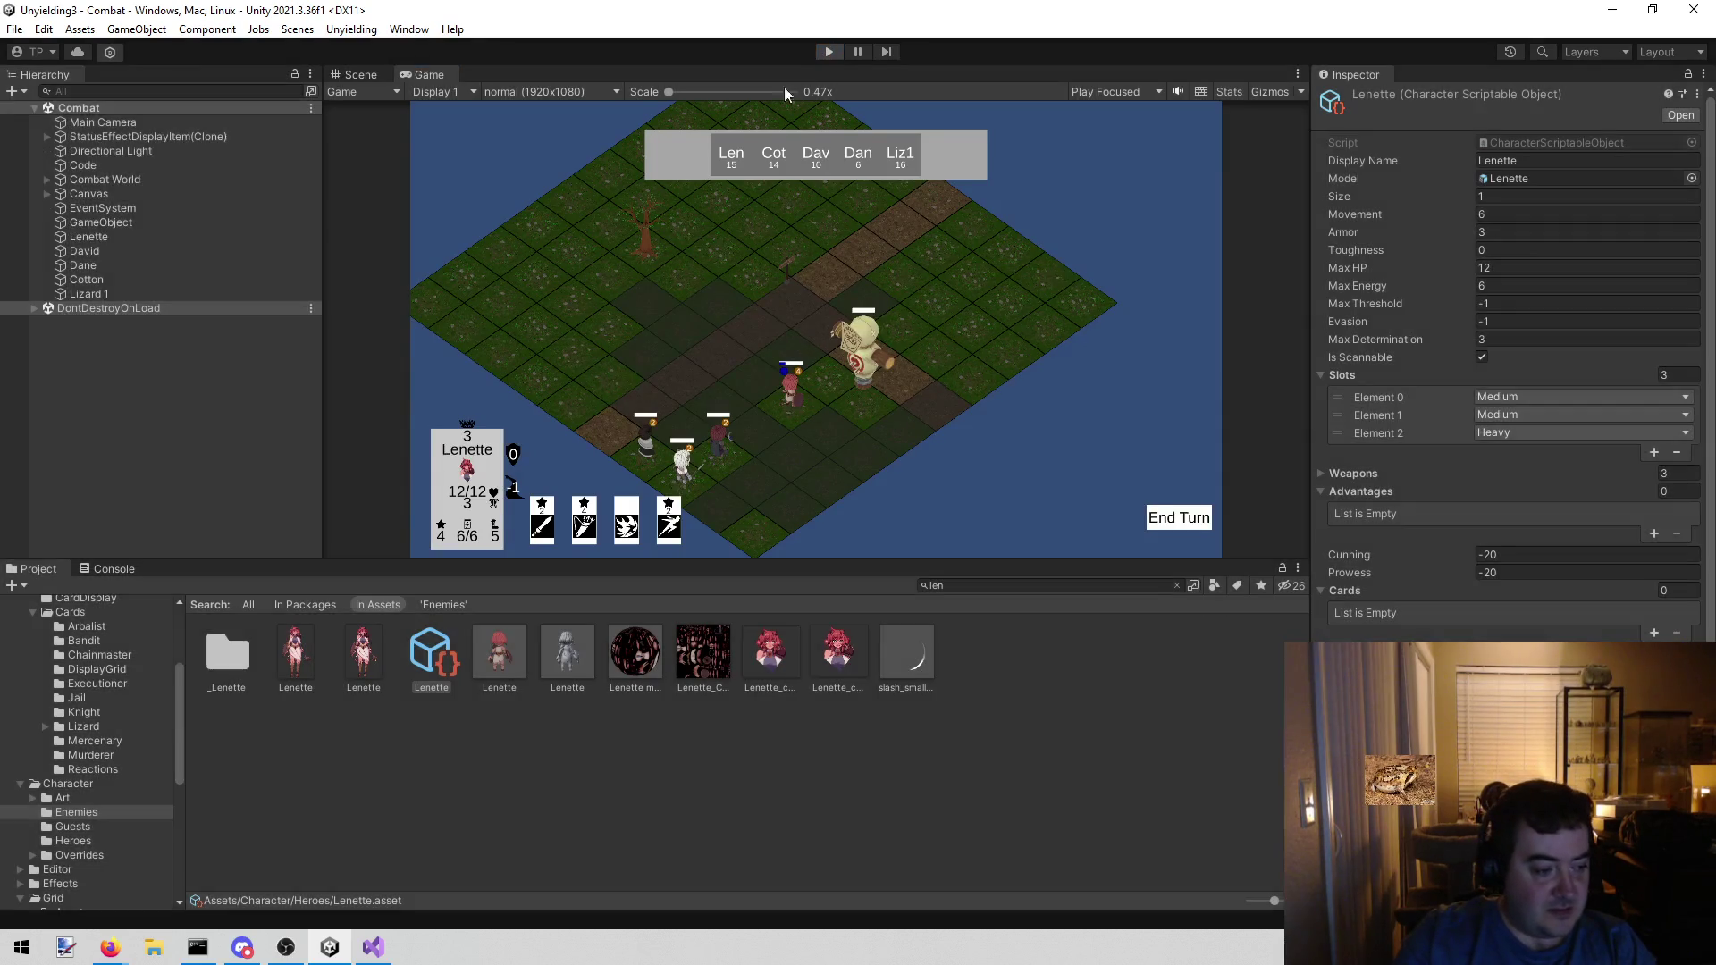
pyautogui.click(373, 947)
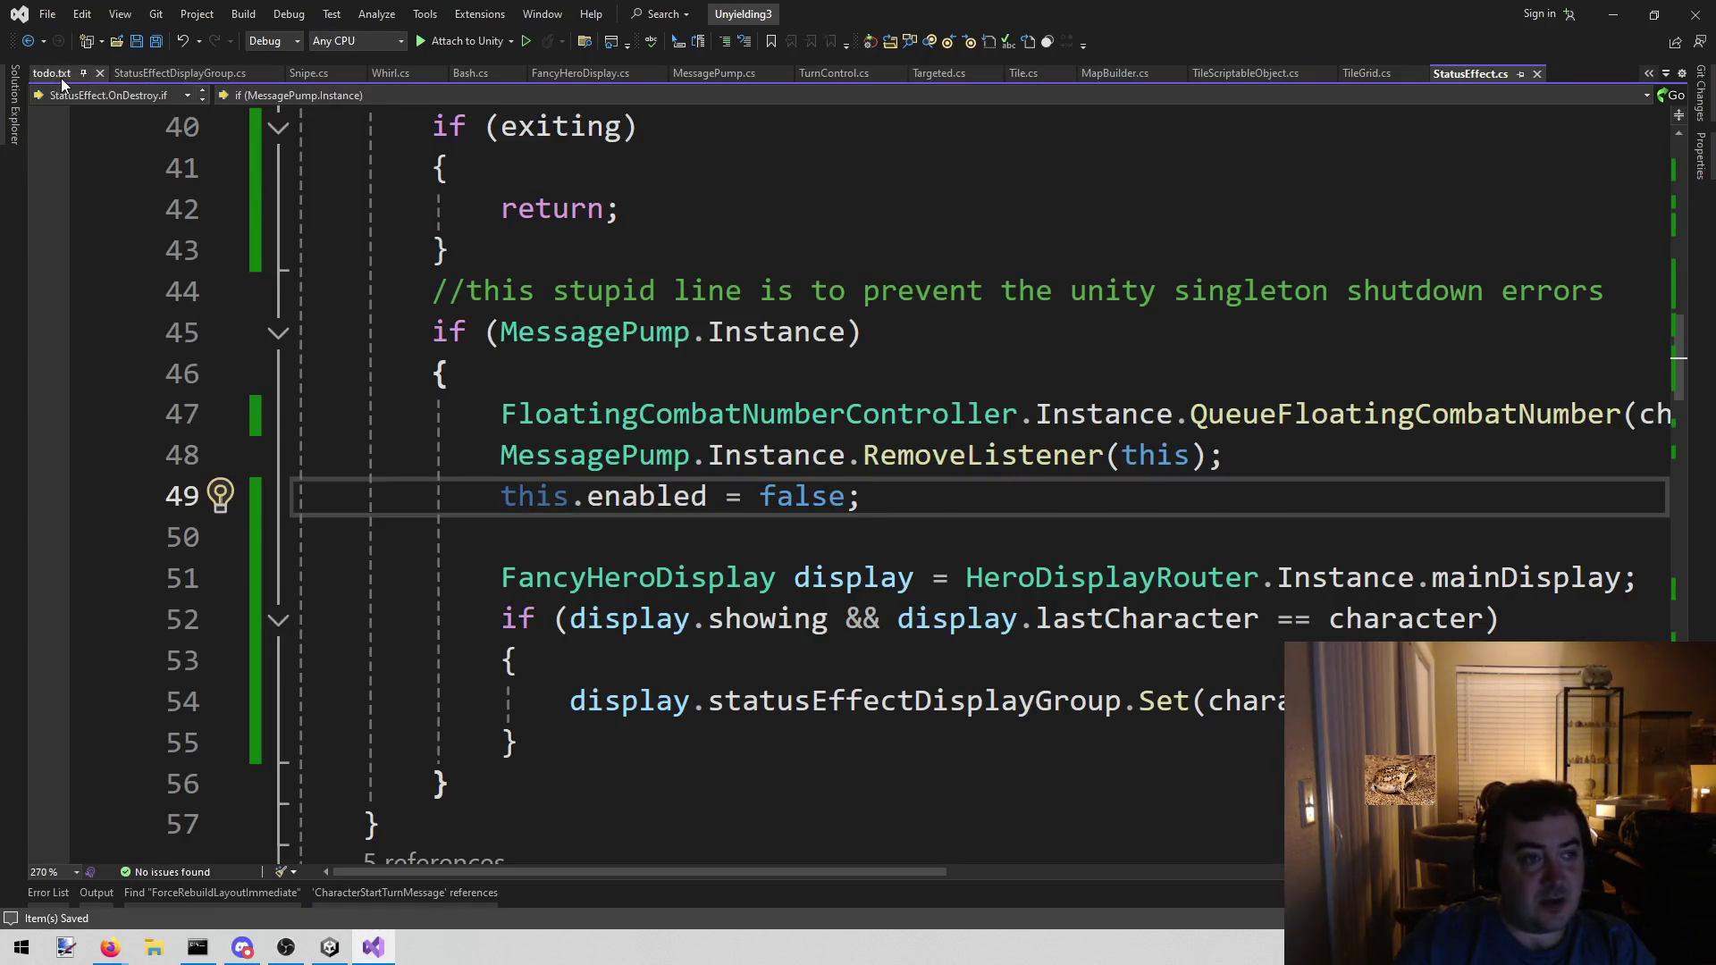
# - Open todo.txt and place the caret on blank line 116 under the Arbalist entry
pyautogui.click(59, 76)
pyautogui.moveTo(760, 684); pyautogui.dragTo(318, 641)
pyautogui.click(1151, 686)
pyautogui.moveTo(1152, 687); pyautogui.dragTo(1067, 659)
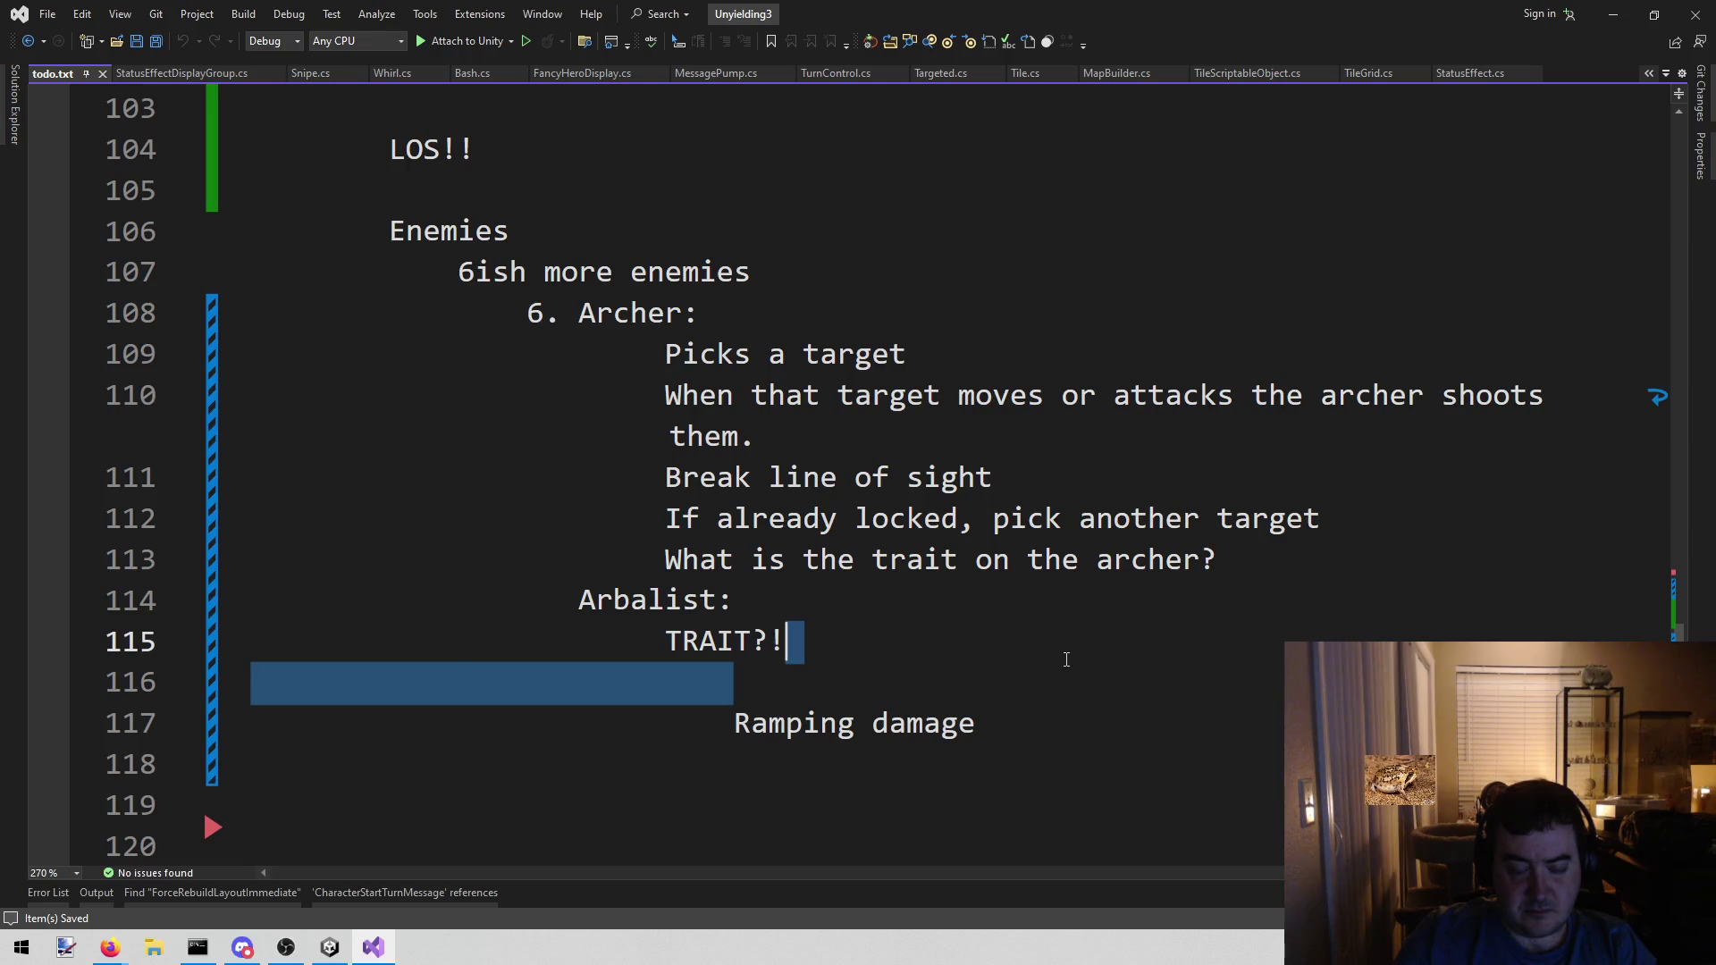
pyautogui.click(1023, 682)
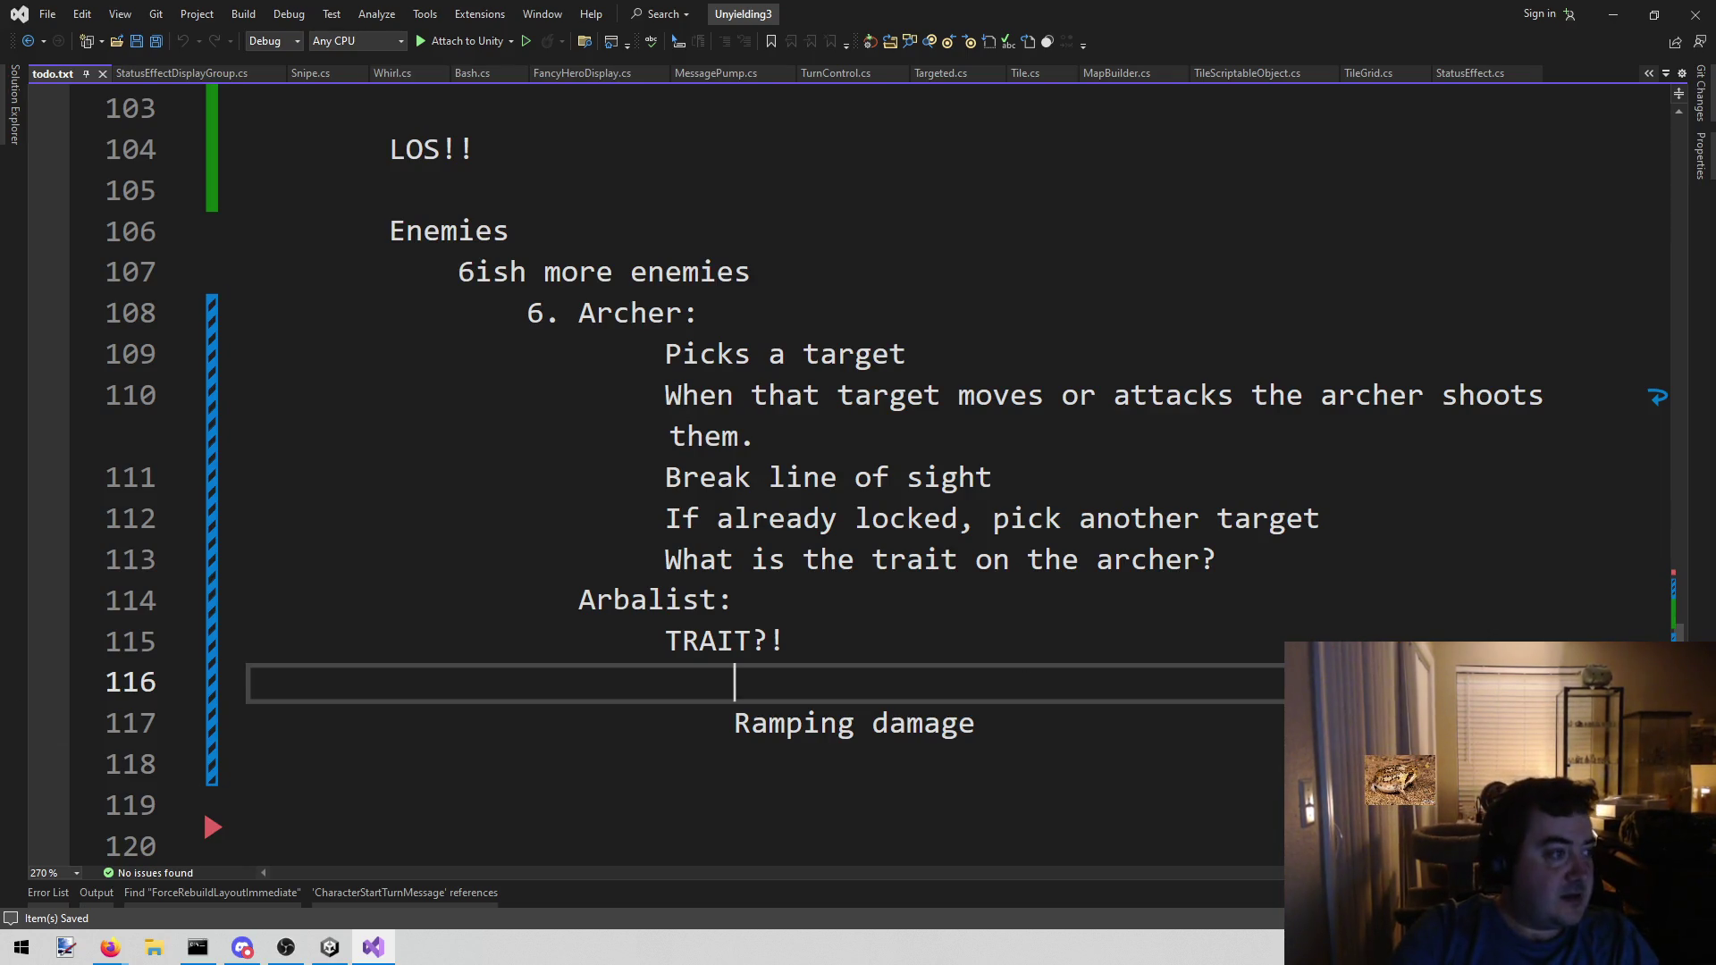
pyautogui.hotkey('alt', 'Tab')
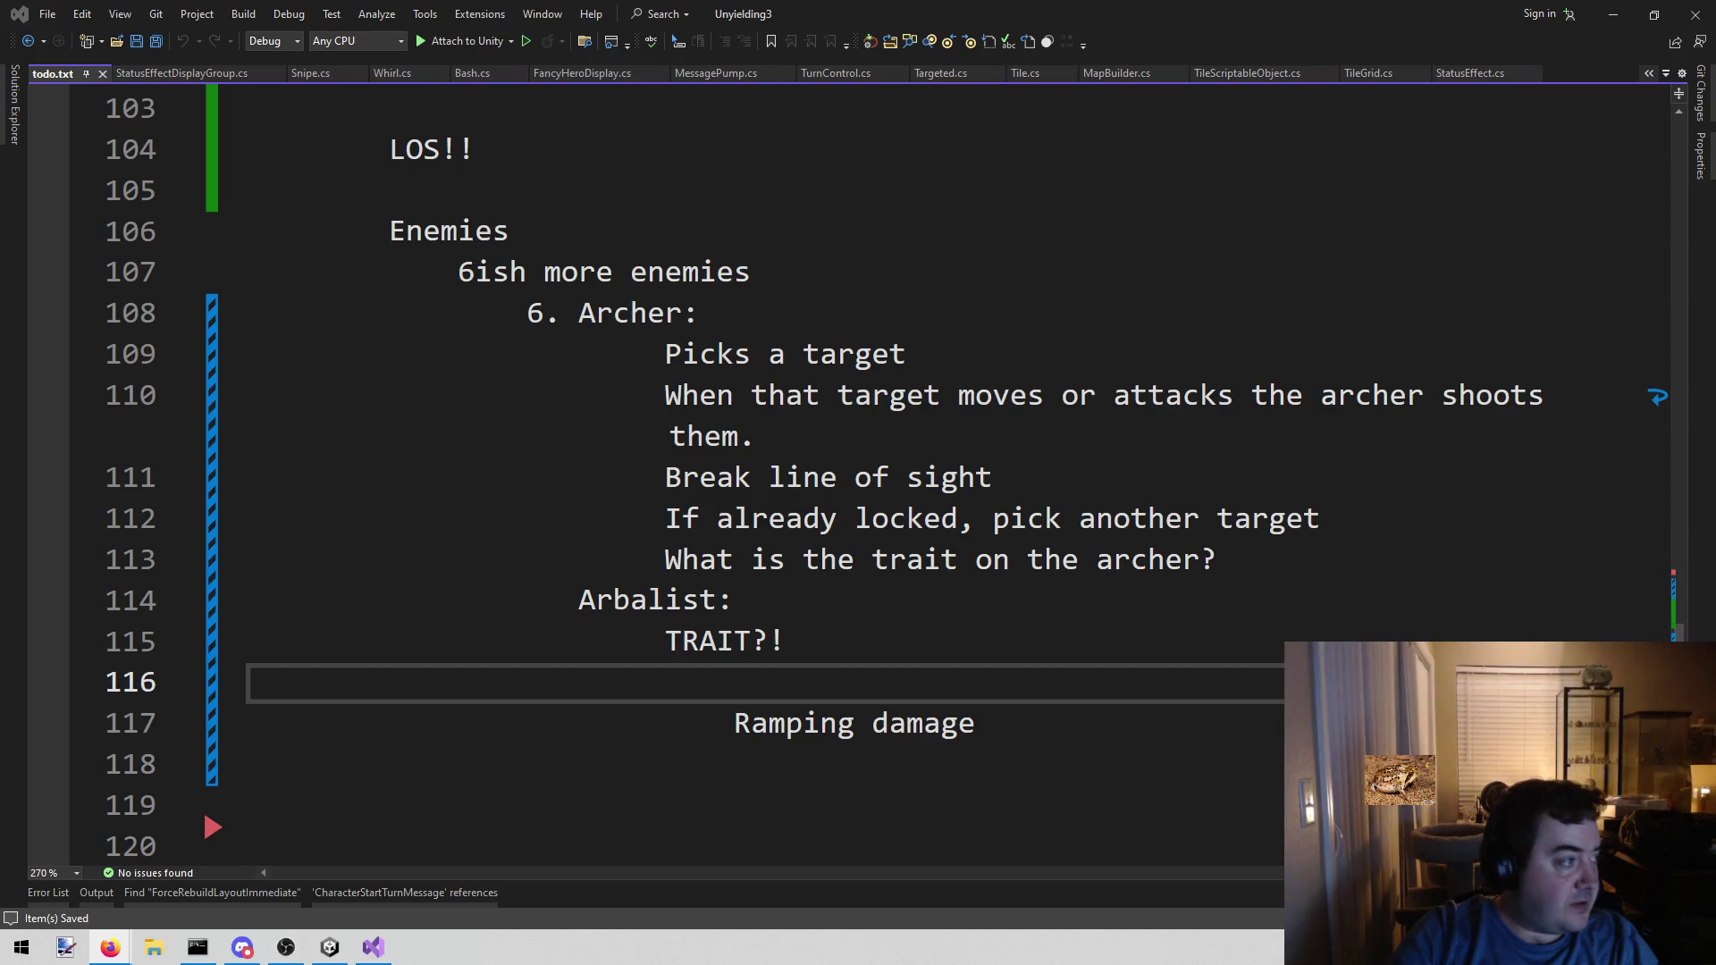